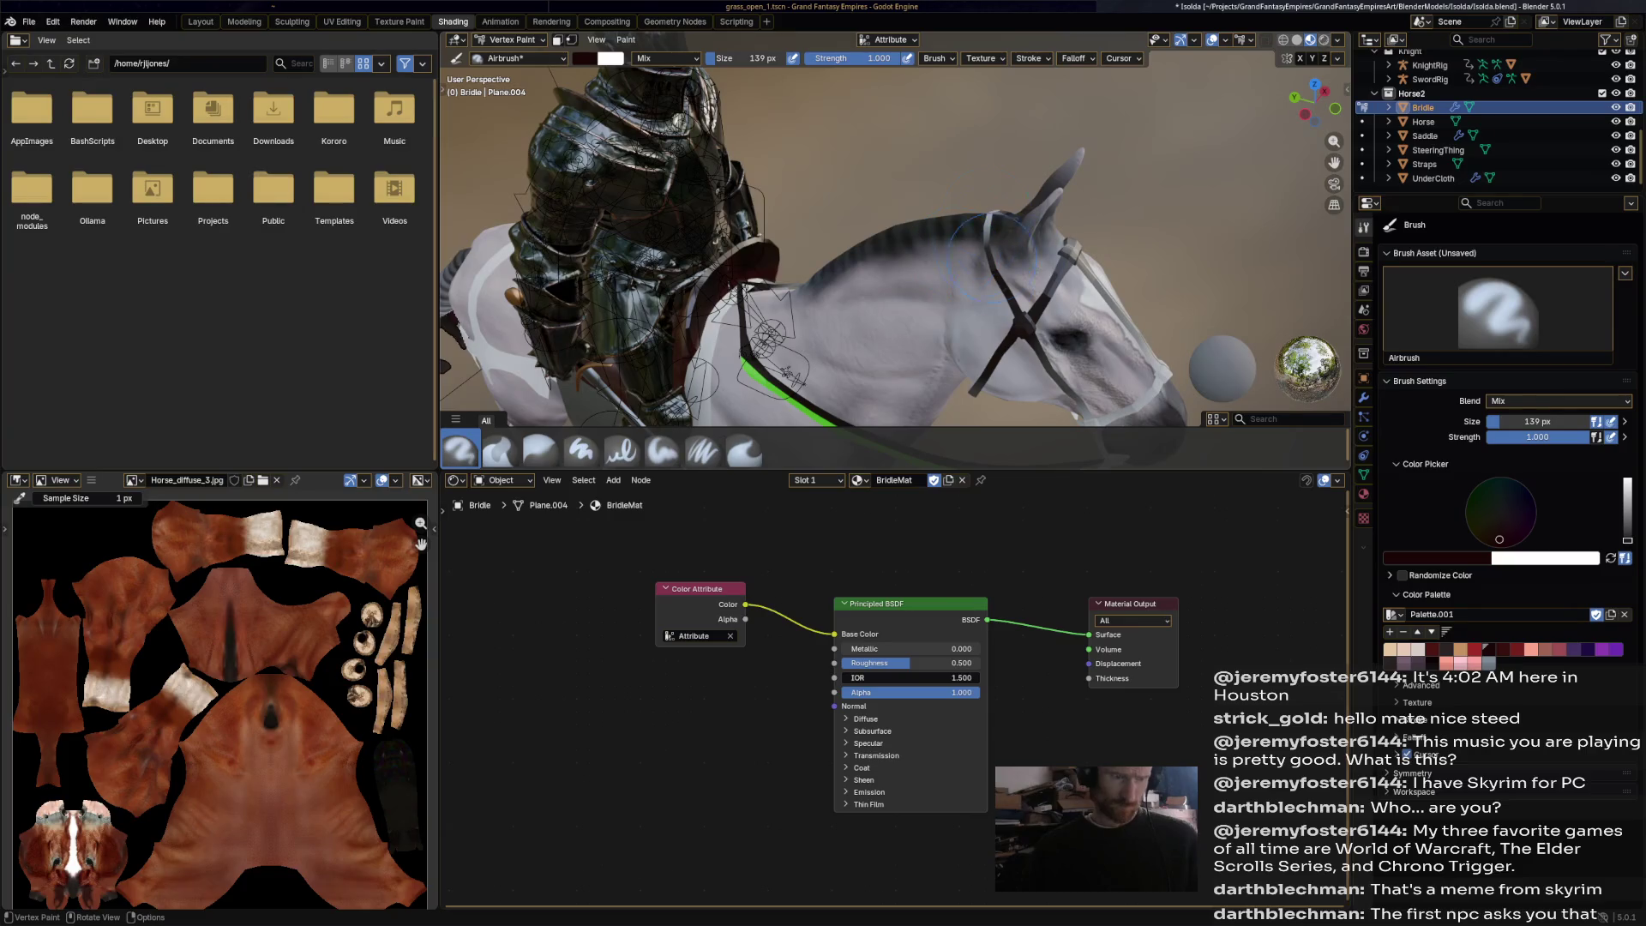
Put the Bridle into Edit Mode and show its modifiers, with the Mirror modifier listed.
{"action": "middle_click_drag", "start_coordinate": [986, 205], "coordinate": [1031, 307]}
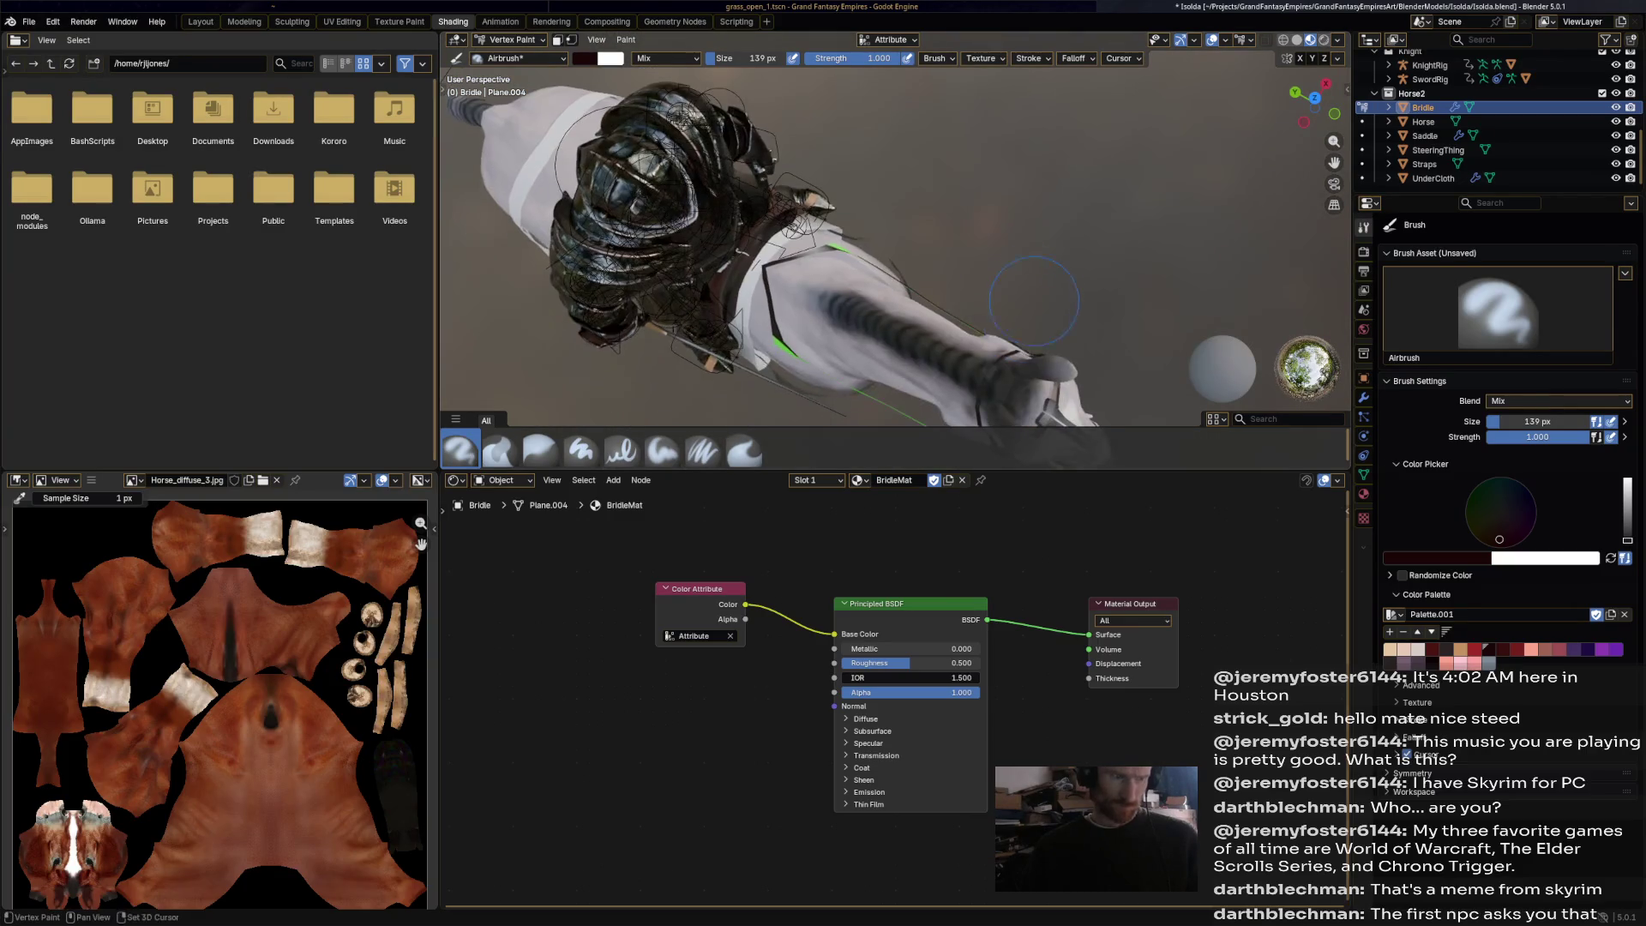
{"action": "mouse_move", "coordinate": [977, 370]}
{"action": "middle_mouse_down"}
{"action": "mouse_move", "coordinate": [1016, 353]}
{"action": "mouse_move", "coordinate": [1003, 283]}
{"action": "mouse_move", "coordinate": [986, 310]}
{"action": "mouse_move", "coordinate": [936, 299]}
{"action": "mouse_move", "coordinate": [887, 197]}
{"action": "middle_mouse_up"}
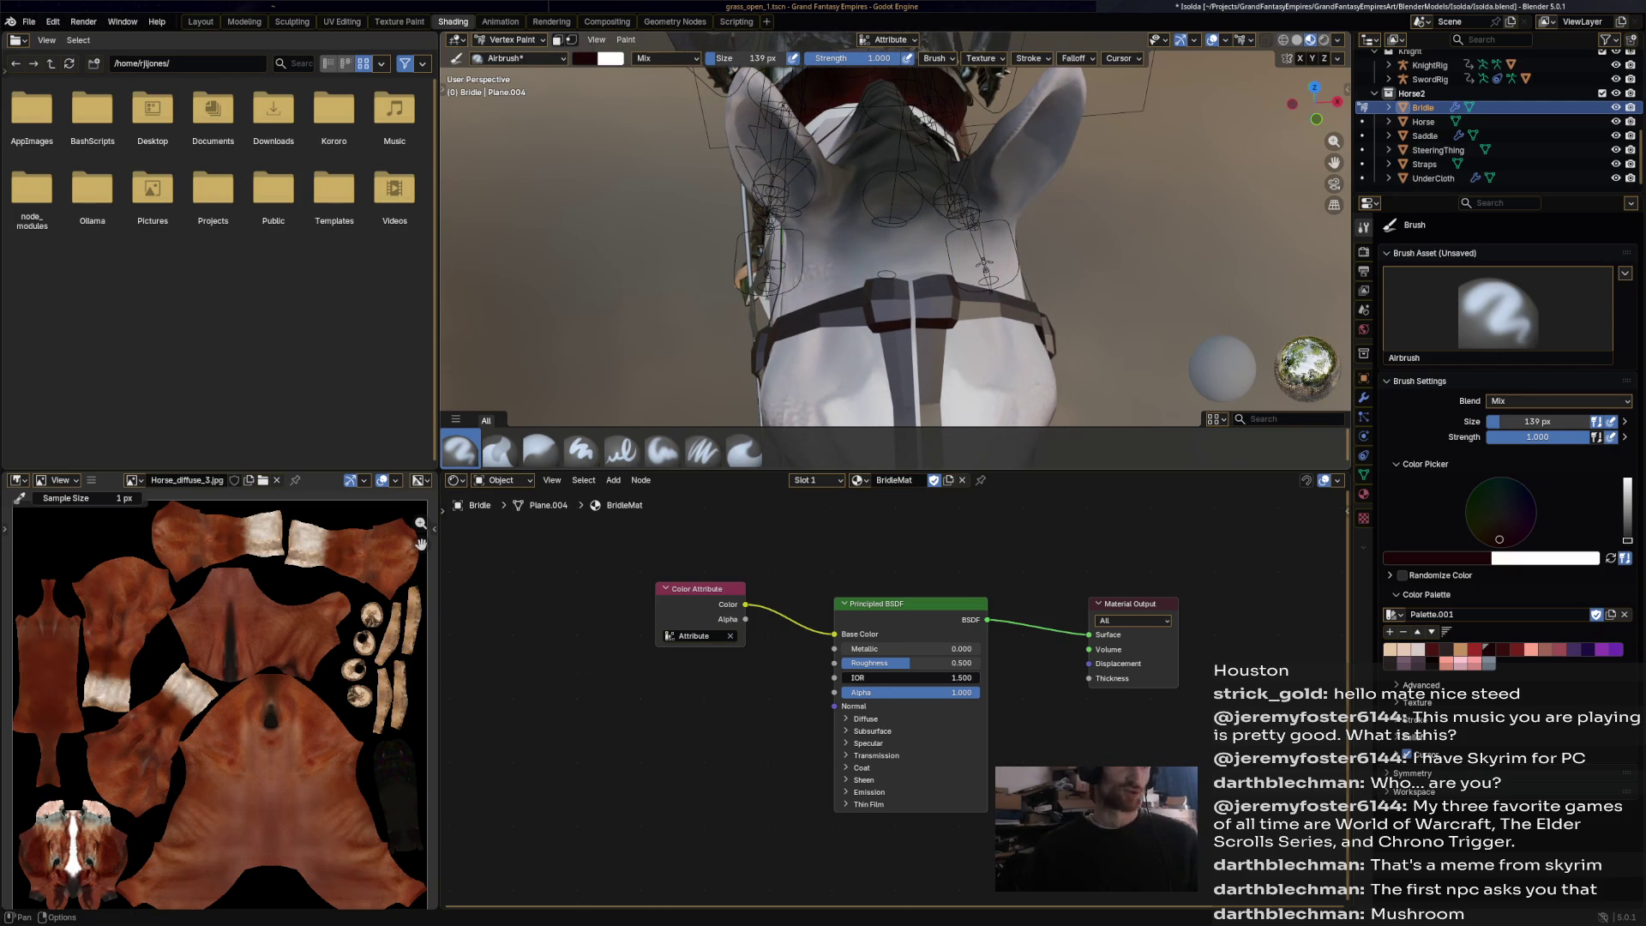
{"action": "left_click", "coordinate": [512, 40]}
{"action": "left_click", "coordinate": [511, 71]}
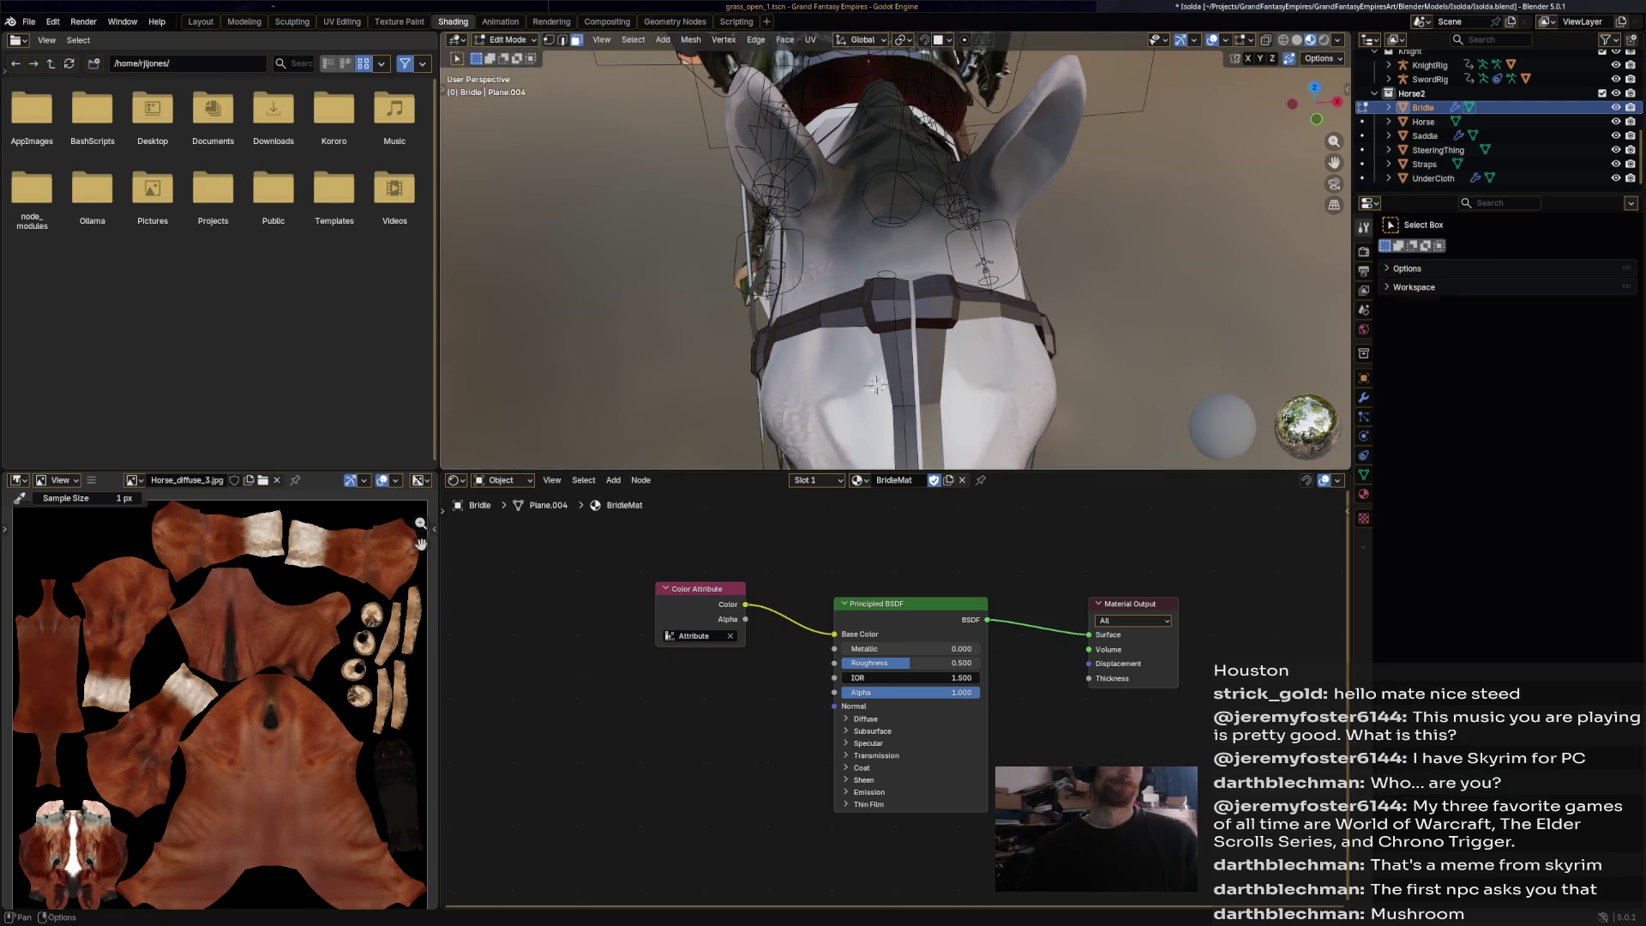
{"action": "middle_click_drag", "start_coordinate": [875, 384], "coordinate": [874, 395]}
{"action": "left_click", "coordinate": [507, 40]}
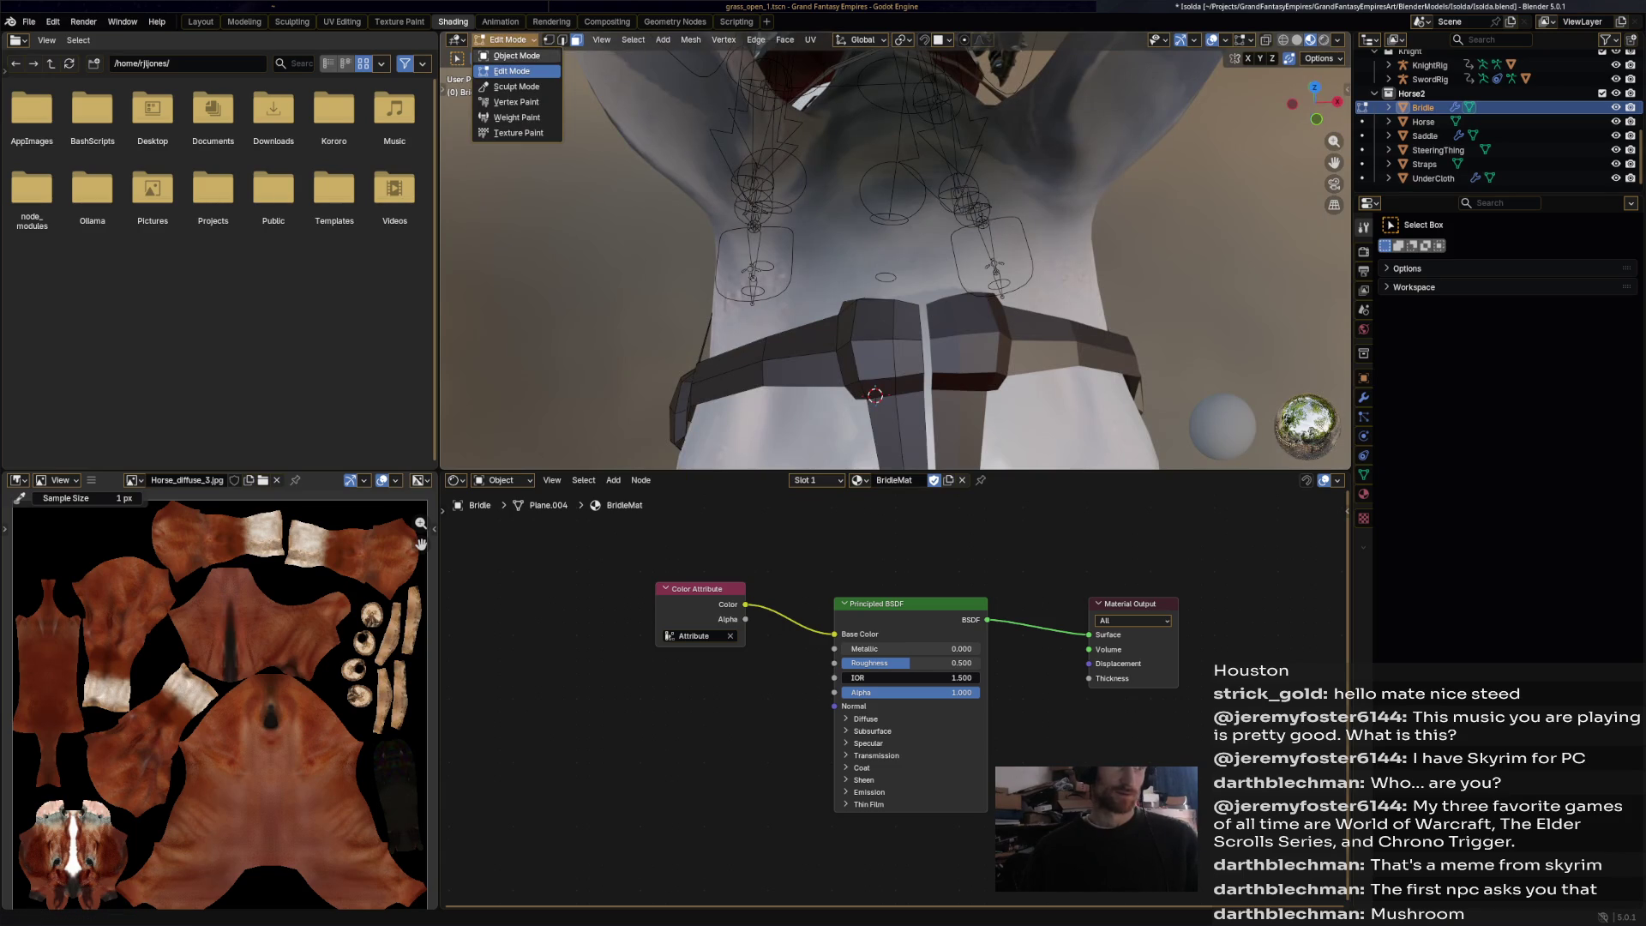
{"action": "left_click", "coordinate": [516, 56]}
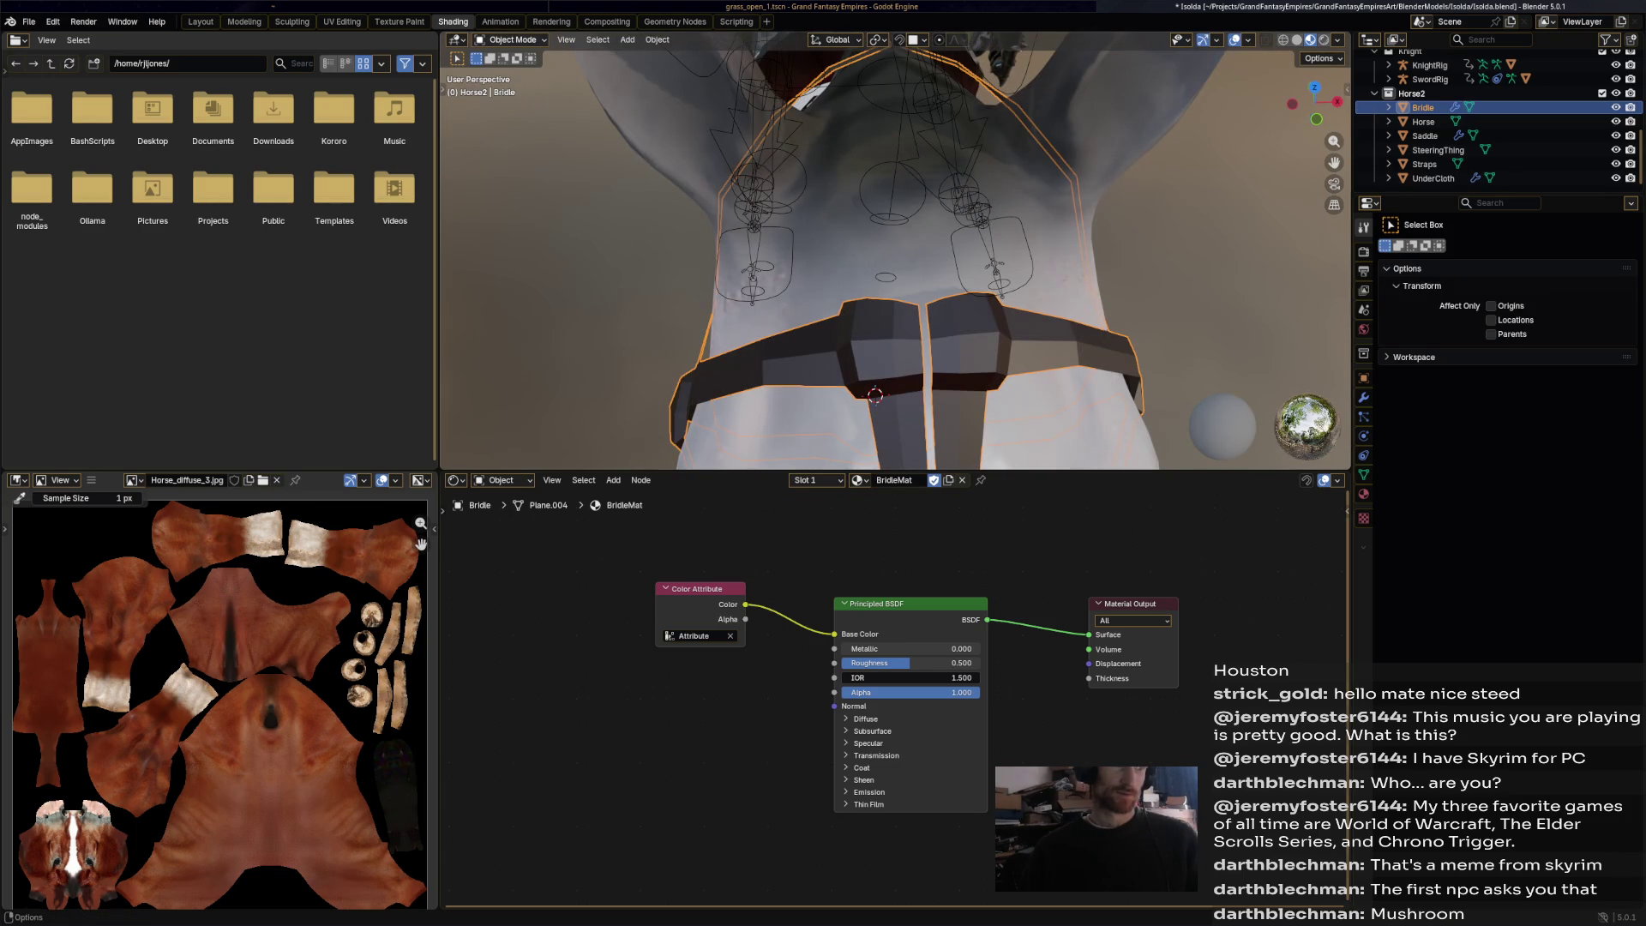
{"action": "left_click", "coordinate": [507, 40]}
{"action": "left_click", "coordinate": [515, 72]}
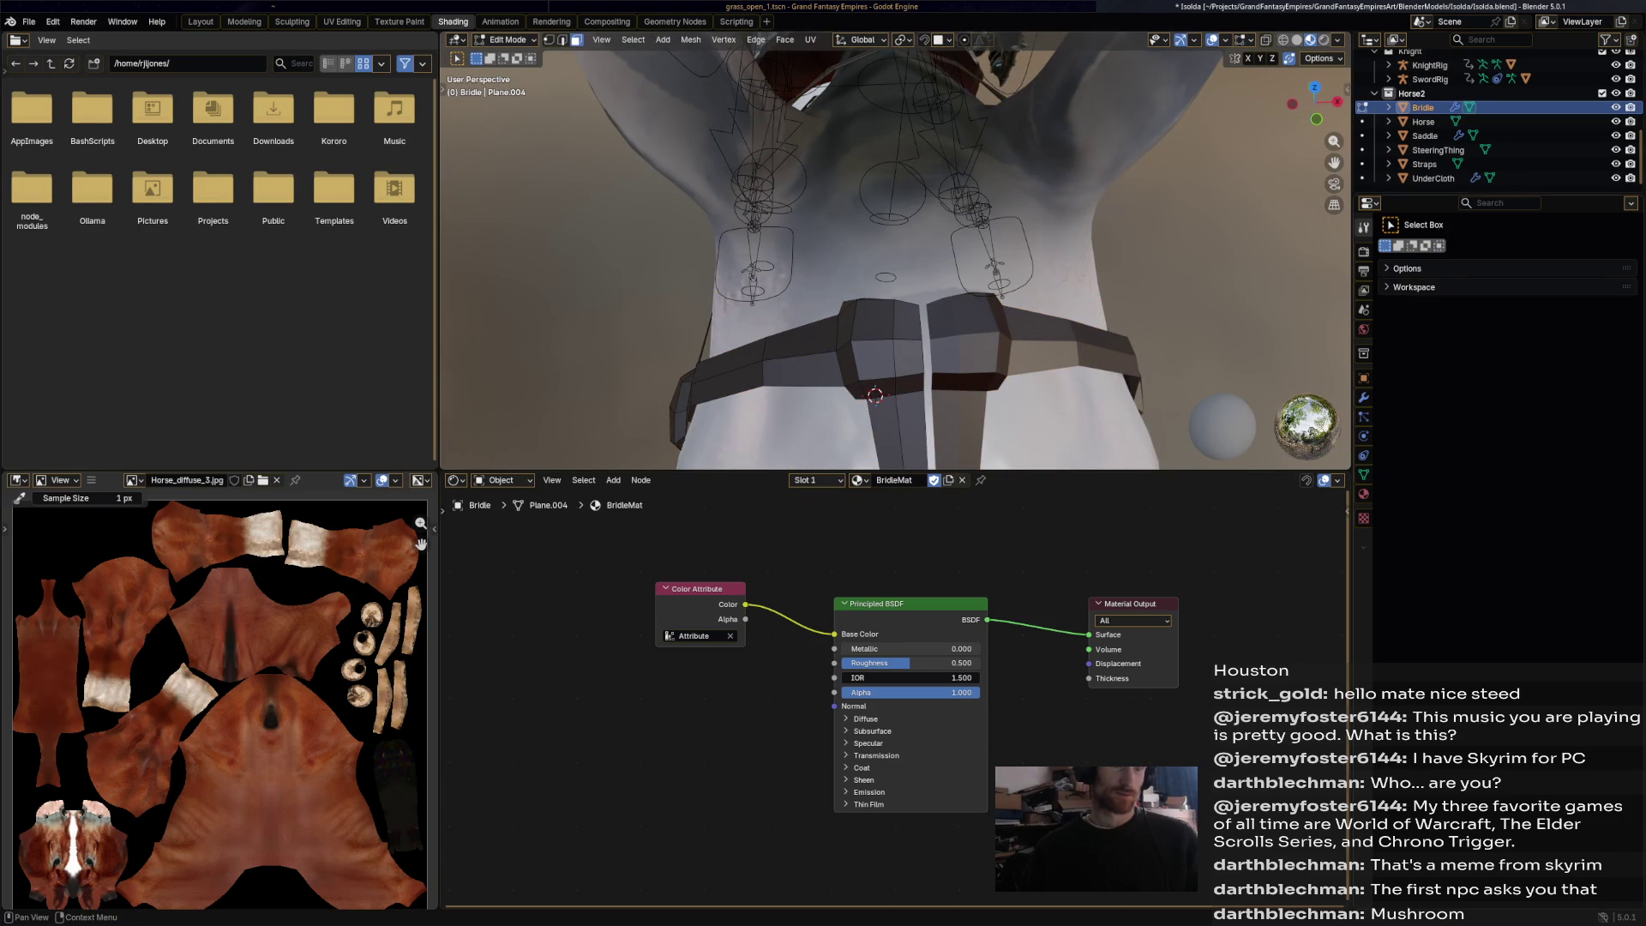
{"action": "left_click", "coordinate": [1363, 397]}
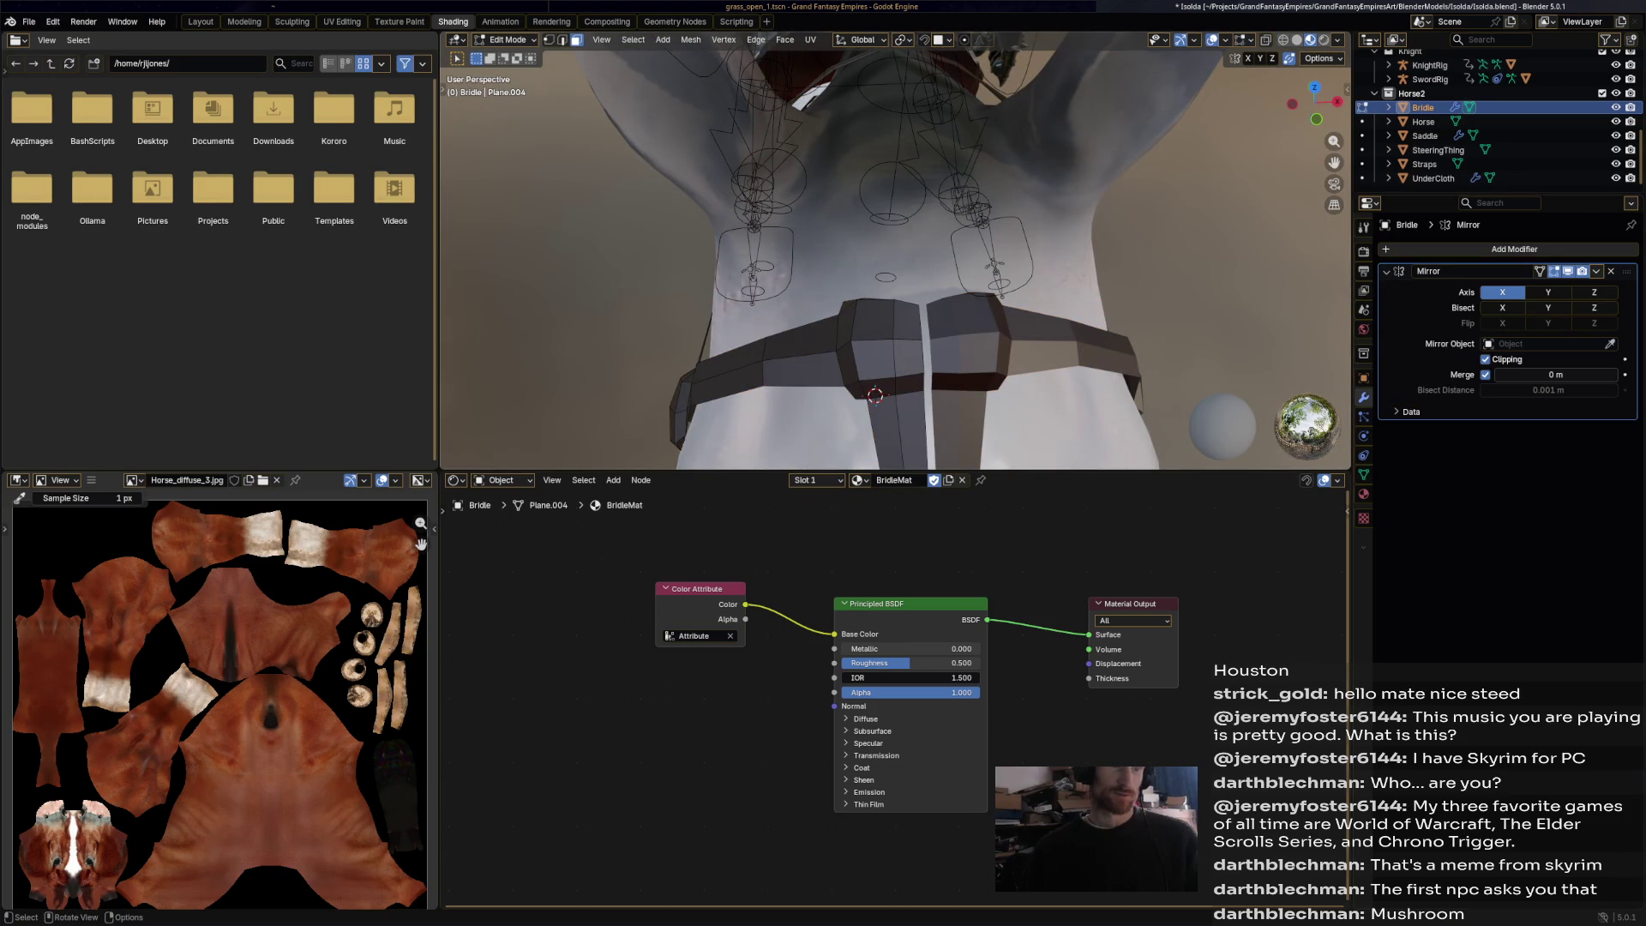
Select an edge loop across the bridle's rein strap and move it.
{"action": "left_click", "coordinate": [907, 319]}
{"action": "key", "text": "2"}
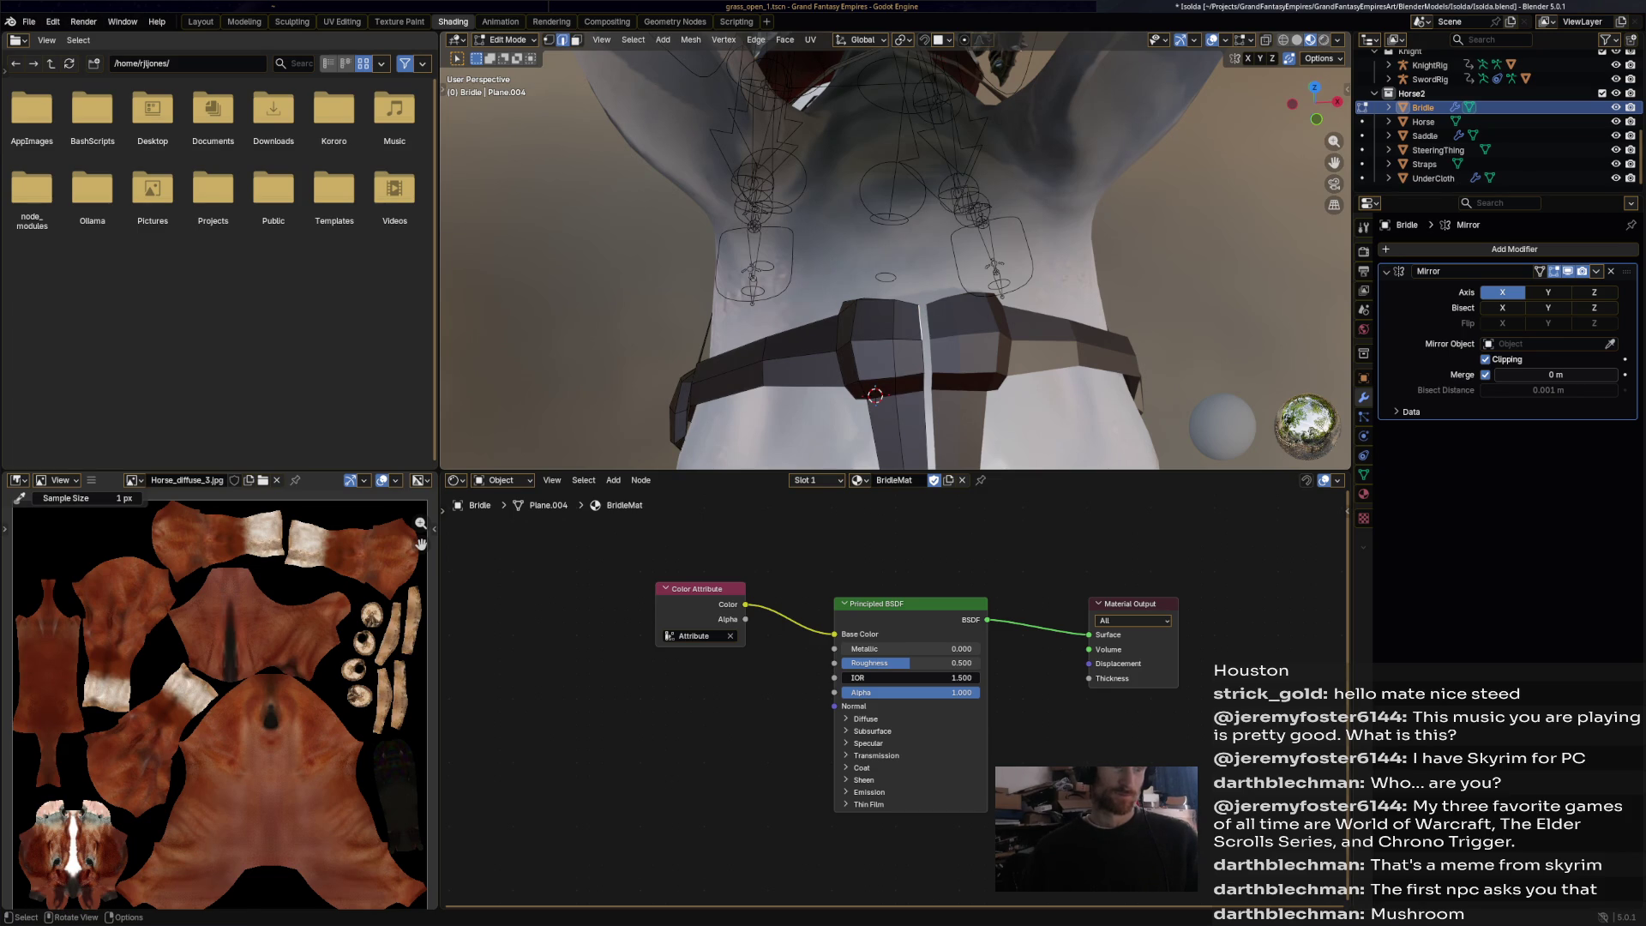
{"action": "left_click", "coordinate": [875, 395], "text": "ctrl"}
{"action": "middle_click_drag", "start_coordinate": [875, 395], "coordinate": [869, 333], "text": "ctrl"}
{"action": "left_click", "coordinate": [867, 274], "text": "alt"}
{"action": "mouse_move", "coordinate": [928, 420]}
{"action": "middle_mouse_down", "text": "ctrl"}
{"action": "mouse_move", "coordinate": [928, 394]}
{"action": "mouse_move", "coordinate": [868, 369]}
{"action": "middle_mouse_up", "text": "ctrl"}
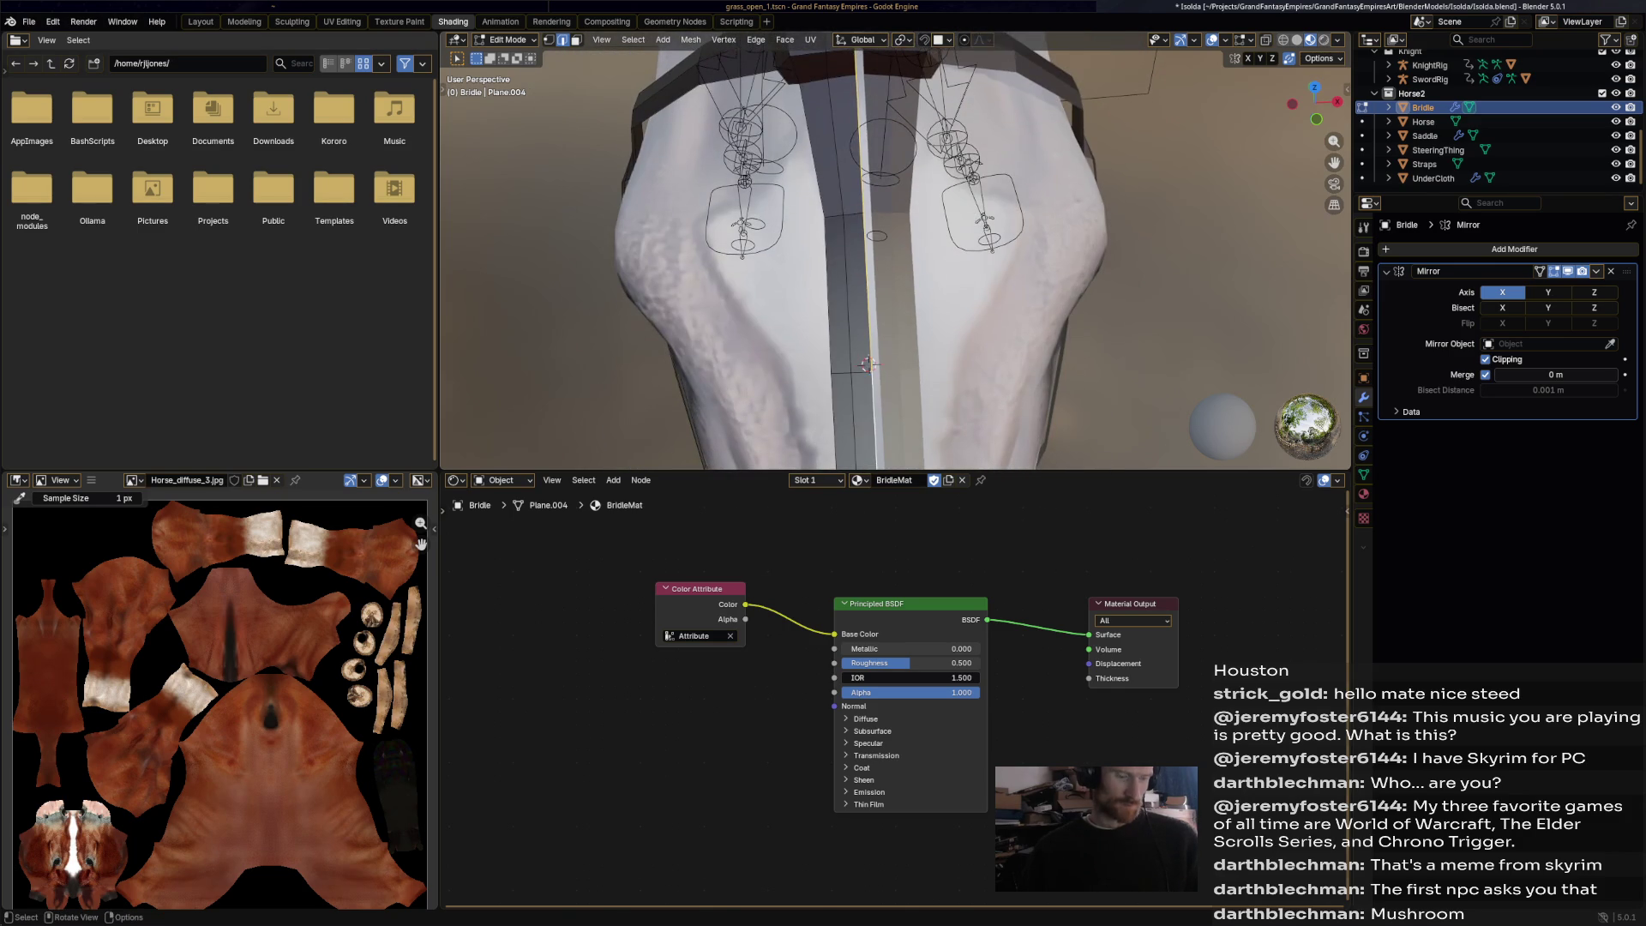
{"action": "key", "text": "g"}
{"action": "left_click", "coordinate": [868, 363]}
Nudge another strap edge and a bridle vertex so the rein drapes along the neck.
{"action": "scroll", "coordinate": [869, 362], "scroll_direction": "down", "scroll_amount": 5}
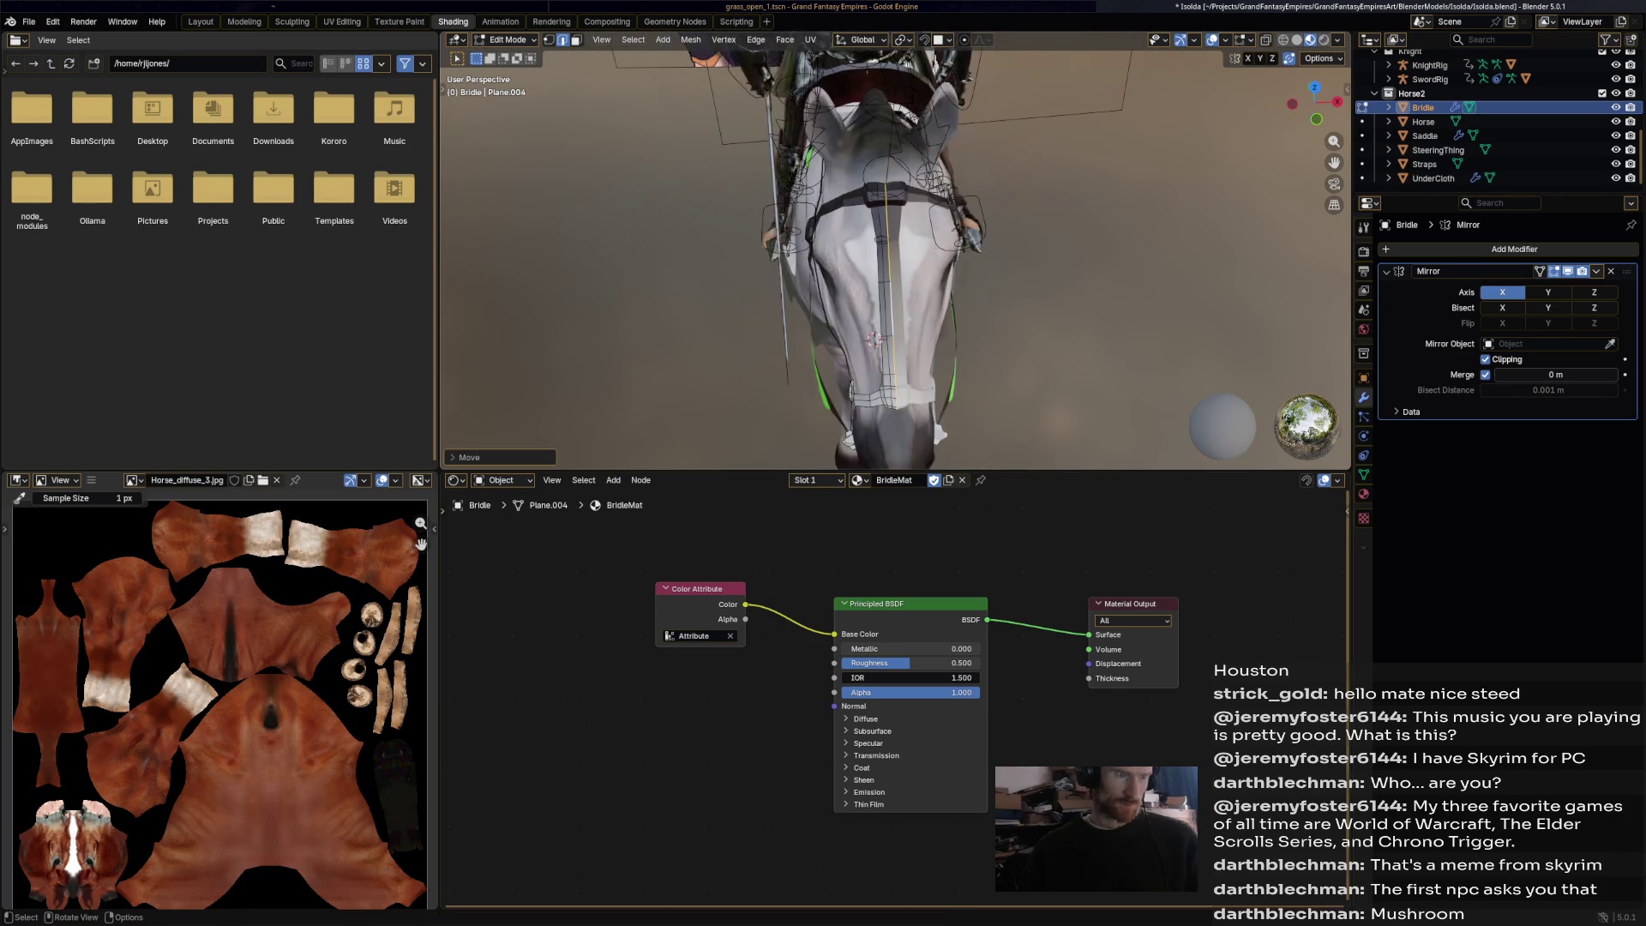
{"action": "mouse_move", "coordinate": [868, 363]}
{"action": "middle_mouse_down"}
{"action": "mouse_move", "coordinate": [772, 343]}
{"action": "mouse_move", "coordinate": [729, 403]}
{"action": "middle_mouse_up"}
{"action": "scroll", "coordinate": [823, 257], "scroll_direction": "up", "scroll_amount": 5}
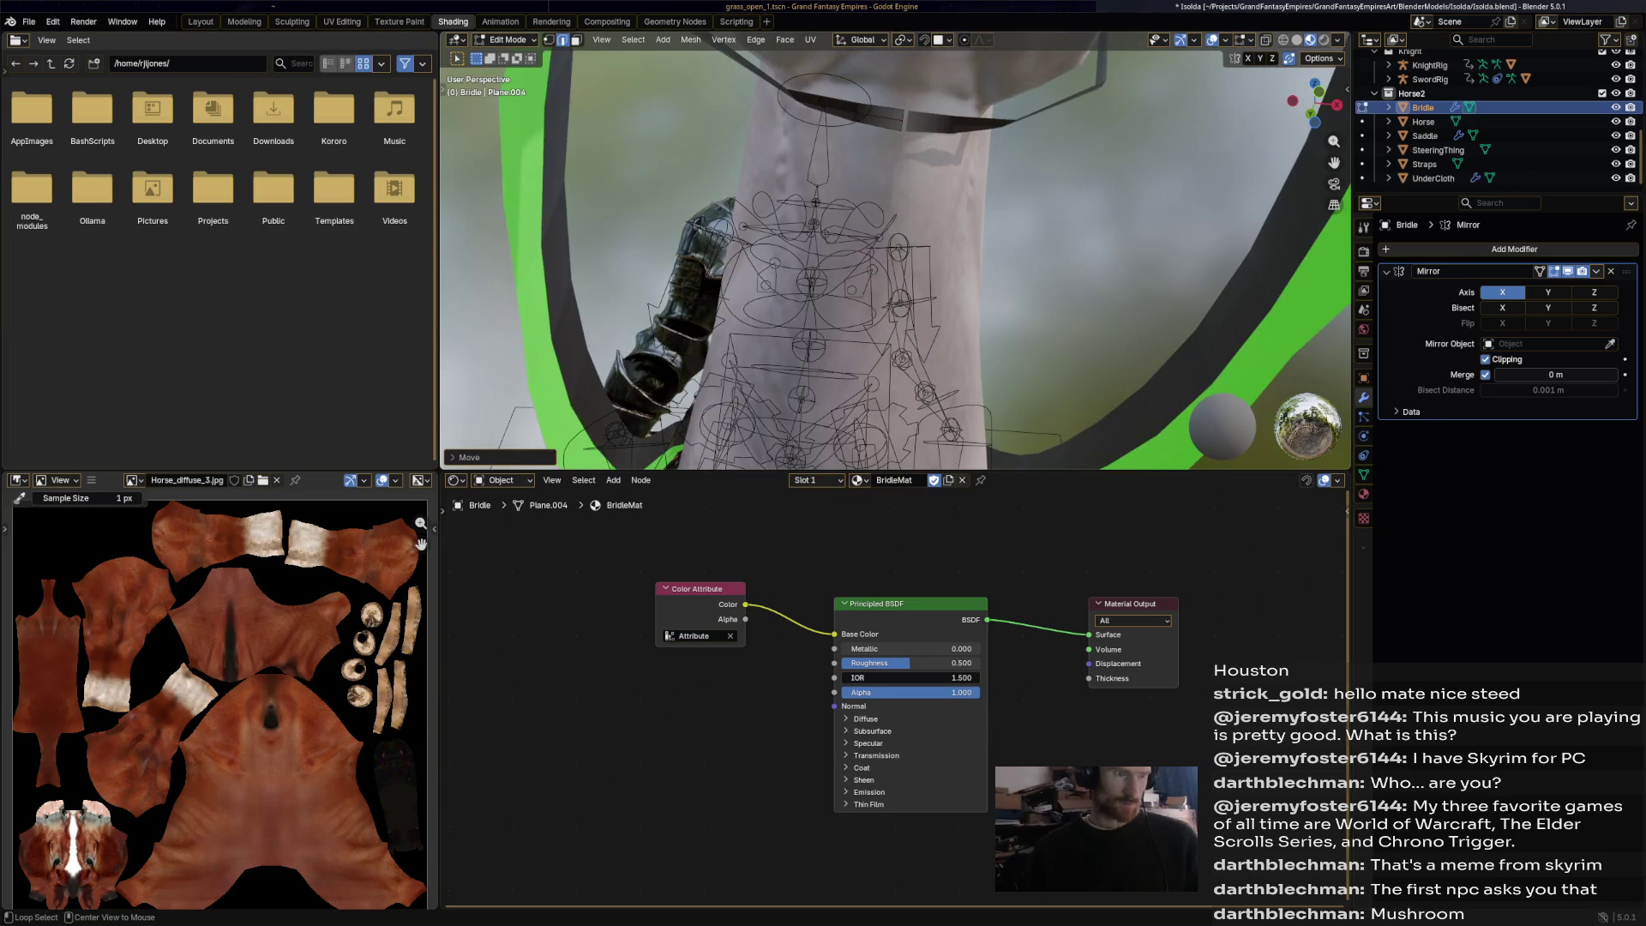
{"action": "left_click", "coordinate": [902, 120]}
{"action": "key", "text": "g"}
{"action": "key", "text": "Return"}
{"action": "mouse_move", "coordinate": [902, 257]}
{"action": "middle_mouse_down"}
{"action": "mouse_move", "coordinate": [814, 274]}
{"action": "mouse_move", "coordinate": [677, 171]}
{"action": "middle_mouse_up"}
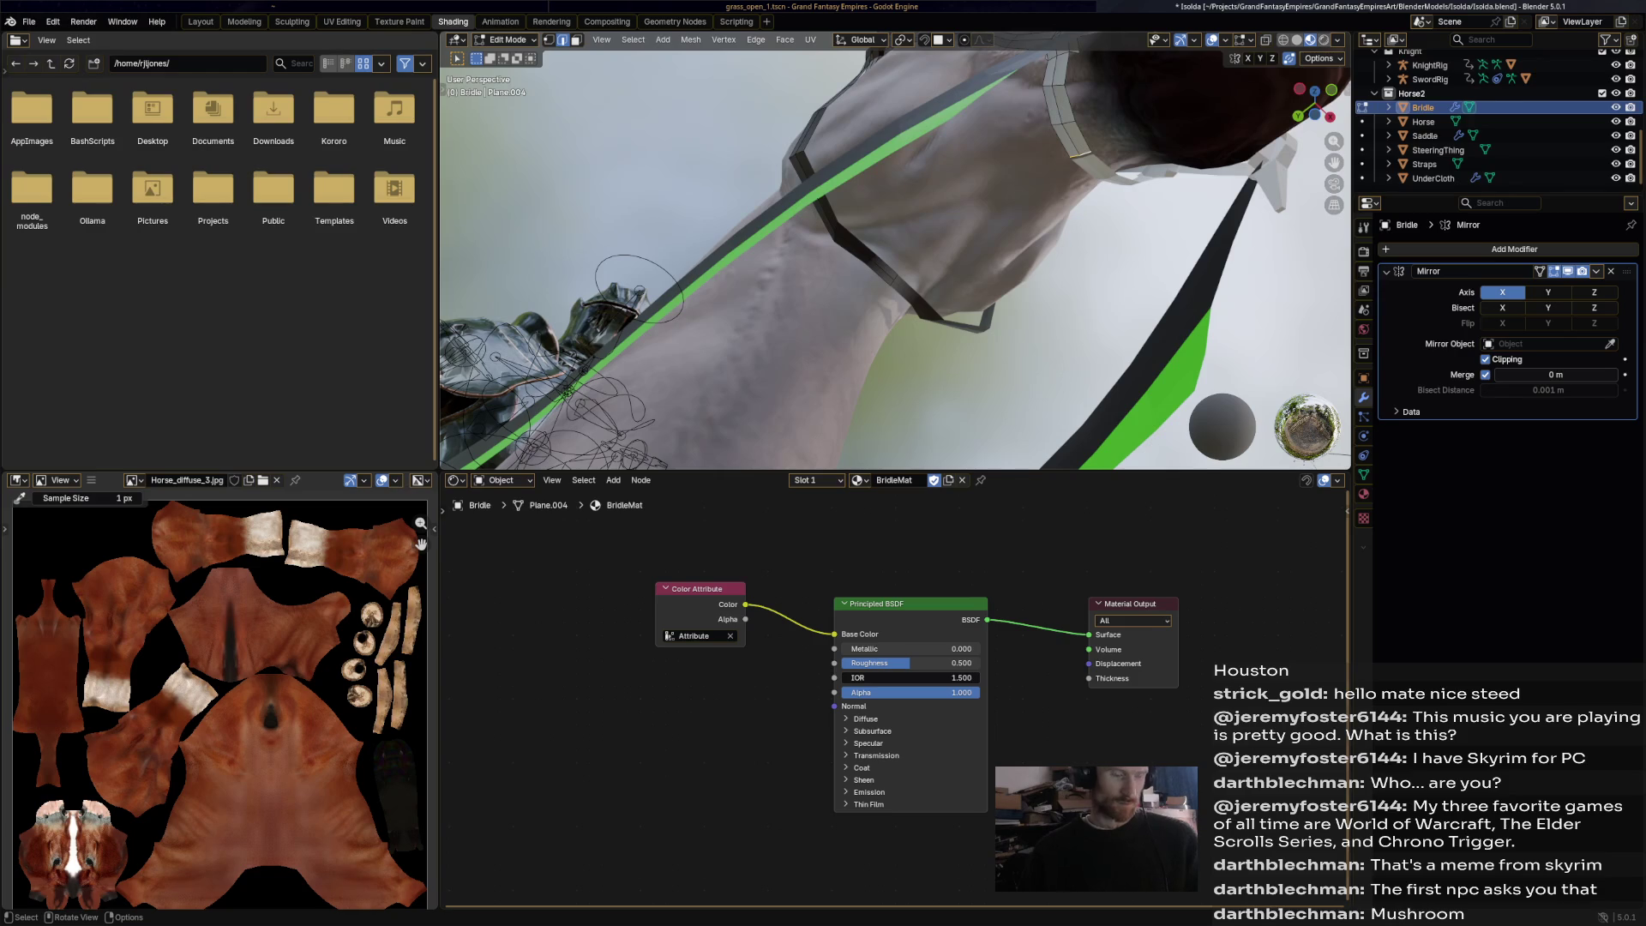
{"action": "key", "text": "g"}
{"action": "key", "text": "Return"}
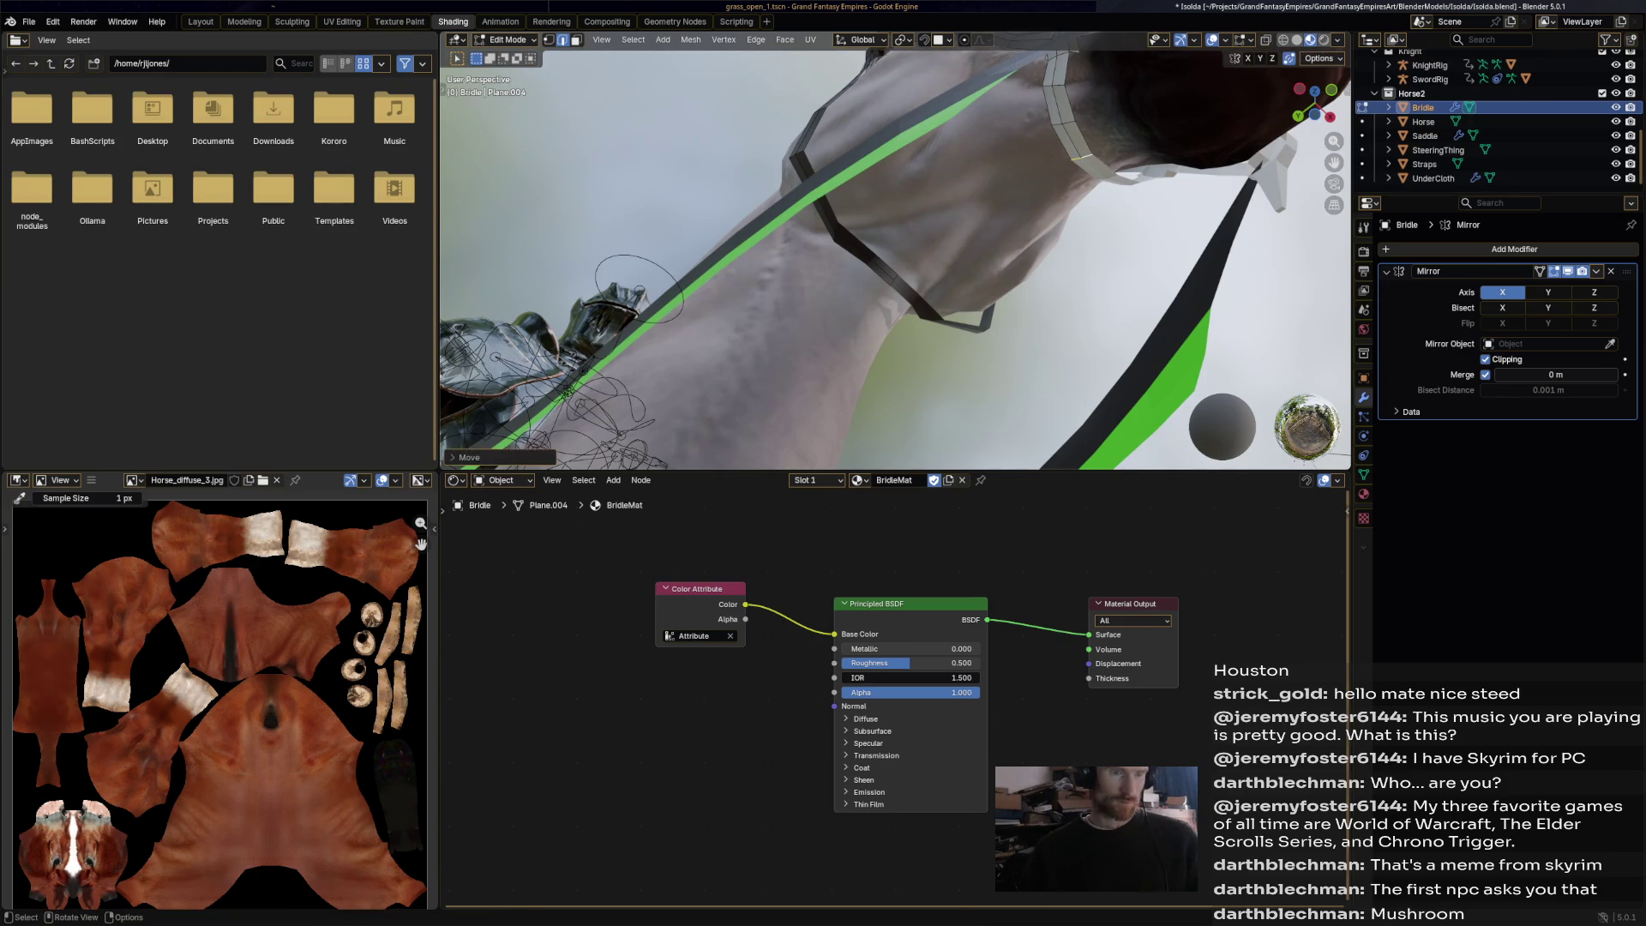
{"action": "key", "text": "KP_Decimal"}
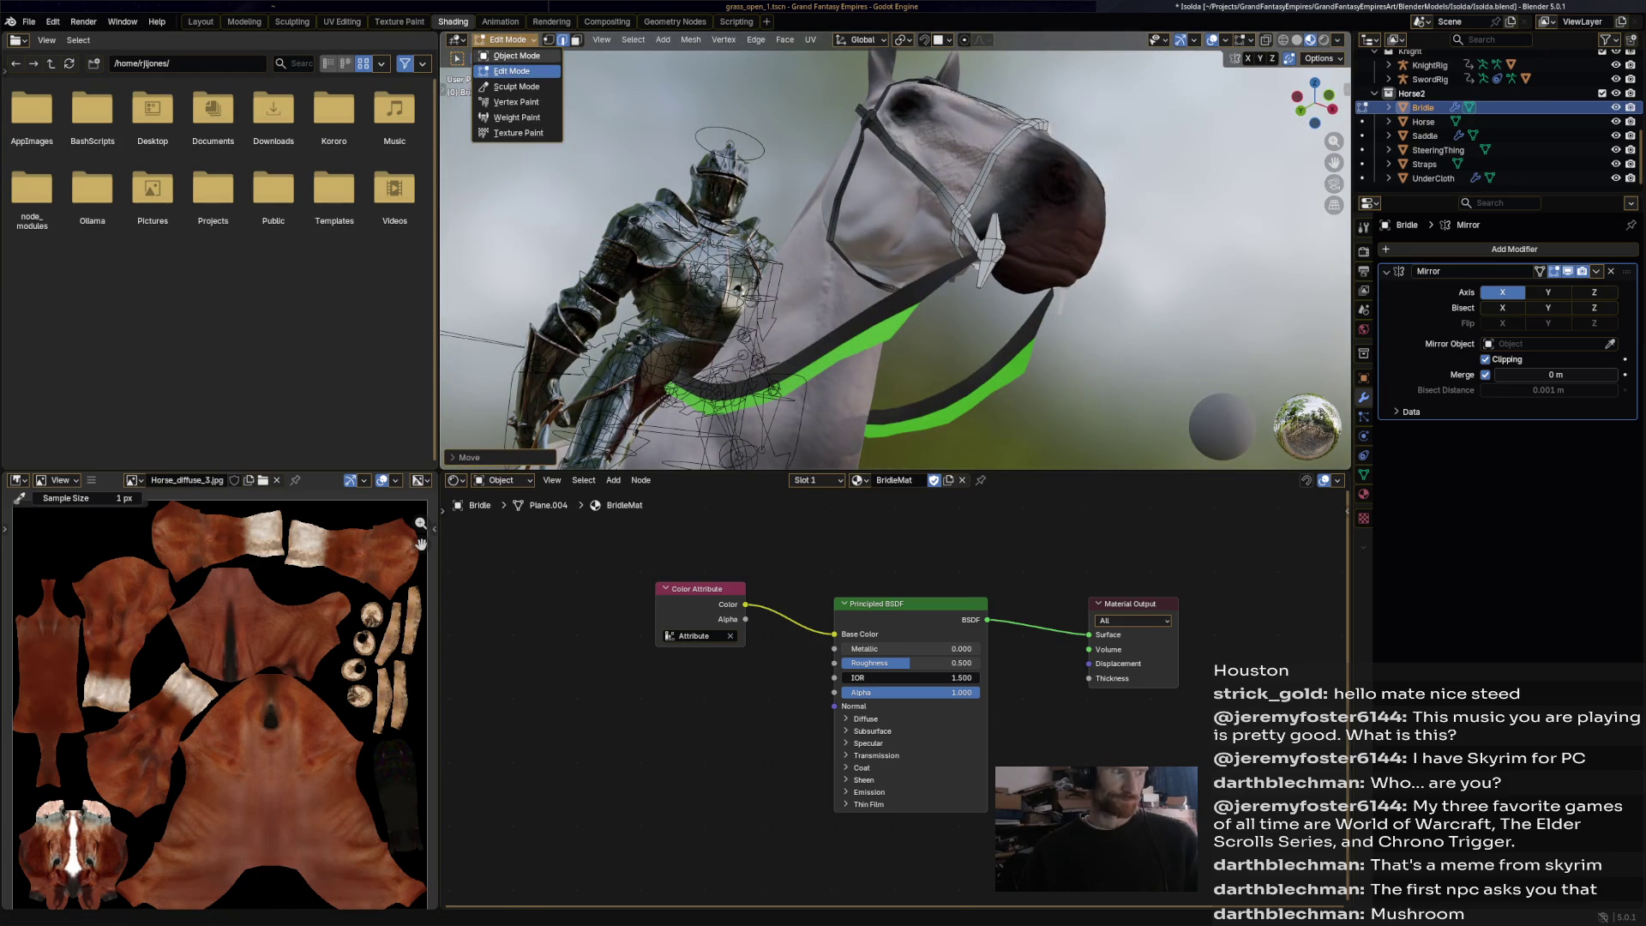
{"action": "key", "text": "Tab"}
Apply the Bridle's Mirror modifier in Object Mode.
{"action": "left_click", "coordinate": [1596, 271]}
{"action": "left_click", "coordinate": [1531, 288]}
{"action": "mouse_move", "coordinate": [1114, 257]}
{"action": "middle_mouse_down"}
{"action": "mouse_move", "coordinate": [857, 274]}
{"action": "mouse_move", "coordinate": [1063, 317]}
{"action": "middle_mouse_up"}
Vertex-paint the noseband and cheek straps dark, then return to Object Mode.
{"action": "left_click", "coordinate": [511, 40]}
{"action": "left_click", "coordinate": [506, 103]}
{"action": "mouse_move", "coordinate": [1063, 317]}
{"action": "left_mouse_down"}
{"action": "mouse_move", "coordinate": [1029, 330]}
{"action": "mouse_move", "coordinate": [1033, 295]}
{"action": "left_mouse_up"}
{"action": "left_click_drag", "start_coordinate": [944, 220], "coordinate": [1009, 327]}
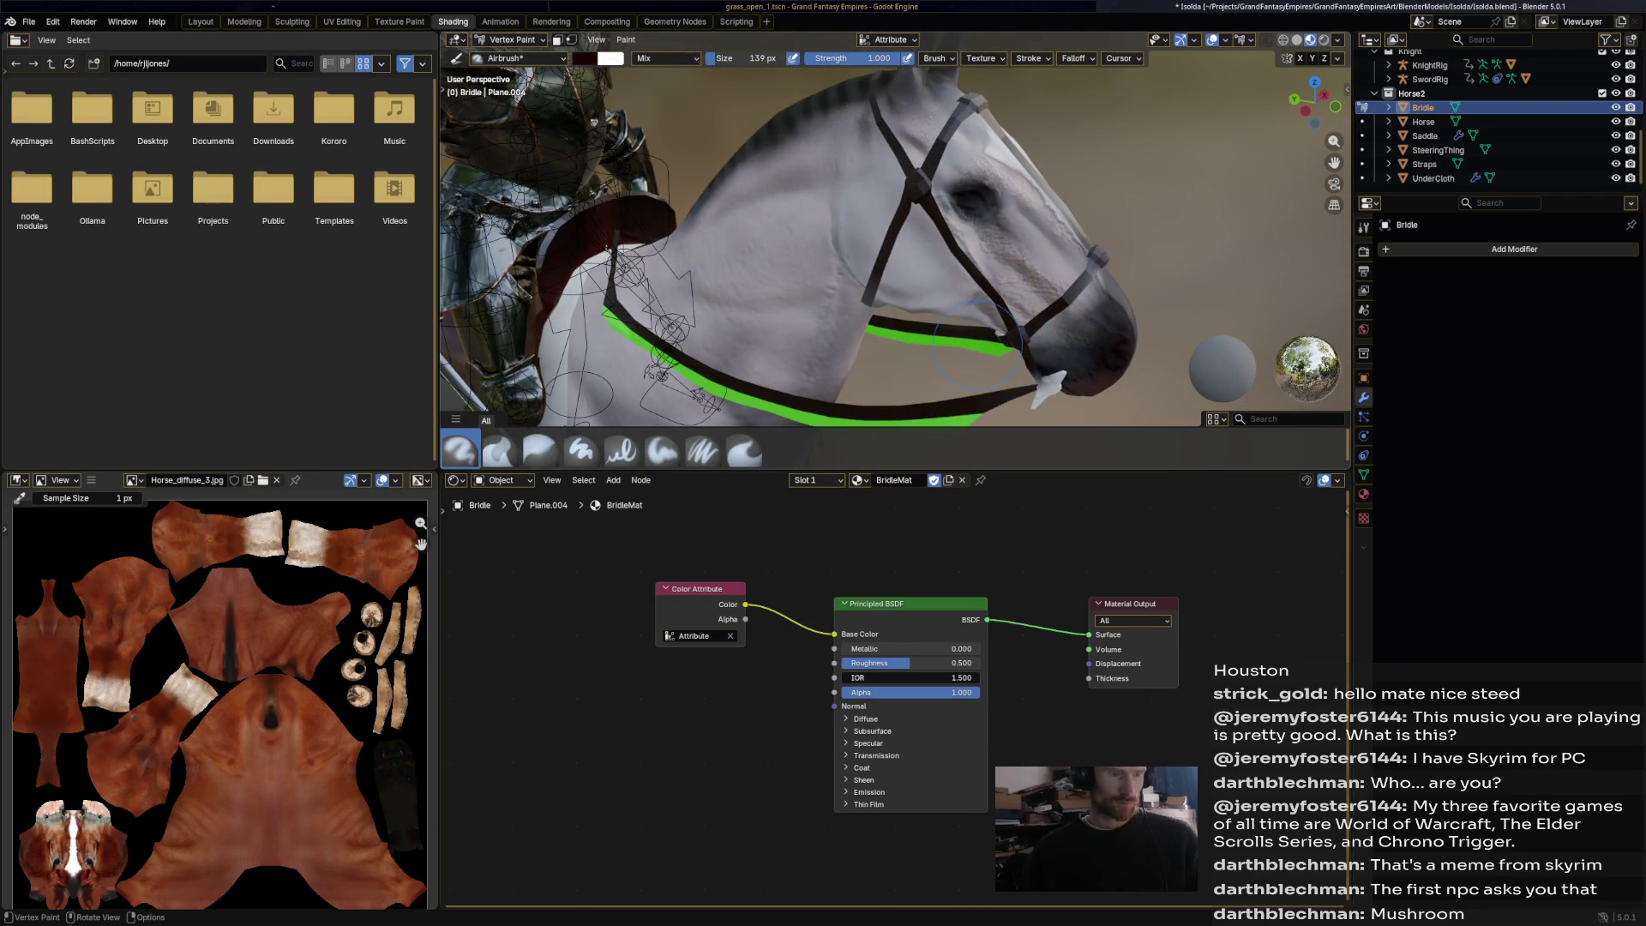
{"action": "middle_click_drag", "start_coordinate": [1088, 292], "coordinate": [1020, 300]}
{"action": "left_click_drag", "start_coordinate": [1020, 301], "coordinate": [1016, 300]}
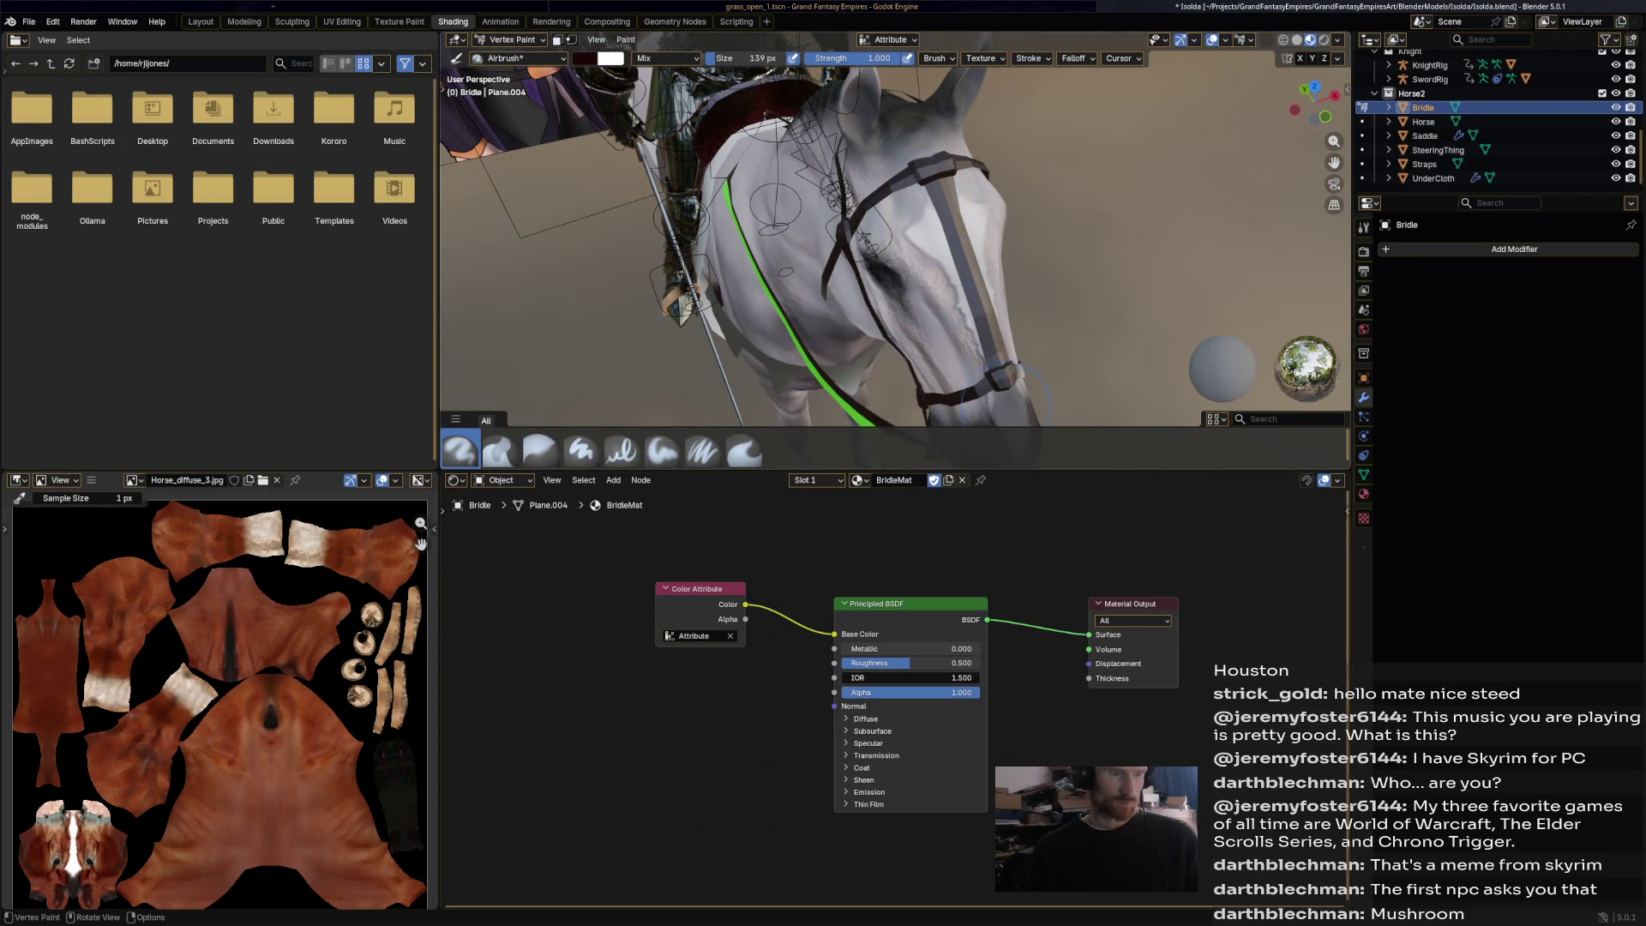
{"action": "middle_click_drag", "start_coordinate": [964, 255], "coordinate": [866, 257]}
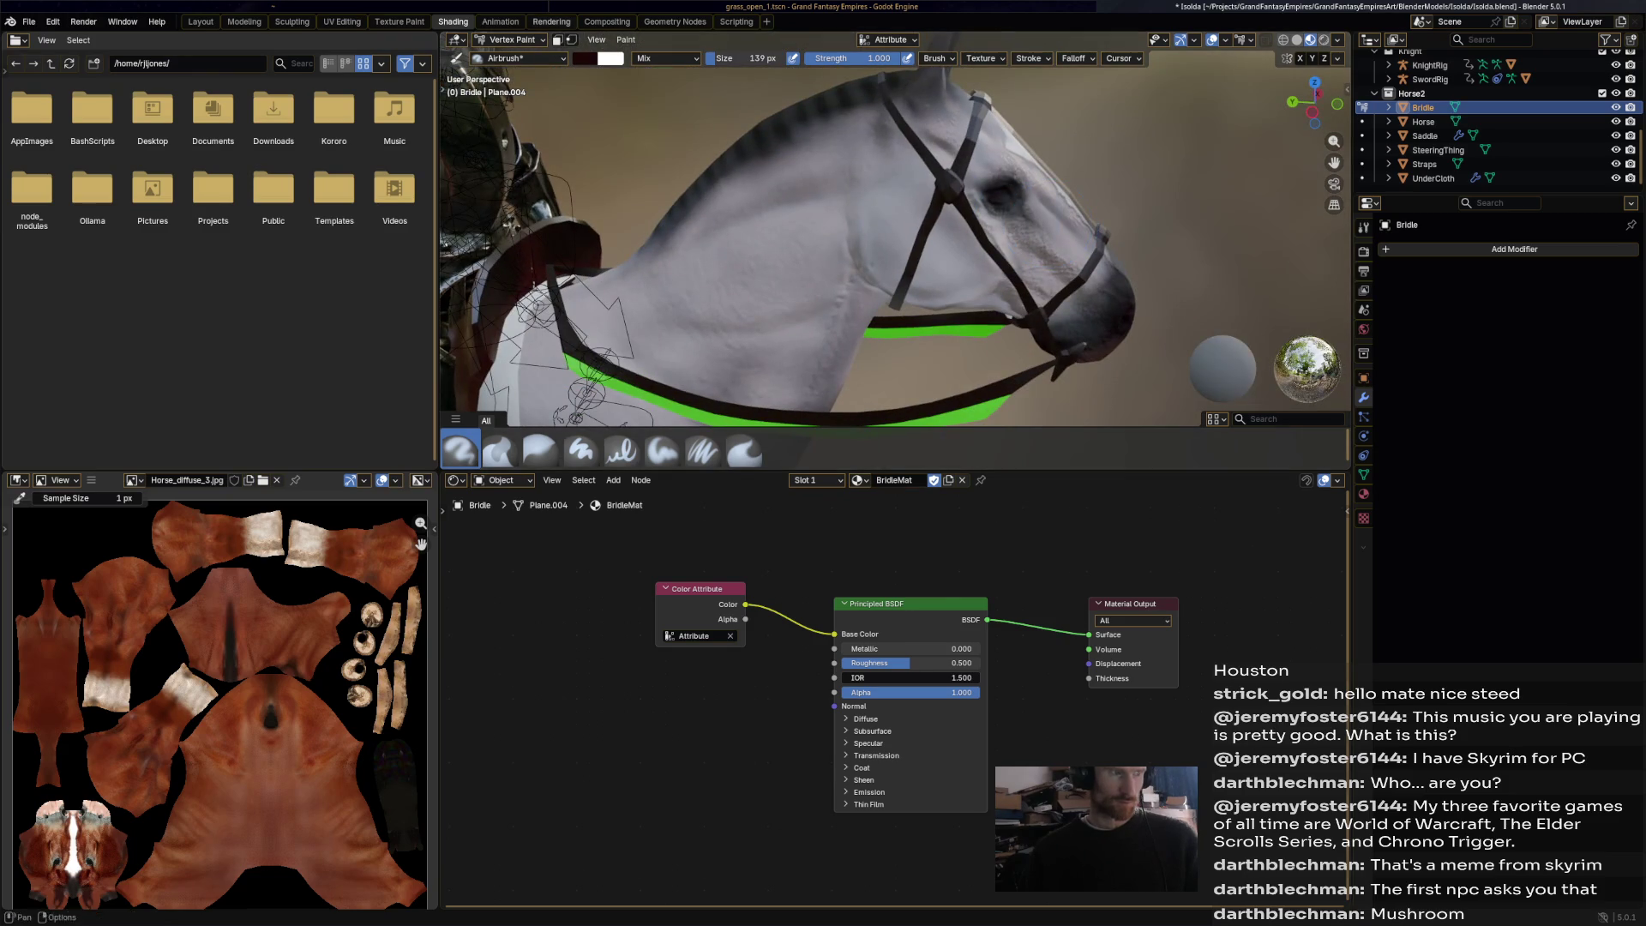
{"action": "left_click", "coordinate": [513, 39]}
{"action": "left_click", "coordinate": [513, 57]}
{"action": "left_click", "coordinate": [656, 40]}
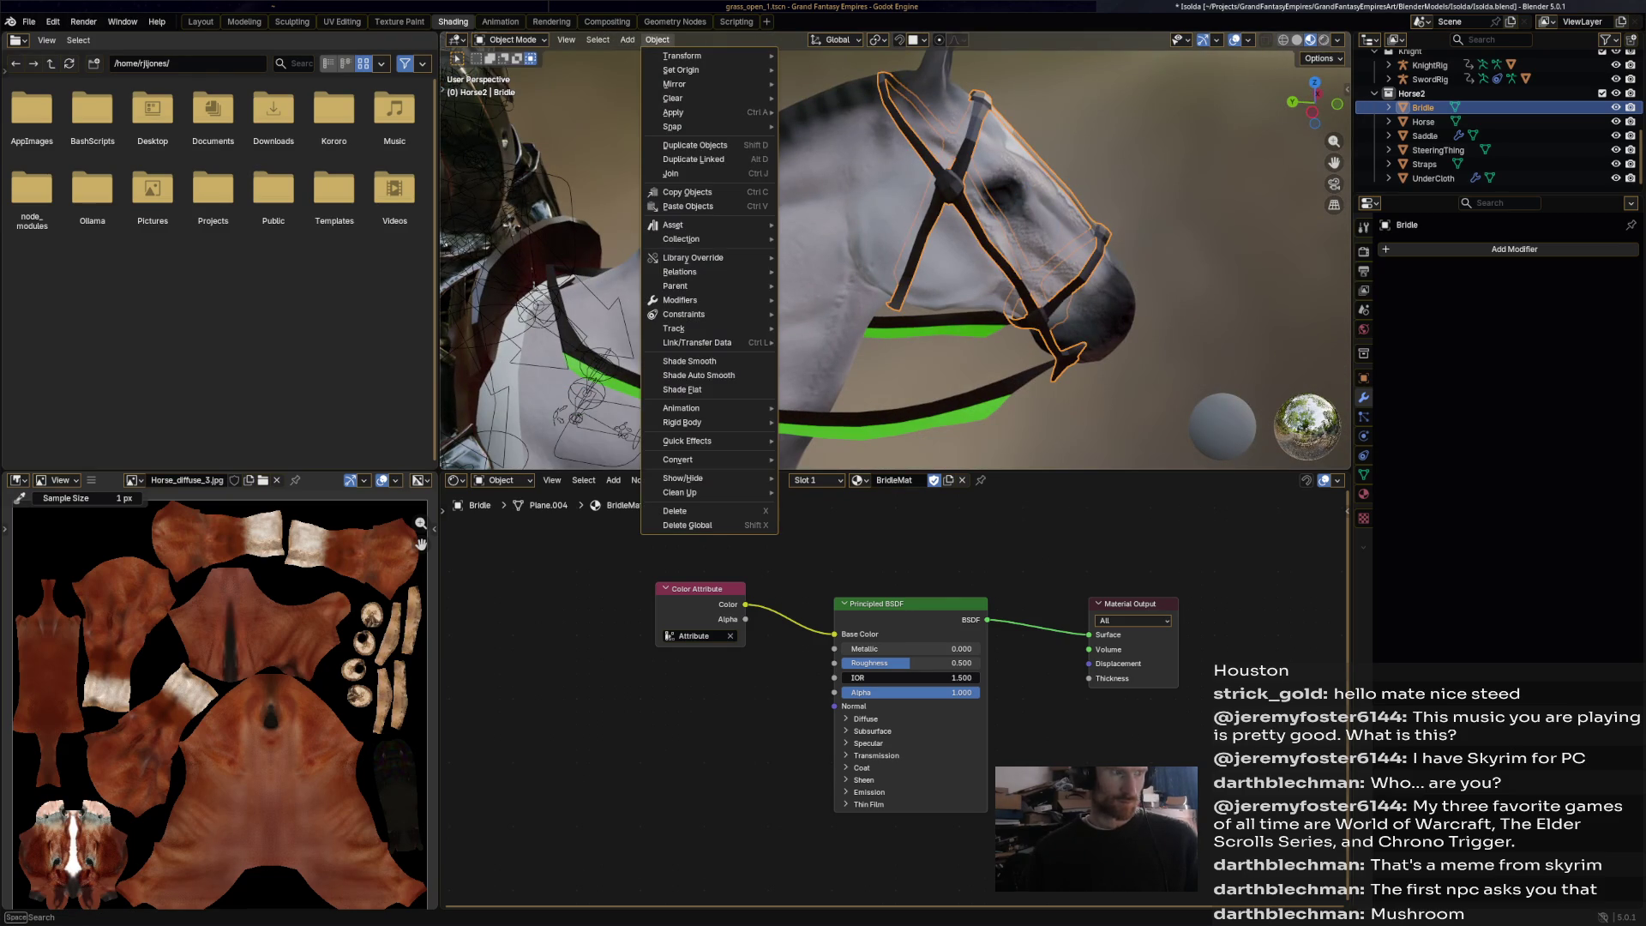
Shade Auto Smooth the Bridle, undoing a trial Shade Smooth to keep Smooth by Angle at 30°.
{"action": "left_click", "coordinate": [699, 375]}
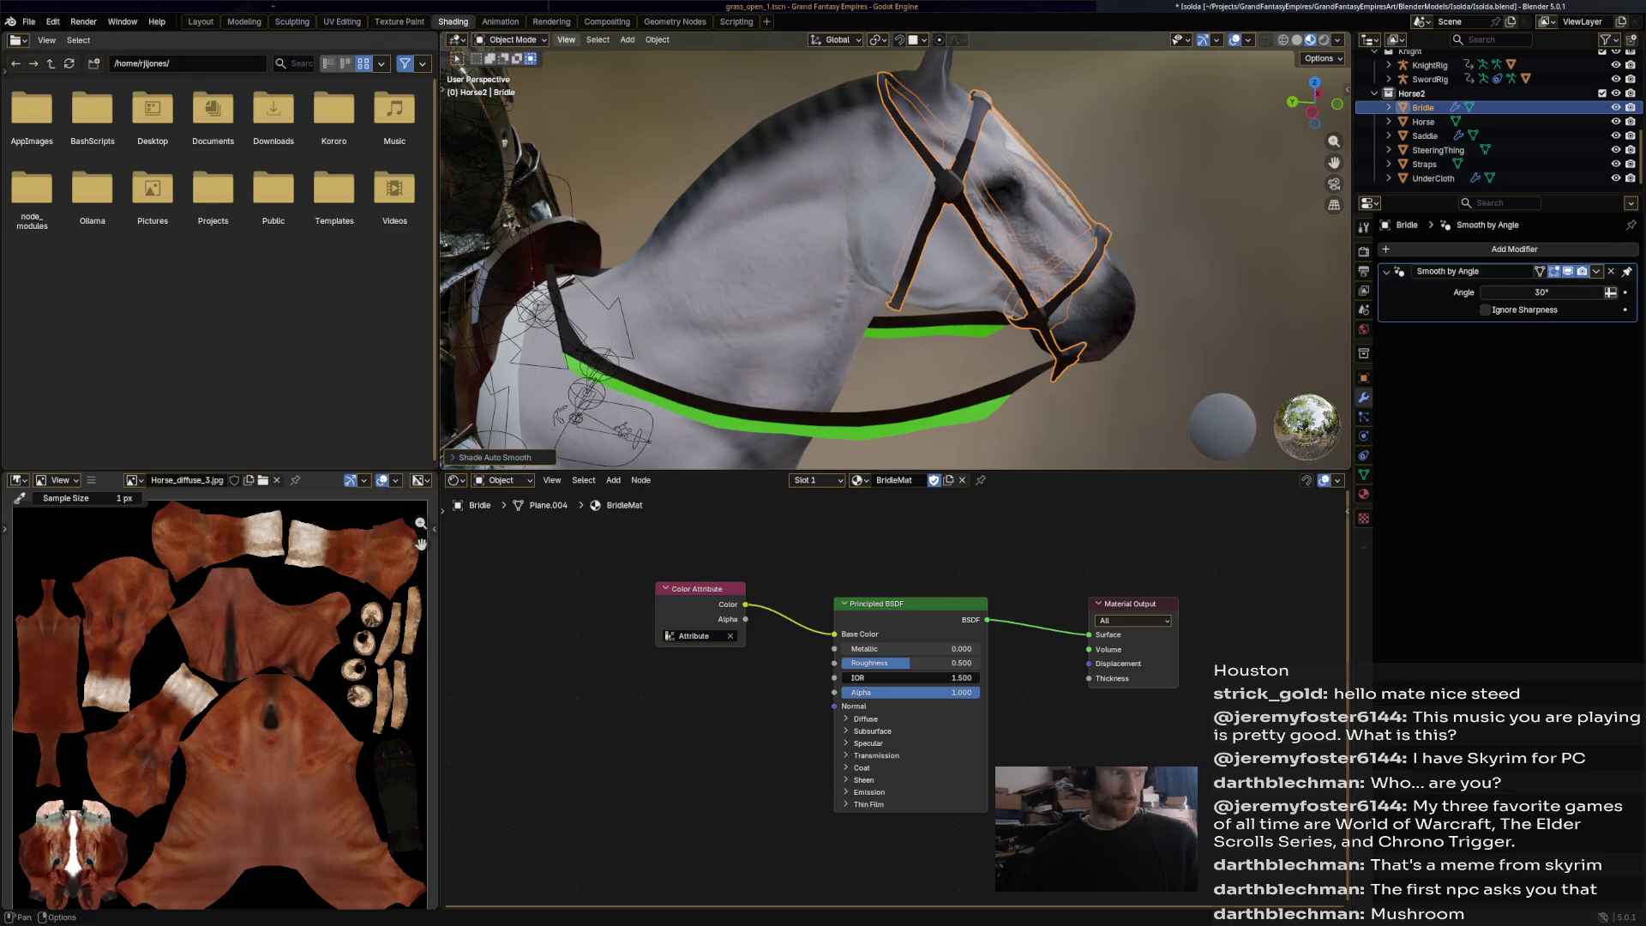
{"action": "left_click", "coordinate": [513, 39]}
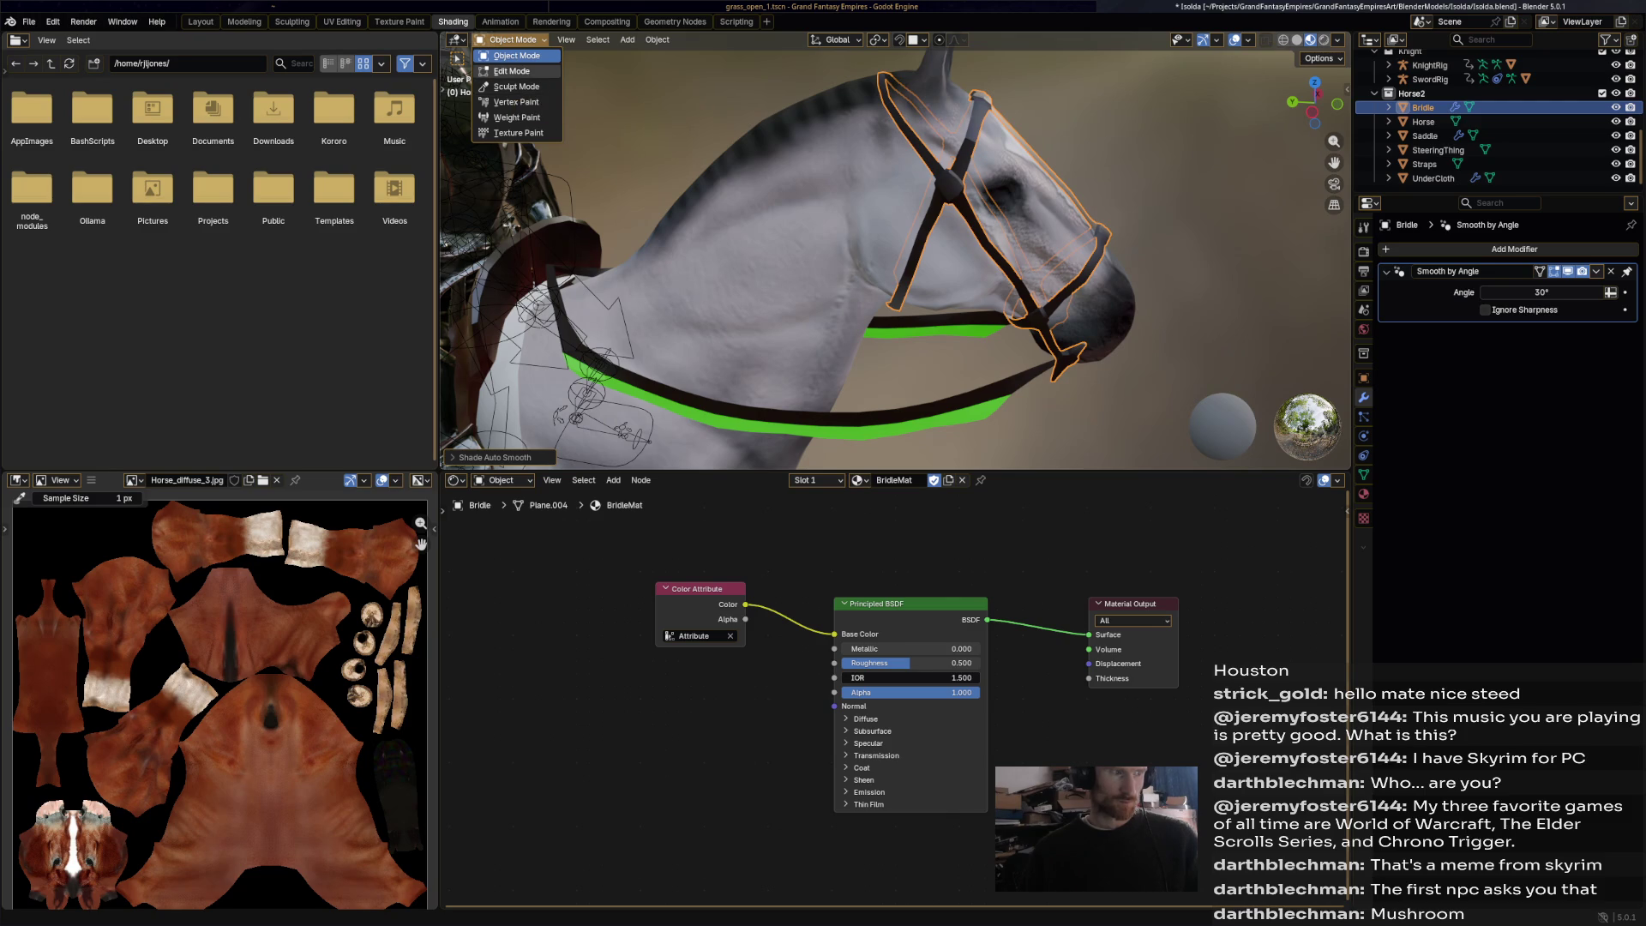
{"action": "left_click", "coordinate": [657, 40]}
{"action": "left_click", "coordinate": [689, 361]}
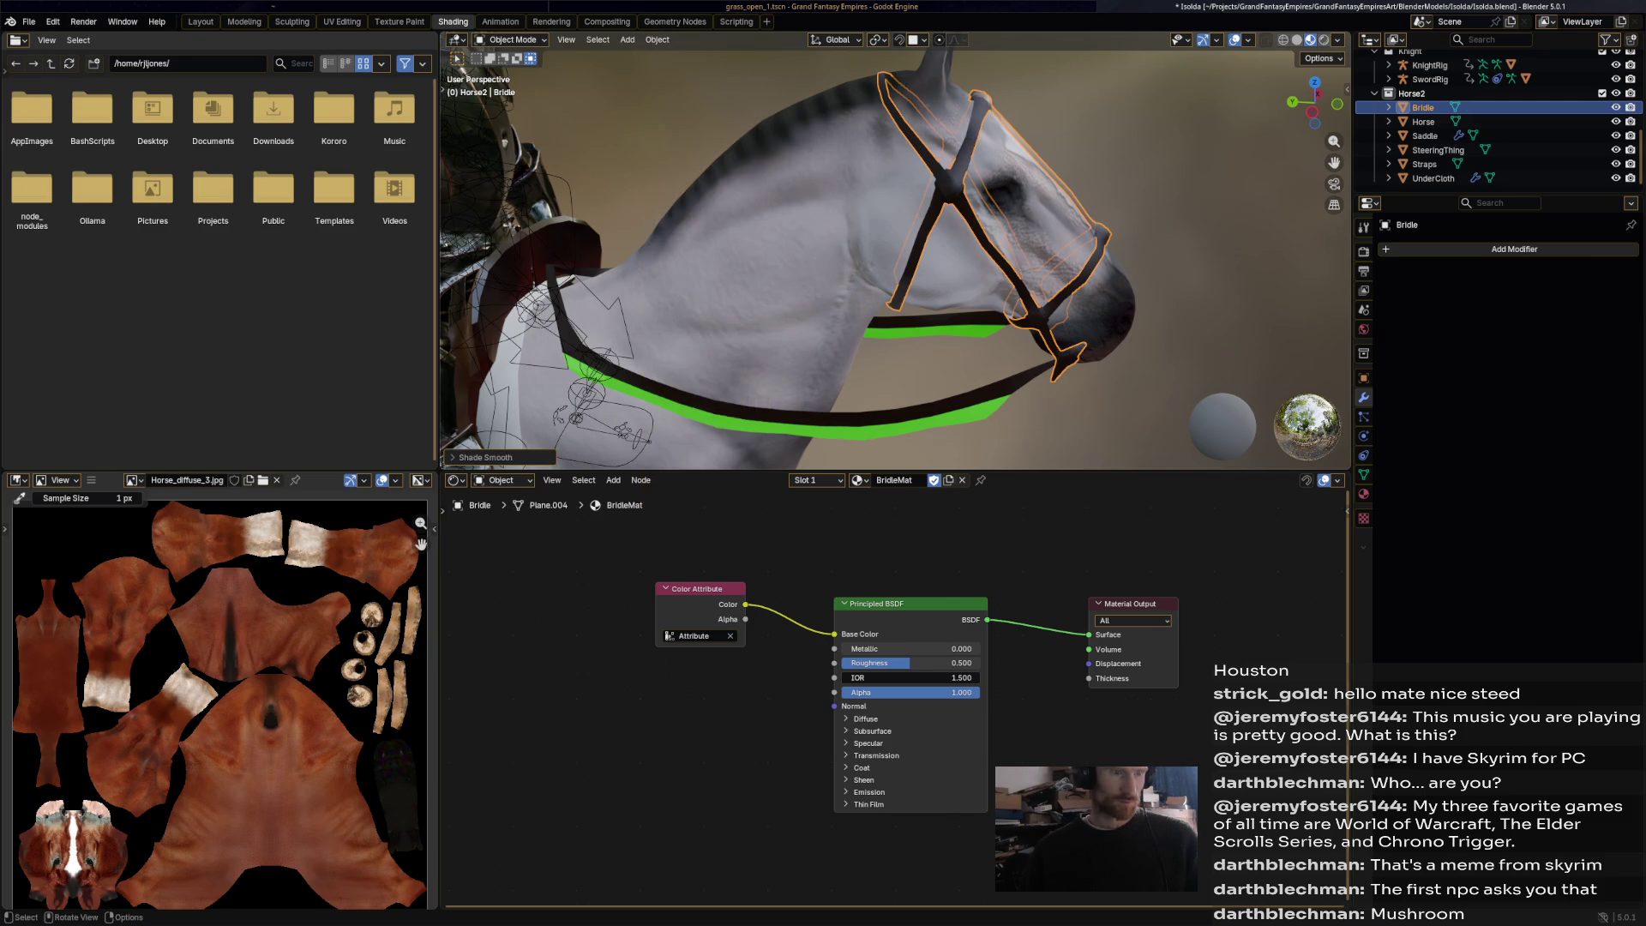
{"action": "middle_click_drag", "start_coordinate": [891, 257], "coordinate": [660, 262]}
{"action": "key", "text": "ctrl+z"}
{"action": "left_click", "coordinate": [512, 39]}
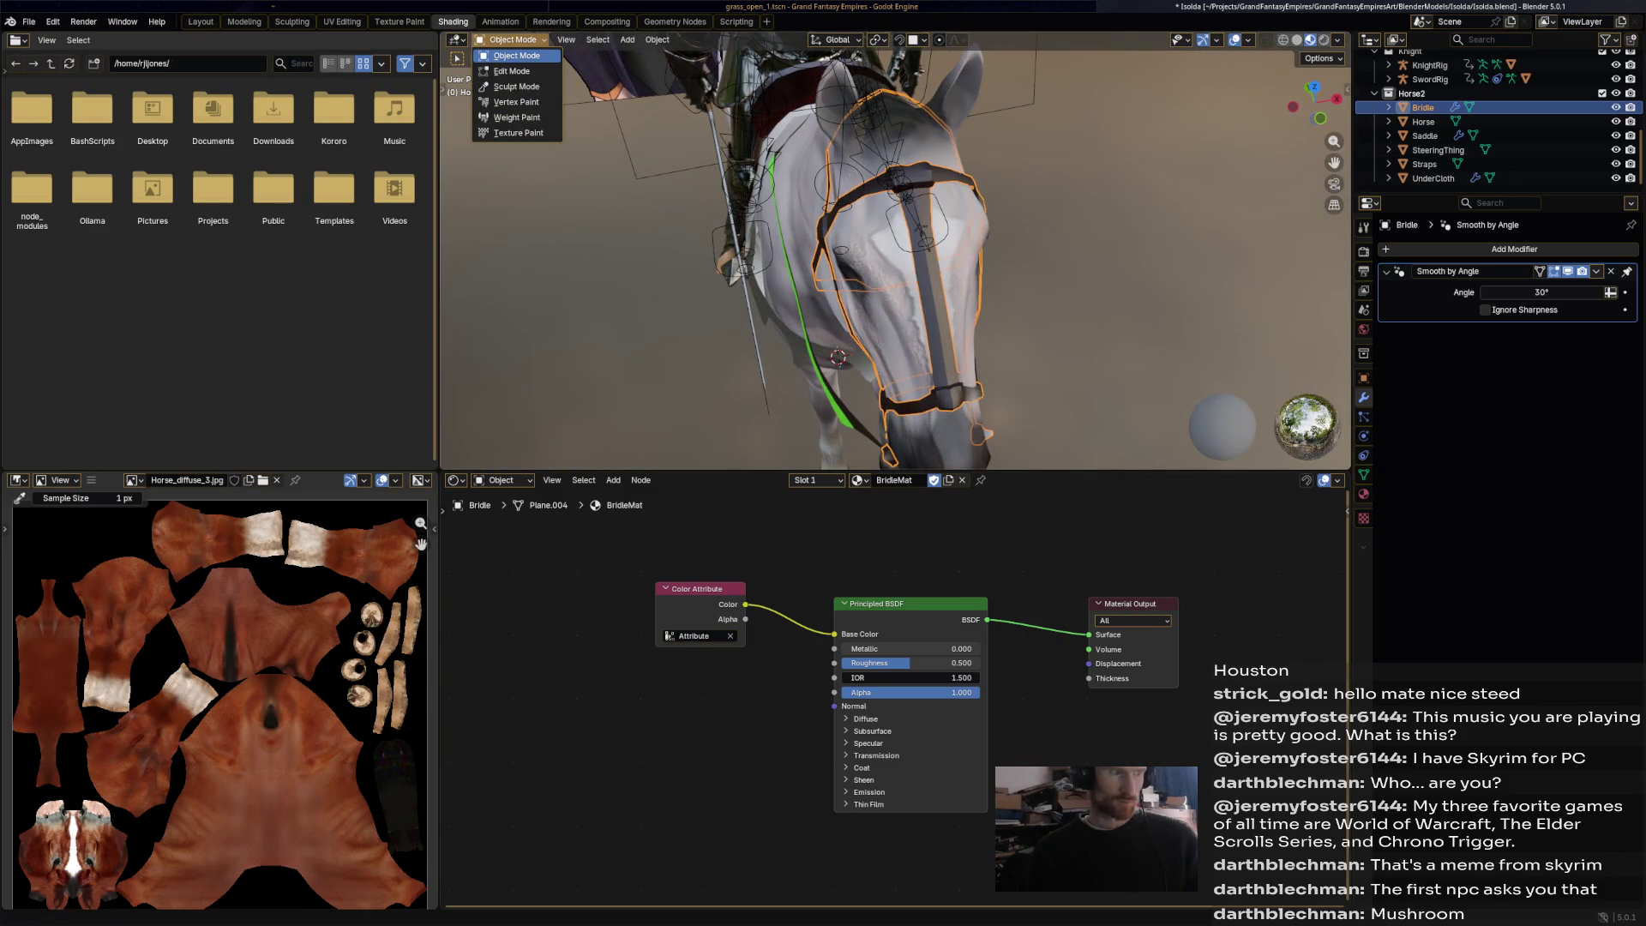
In Edit Mode, extrude the cheek junction face and delete a face on the block's side.
{"action": "left_click", "coordinate": [512, 71]}
{"action": "scroll", "coordinate": [891, 258], "scroll_direction": "up", "scroll_amount": 4}
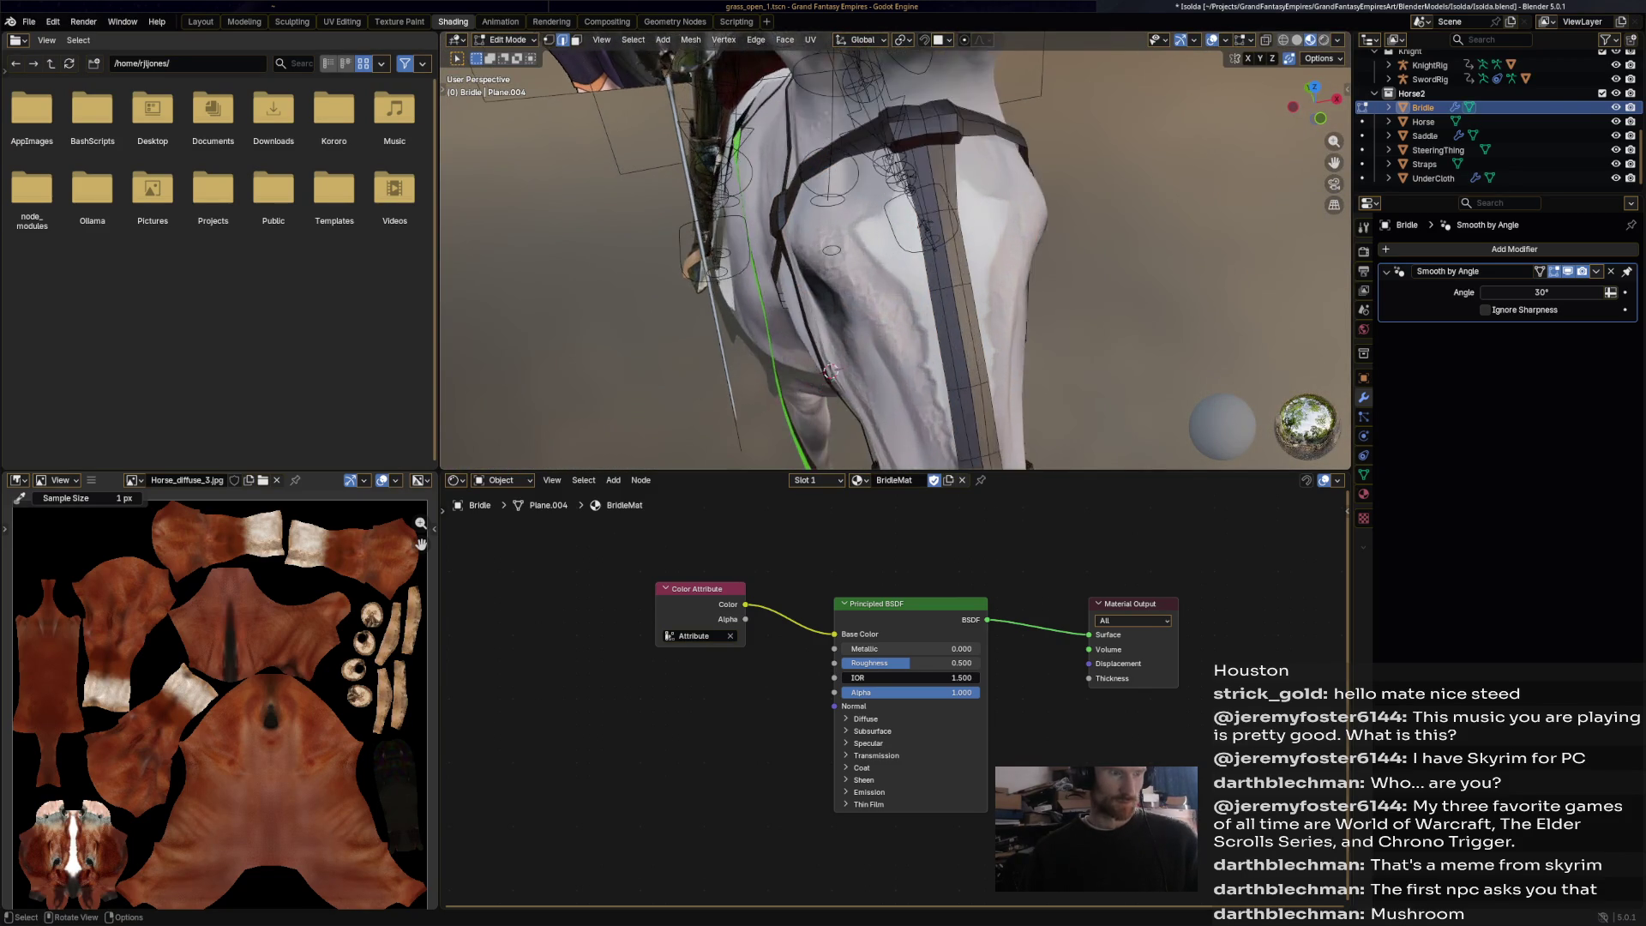
{"action": "middle_click_drag", "start_coordinate": [892, 258], "coordinate": [823, 257]}
{"action": "scroll", "coordinate": [823, 257], "scroll_direction": "up", "scroll_amount": 3}
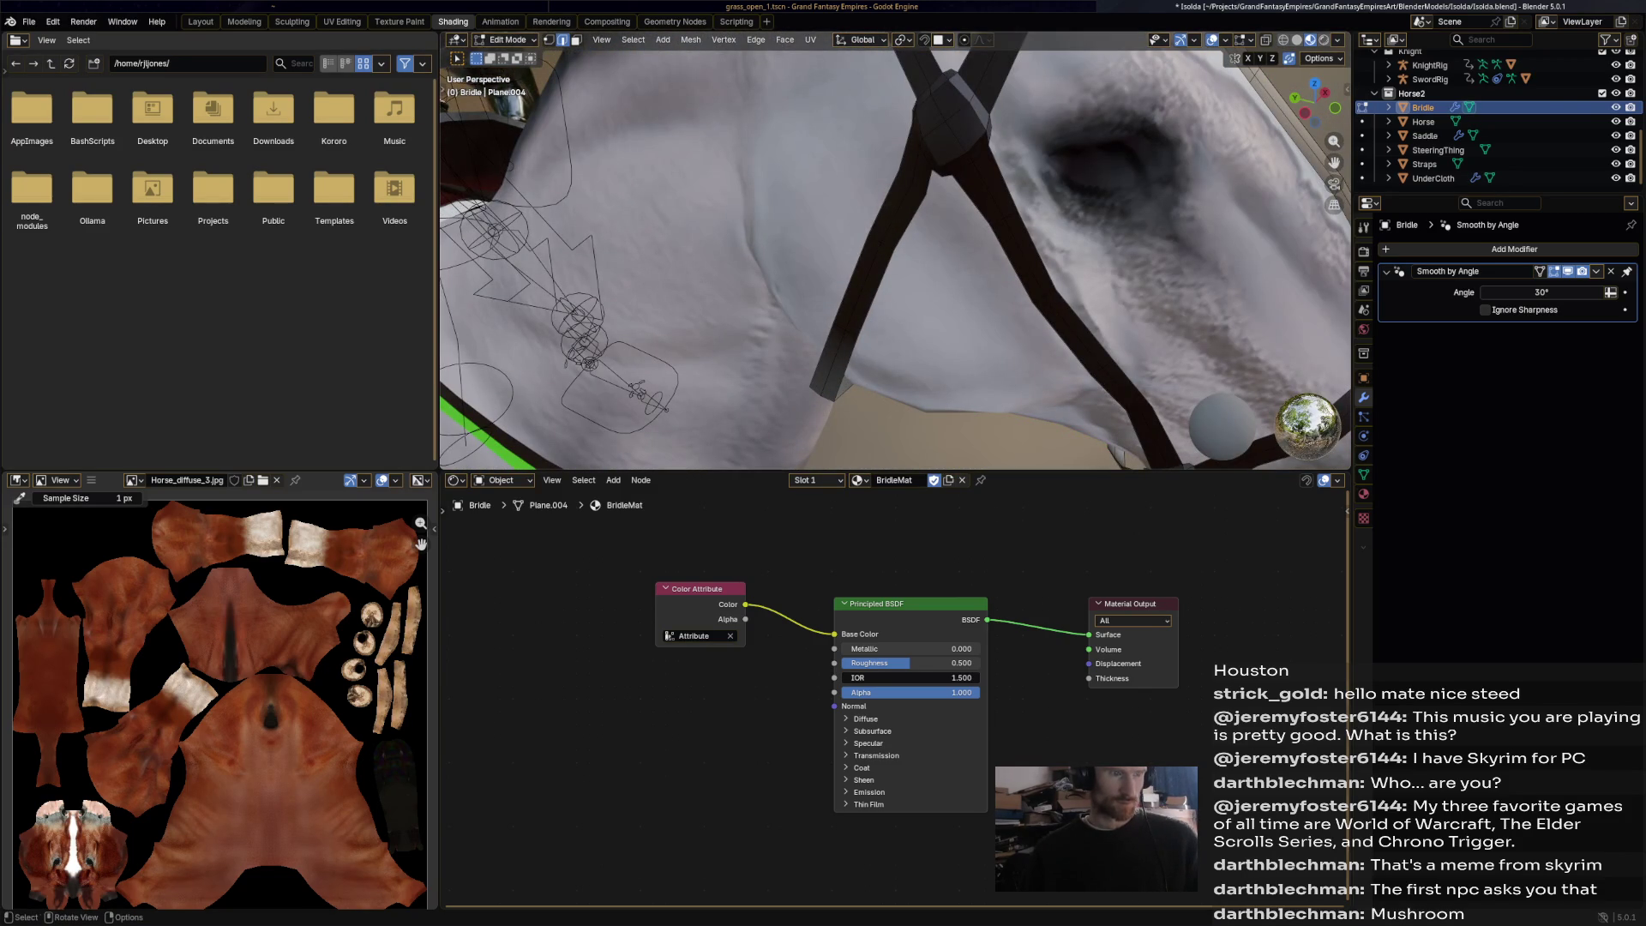
{"action": "key", "text": "3"}
{"action": "left_click", "coordinate": [944, 146]}
{"action": "key", "text": "e"}
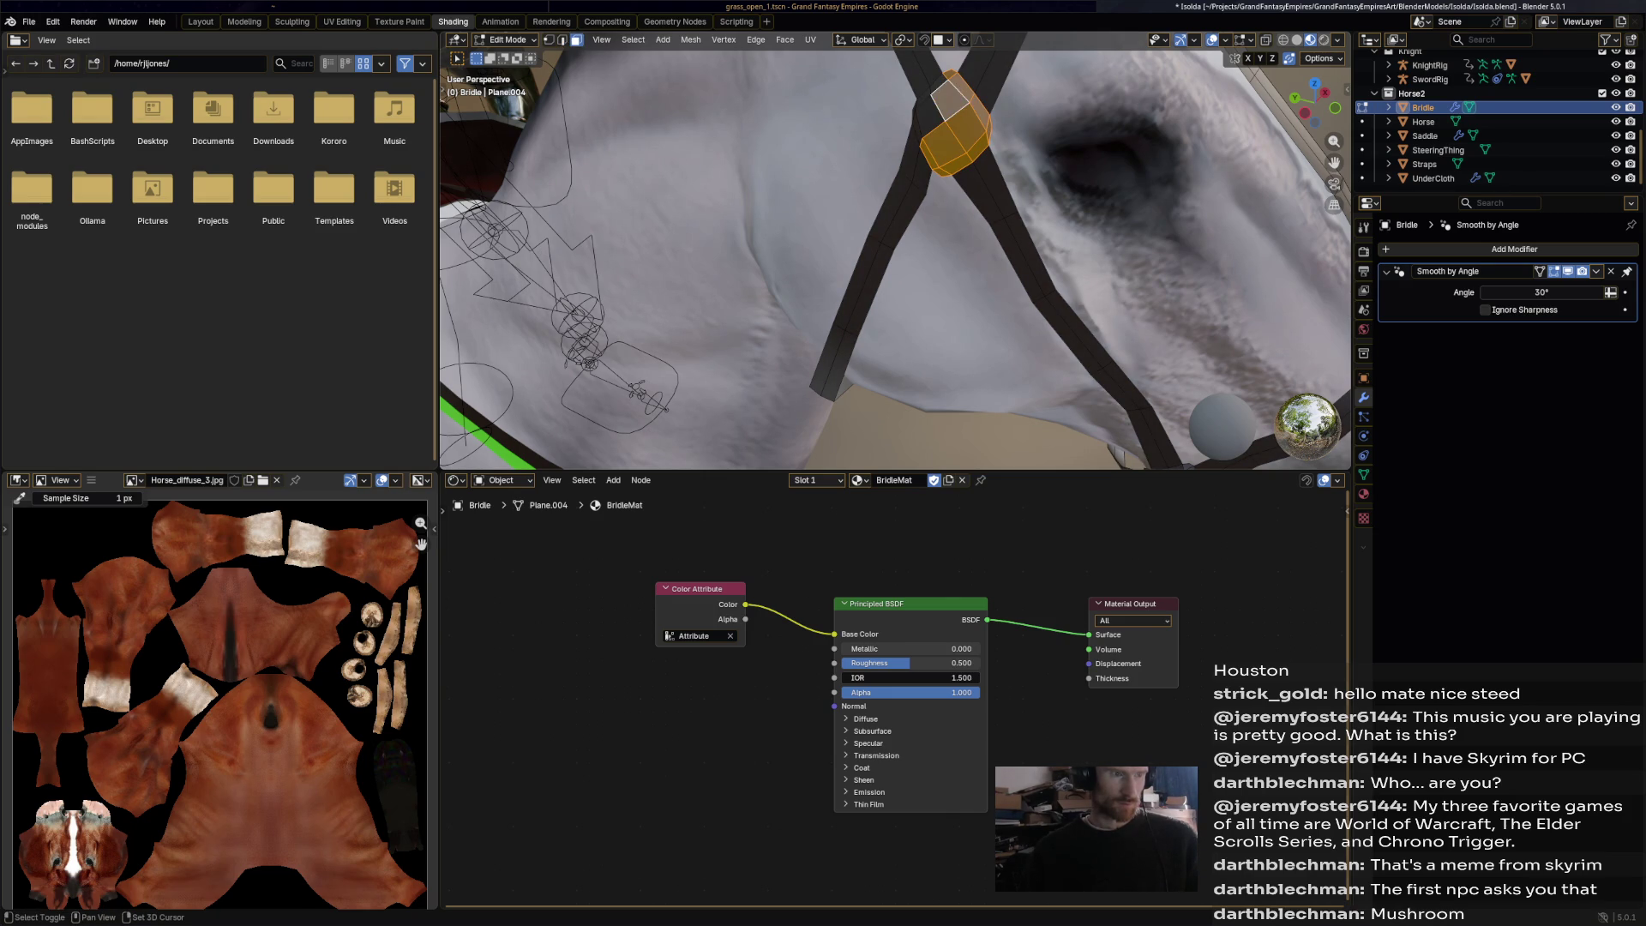
{"action": "mouse_move", "coordinate": [896, 257]}
{"action": "middle_mouse_down"}
{"action": "mouse_move", "coordinate": [943, 257]}
{"action": "mouse_move", "coordinate": [883, 257]}
{"action": "mouse_move", "coordinate": [853, 188]}
{"action": "middle_mouse_up"}
{"action": "key", "text": "x"}
{"action": "key", "text": "f"}
{"action": "key", "text": "ctrl+z"}
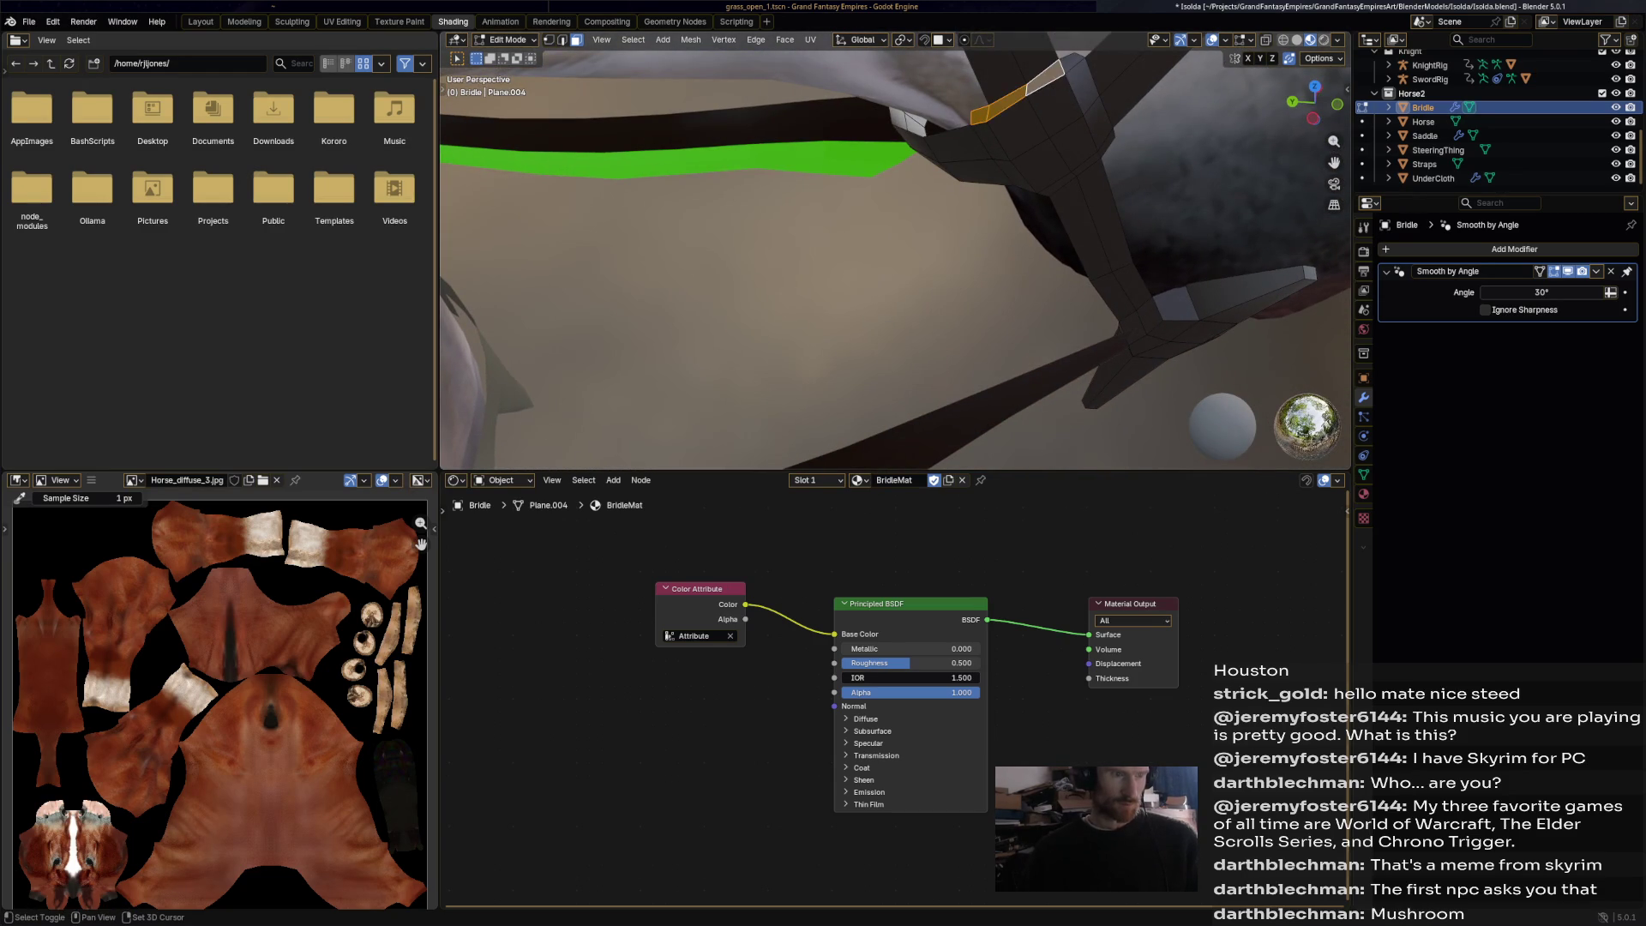
Add more strap faces around the upper and lower joint to the selection.
{"action": "left_click", "coordinate": [1082, 86], "text": "shift"}
{"action": "left_click", "coordinate": [1099, 124], "text": "shift"}
{"action": "left_click", "coordinate": [1063, 155], "text": "shift"}
{"action": "left_click", "coordinate": [1020, 128], "text": "shift"}
{"action": "mouse_move", "coordinate": [857, 257]}
{"action": "middle_mouse_down"}
{"action": "mouse_move", "coordinate": [900, 219]}
{"action": "mouse_move", "coordinate": [849, 257]}
{"action": "middle_mouse_up"}
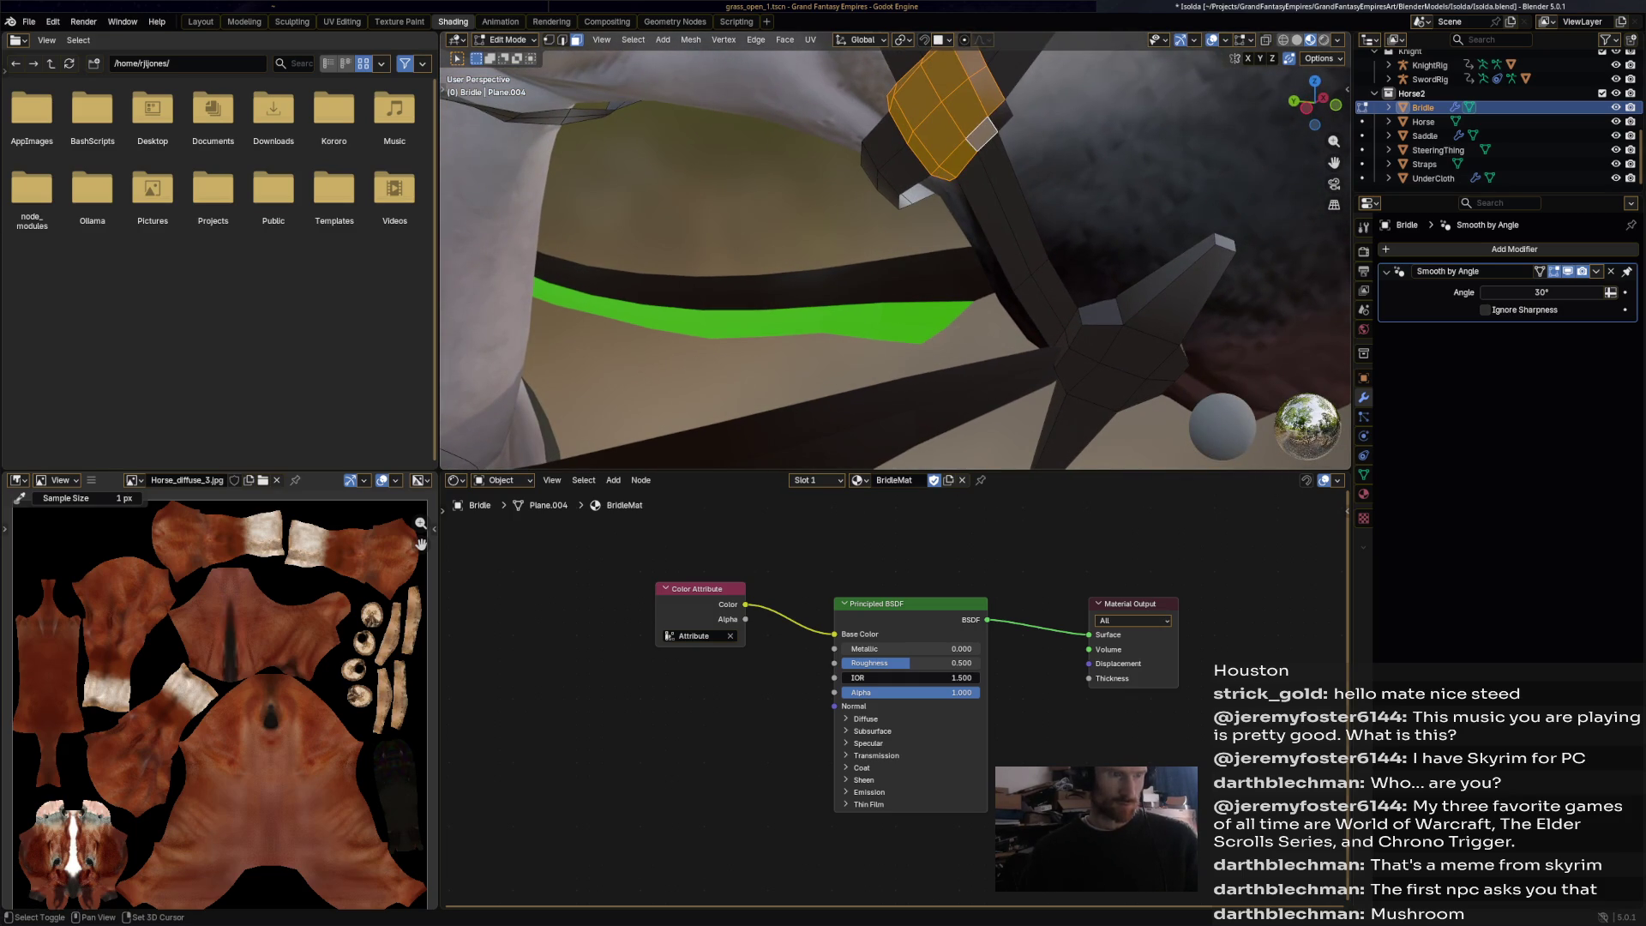
{"action": "left_click", "coordinate": [1082, 359], "text": "shift"}
{"action": "left_click", "coordinate": [1073, 328], "text": "shift"}
{"action": "mouse_move", "coordinate": [1072, 335]}
{"action": "middle_mouse_down"}
{"action": "mouse_move", "coordinate": [595, 283]}
{"action": "mouse_move", "coordinate": [549, 377]}
{"action": "mouse_move", "coordinate": [686, 292]}
{"action": "mouse_move", "coordinate": [669, 325]}
{"action": "mouse_move", "coordinate": [780, 283]}
{"action": "middle_mouse_up"}
Select the faces of the front connector block on the bridle.
{"action": "left_click", "coordinate": [883, 257], "text": "shift"}
{"action": "key", "text": "ctrl+KP_Add"}
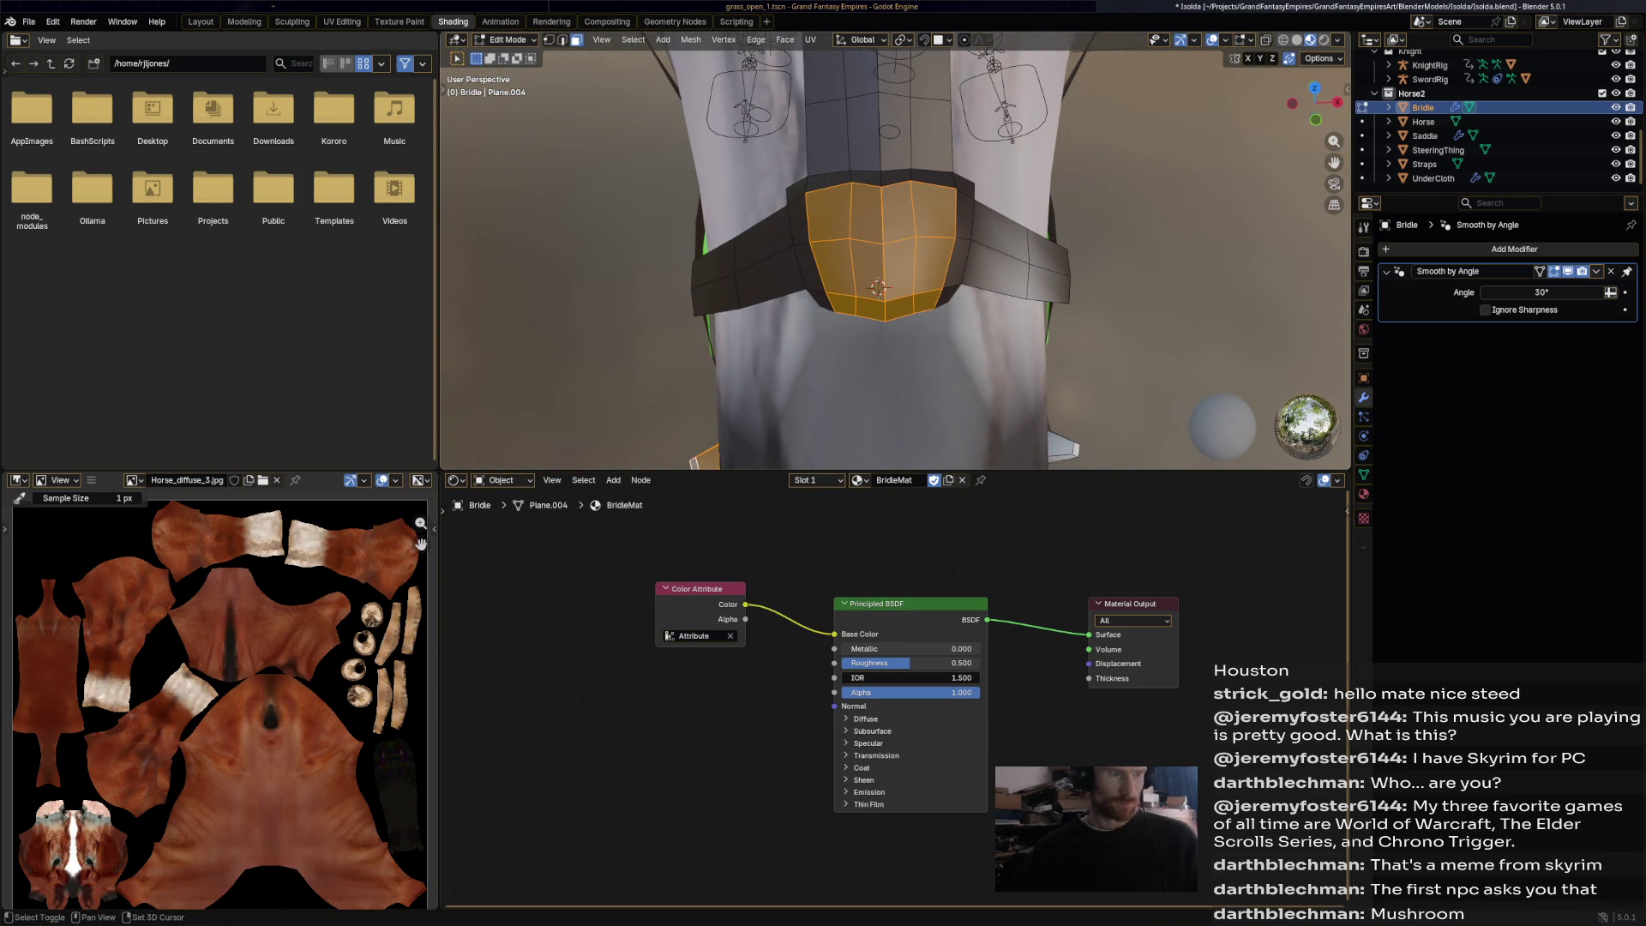
{"action": "left_click", "coordinate": [935, 180], "text": "shift"}
{"action": "left_click", "coordinate": [962, 205], "text": "shift"}
{"action": "left_click", "coordinate": [963, 257], "text": "shift"}
{"action": "left_click", "coordinate": [947, 296], "text": "shift"}
{"action": "left_click", "coordinate": [822, 300], "text": "shift"}
{"action": "left_click", "coordinate": [812, 262], "text": "shift"}
{"action": "left_click", "coordinate": [808, 219], "text": "shift"}
{"action": "left_click", "coordinate": [827, 181], "text": "shift"}
{"action": "mouse_move", "coordinate": [883, 282]}
{"action": "middle_mouse_down"}
{"action": "mouse_move", "coordinate": [883, 343]}
{"action": "mouse_move", "coordinate": [883, 206]}
{"action": "middle_mouse_up"}
{"action": "key", "text": "ctrl+z"}
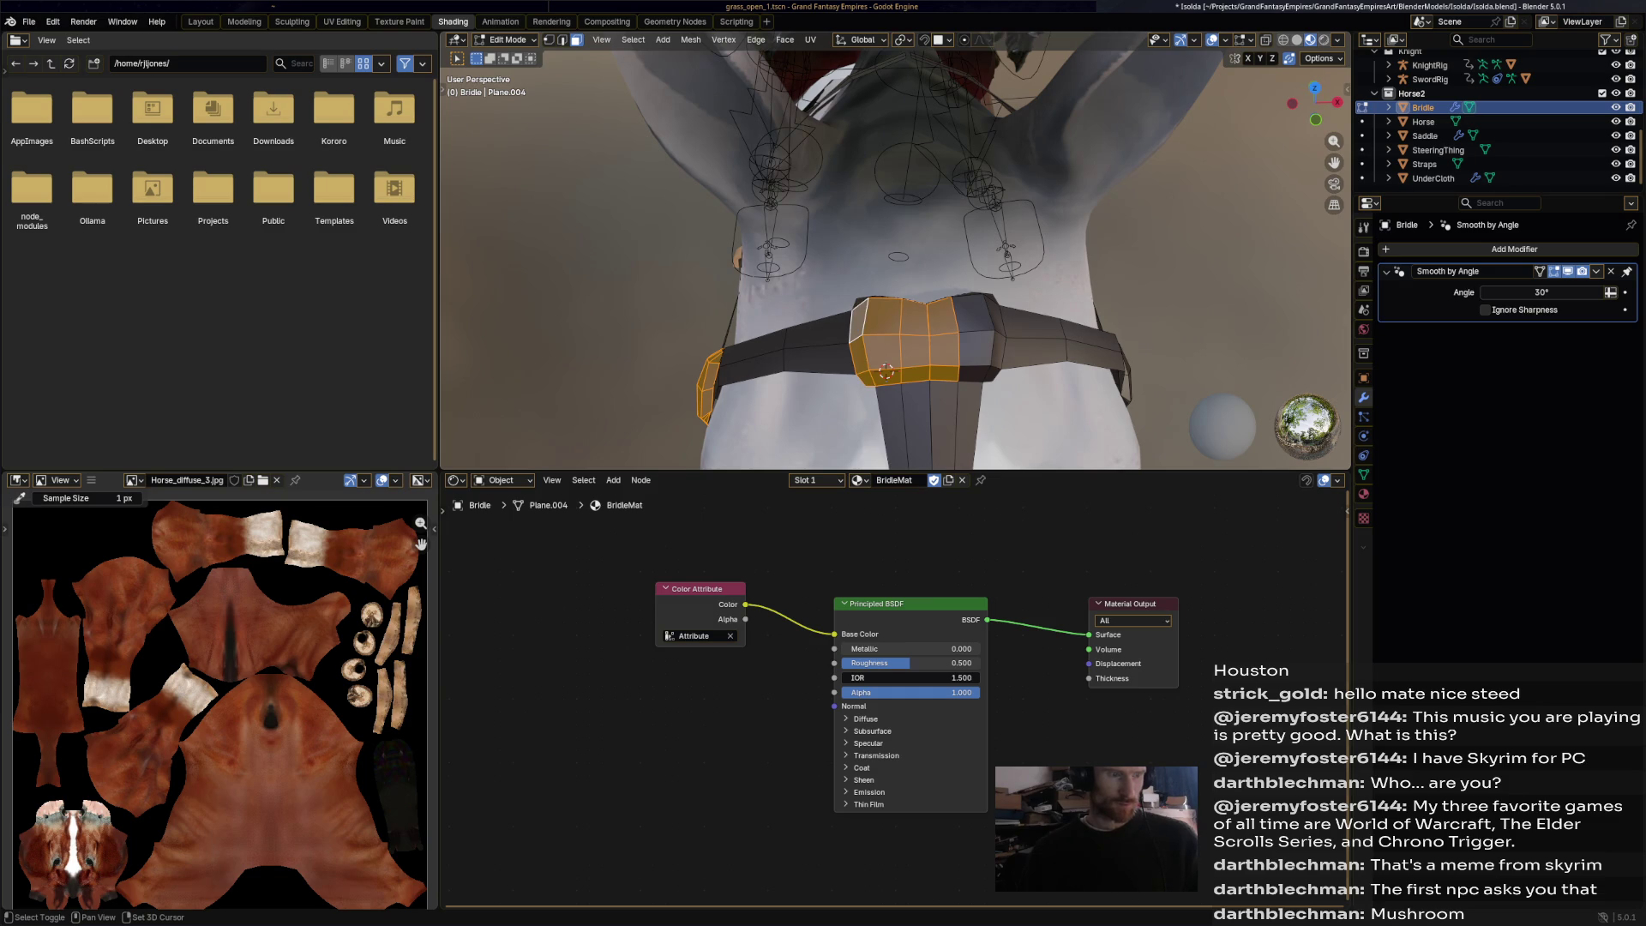
{"action": "left_click", "coordinate": [975, 343], "text": "shift"}
{"action": "left_click", "coordinate": [992, 313], "text": "shift"}
Add the cheek cross junction's faces to the selection without the straps.
{"action": "middle_click_drag", "start_coordinate": [896, 360], "coordinate": [788, 339]}
{"action": "scroll", "coordinate": [895, 257], "scroll_direction": "up", "scroll_amount": 4}
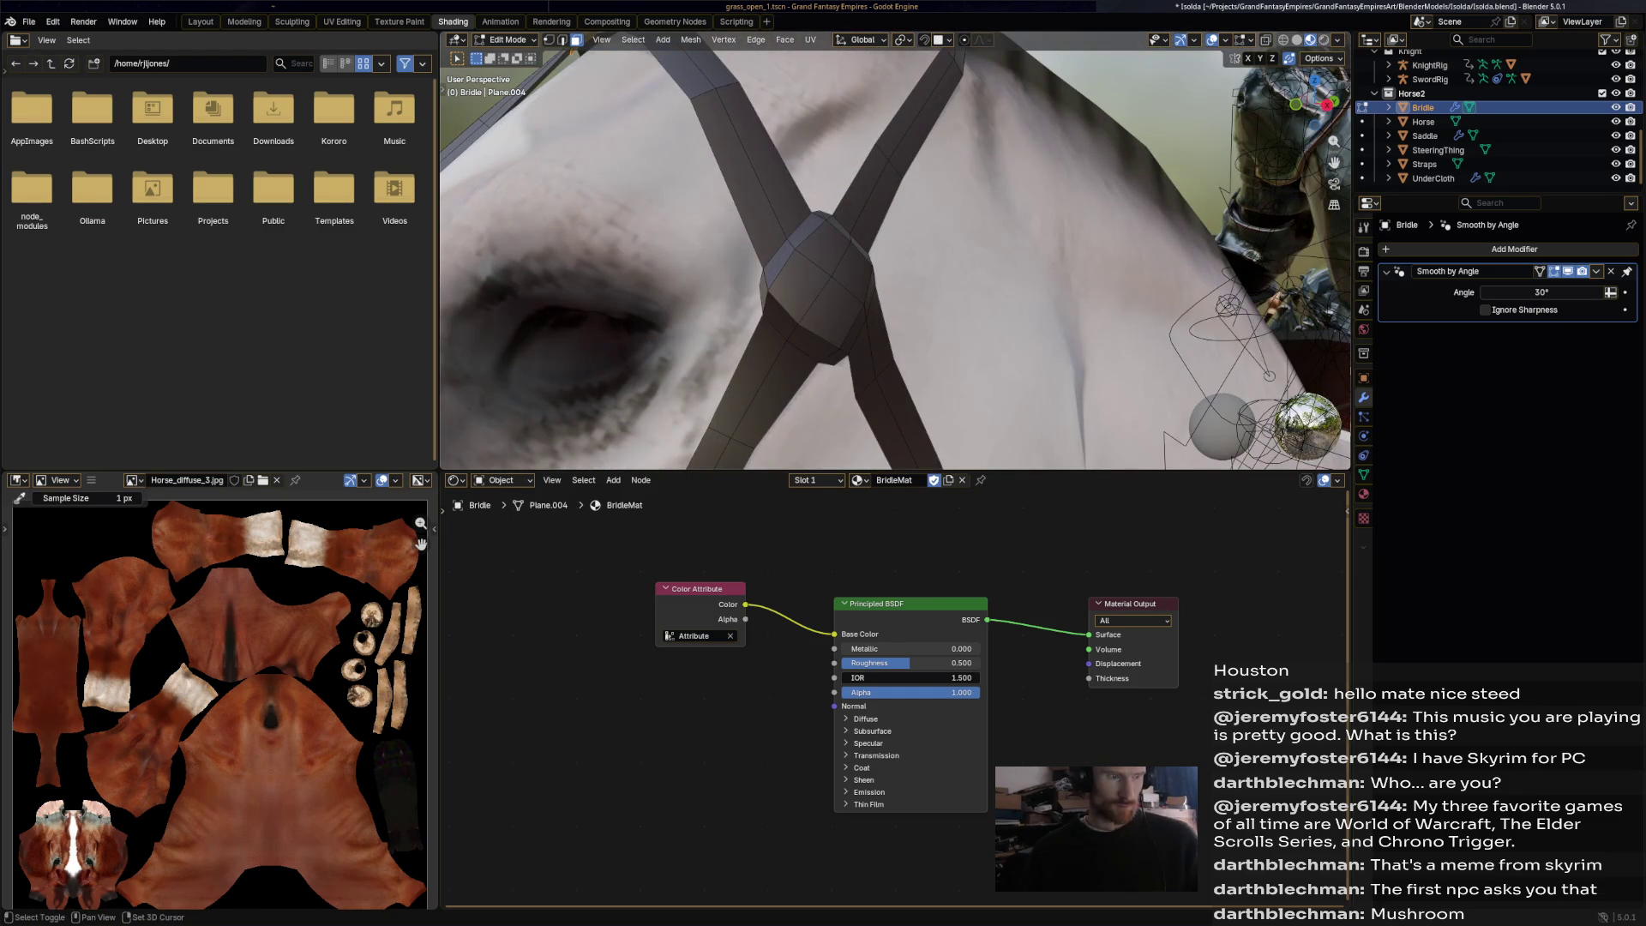
{"action": "left_click", "coordinate": [813, 296], "text": "shift"}
{"action": "left_click", "coordinate": [819, 238], "text": "shift"}
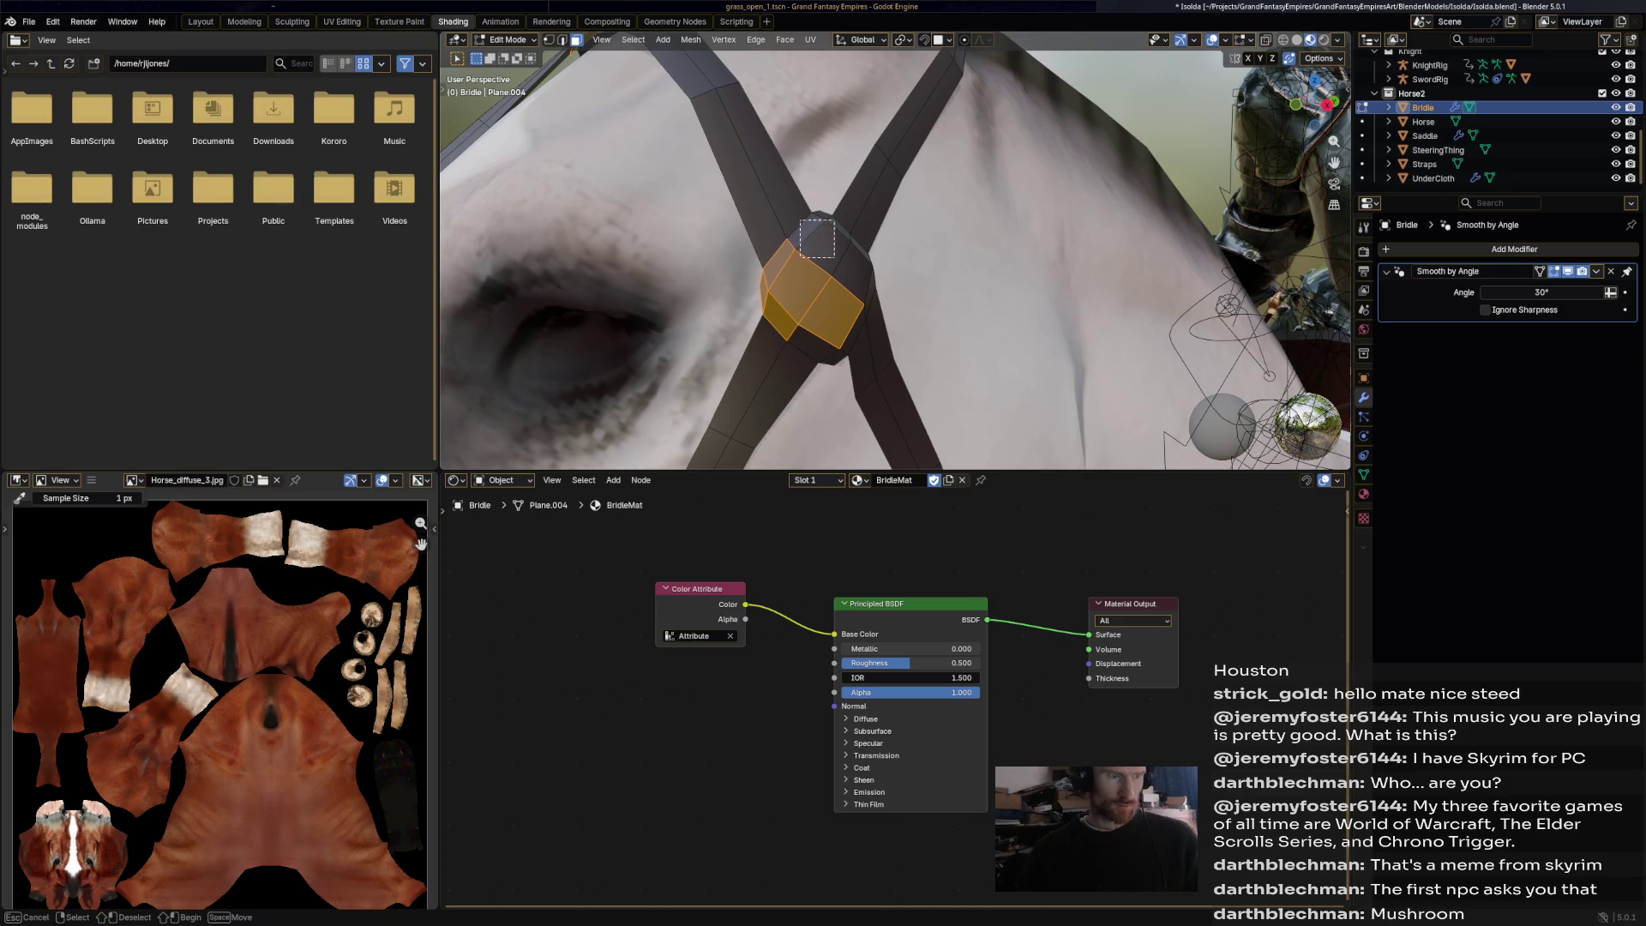
{"action": "left_click", "coordinate": [739, 102], "text": "ctrl"}
{"action": "key", "text": "ctrl+z"}
{"action": "left_click", "coordinate": [853, 273], "text": "shift"}
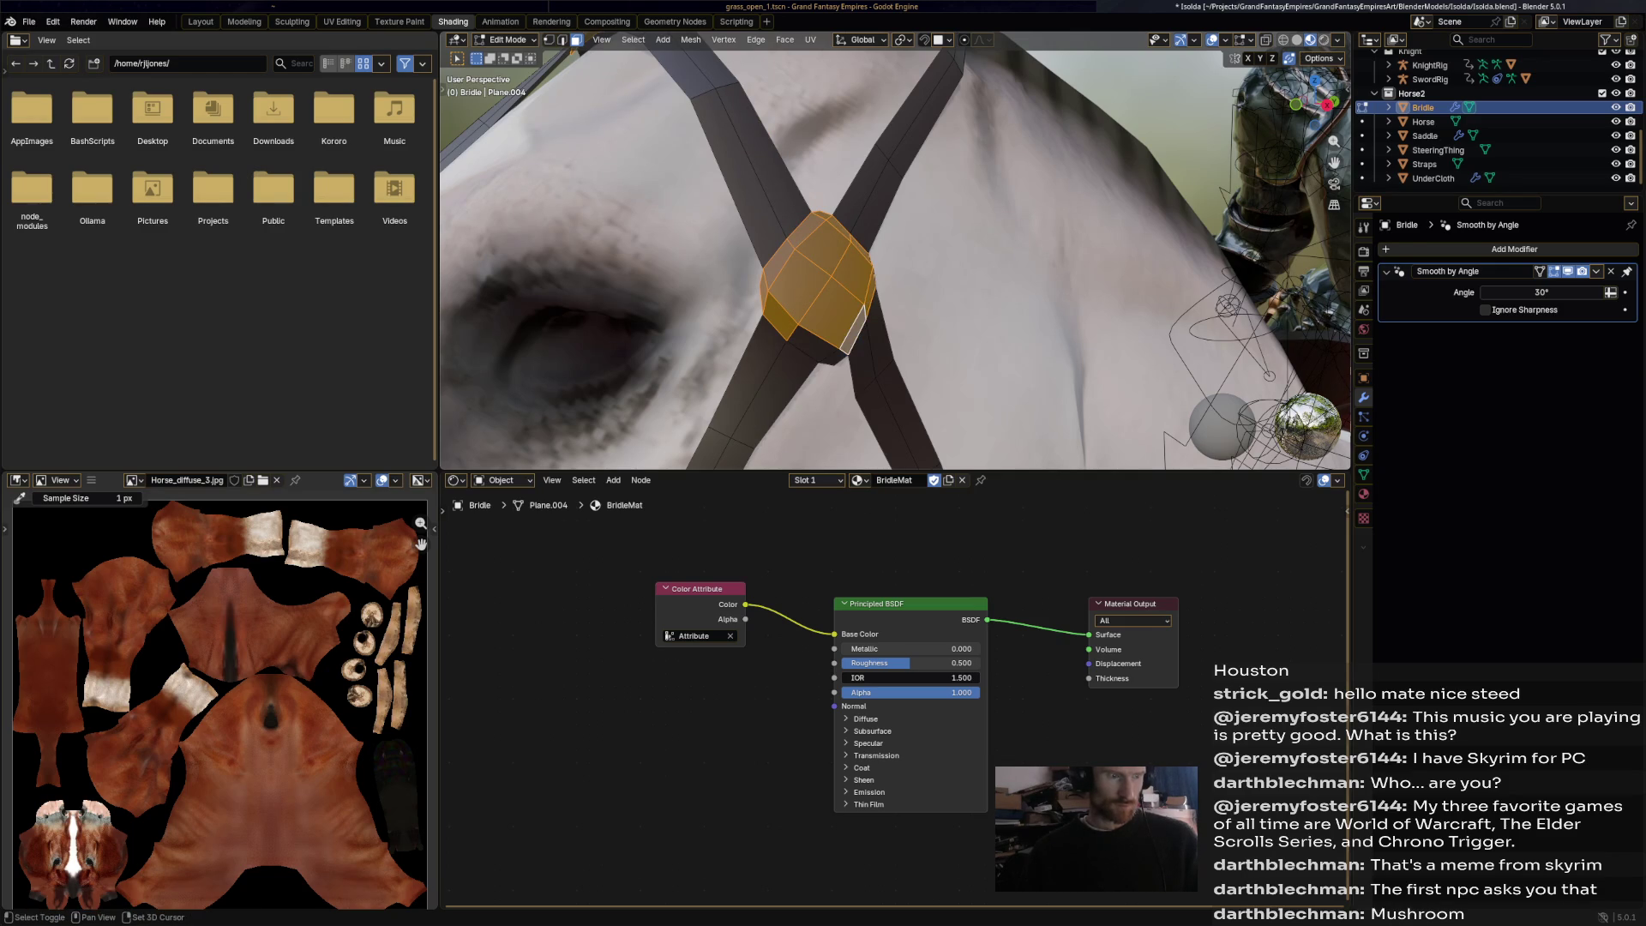
Box-select and add the faces of the adjacent and lower strap junction blocks.
{"action": "middle_click_drag", "start_coordinate": [828, 343], "coordinate": [926, 291]}
{"action": "middle_click_drag", "start_coordinate": [771, 257], "coordinate": [650, 148]}
{"action": "key", "text": "b"}
{"action": "left_click_drag", "start_coordinate": [649, 148], "coordinate": [711, 69]}
{"action": "middle_click_drag", "start_coordinate": [712, 68], "coordinate": [686, 214]}
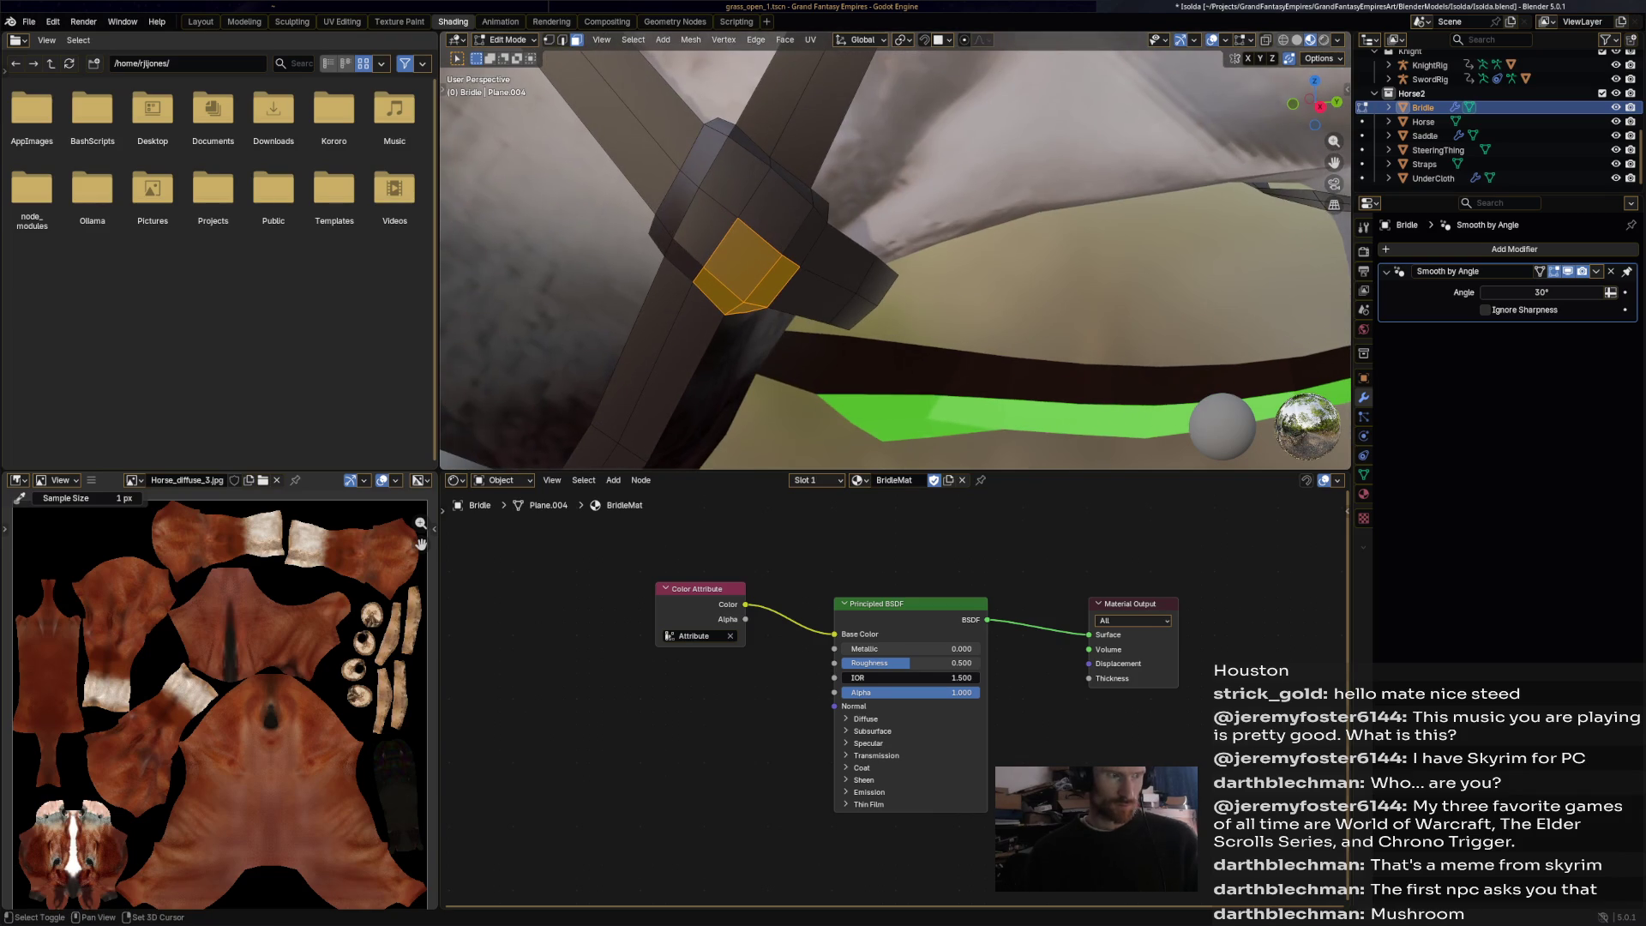
{"action": "left_click", "coordinate": [682, 214], "text": "shift"}
{"action": "left_click", "coordinate": [725, 146], "text": "shift"}
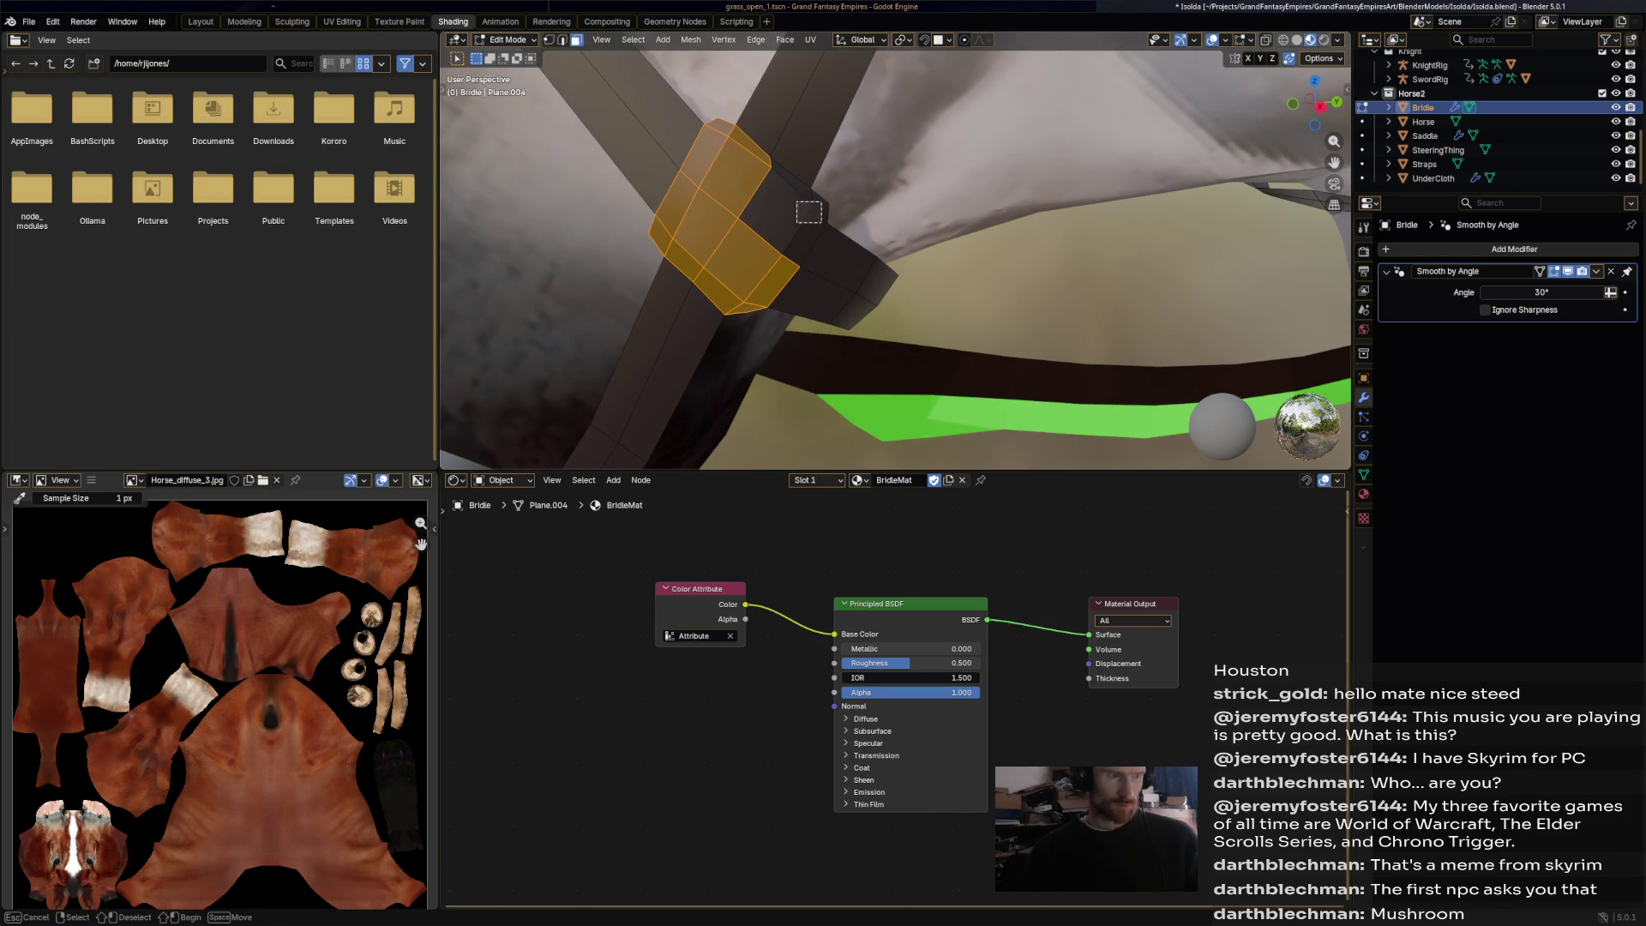
{"action": "left_click", "coordinate": [807, 212], "text": "shift"}
{"action": "mouse_move", "coordinate": [772, 257]}
{"action": "middle_mouse_down"}
{"action": "mouse_move", "coordinate": [763, 227]}
{"action": "mouse_move", "coordinate": [592, 288]}
{"action": "middle_mouse_up"}
{"action": "left_click", "coordinate": [763, 223], "text": "shift"}
{"action": "left_click", "coordinate": [801, 257], "text": "shift"}
{"action": "left_click_drag", "start_coordinate": [587, 288], "coordinate": [599, 193]}
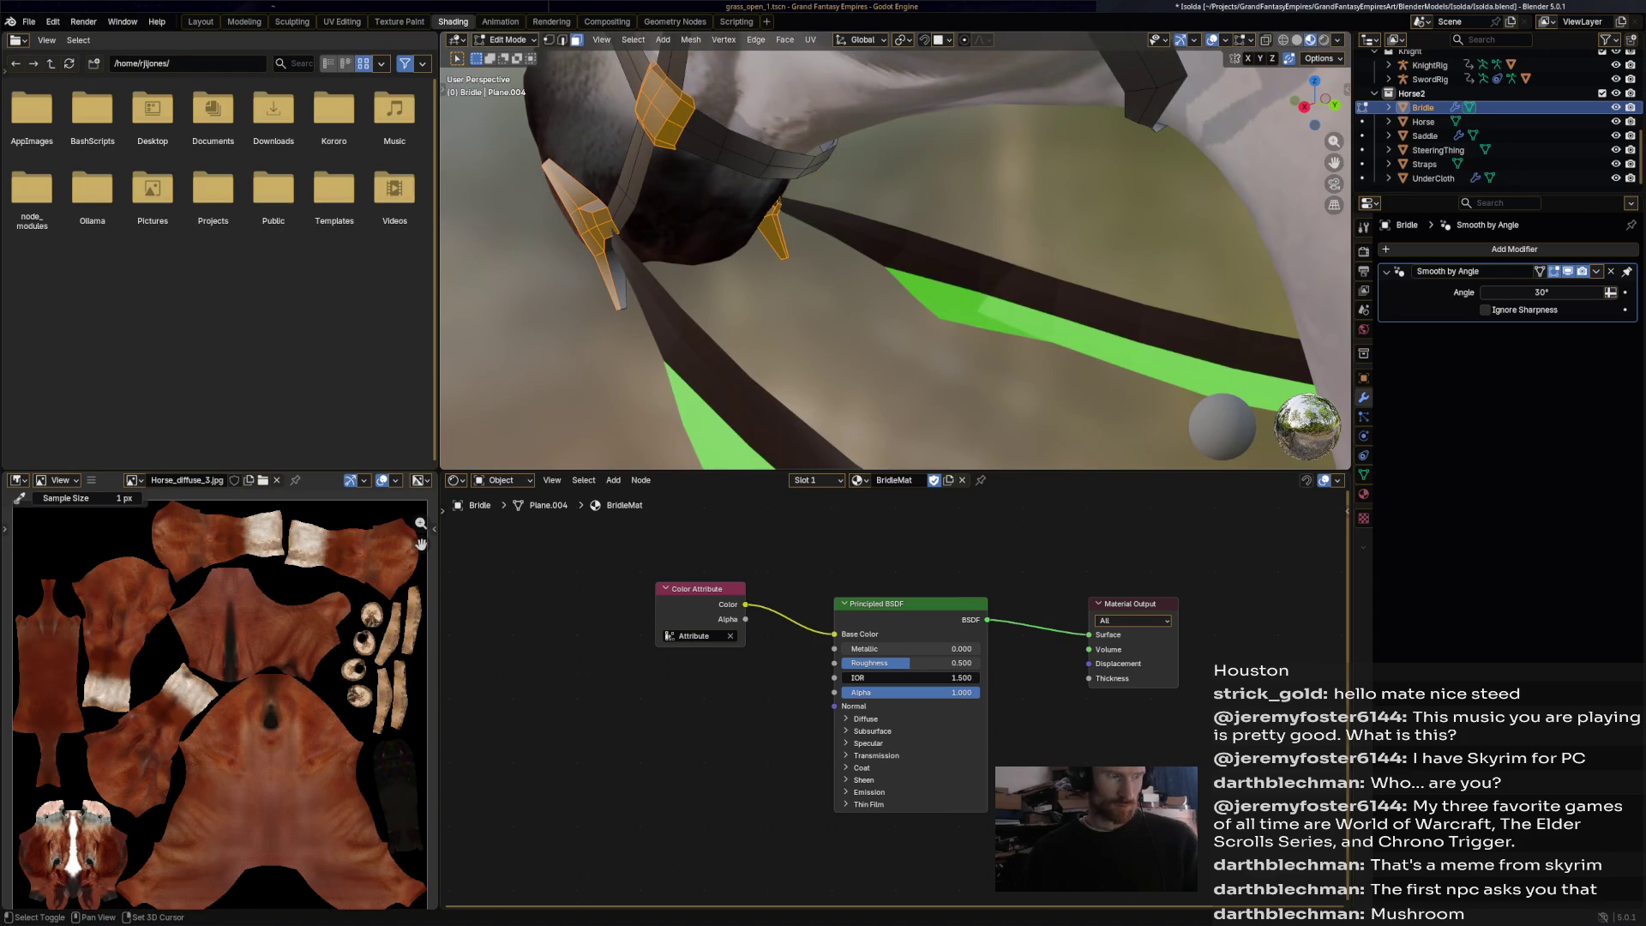
Review the junction selection from a low front view, cancelling an extra box selection.
{"action": "mouse_move", "coordinate": [600, 197]}
{"action": "middle_mouse_down"}
{"action": "mouse_move", "coordinate": [744, 235]}
{"action": "mouse_move", "coordinate": [814, 225]}
{"action": "middle_mouse_up"}
{"action": "key", "text": "b"}
{"action": "key", "text": "Escape"}
{"action": "mouse_move", "coordinate": [857, 300]}
{"action": "middle_mouse_down"}
{"action": "mouse_move", "coordinate": [931, 442]}
{"action": "mouse_move", "coordinate": [926, 403]}
{"action": "mouse_move", "coordinate": [857, 334]}
{"action": "mouse_move", "coordinate": [1012, 318]}
{"action": "mouse_move", "coordinate": [917, 321]}
{"action": "middle_mouse_up"}
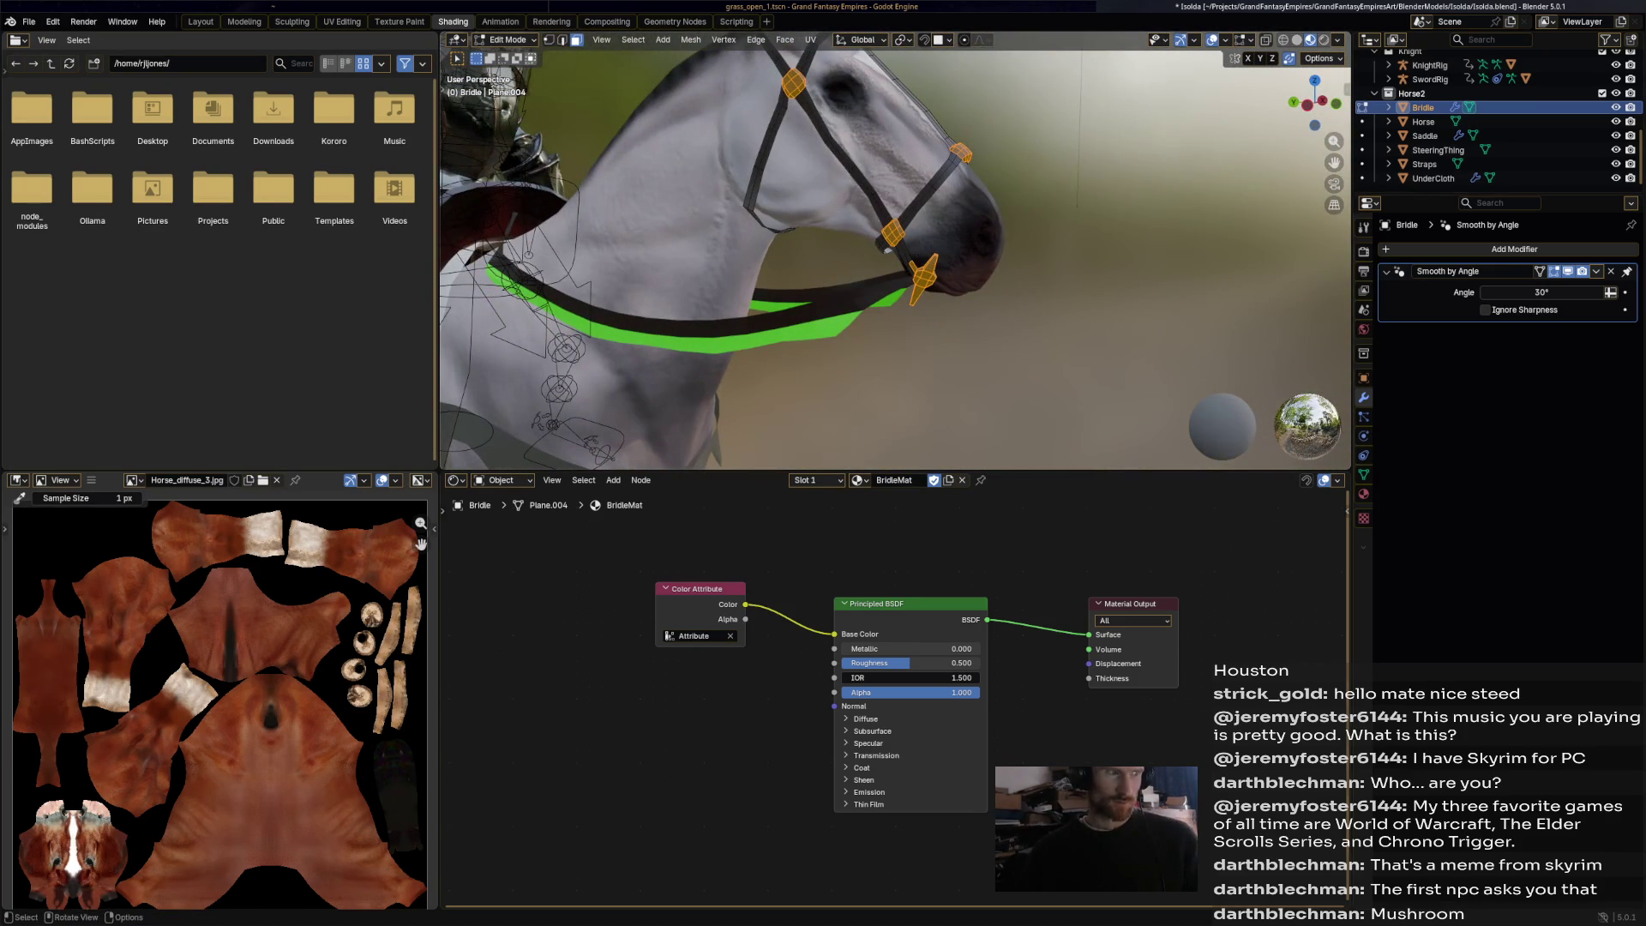
{"action": "left_click", "coordinate": [508, 39]}
Vertex-paint the selected junction blocks with a tan palette colour using face selection masking.
{"action": "left_click", "coordinate": [516, 102]}
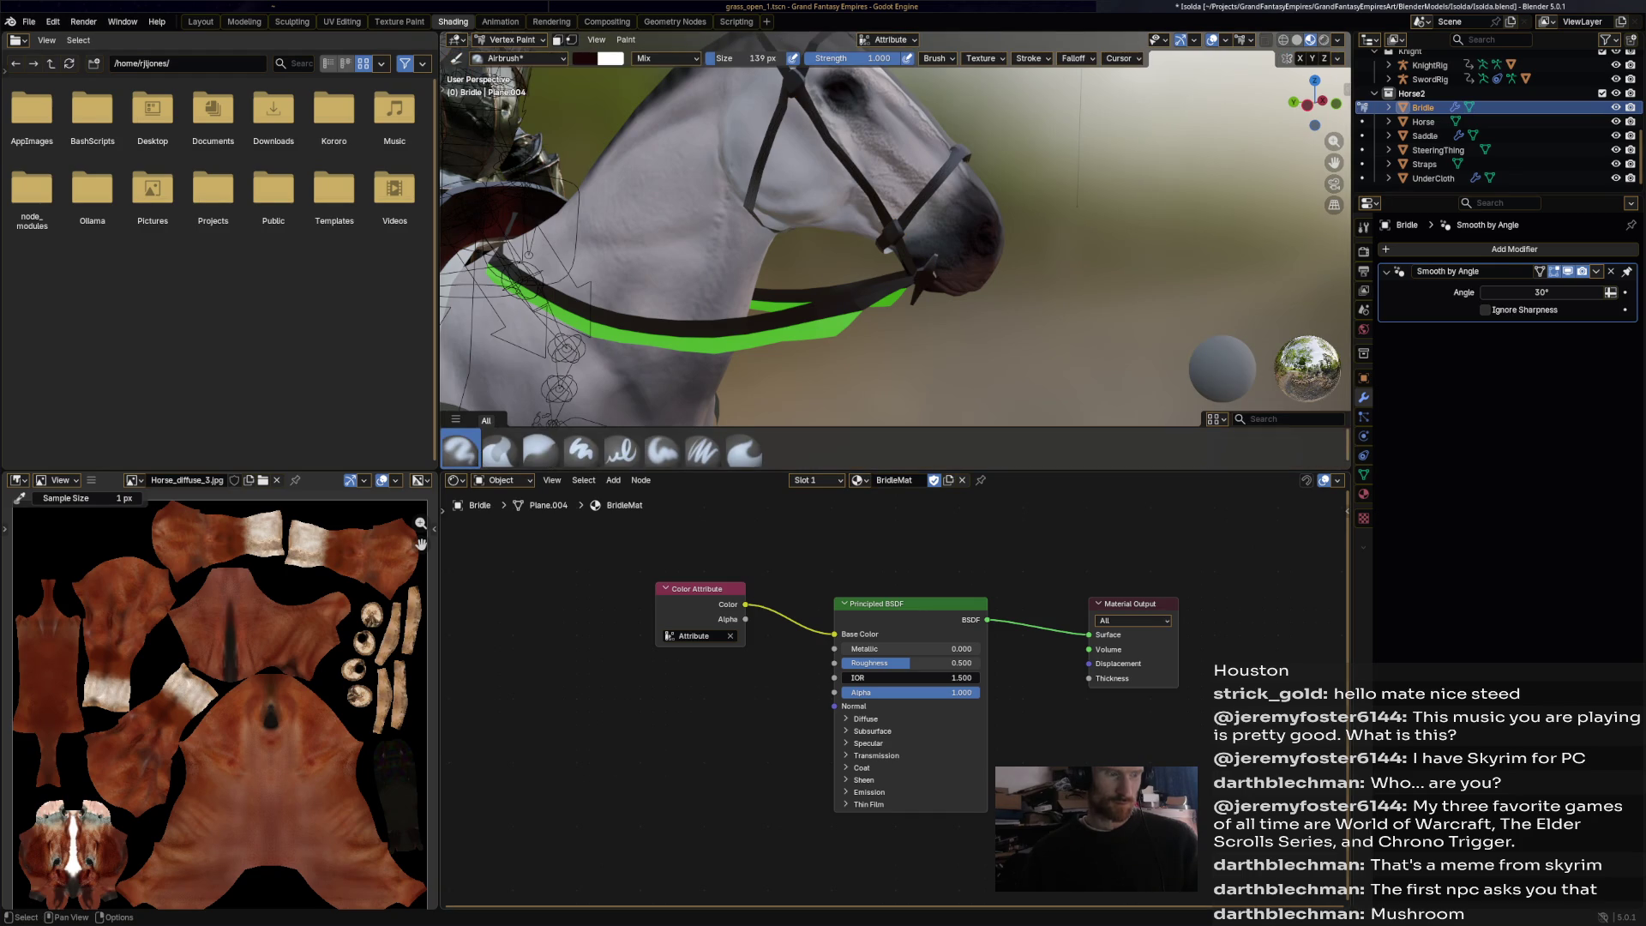
{"action": "scroll", "coordinate": [951, 326], "scroll_direction": "down", "scroll_amount": 3}
{"action": "key", "text": "m"}
{"action": "middle_click_drag", "start_coordinate": [942, 258], "coordinate": [917, 278]}
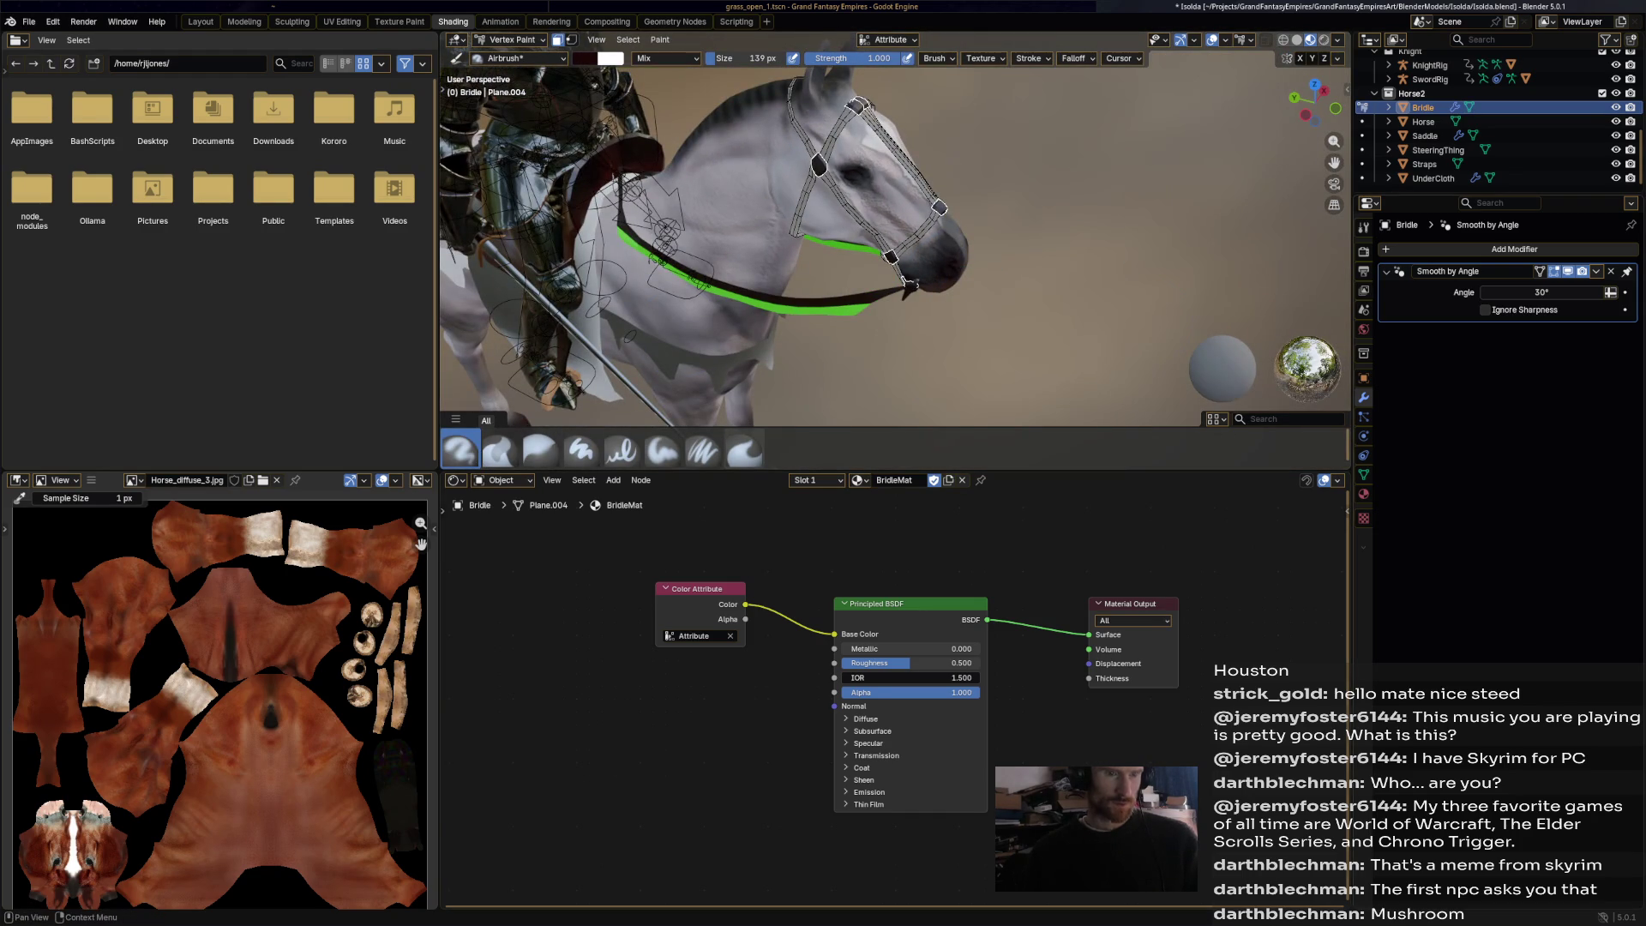
{"action": "left_click", "coordinate": [1363, 228]}
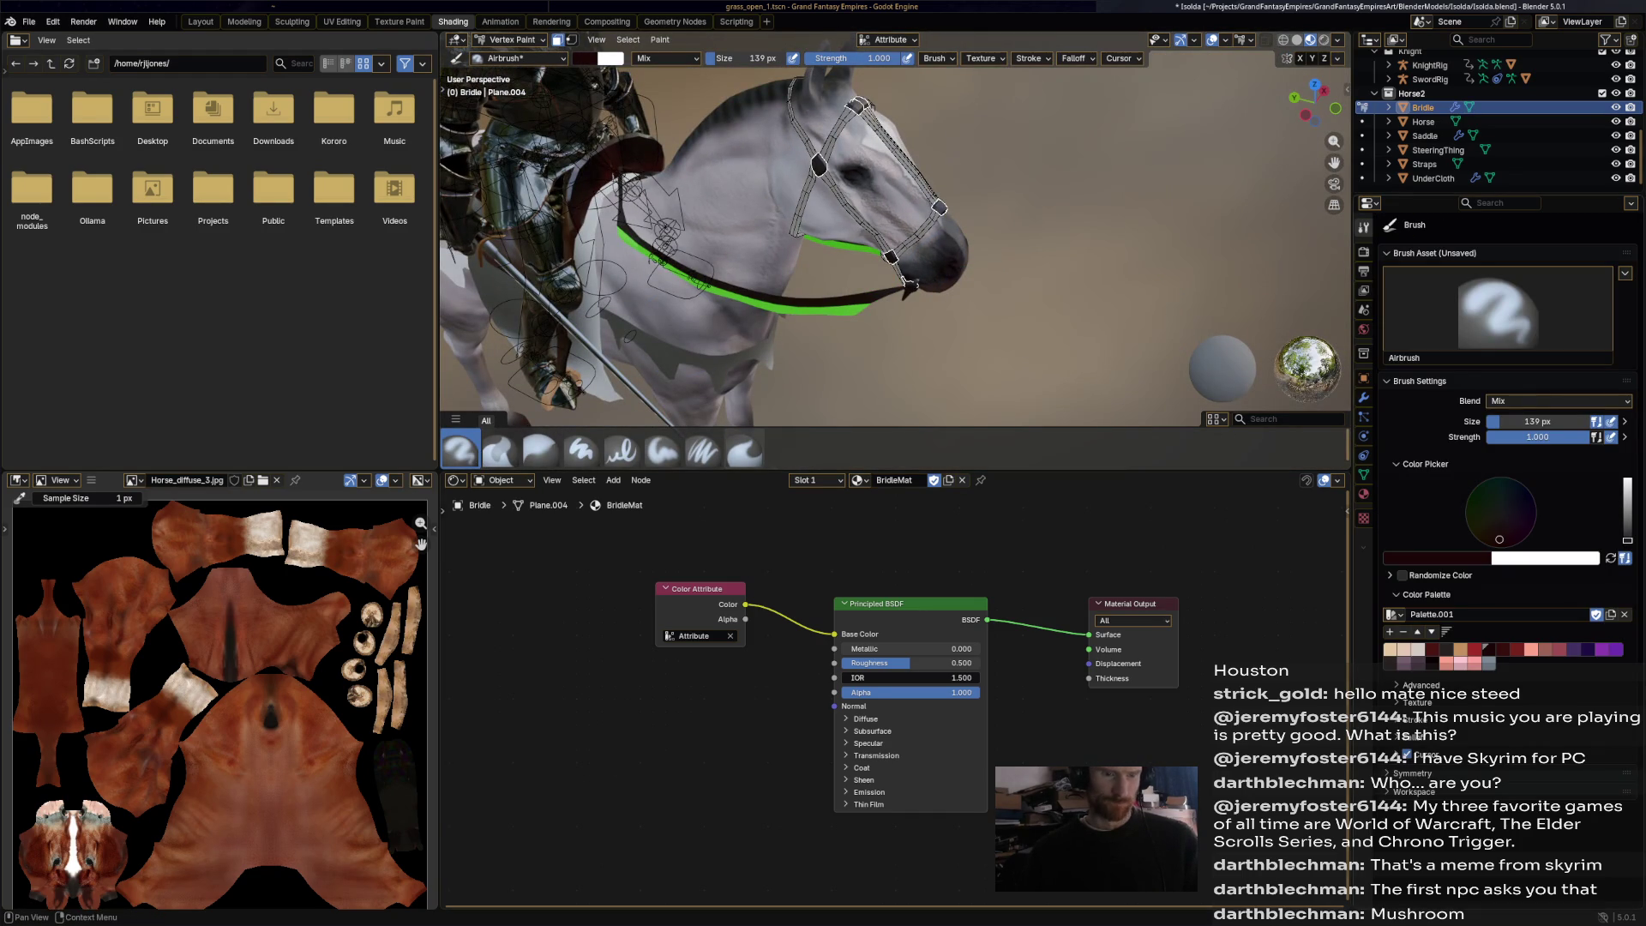
{"action": "left_click", "coordinate": [1460, 649]}
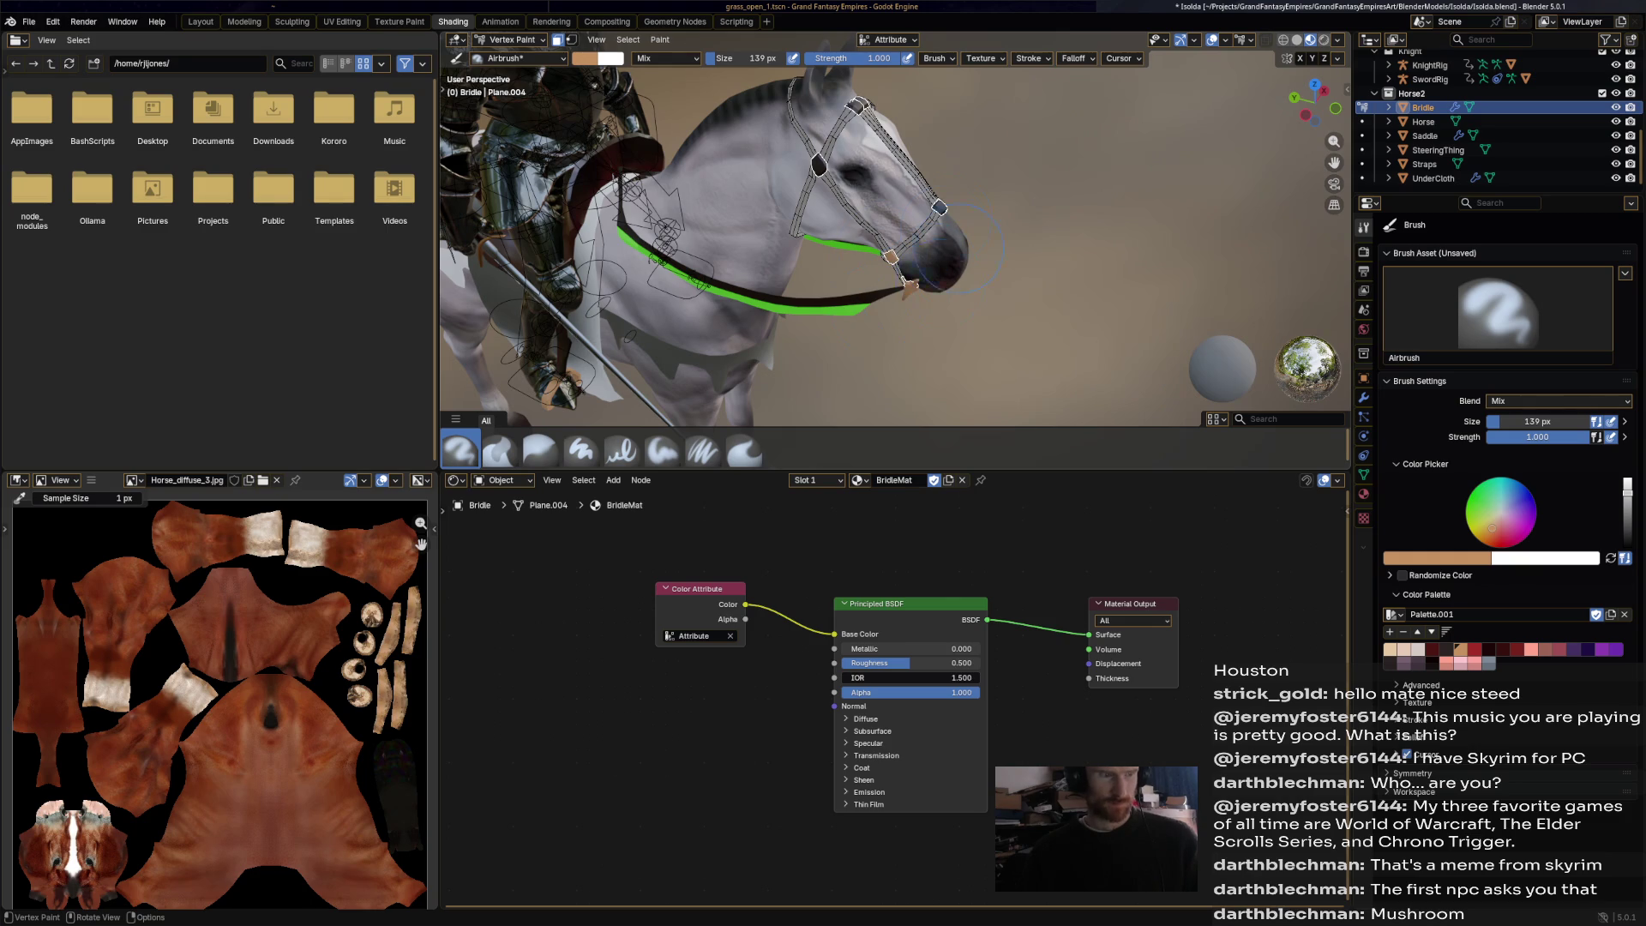
{"action": "middle_click_drag", "start_coordinate": [891, 257], "coordinate": [677, 264]}
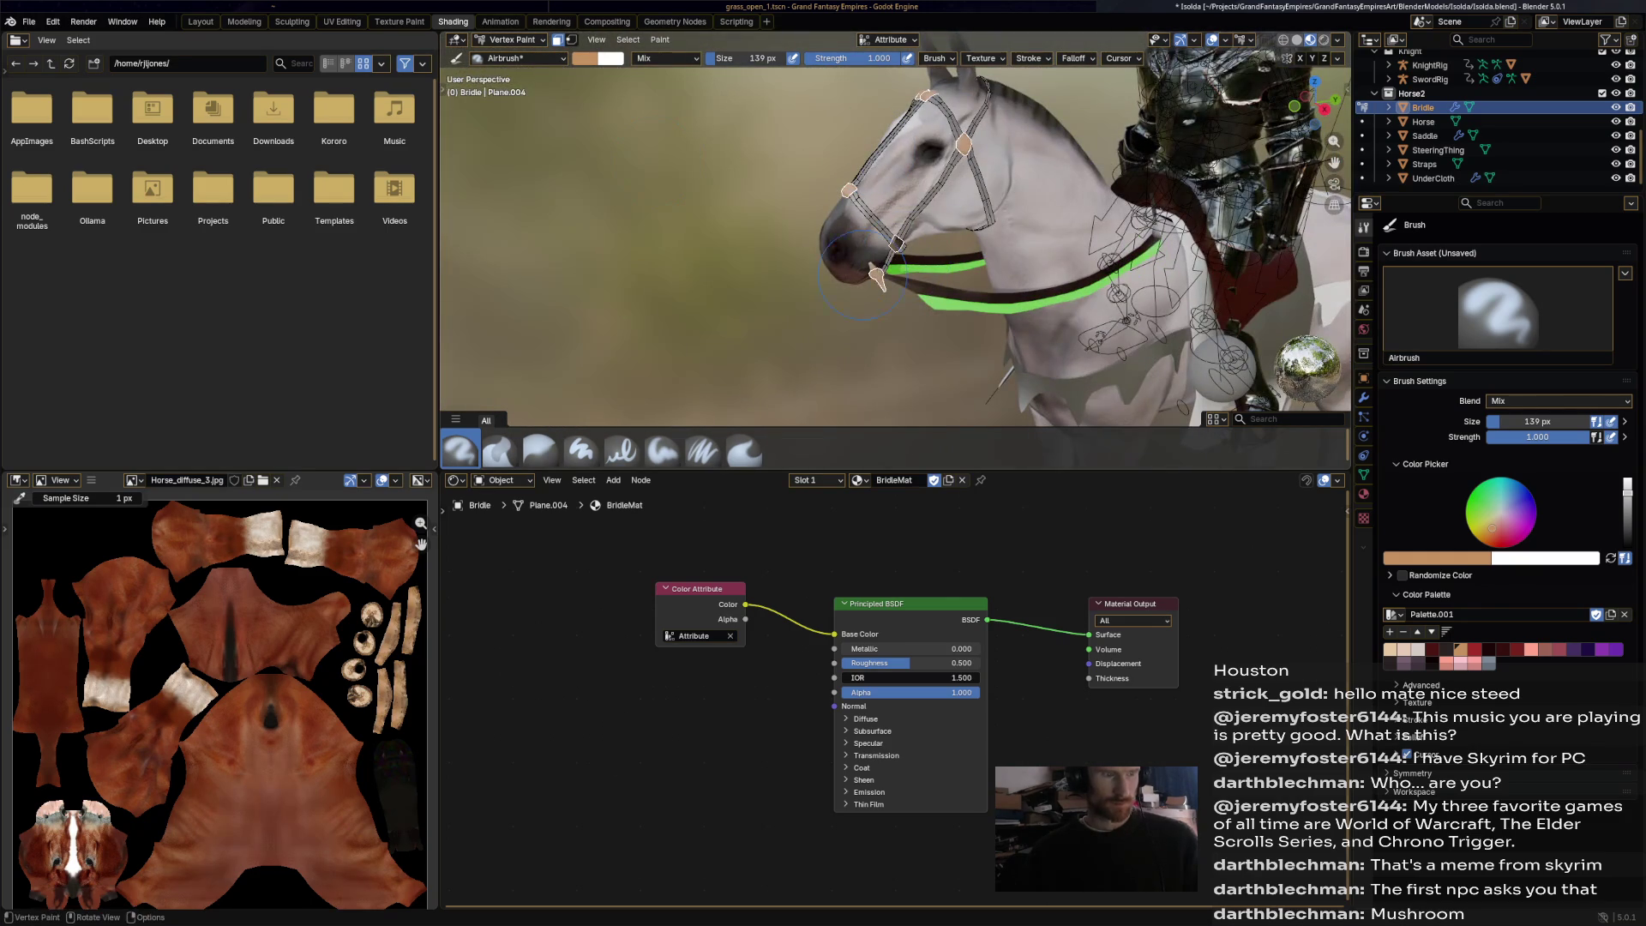
{"action": "middle_click_drag", "start_coordinate": [866, 274], "coordinate": [943, 133]}
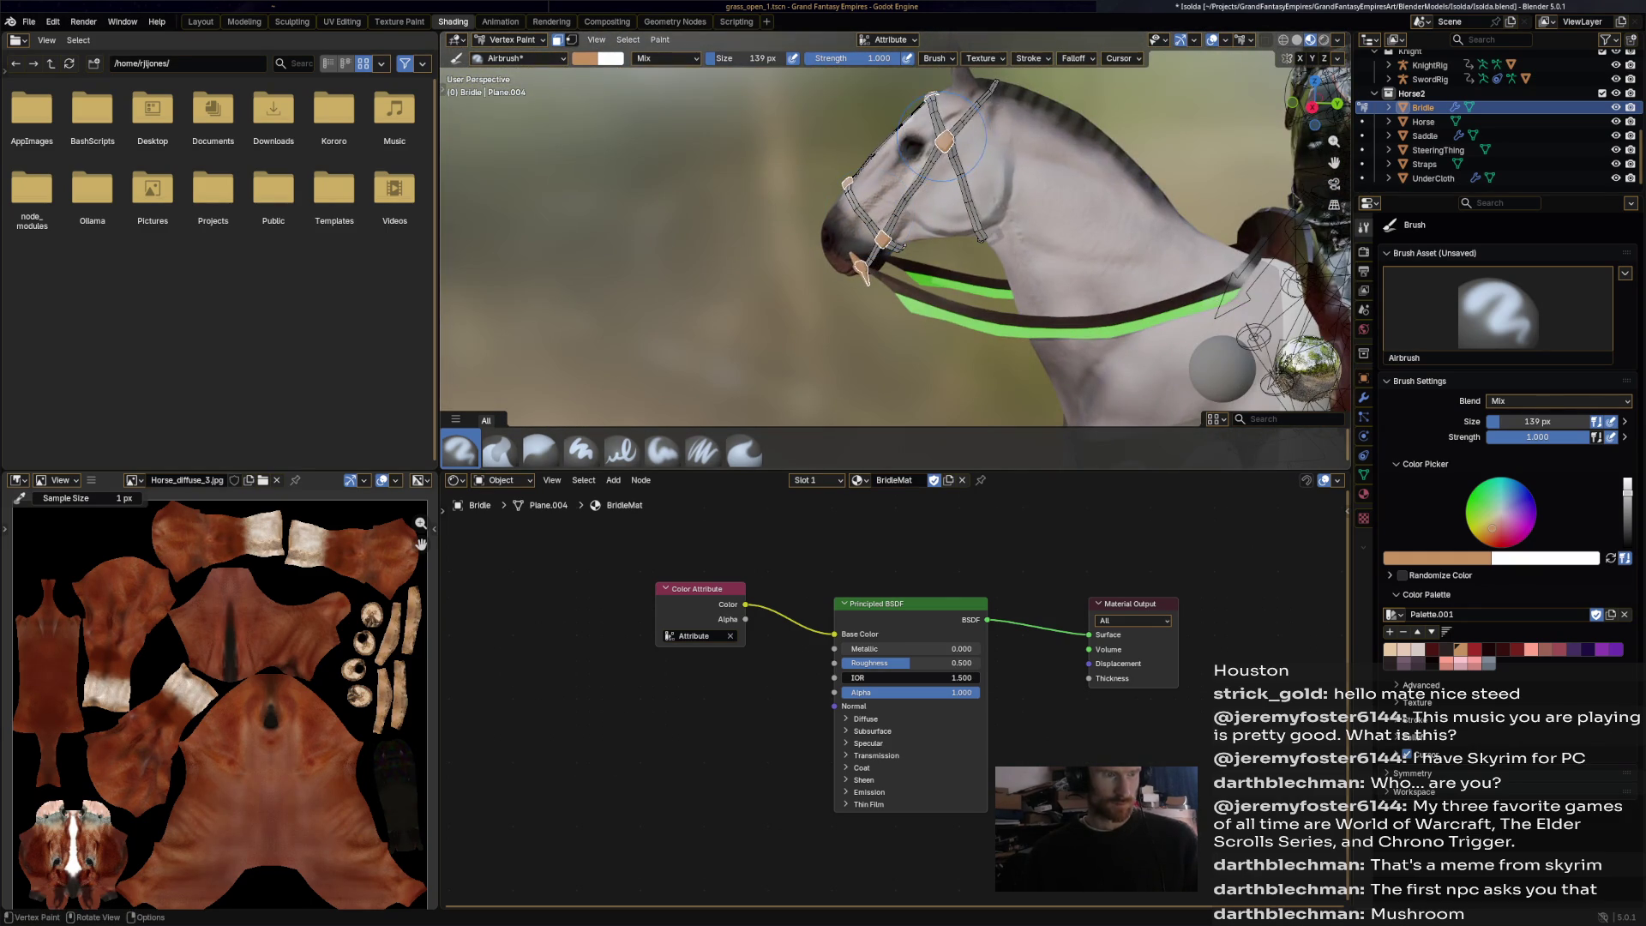
{"action": "middle_click_drag", "start_coordinate": [951, 257], "coordinate": [917, 222]}
{"action": "mouse_move", "coordinate": [857, 257]}
{"action": "middle_mouse_down"}
{"action": "mouse_move", "coordinate": [1131, 248]}
{"action": "mouse_move", "coordinate": [1131, 352]}
{"action": "mouse_move", "coordinate": [1131, 292]}
{"action": "mouse_move", "coordinate": [1097, 258]}
{"action": "mouse_move", "coordinate": [1038, 240]}
{"action": "middle_mouse_up"}
{"action": "scroll", "coordinate": [896, 249], "scroll_direction": "up", "scroll_amount": 8}
Return to Object Mode, deselect the bridle, then select and frame the SteeringThing reins.
{"action": "left_click", "coordinate": [511, 40]}
{"action": "left_click", "coordinate": [514, 56]}
{"action": "key", "text": "alt+a"}
{"action": "scroll", "coordinate": [1131, 292], "scroll_direction": "down", "scroll_amount": 3}
{"action": "scroll", "coordinate": [1063, 240], "scroll_direction": "down", "scroll_amount": 3}
{"action": "left_click", "coordinate": [823, 276]}
{"action": "key", "text": "KP_Decimal"}
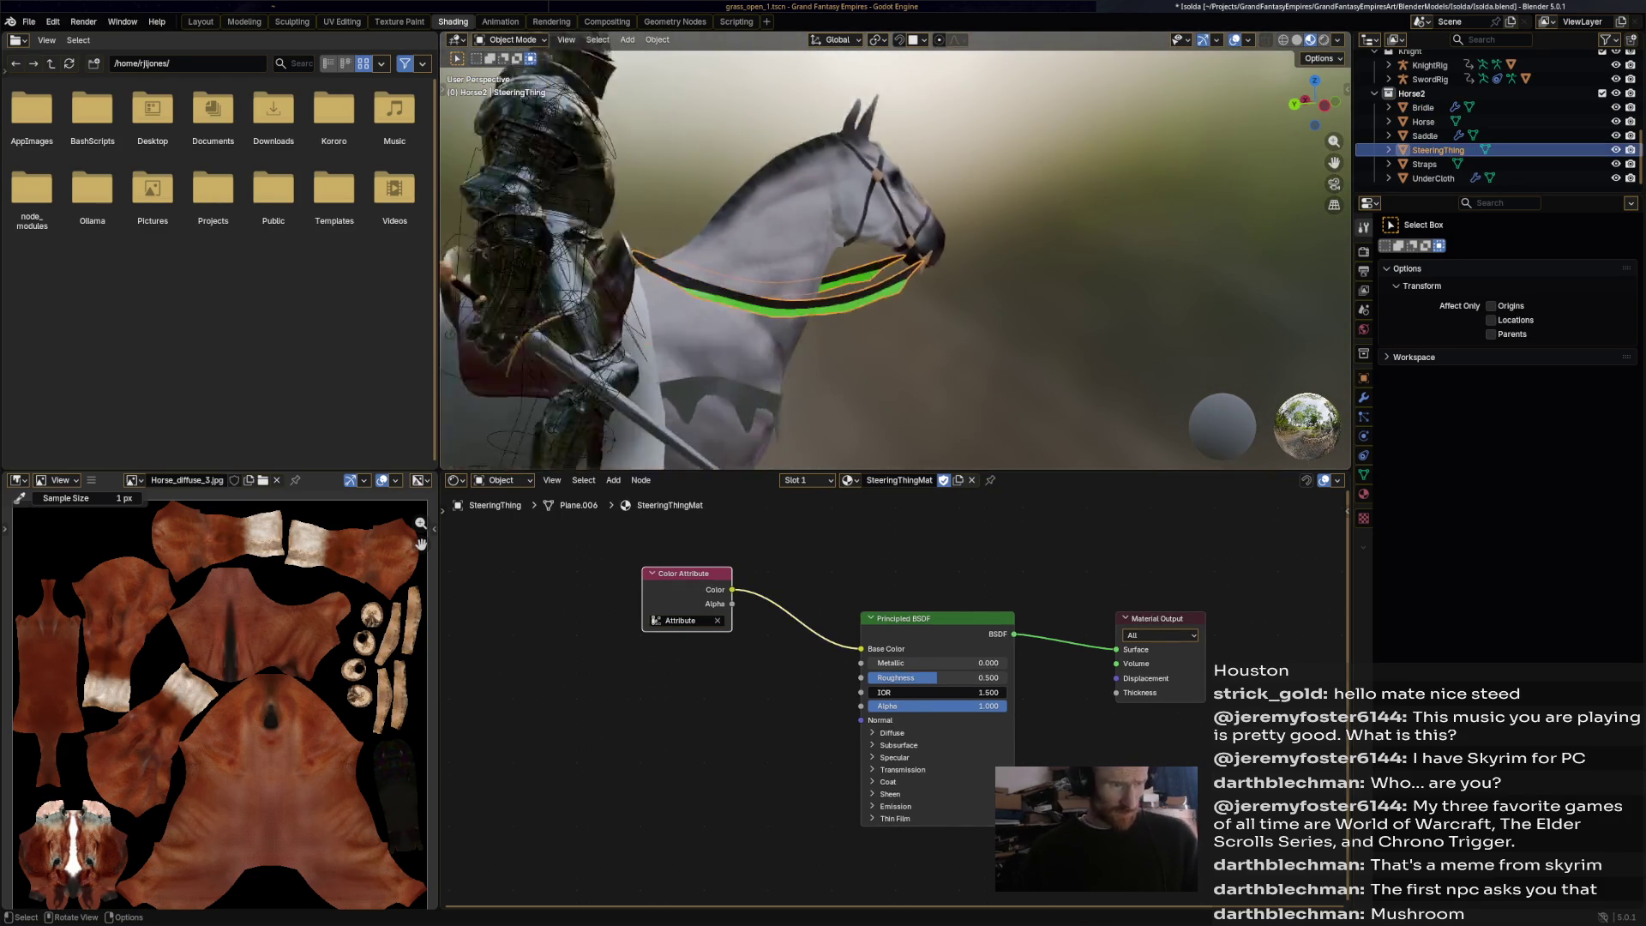
{"action": "scroll", "coordinate": [895, 250], "scroll_direction": "down", "scroll_amount": 8}
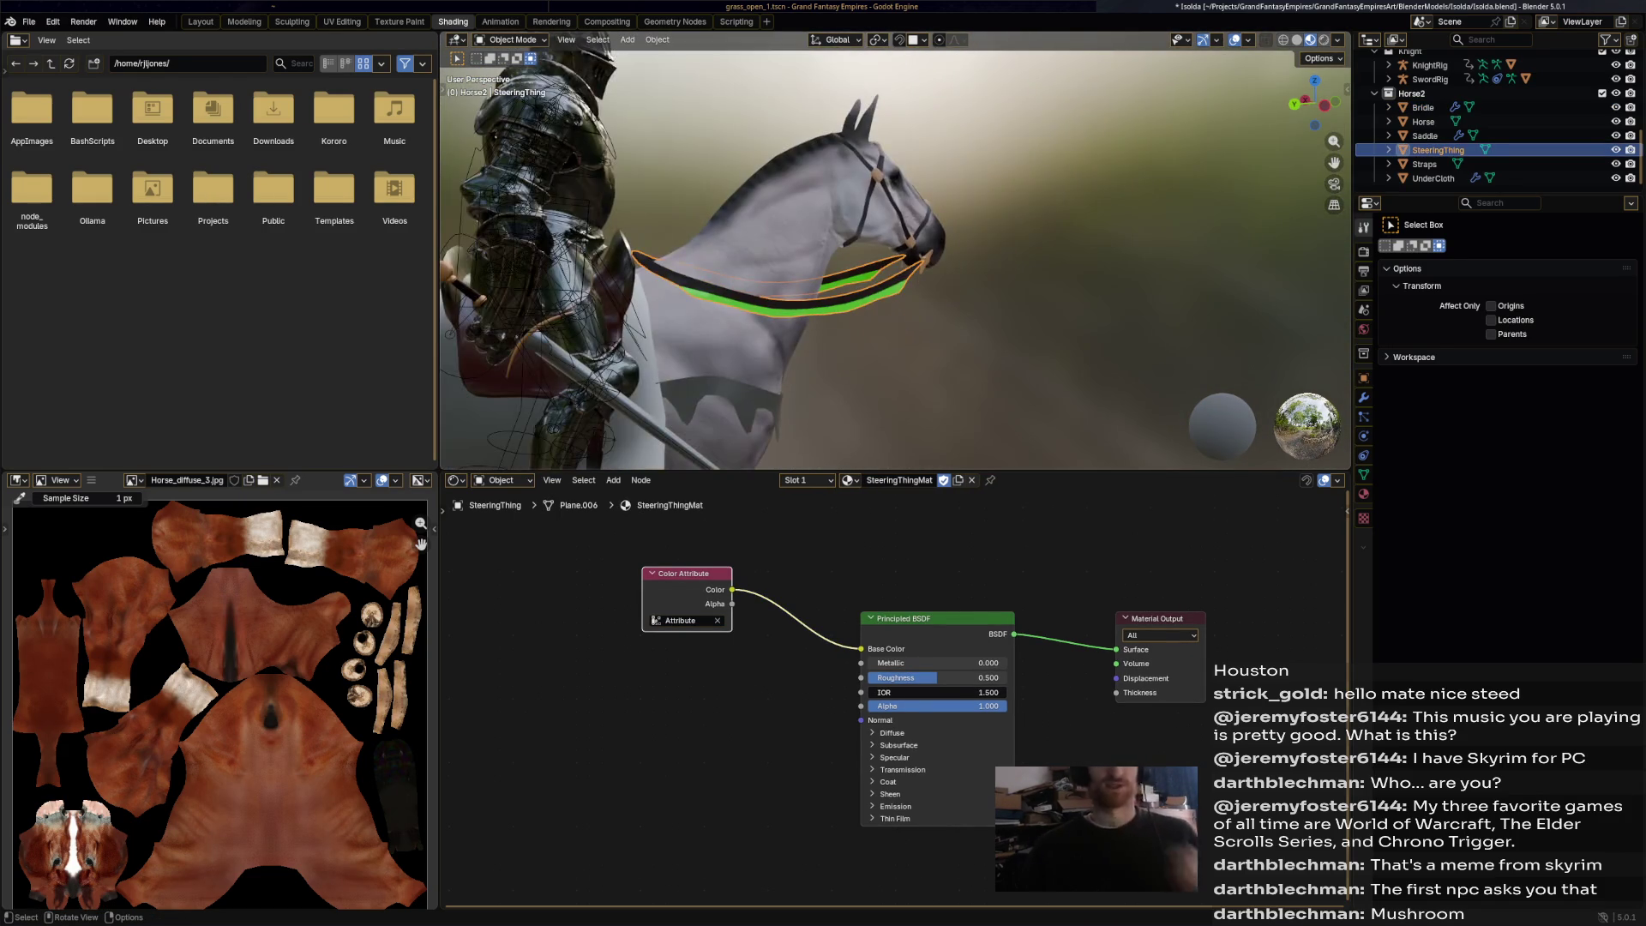
{"action": "scroll", "coordinate": [895, 251], "scroll_direction": "down", "scroll_amount": 3}
{"action": "middle_click_drag", "start_coordinate": [895, 250], "coordinate": [895, 343]}
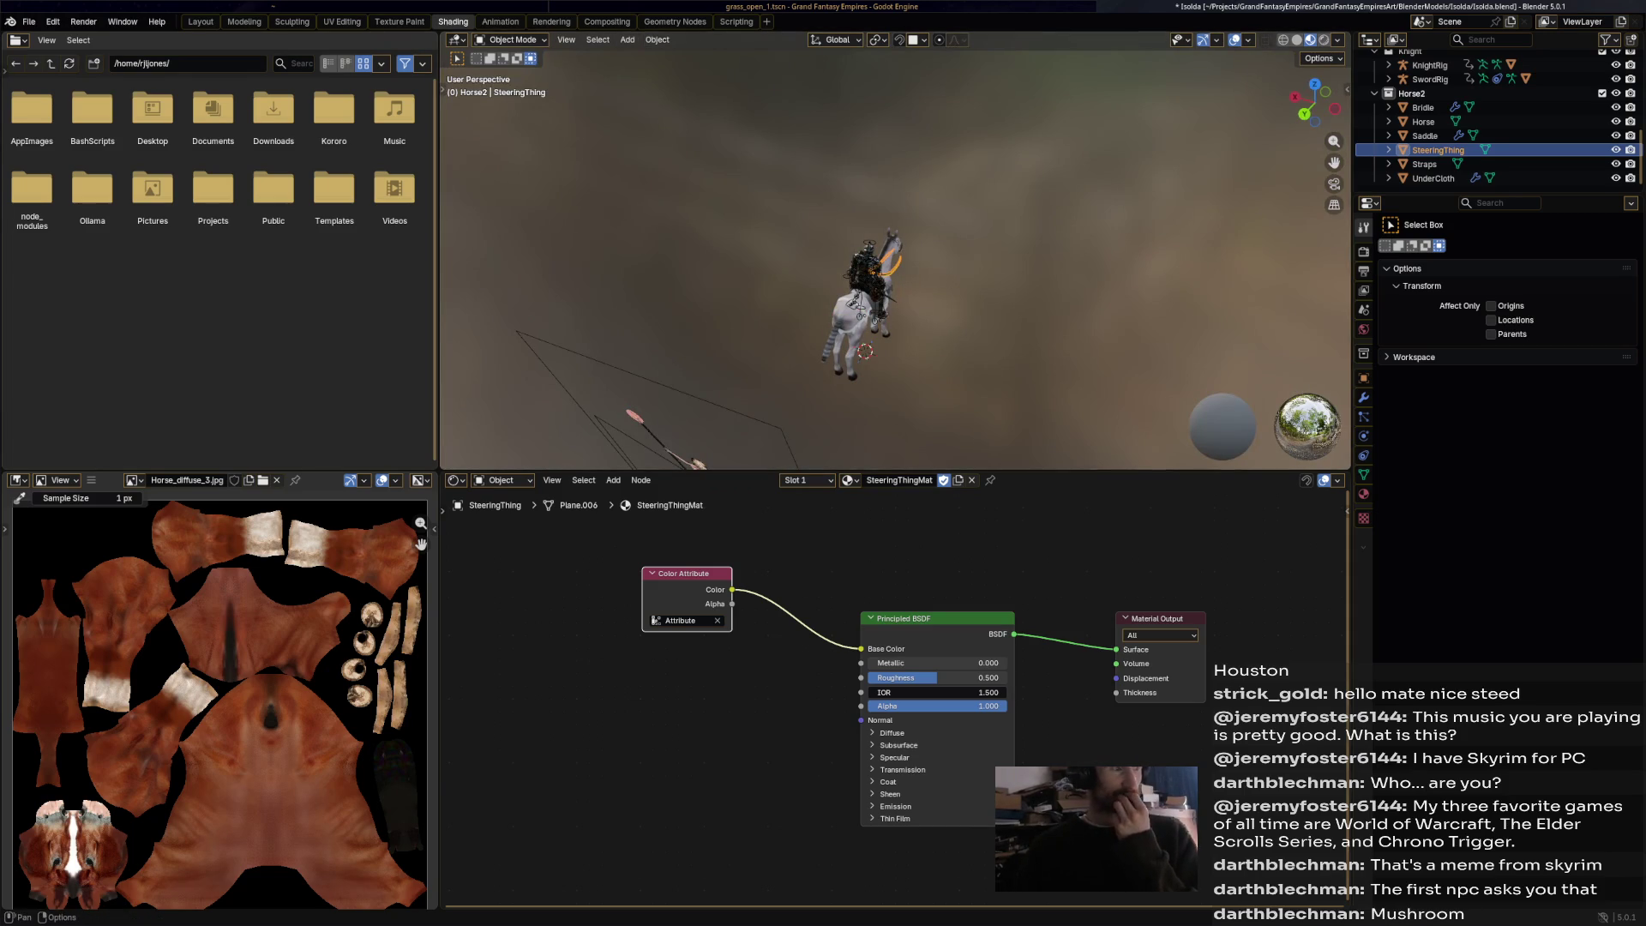
Switch to the Animation workspace and view the horse from a high rear angle.
{"action": "left_click", "coordinate": [500, 21]}
{"action": "middle_click_drag", "start_coordinate": [163, 438], "coordinate": [201, 459]}
{"action": "scroll", "coordinate": [184, 446], "scroll_direction": "down", "scroll_amount": 2}
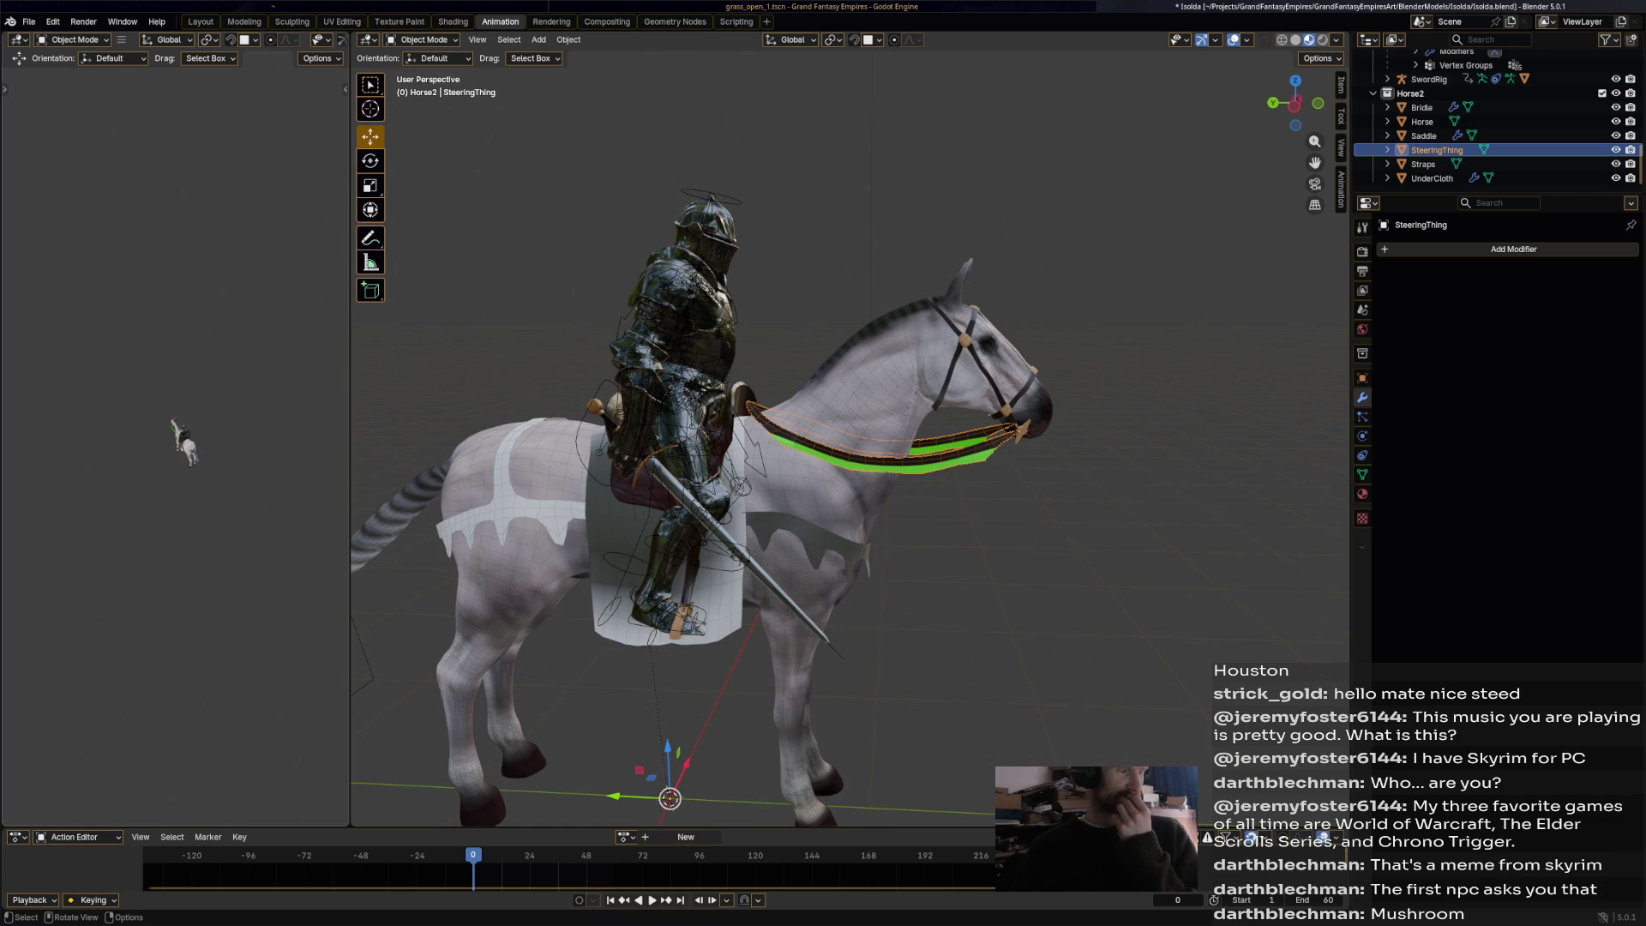
Select the Straps object and put it into Edit Mode.
{"action": "scroll", "coordinate": [189, 454], "scroll_direction": "up", "scroll_amount": 3}
{"action": "right_click", "coordinate": [111, 461]}
{"action": "key", "text": "Escape"}
{"action": "scroll", "coordinate": [177, 441], "scroll_direction": "down", "scroll_amount": 1}
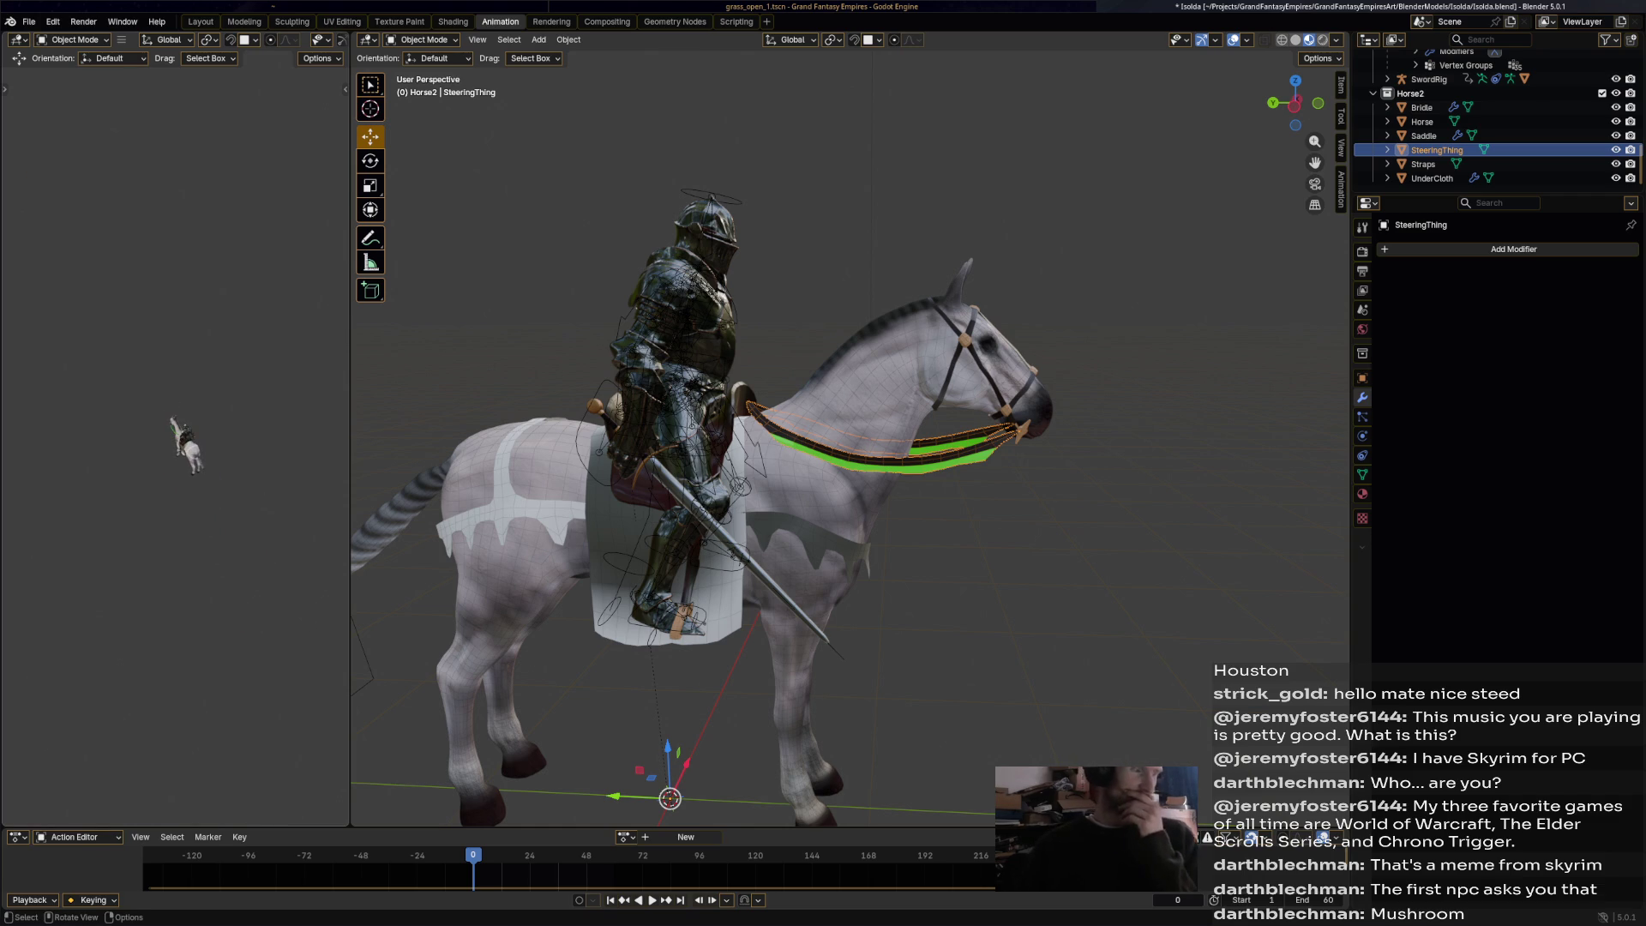
{"action": "mouse_move", "coordinate": [772, 429]}
{"action": "middle_mouse_down"}
{"action": "mouse_move", "coordinate": [737, 428]}
{"action": "mouse_move", "coordinate": [763, 402]}
{"action": "mouse_move", "coordinate": [755, 386]}
{"action": "middle_mouse_up"}
{"action": "left_click", "coordinate": [1423, 164]}
{"action": "left_click", "coordinate": [420, 40]}
{"action": "left_click", "coordinate": [424, 72]}
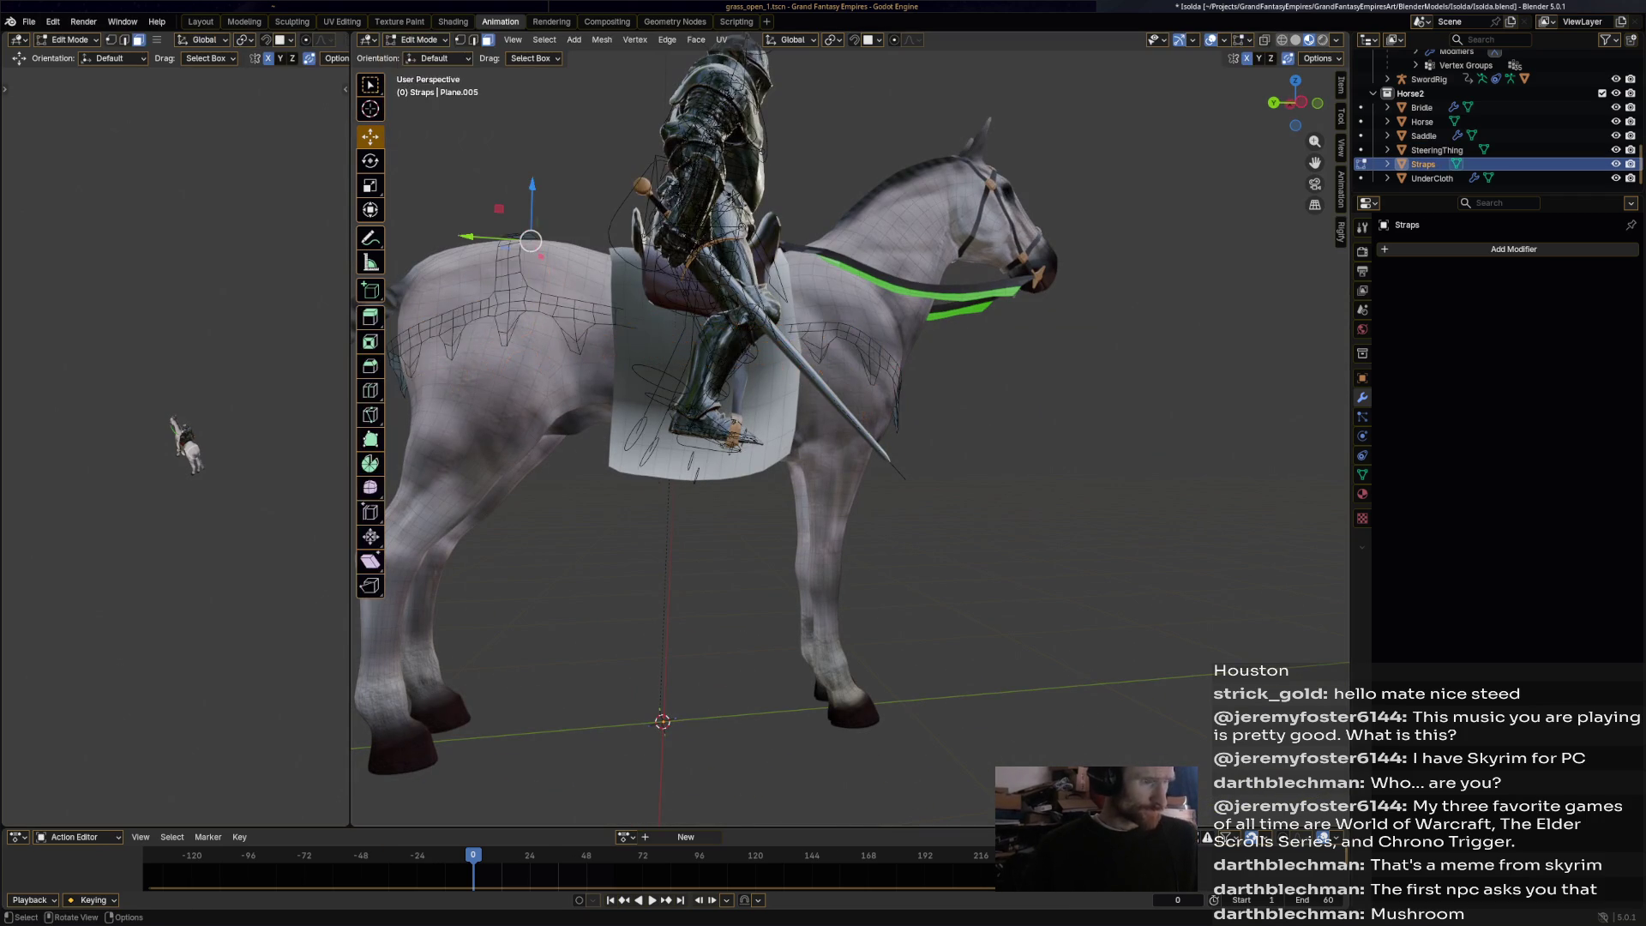
Cycle the Straps through Vertex Paint and Object Mode, ending back in Edit Mode.
{"action": "left_click", "coordinate": [418, 40]}
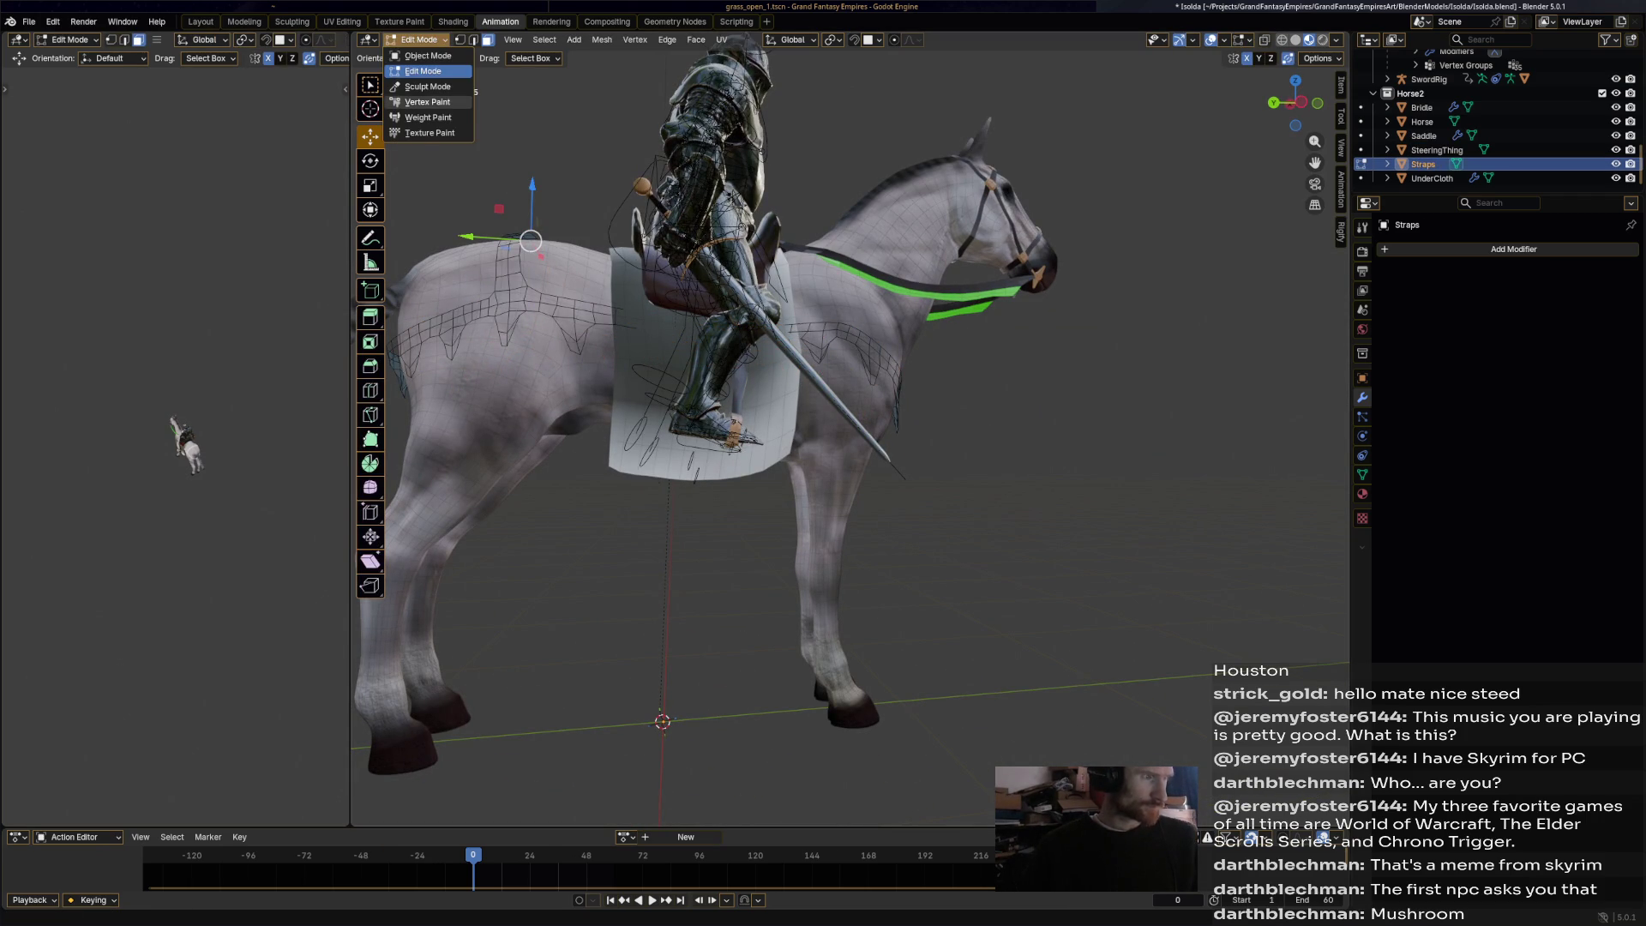
{"action": "left_click", "coordinate": [424, 71]}
{"action": "left_click", "coordinate": [419, 39]}
{"action": "left_click", "coordinate": [427, 102]}
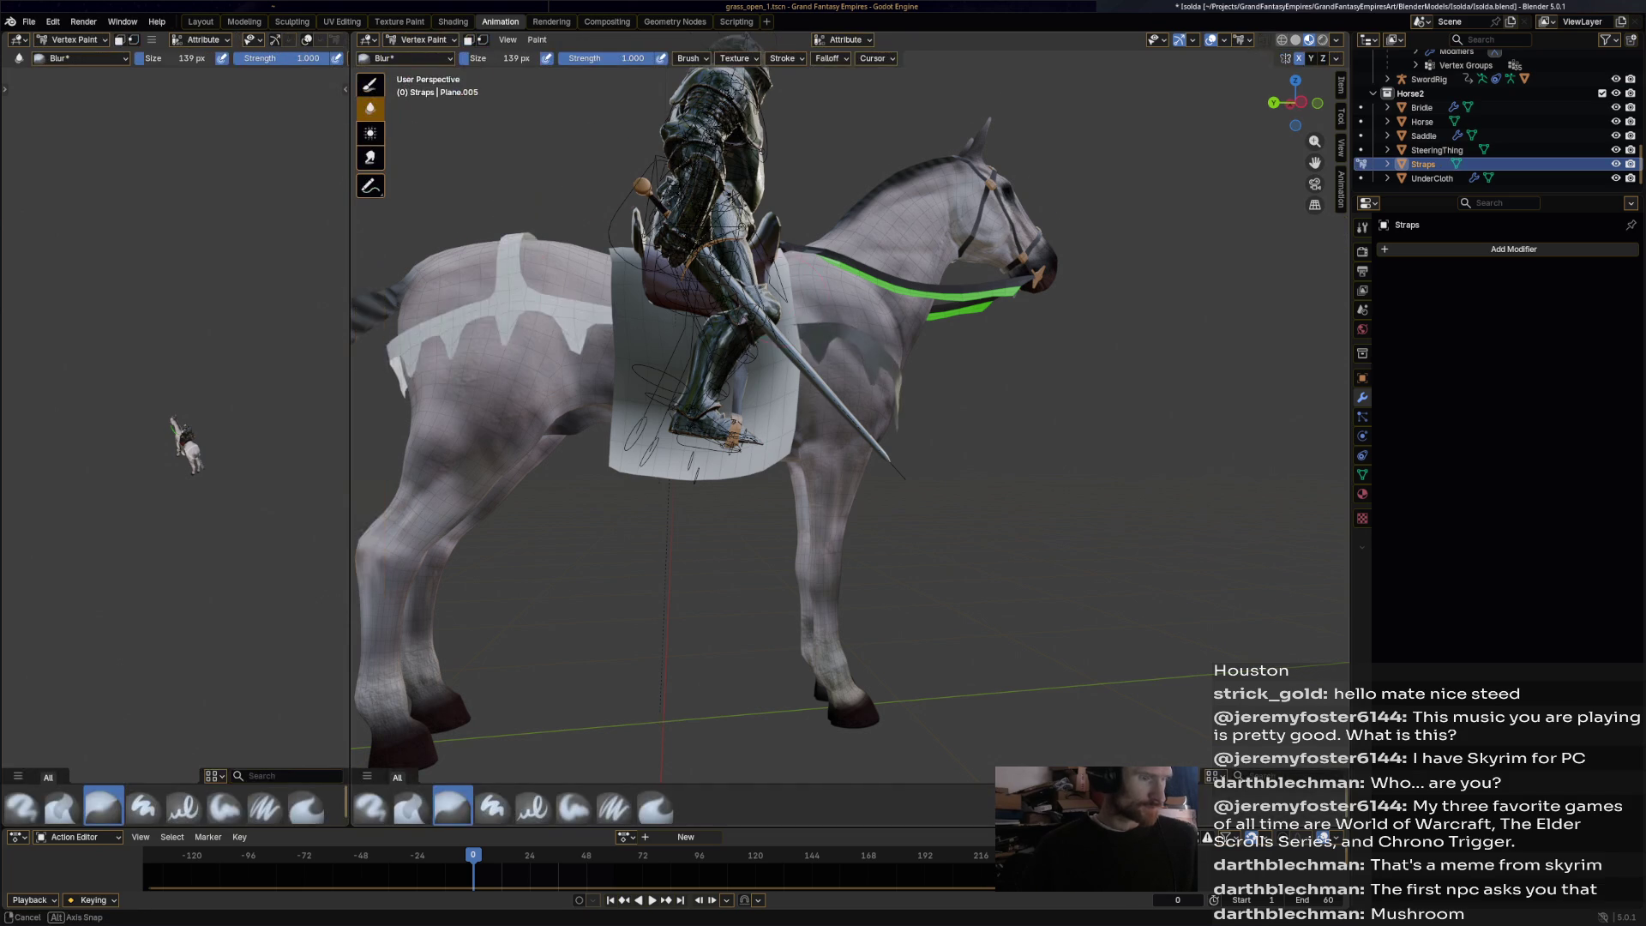
{"action": "middle_click_drag", "start_coordinate": [686, 386], "coordinate": [600, 369]}
{"action": "left_click", "coordinate": [418, 40]}
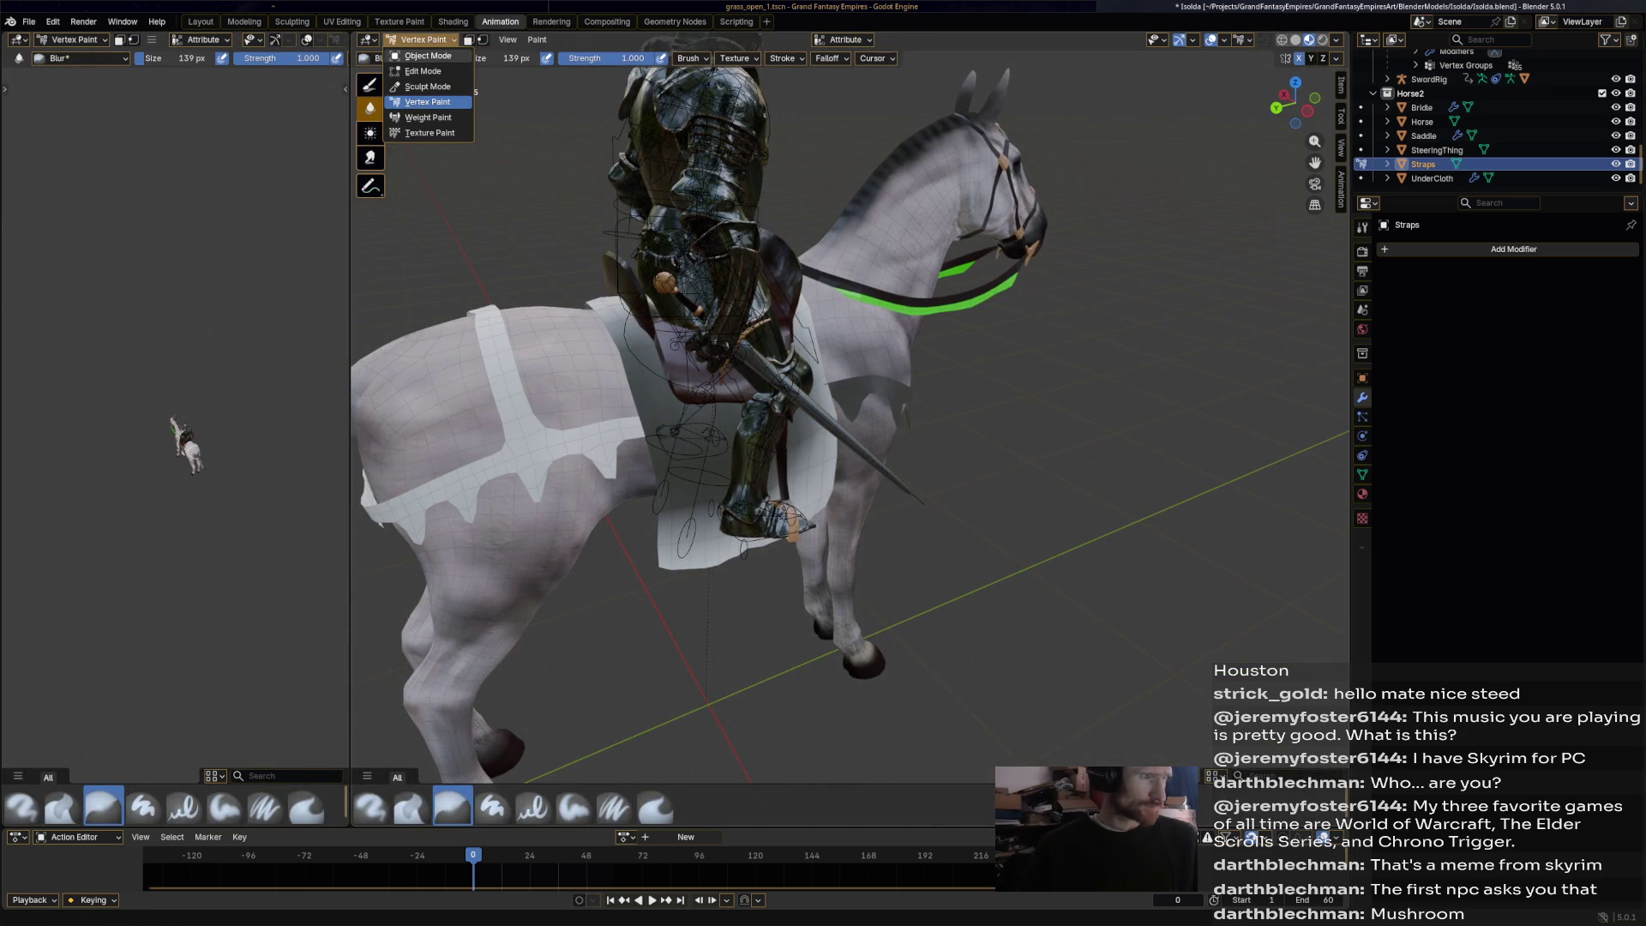
{"action": "left_click", "coordinate": [427, 56]}
{"action": "middle_click_drag", "start_coordinate": [848, 429], "coordinate": [900, 419]}
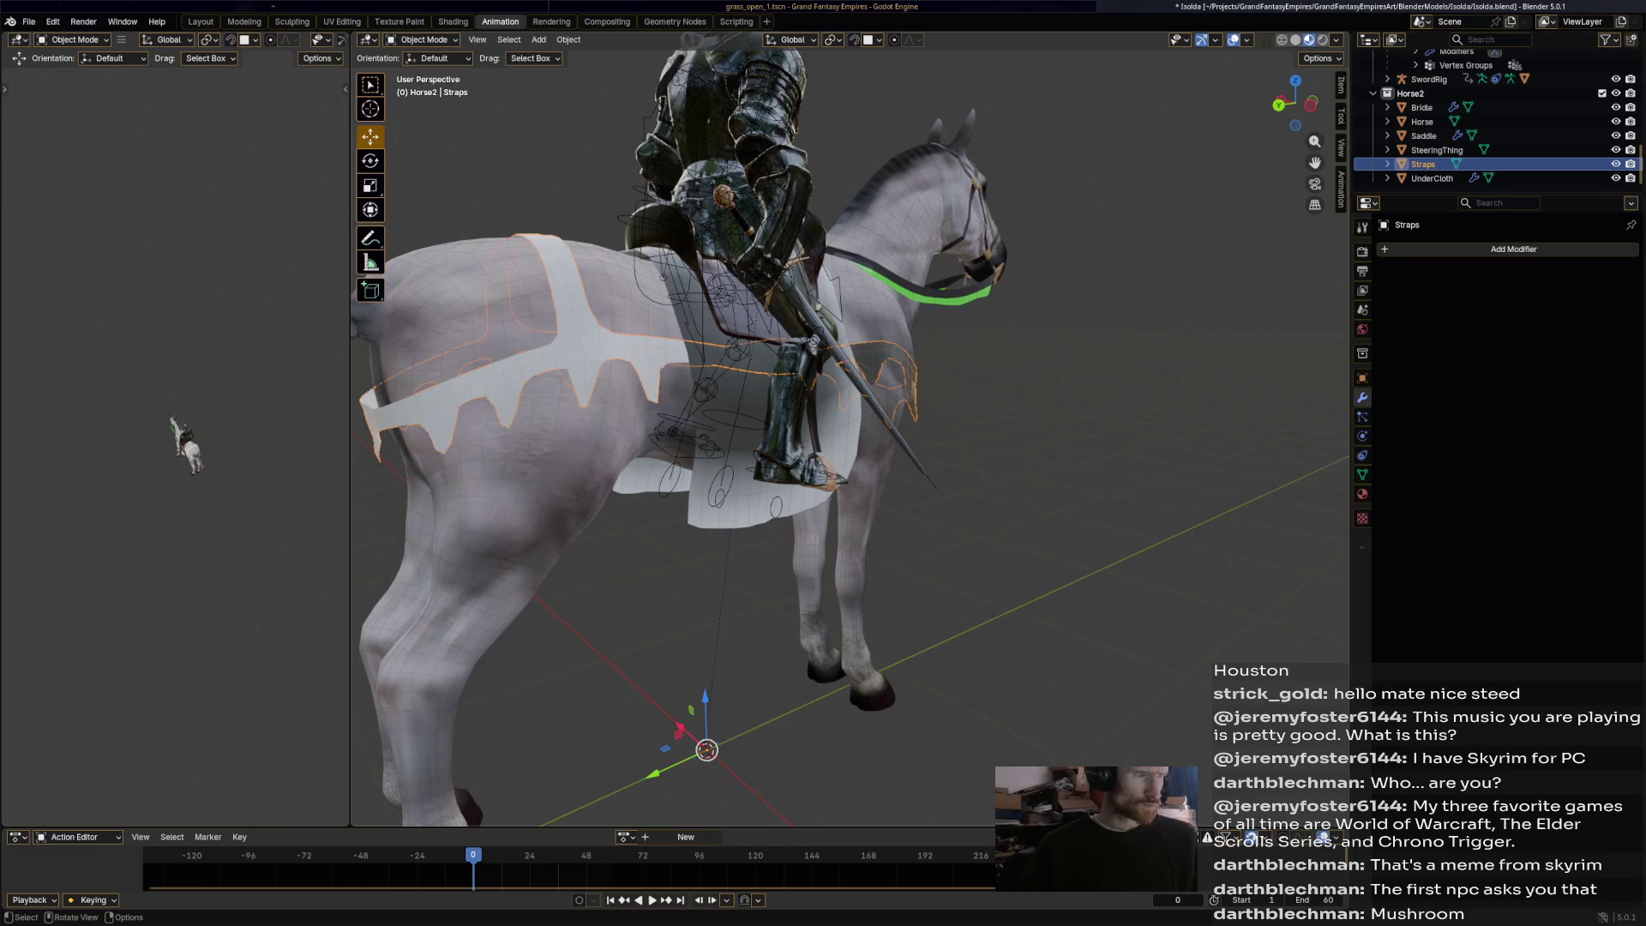
{"action": "left_click", "coordinate": [418, 39]}
{"action": "left_click", "coordinate": [427, 72]}
{"action": "middle_click_drag", "start_coordinate": [900, 419], "coordinate": [985, 414]}
Select all of the Straps mesh, undo the selection, and orbit to a rear view.
{"action": "left_click", "coordinate": [725, 407]}
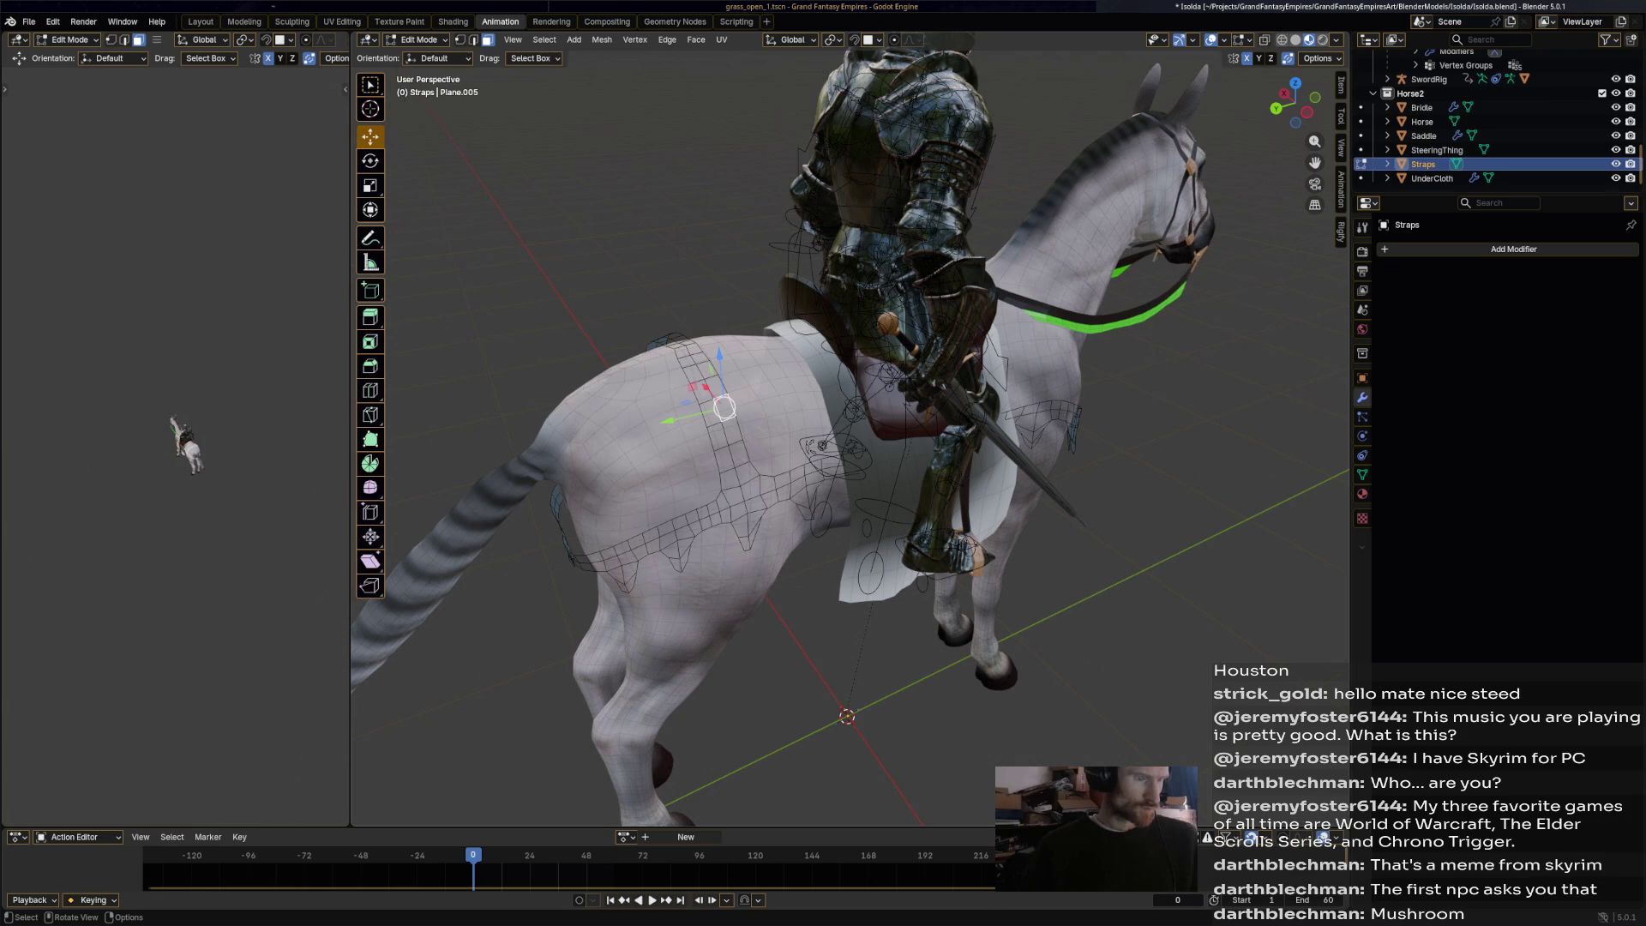
{"action": "key", "text": "a"}
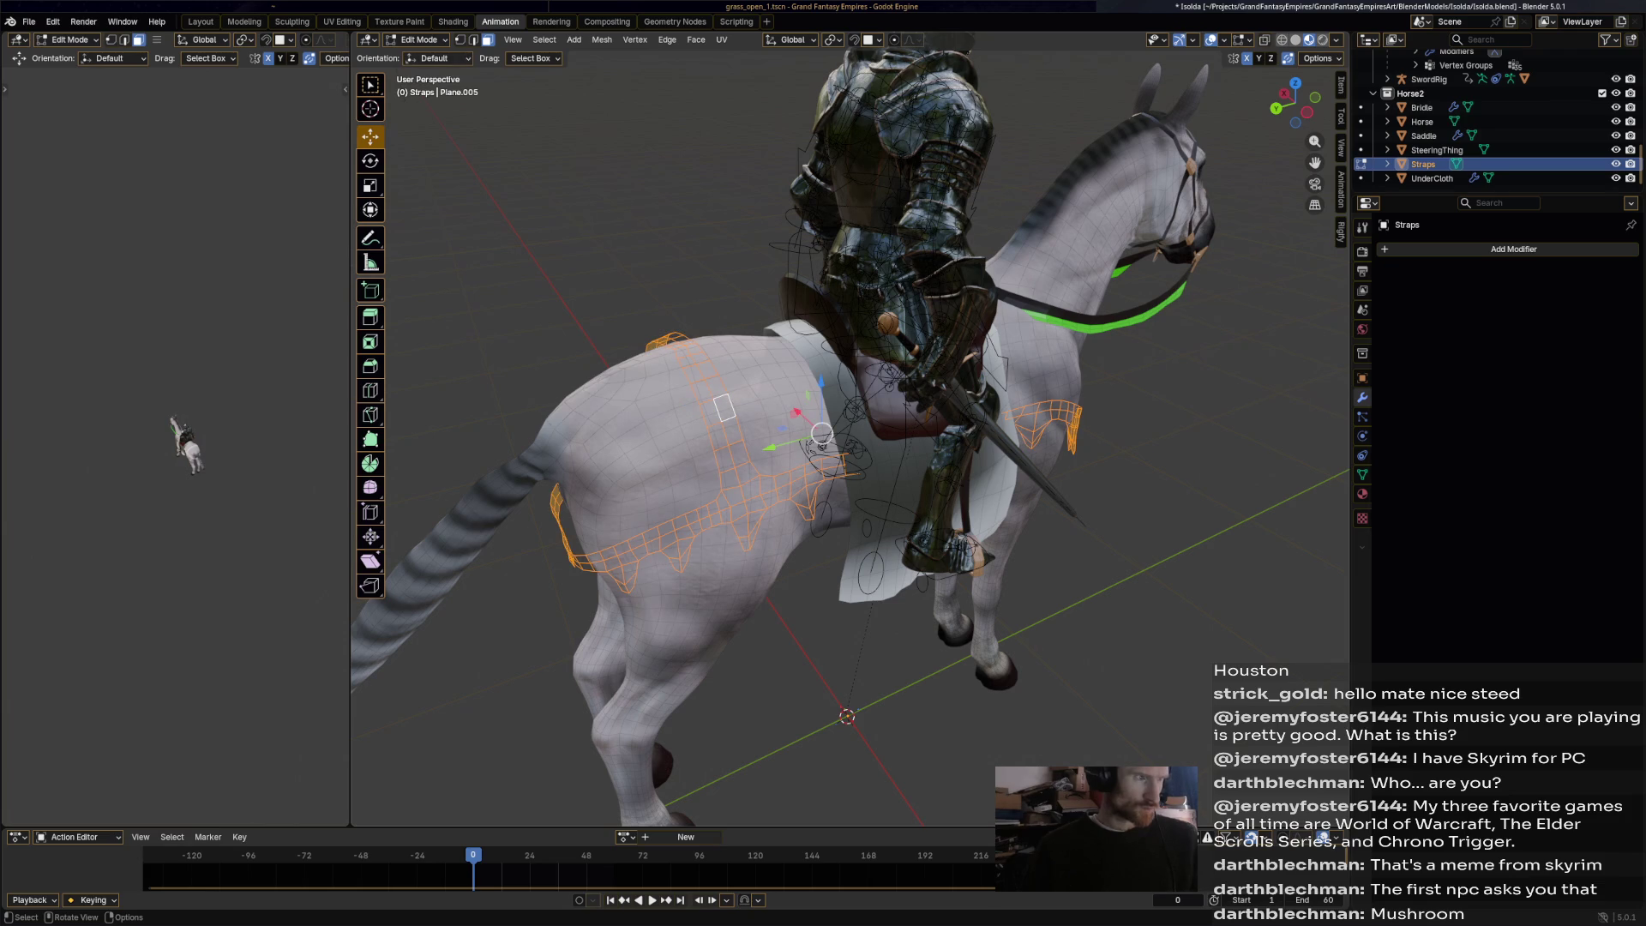
{"action": "left_click", "coordinate": [420, 39]}
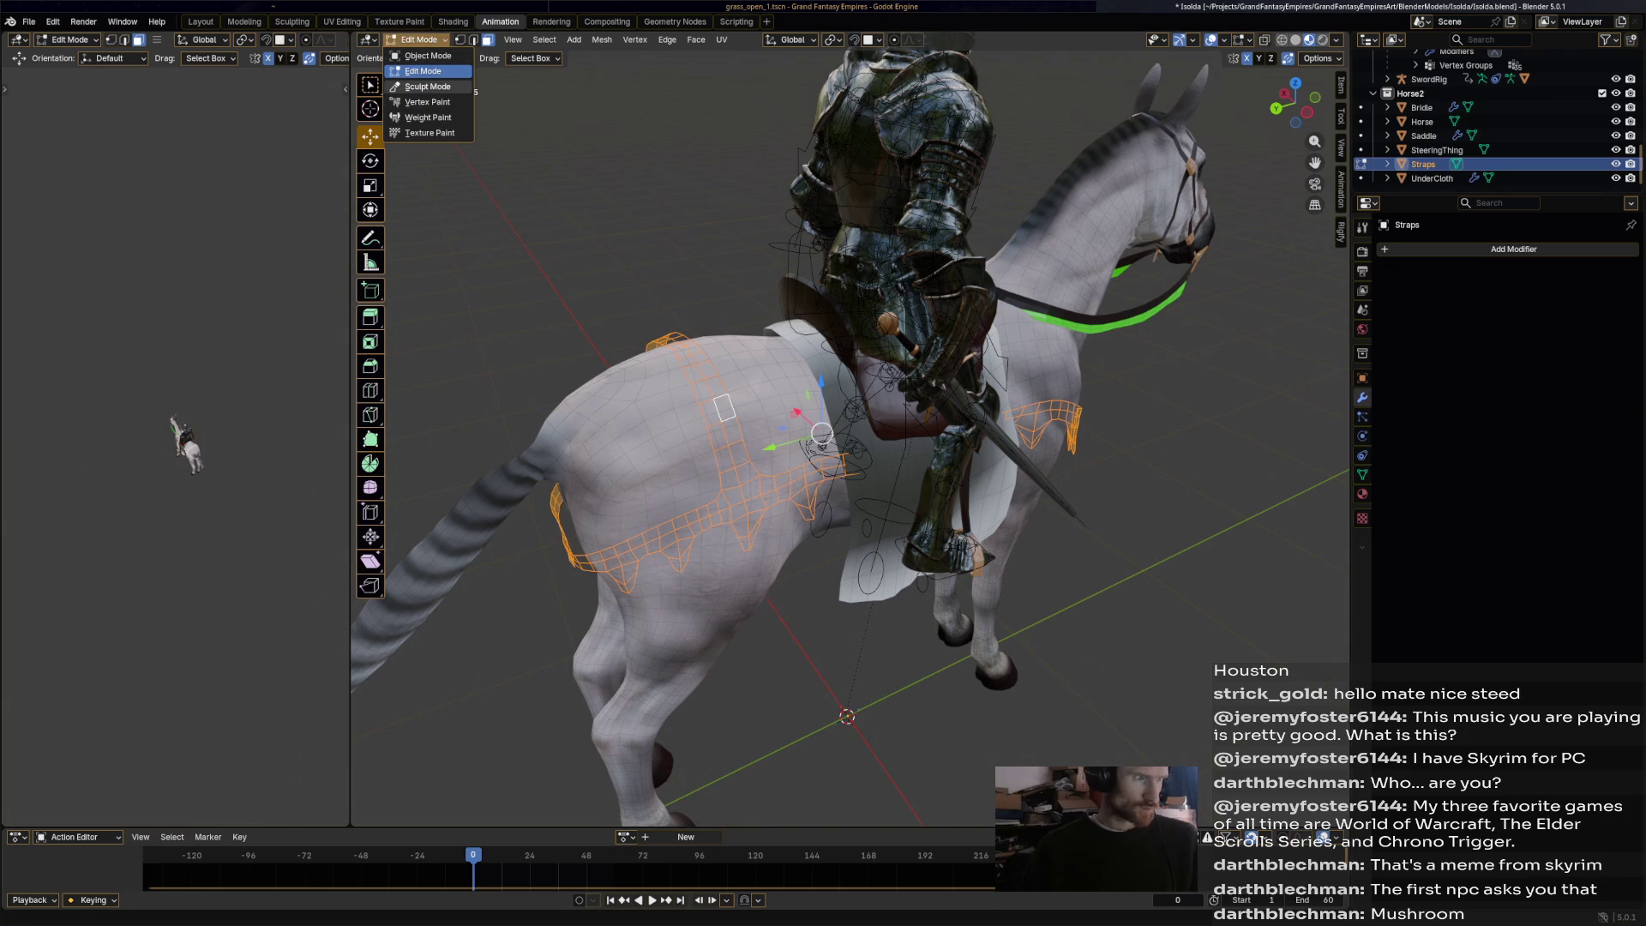
{"action": "mouse_move", "coordinate": [428, 86]}
{"action": "middle_mouse_down"}
{"action": "mouse_move", "coordinate": [480, 112]}
{"action": "mouse_move", "coordinate": [497, 86]}
{"action": "middle_mouse_up"}
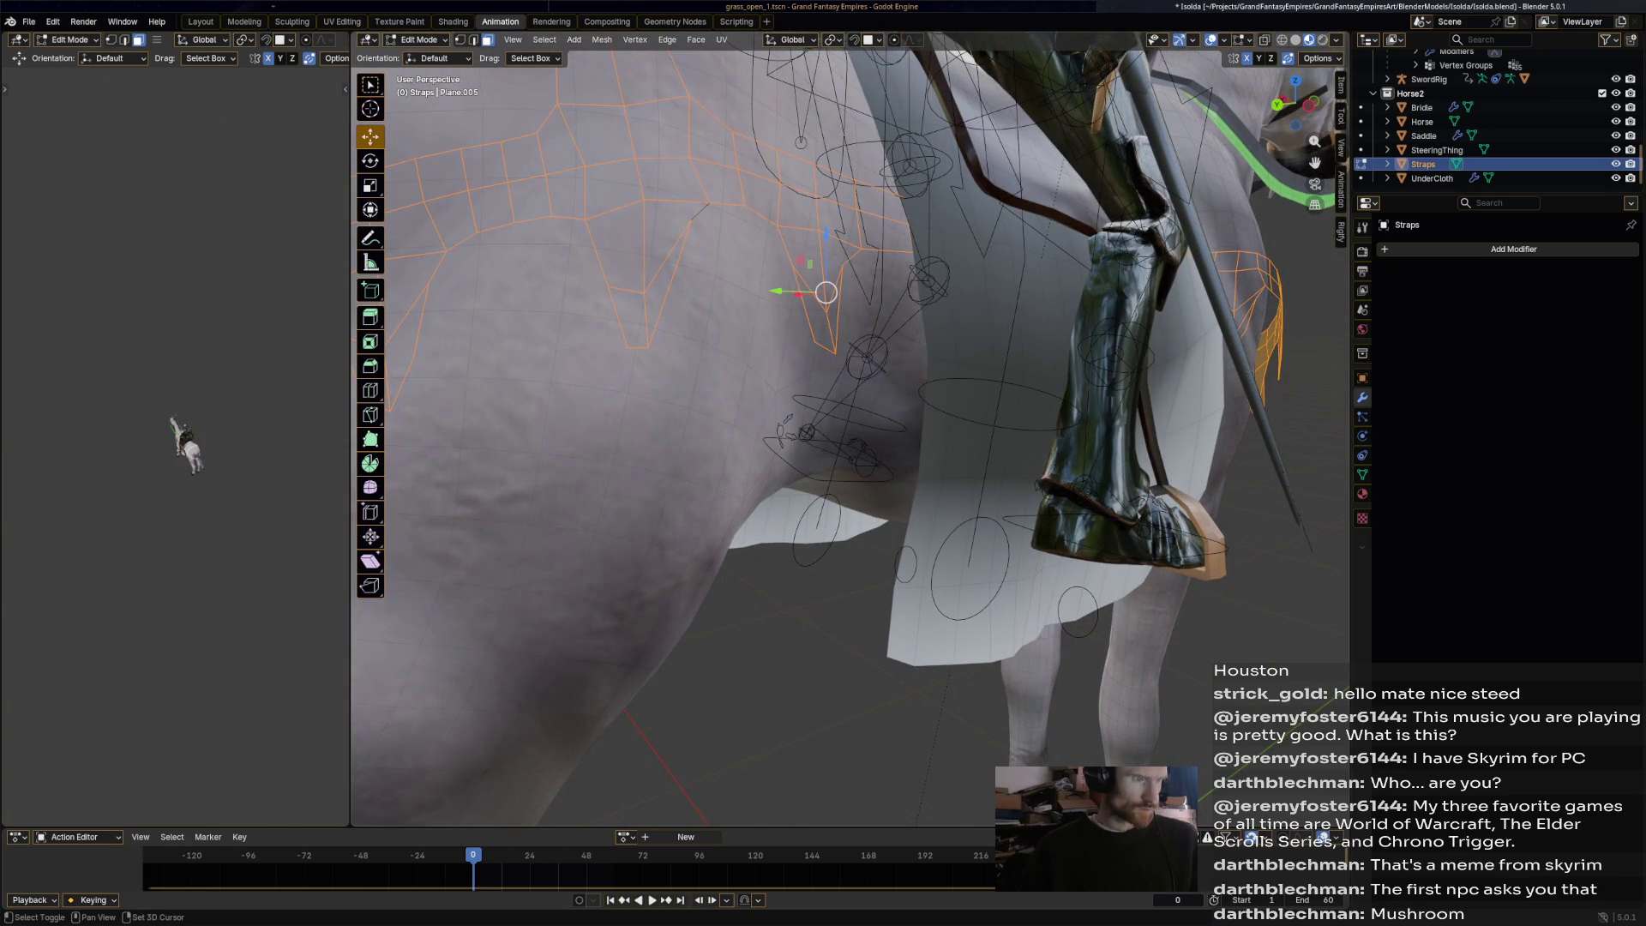
{"action": "key", "text": "ctrl+z"}
{"action": "key", "text": "ctrl+z"}
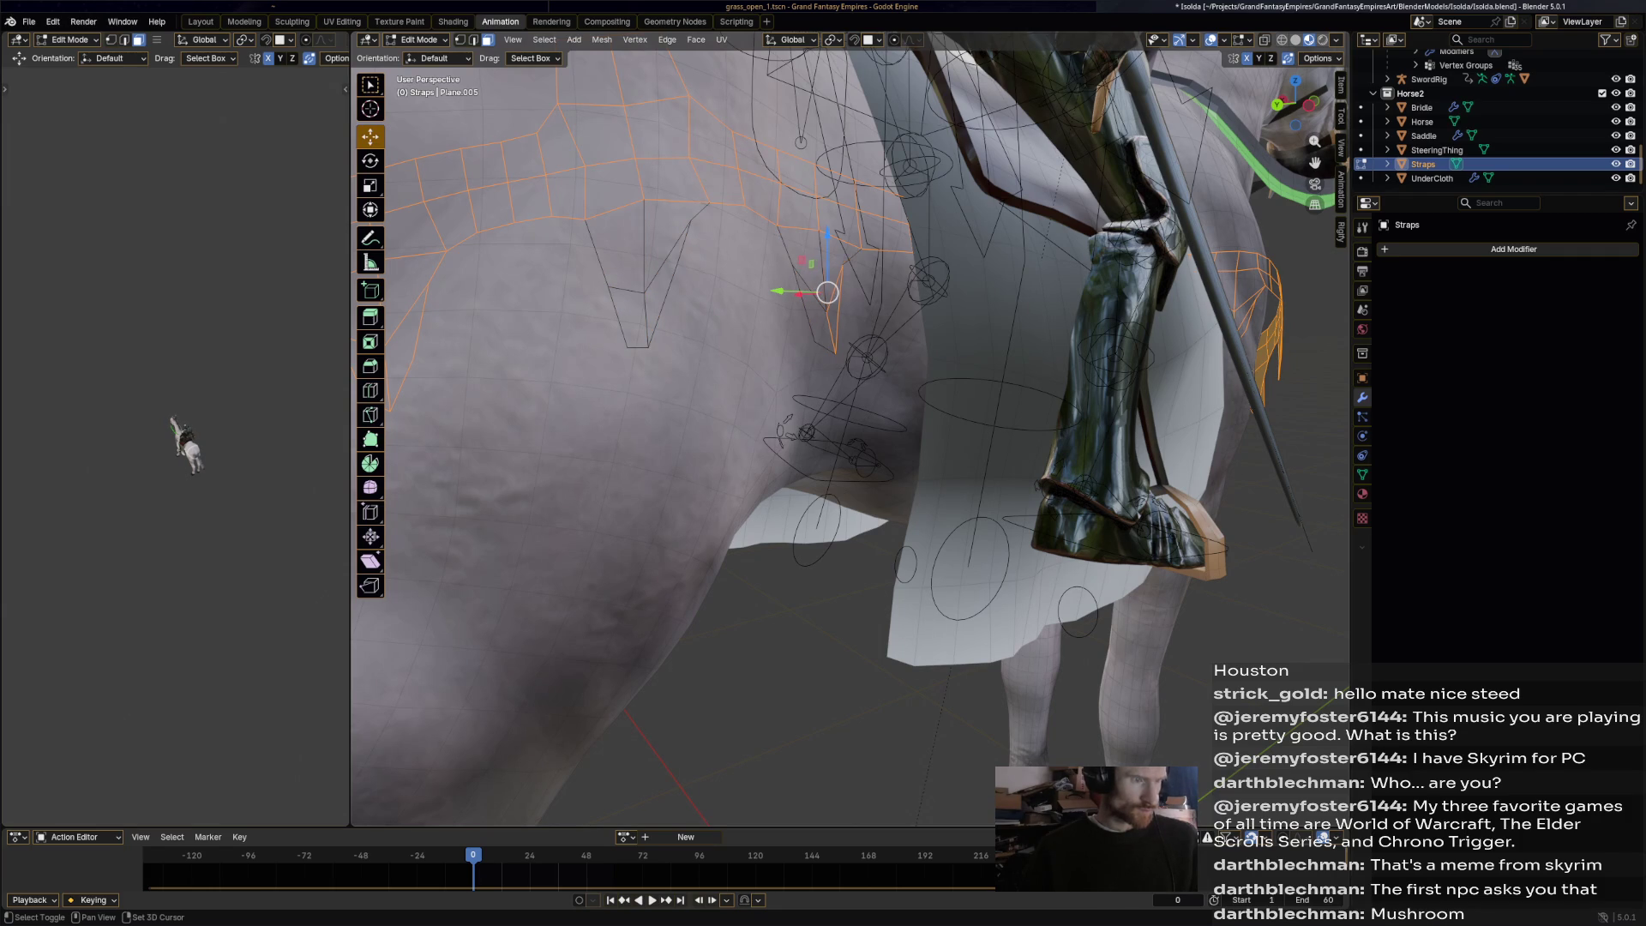
{"action": "scroll", "coordinate": [848, 429], "scroll_direction": "down", "scroll_amount": 3}
{"action": "middle_click_drag", "start_coordinate": [849, 428], "coordinate": [935, 429]}
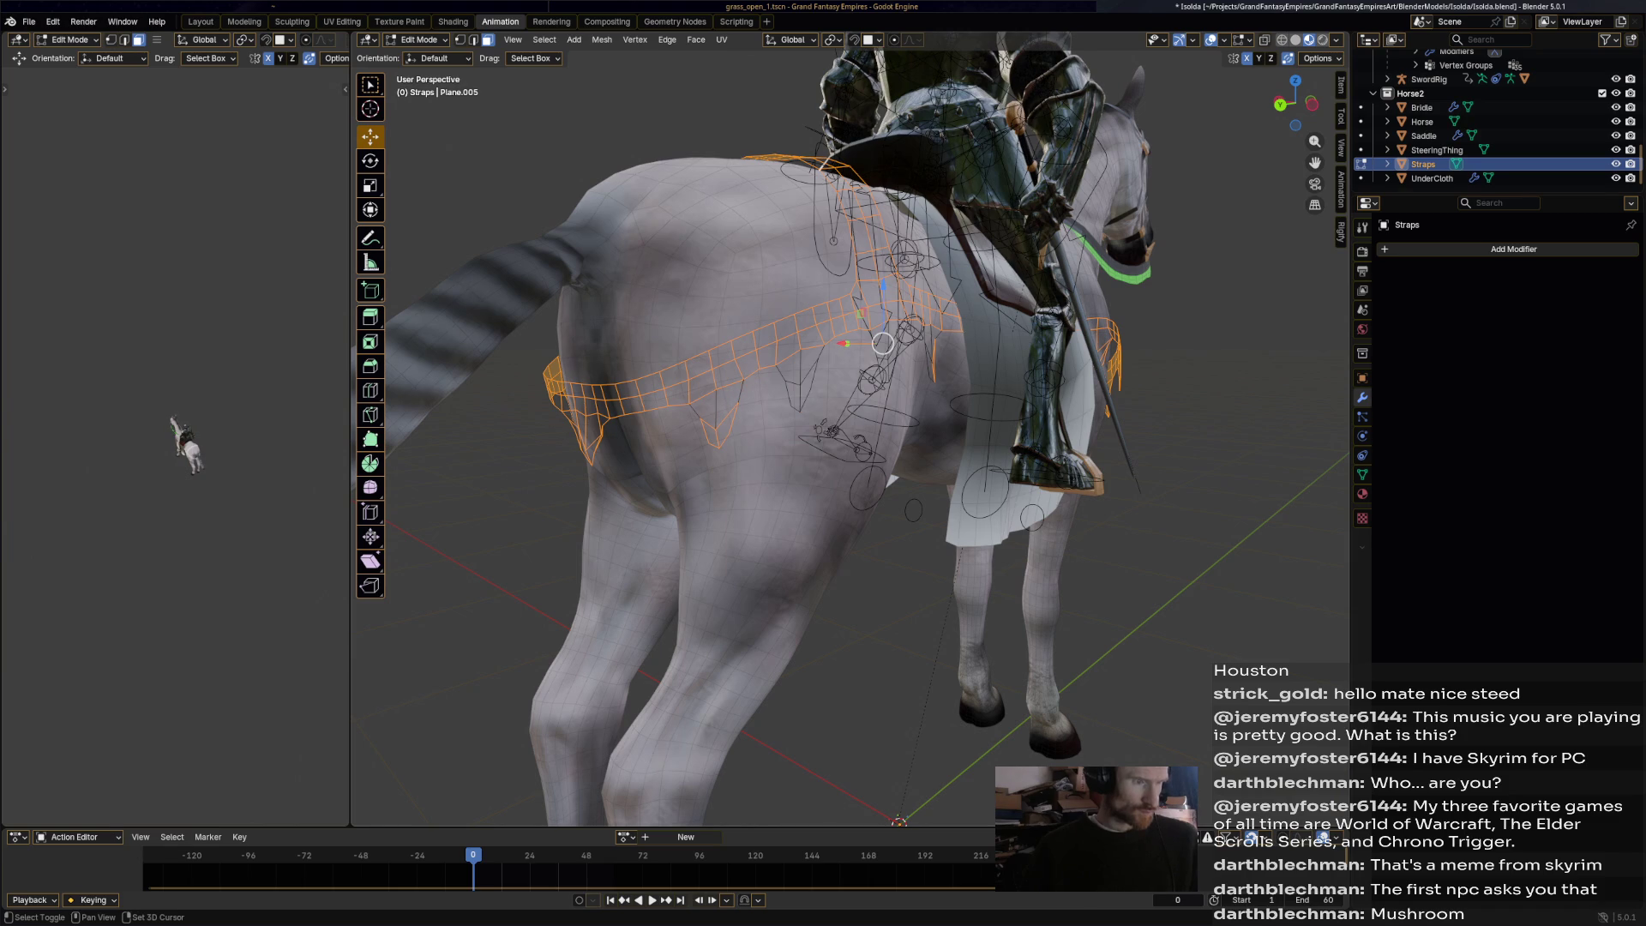
{"action": "middle_click_drag", "start_coordinate": [934, 429], "coordinate": [978, 429]}
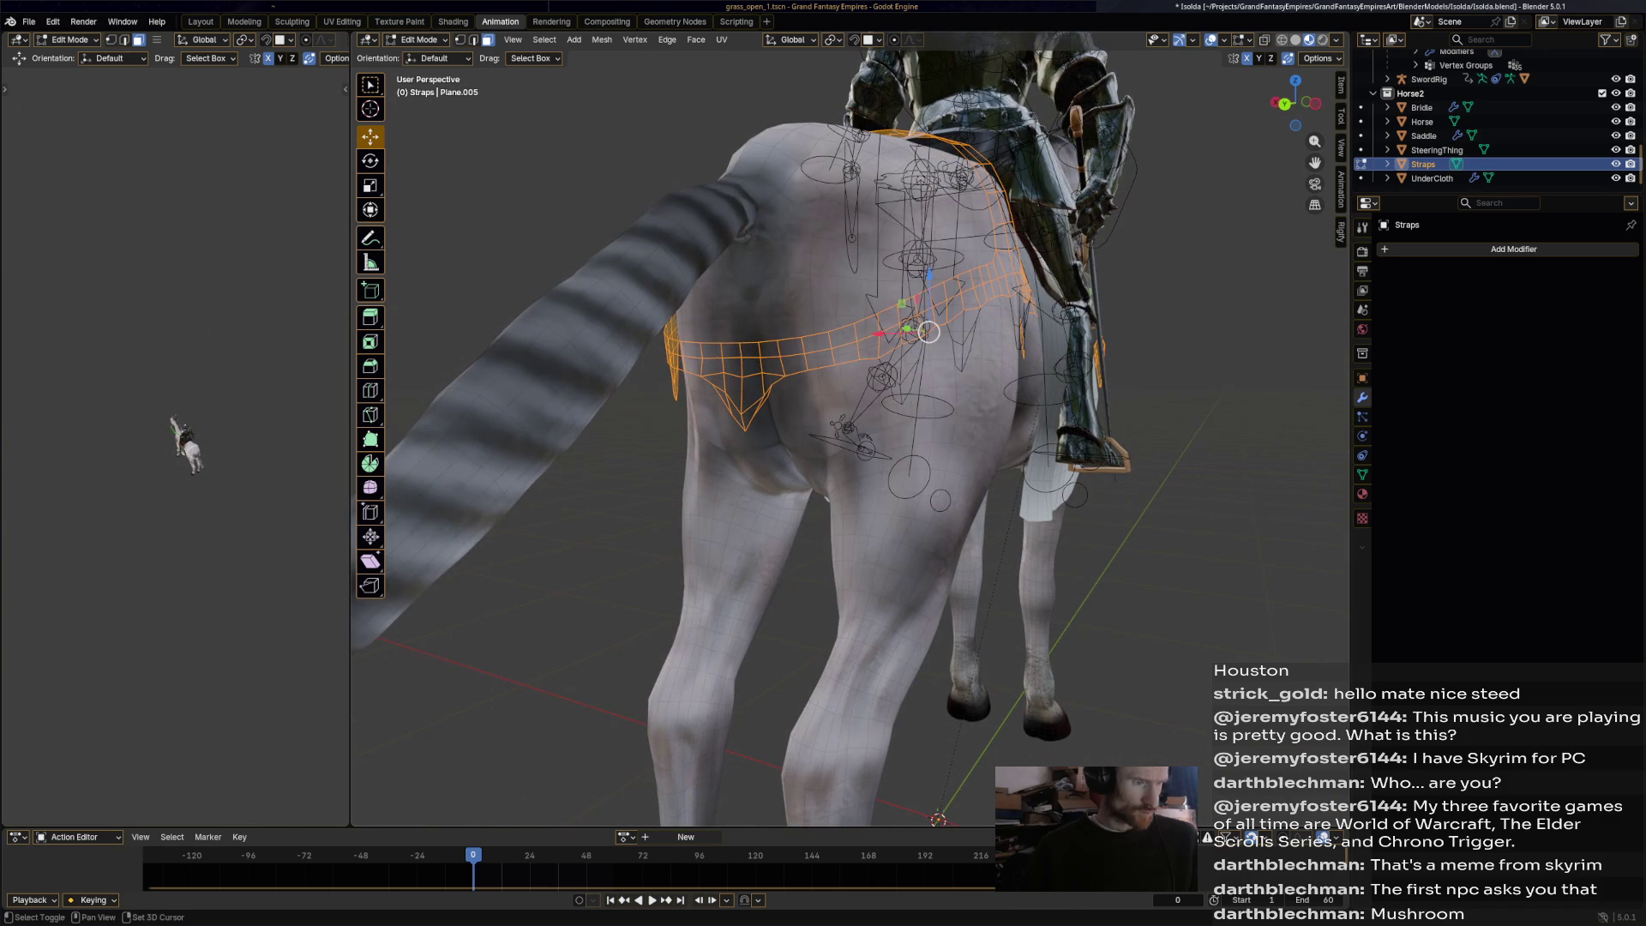
{"action": "scroll", "coordinate": [848, 428], "scroll_direction": "up", "scroll_amount": 3}
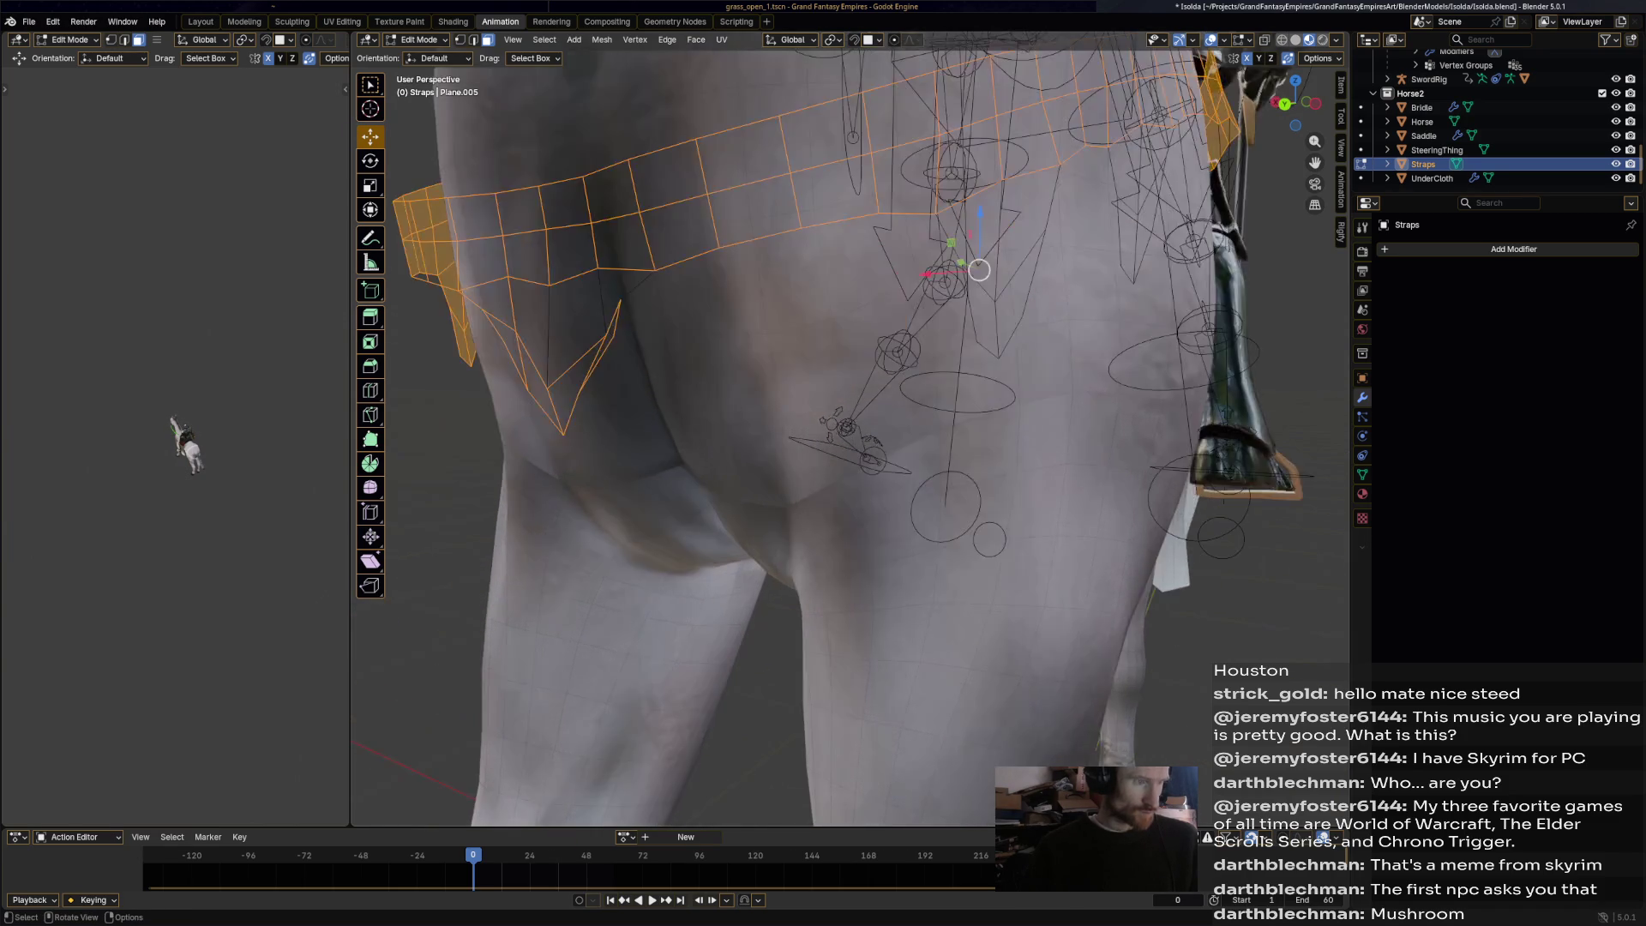
{"action": "scroll", "coordinate": [849, 428], "scroll_direction": "down", "scroll_amount": 1}
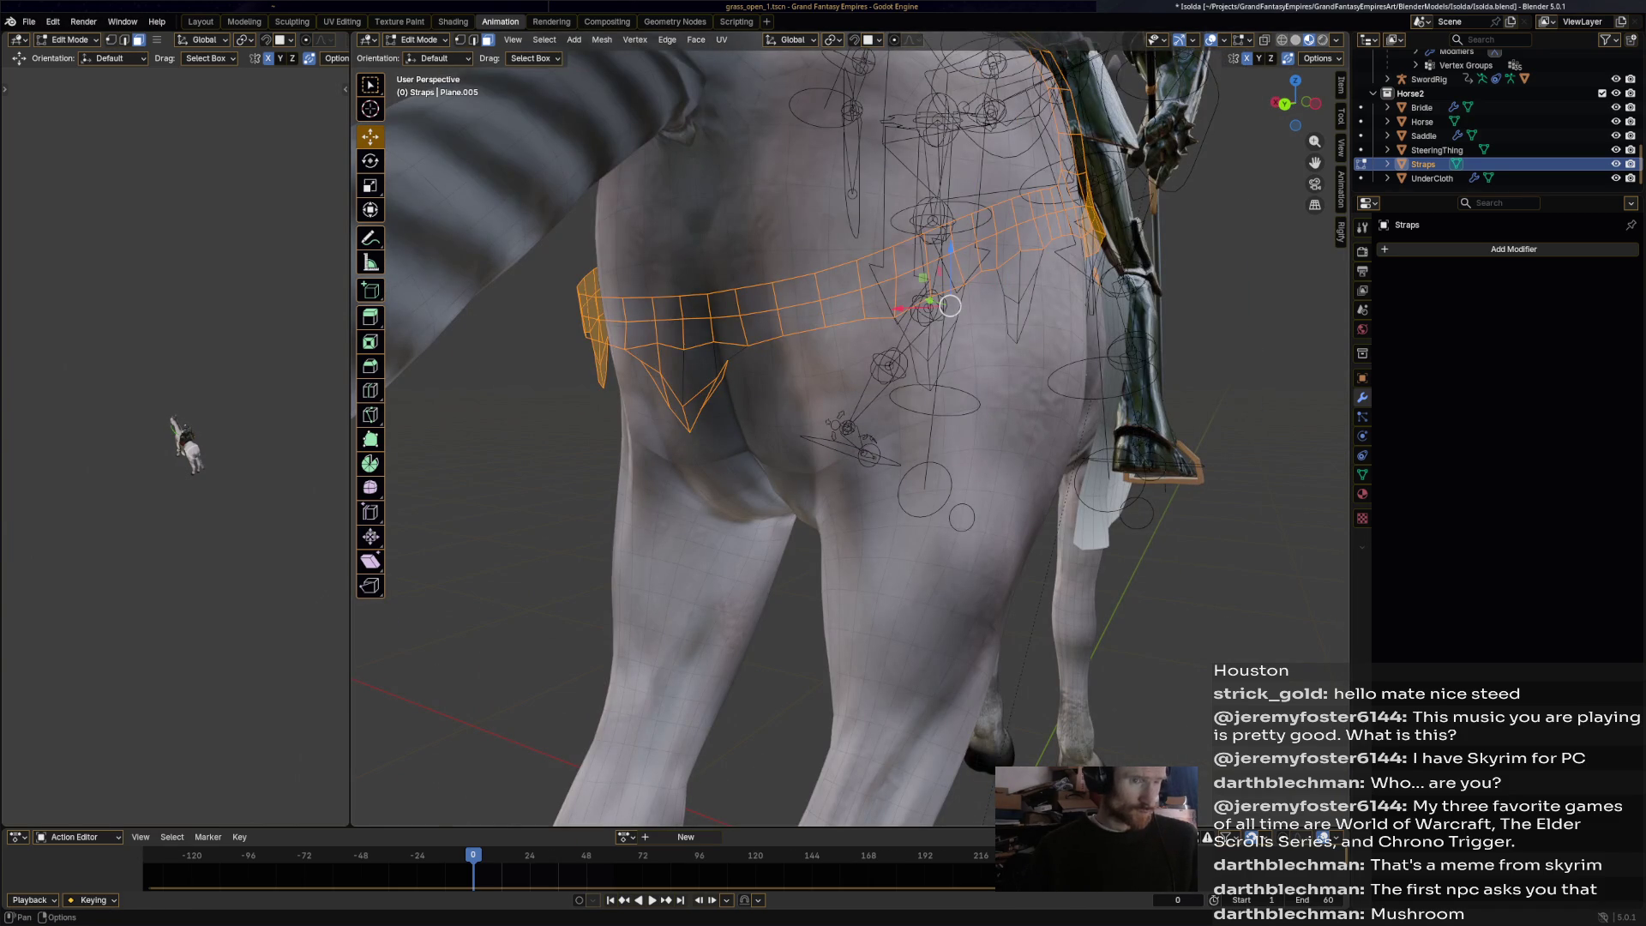
Turn off the Retopology overlay so the Straps show solid shaded faces.
{"action": "left_click", "coordinate": [1249, 40]}
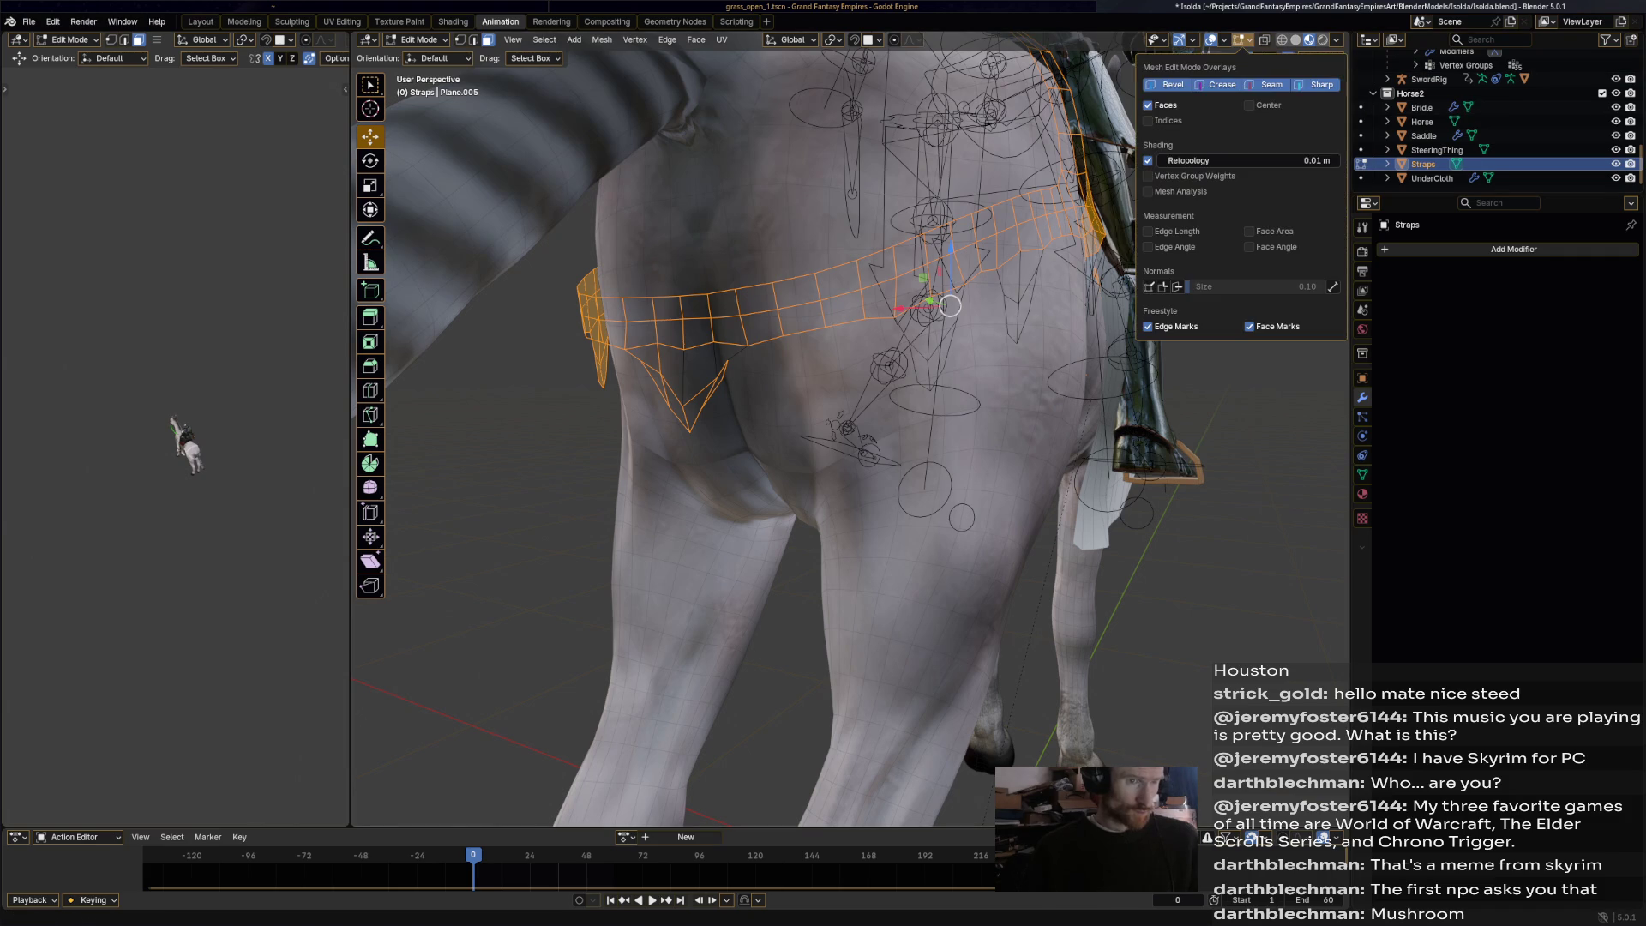
{"action": "left_click", "coordinate": [1148, 160]}
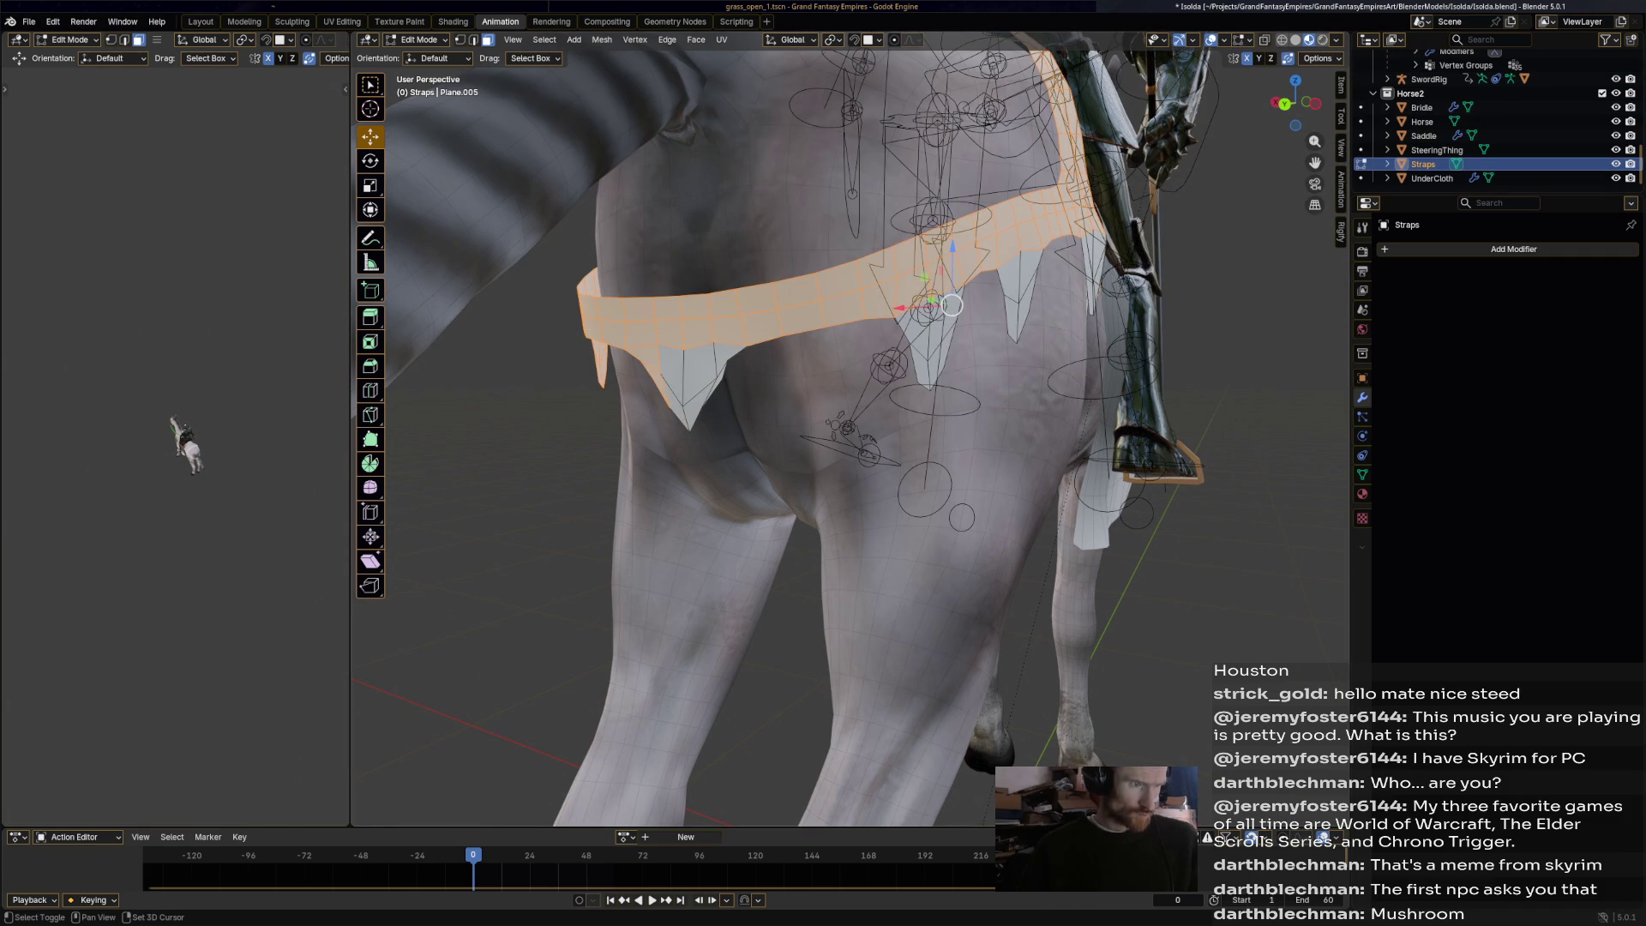
{"action": "left_click", "coordinate": [673, 377]}
{"action": "key", "text": "ctrl+z"}
{"action": "scroll", "coordinate": [849, 429], "scroll_direction": "down", "scroll_amount": 3}
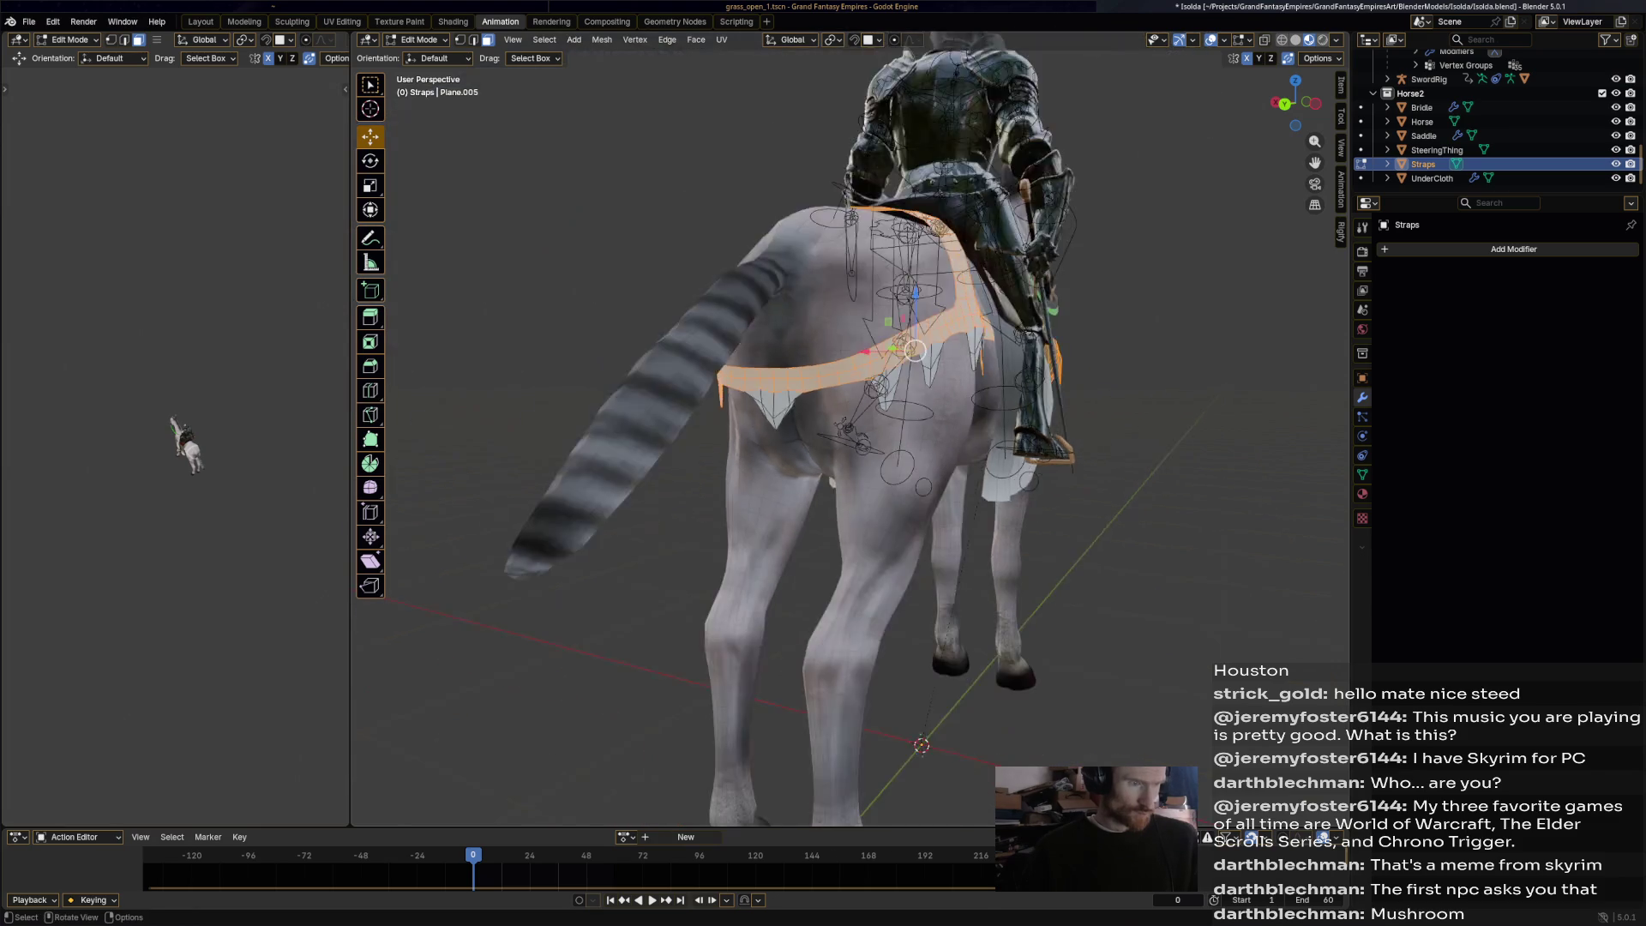
{"action": "middle_click_drag", "start_coordinate": [849, 428], "coordinate": [985, 428]}
{"action": "scroll", "coordinate": [849, 429], "scroll_direction": "up", "scroll_amount": 4}
{"action": "middle_click_drag", "start_coordinate": [848, 428], "coordinate": [746, 424]}
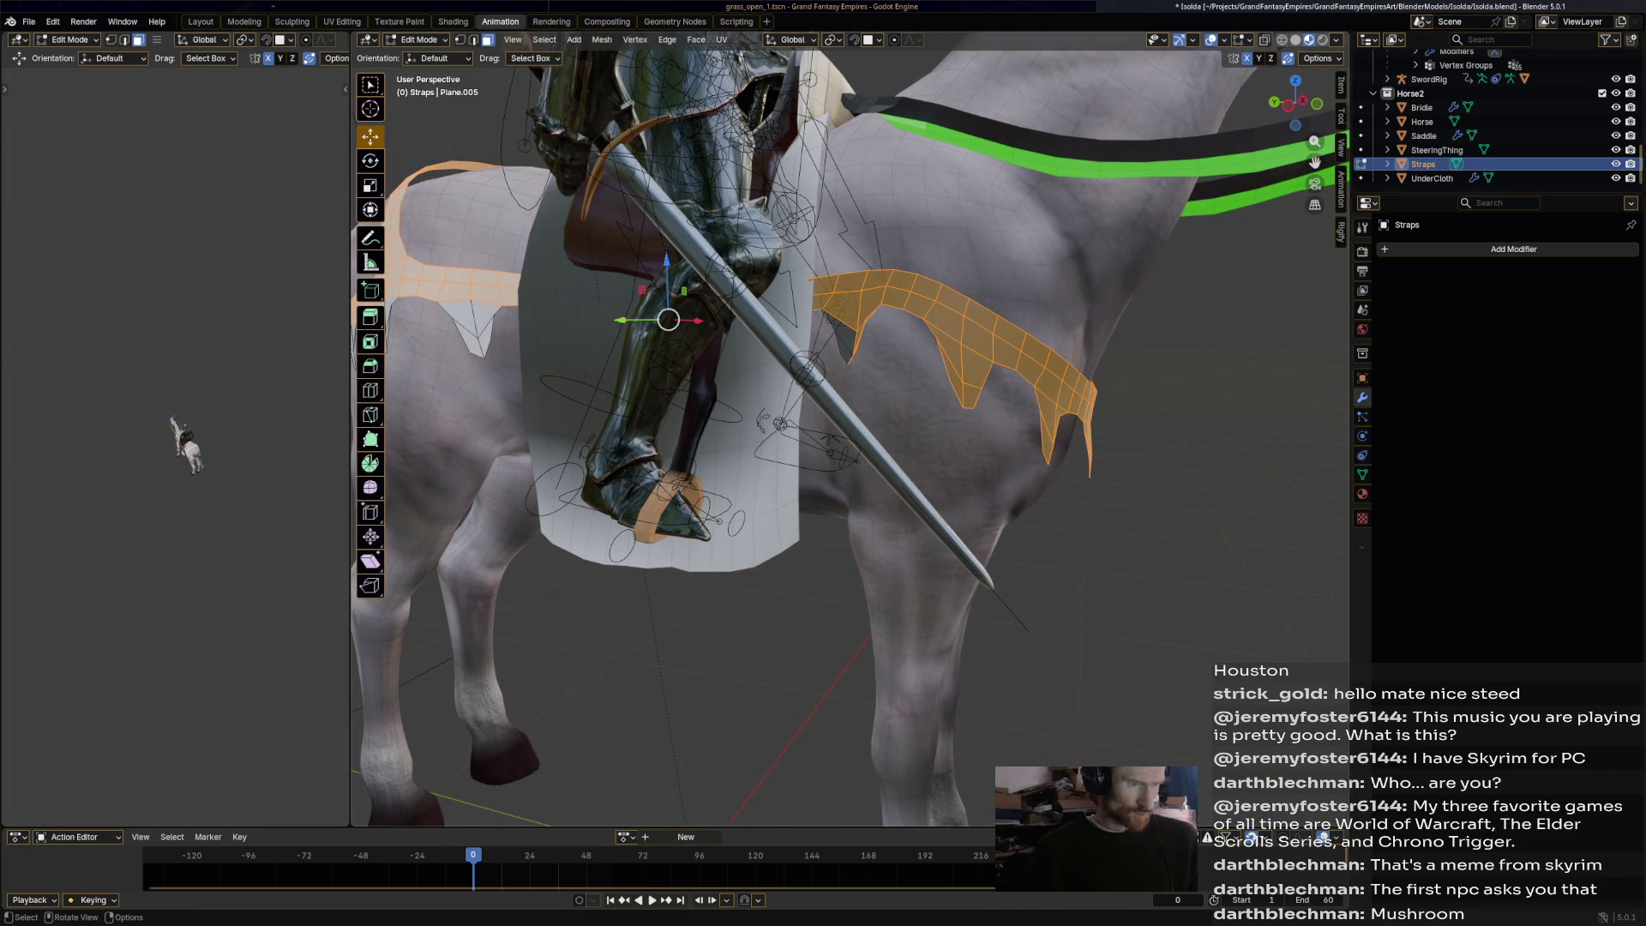
{"action": "scroll", "coordinate": [849, 429], "scroll_direction": "down", "scroll_amount": 5}
{"action": "middle_click_drag", "start_coordinate": [848, 429], "coordinate": [908, 428]}
{"action": "left_click_drag", "start_coordinate": [794, 379], "coordinate": [789, 380]}
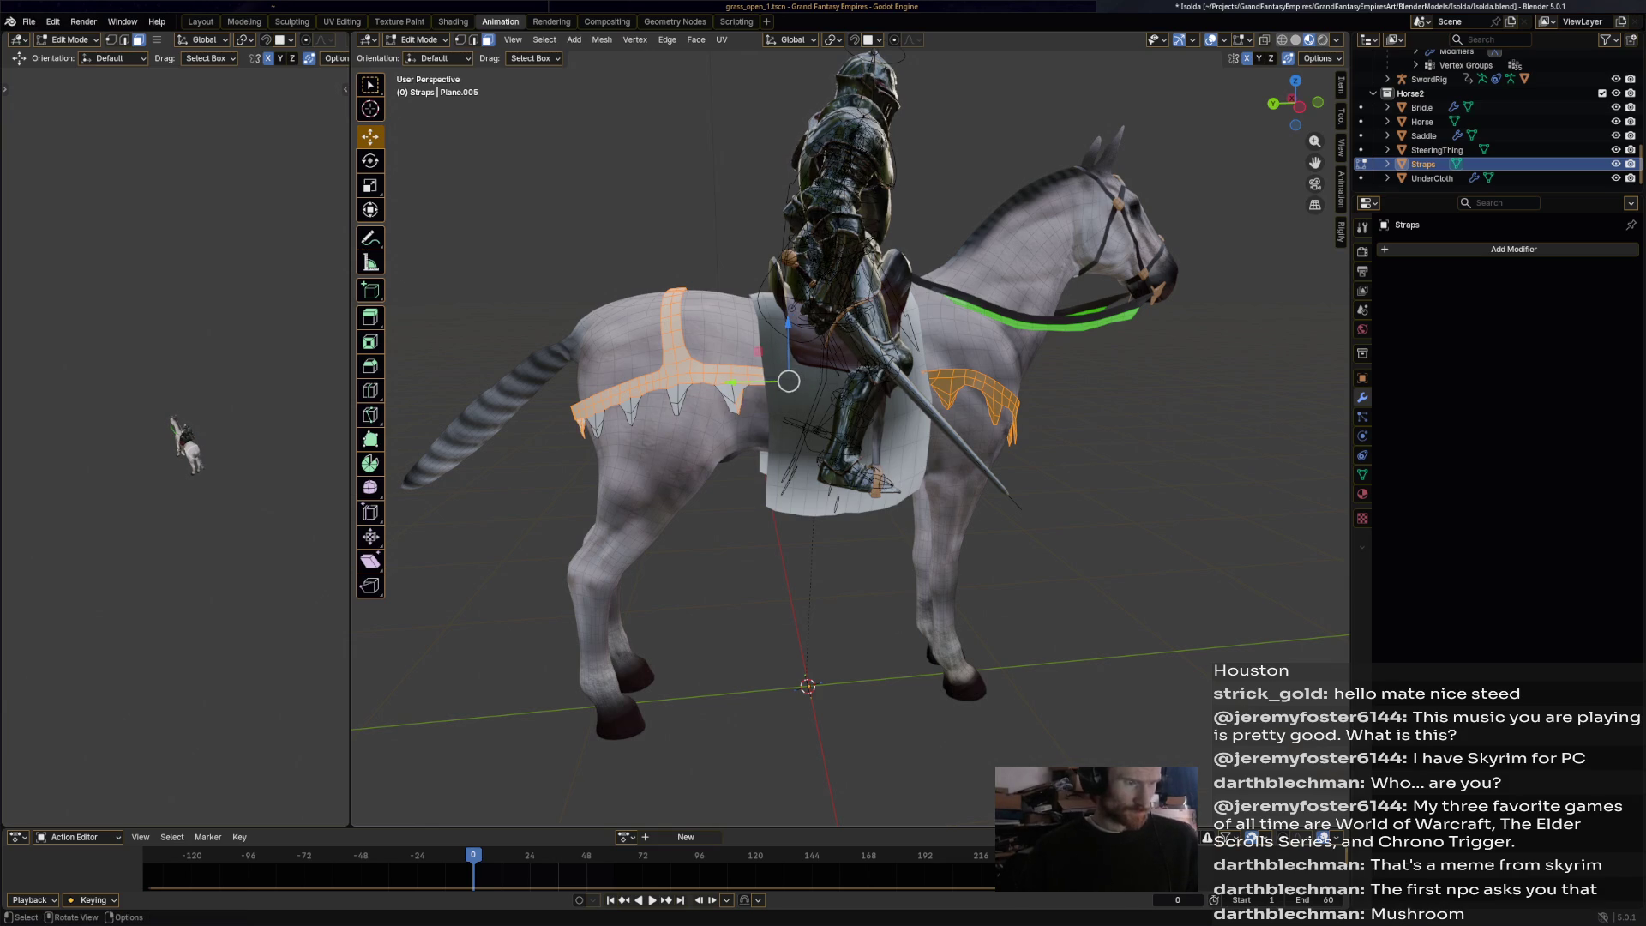
Select the hip and chest strap bands using edge loops and shortest-path face picks.
{"action": "left_click", "coordinate": [738, 370], "text": "alt"}
{"action": "left_click", "coordinate": [739, 370], "text": "alt"}
{"action": "left_click", "coordinate": [739, 376], "text": "alt+shift"}
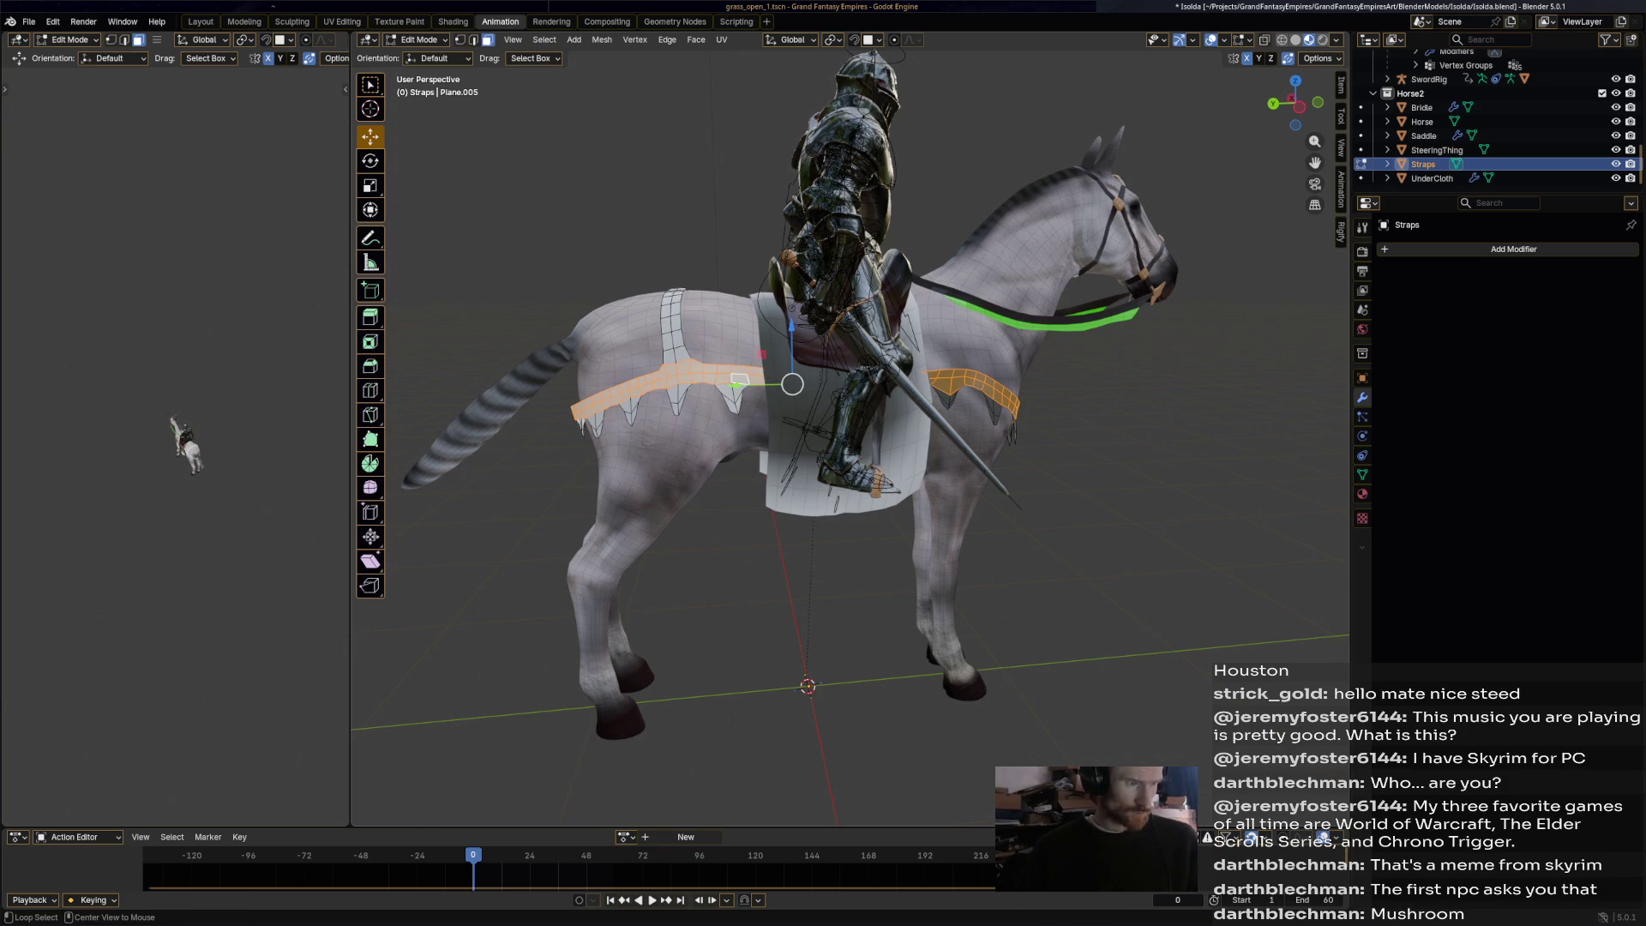
{"action": "left_click", "coordinate": [739, 378], "text": "alt"}
{"action": "left_click", "coordinate": [696, 367], "text": "alt+shift"}
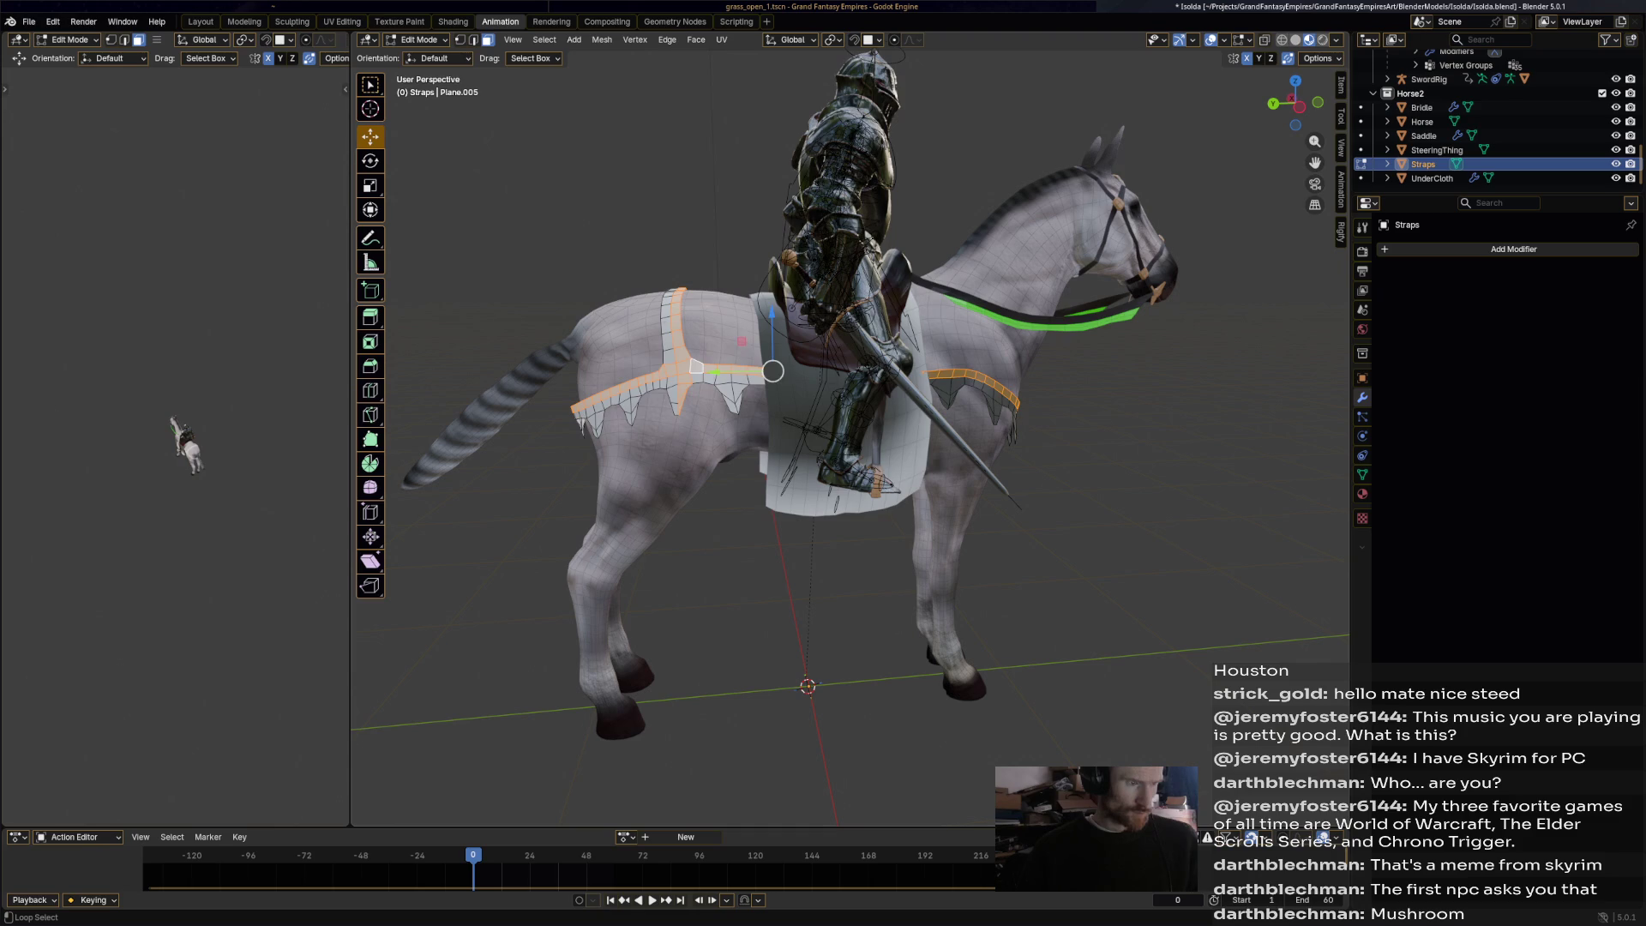
{"action": "left_click", "coordinate": [709, 377], "text": "alt+shift"}
{"action": "scroll", "coordinate": [709, 377], "scroll_direction": "up", "scroll_amount": 3}
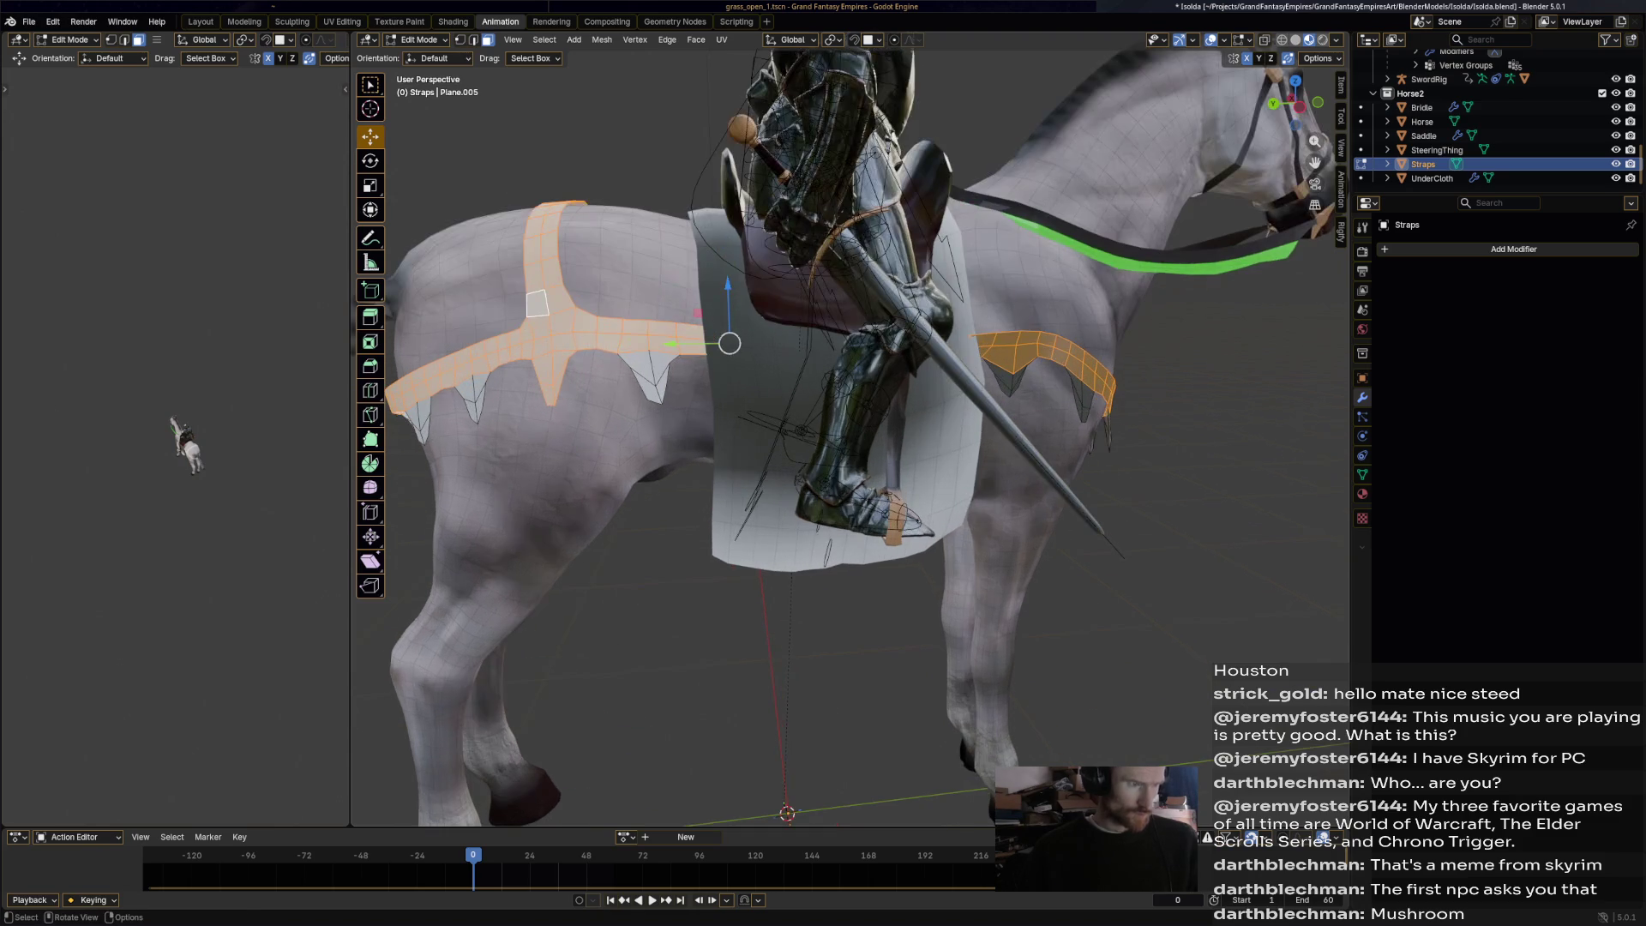
{"action": "left_click", "coordinate": [537, 303], "text": "ctrl"}
{"action": "left_click", "coordinate": [551, 390], "text": "shift"}
{"action": "left_click", "coordinate": [537, 303], "text": "shift"}
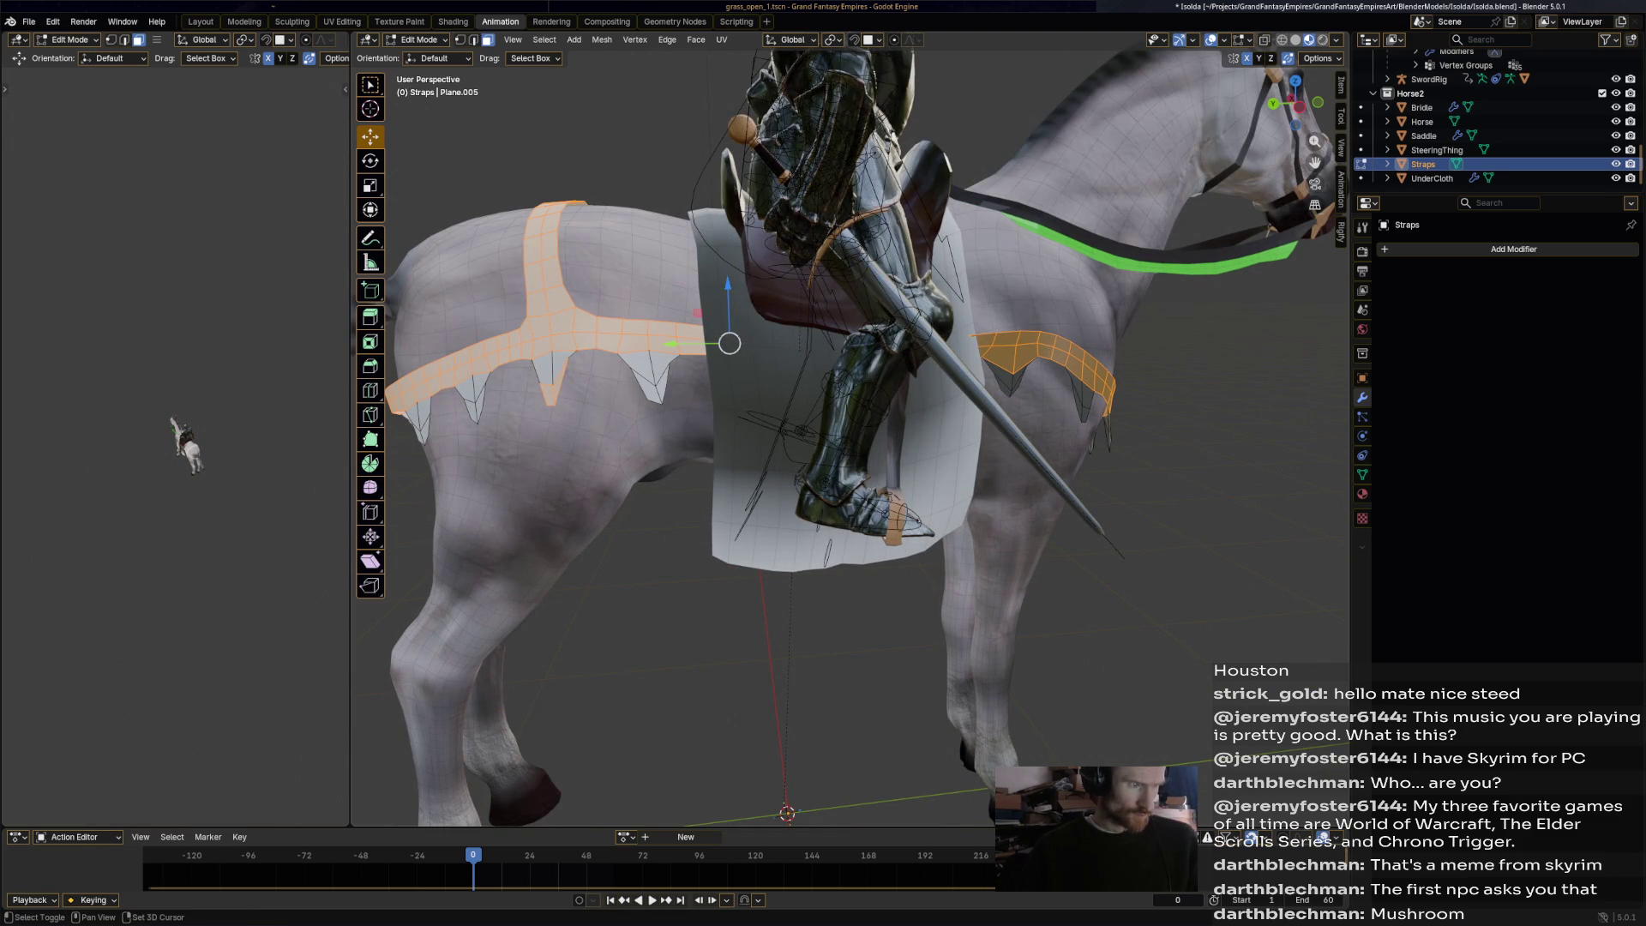
{"action": "middle_click_drag", "start_coordinate": [728, 317], "coordinate": [1252, 331]}
{"action": "left_click", "coordinate": [415, 40]}
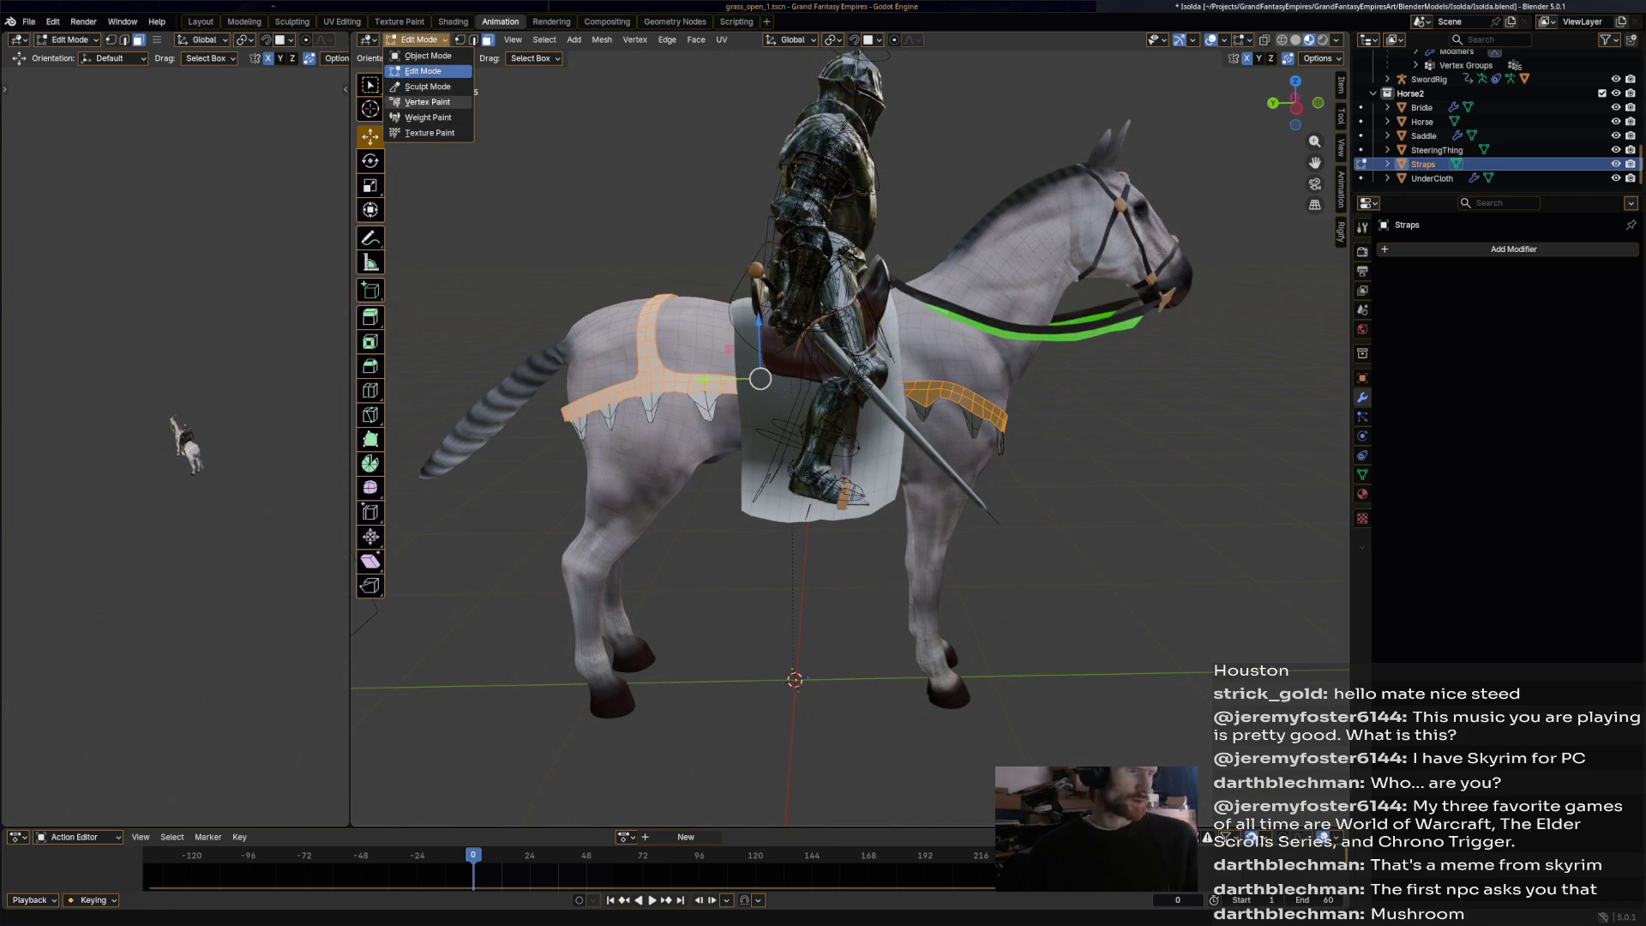
Enter Vertex Paint on the Straps with face selection masking and the Airbrush brush.
{"action": "left_click", "coordinate": [426, 102]}
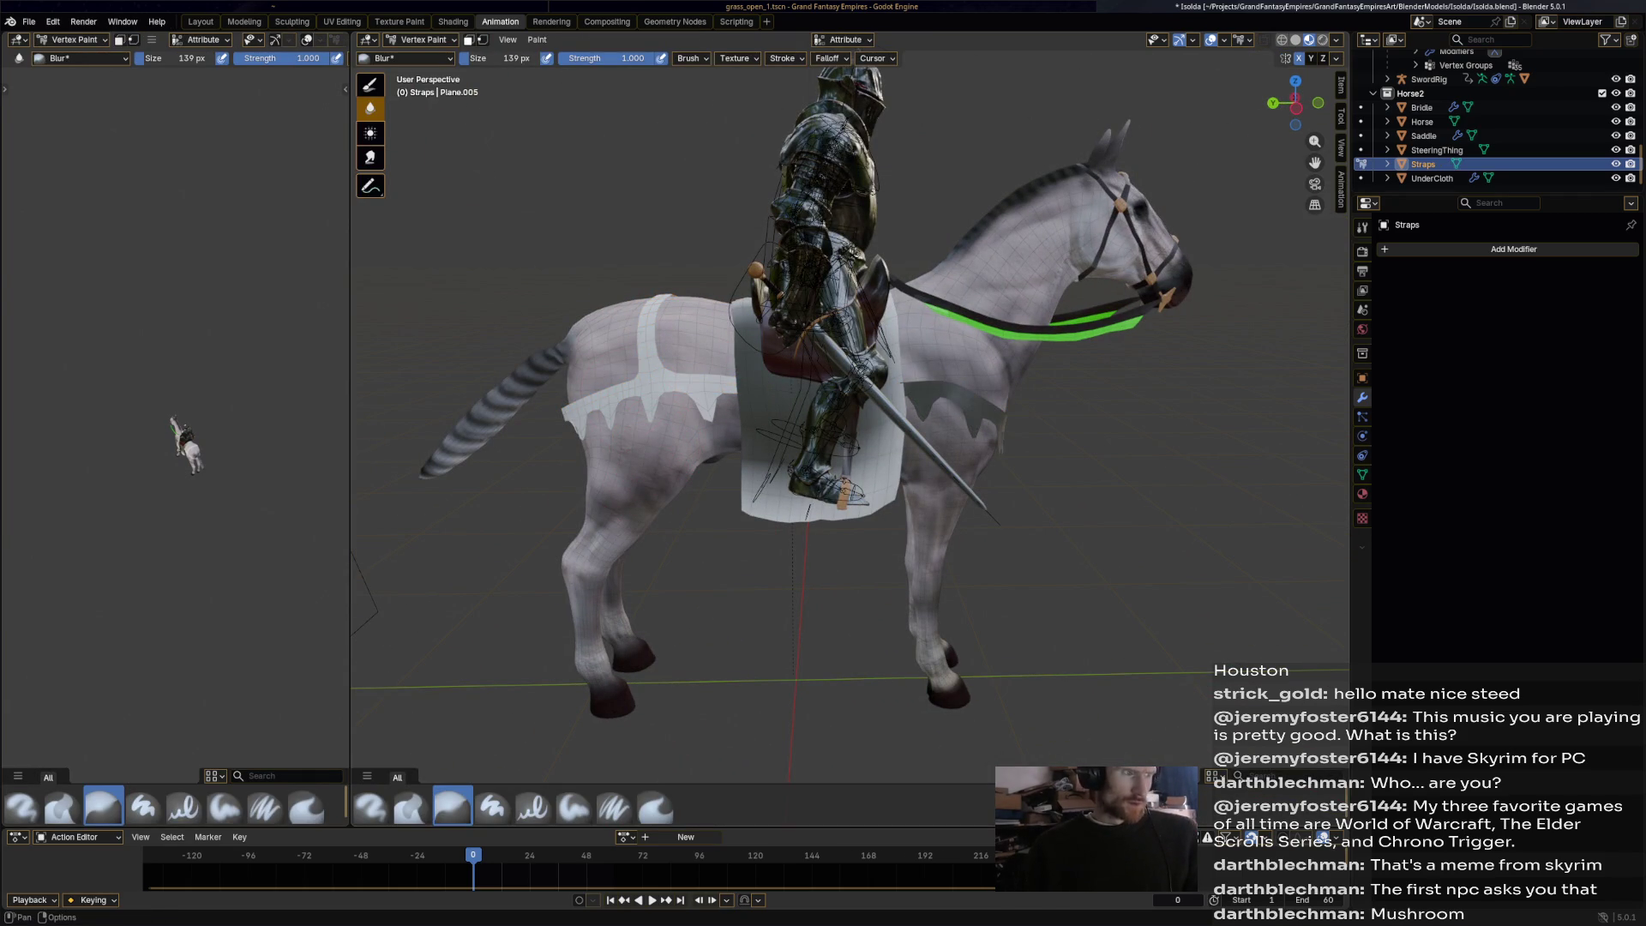
{"action": "left_click", "coordinate": [468, 39]}
{"action": "left_click", "coordinate": [1362, 227]}
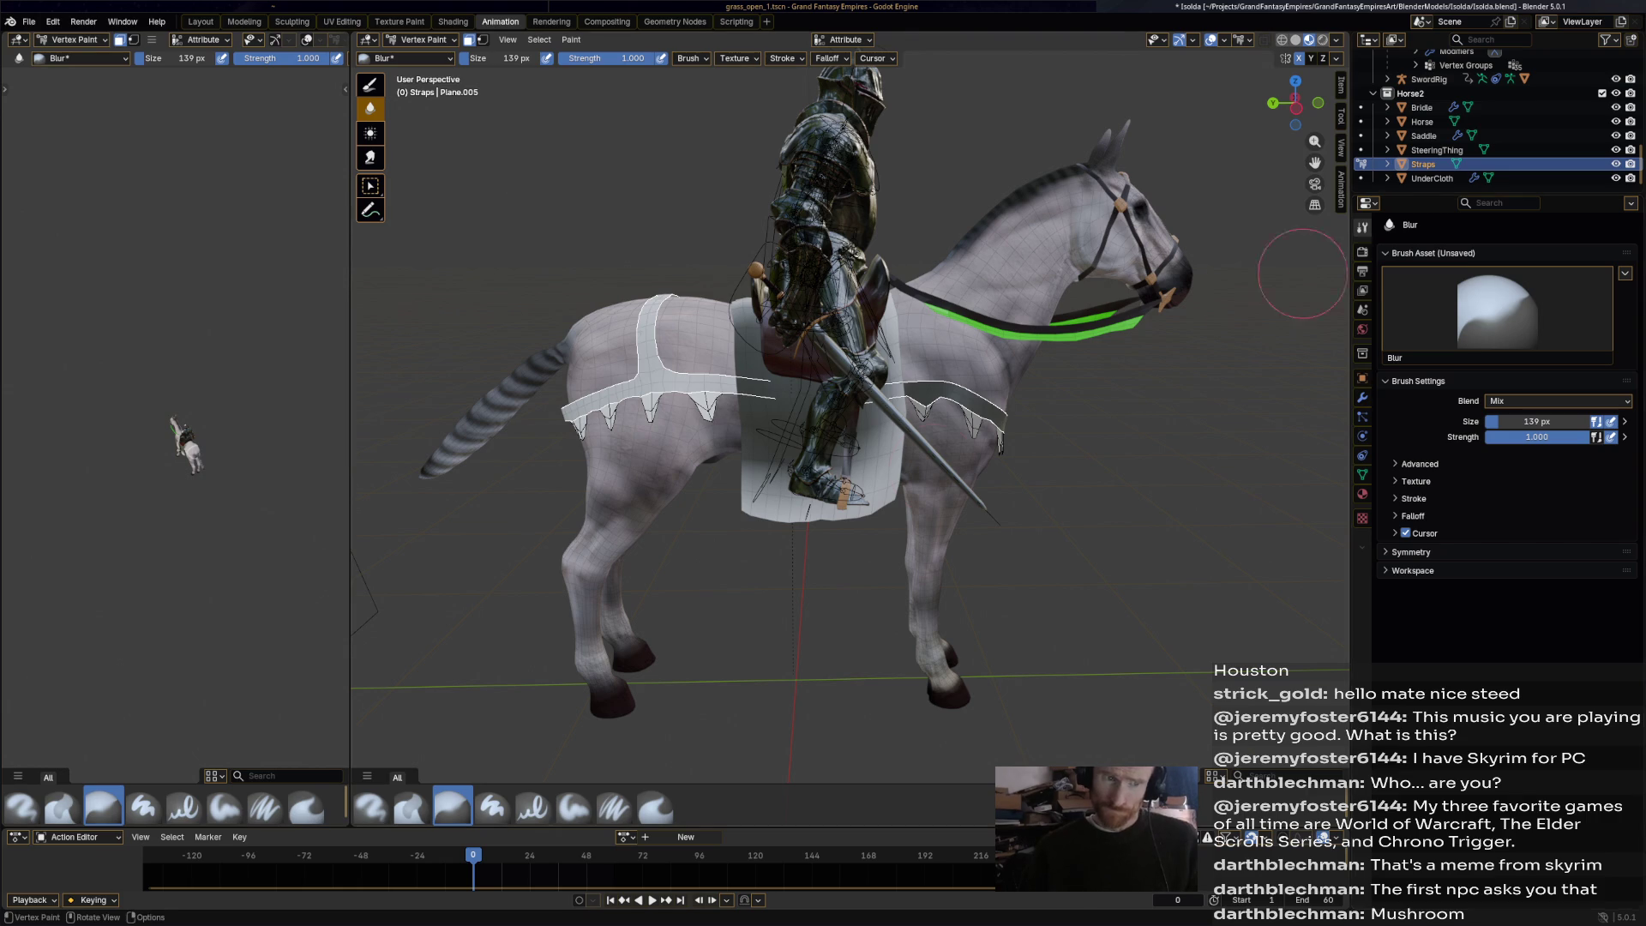
{"action": "left_click", "coordinate": [371, 806]}
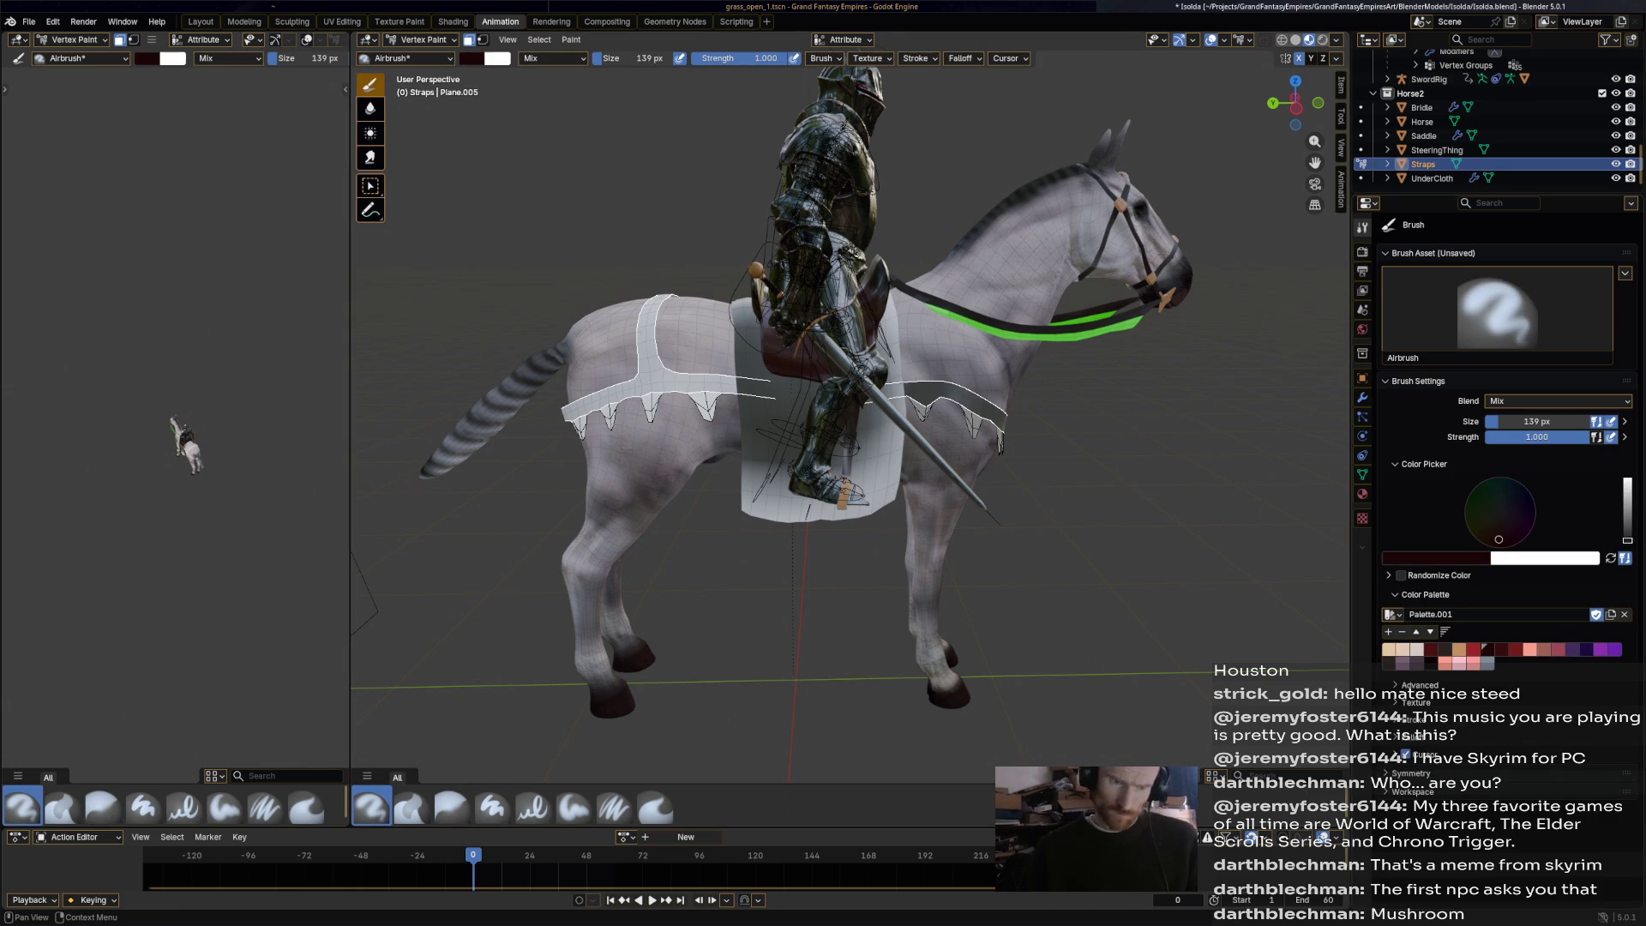
Airbrush the hip strap dark and fill the masked strap bands with the dark colour.
{"action": "mouse_move", "coordinate": [720, 390]}
{"action": "left_mouse_down"}
{"action": "mouse_move", "coordinate": [574, 410]}
{"action": "mouse_move", "coordinate": [651, 360]}
{"action": "mouse_move", "coordinate": [622, 390]}
{"action": "mouse_move", "coordinate": [658, 295]}
{"action": "left_mouse_up"}
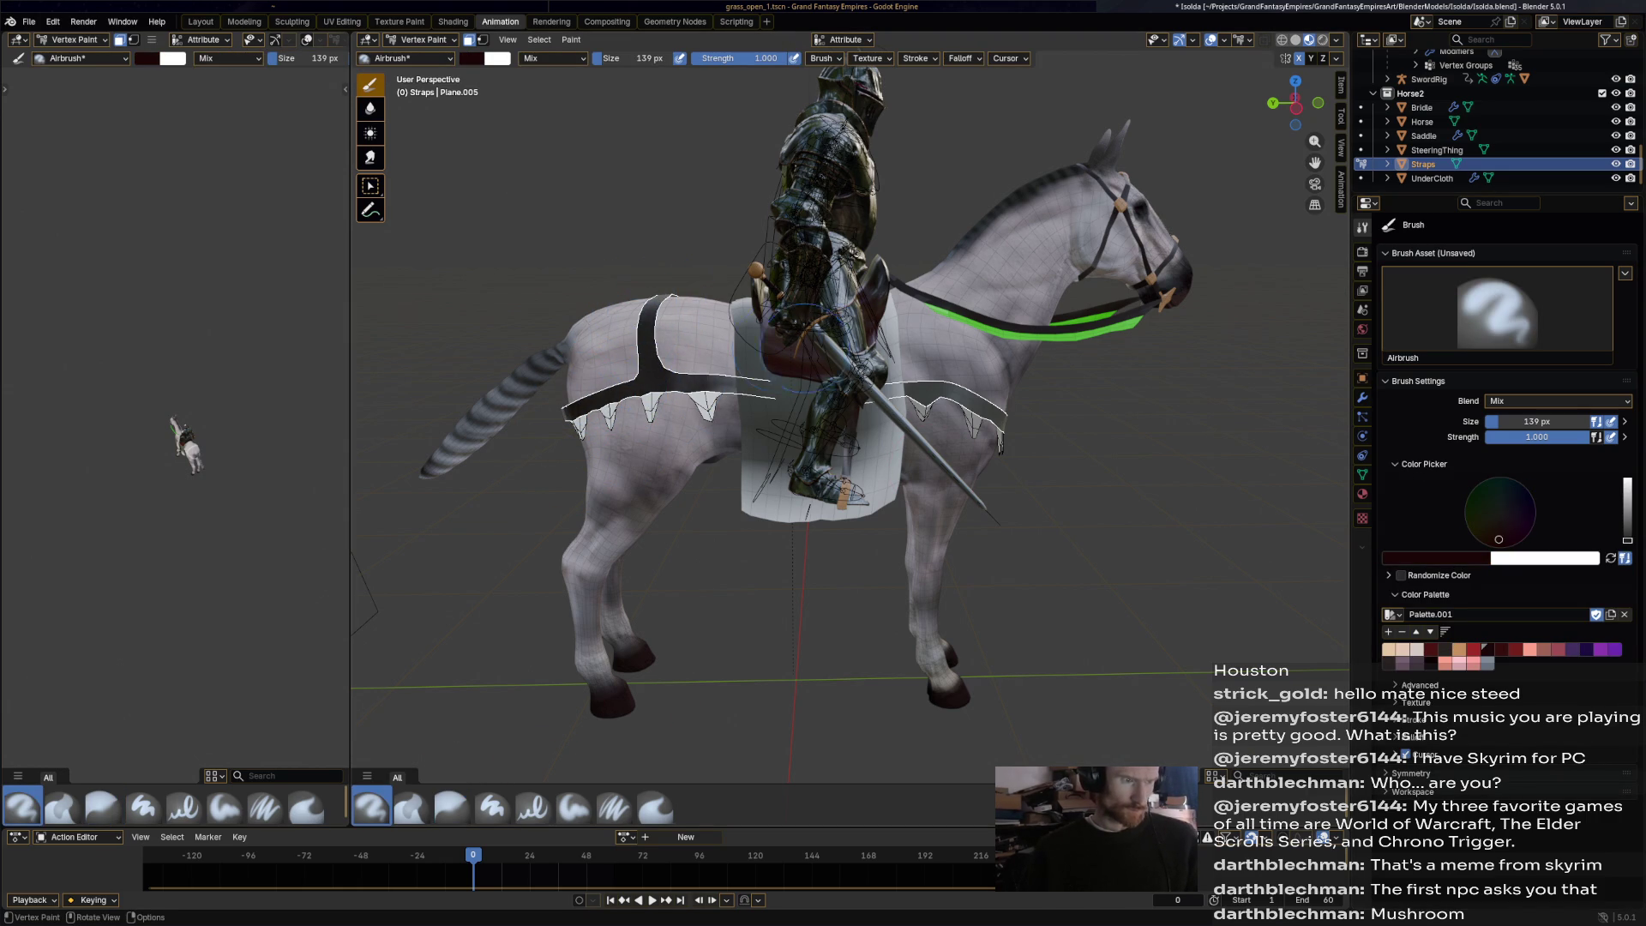
{"action": "middle_click_drag", "start_coordinate": [775, 342], "coordinate": [823, 352]}
{"action": "left_click", "coordinate": [633, 433]}
{"action": "middle_click_drag", "start_coordinate": [657, 433], "coordinate": [1011, 455]}
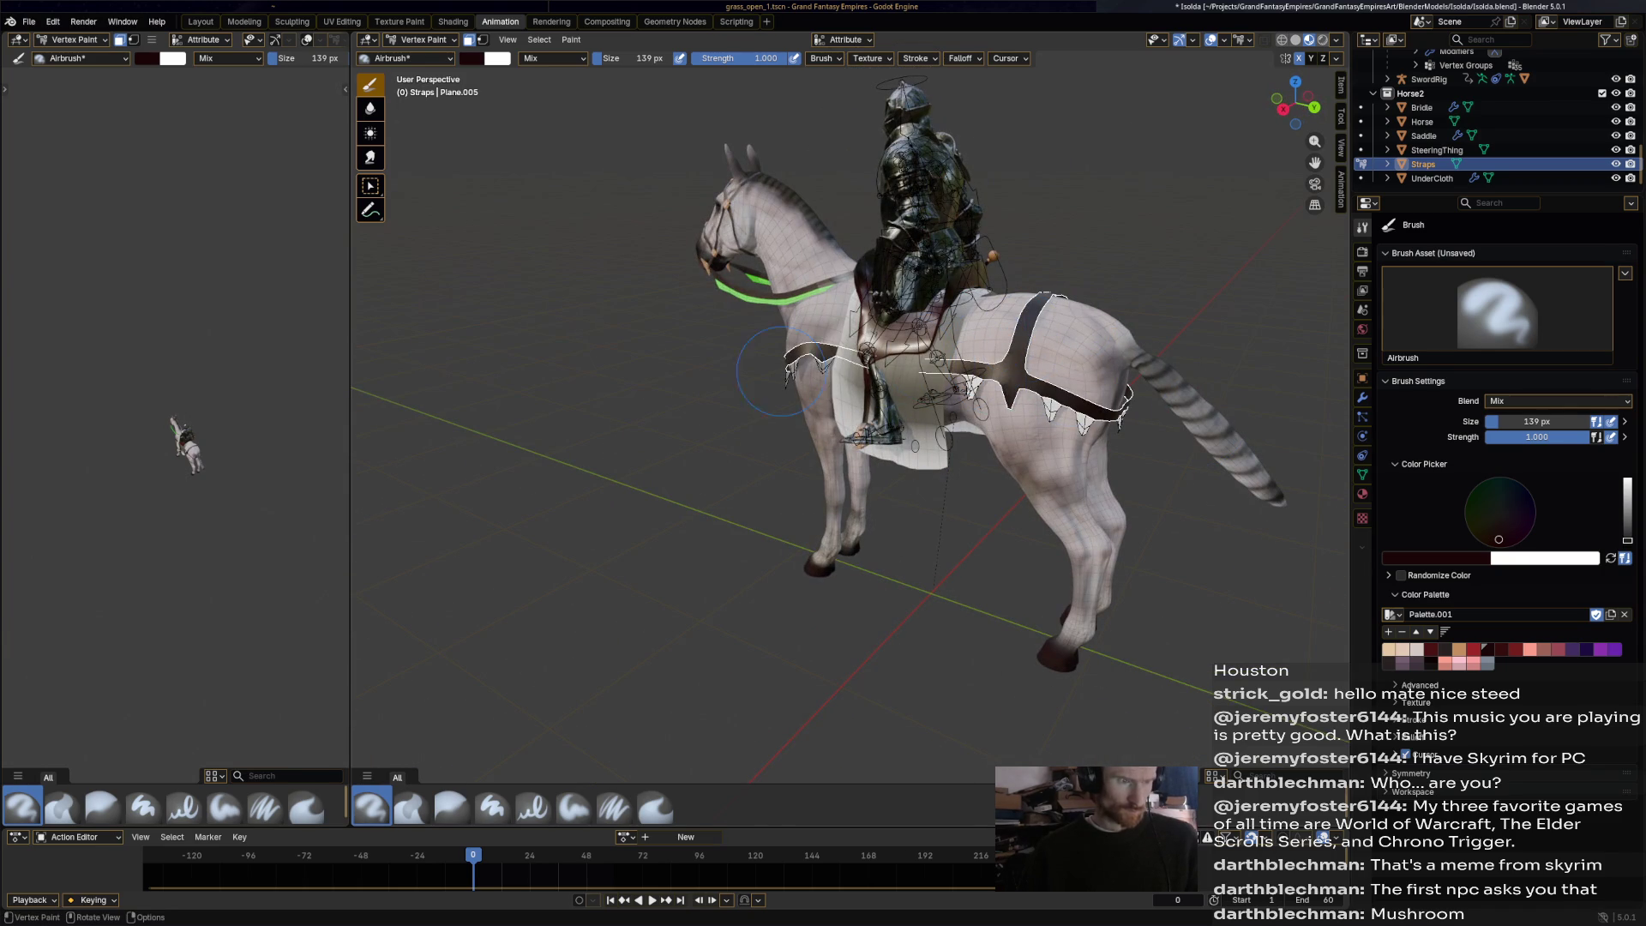
{"action": "scroll", "coordinate": [1089, 406], "scroll_direction": "up", "scroll_amount": 3}
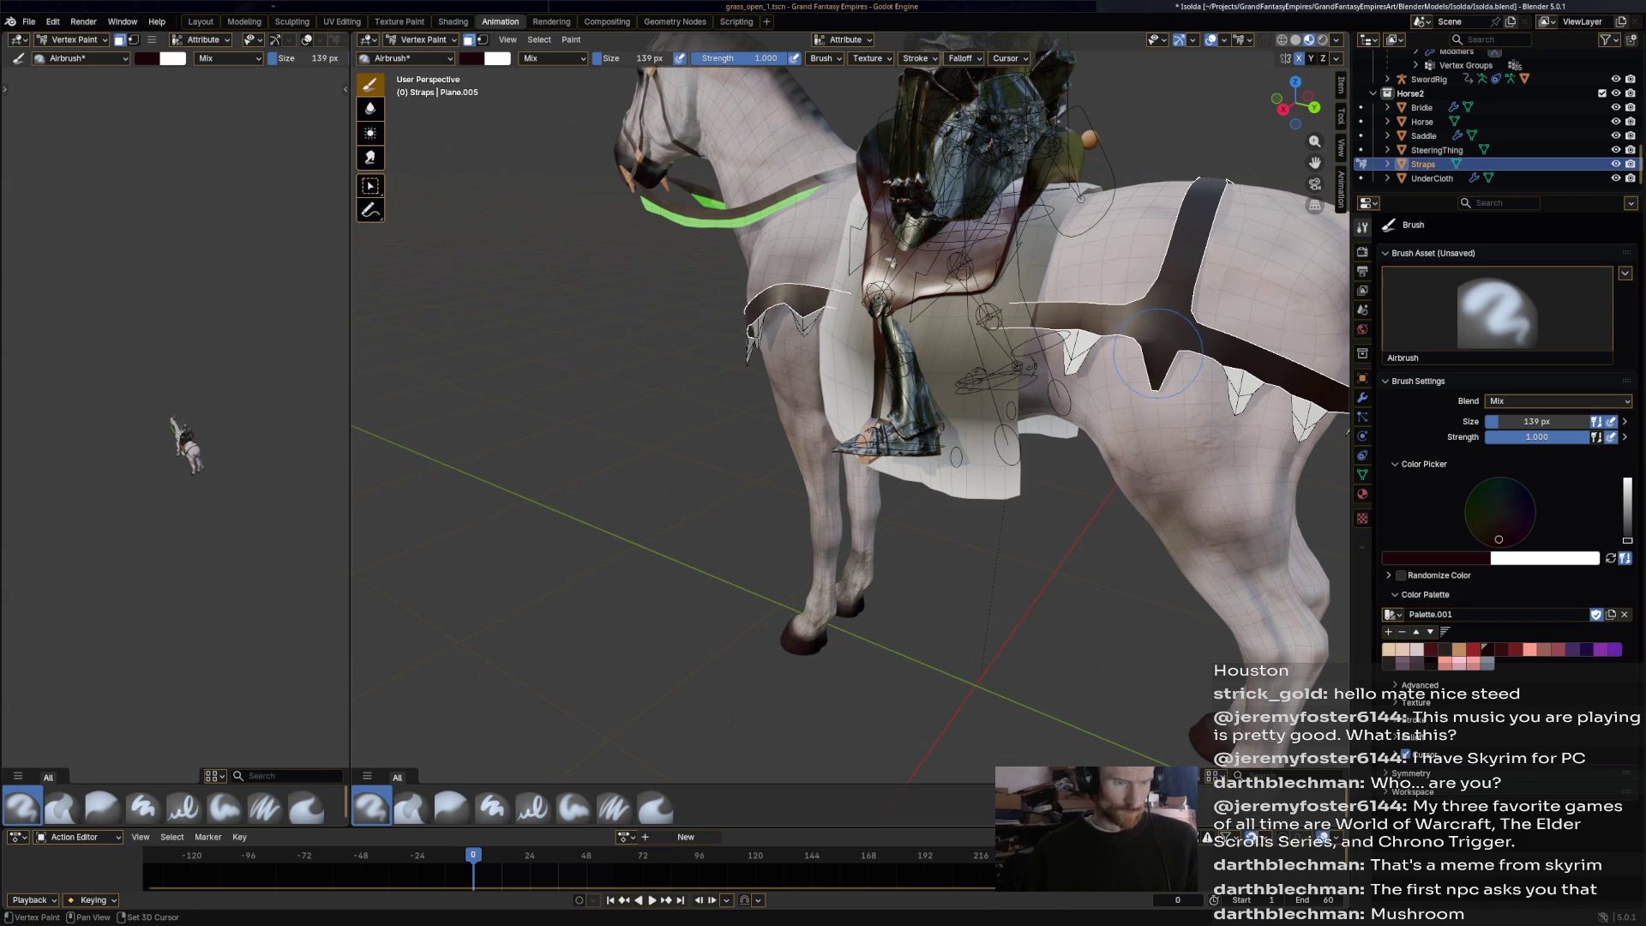
{"action": "key", "text": "alt+a"}
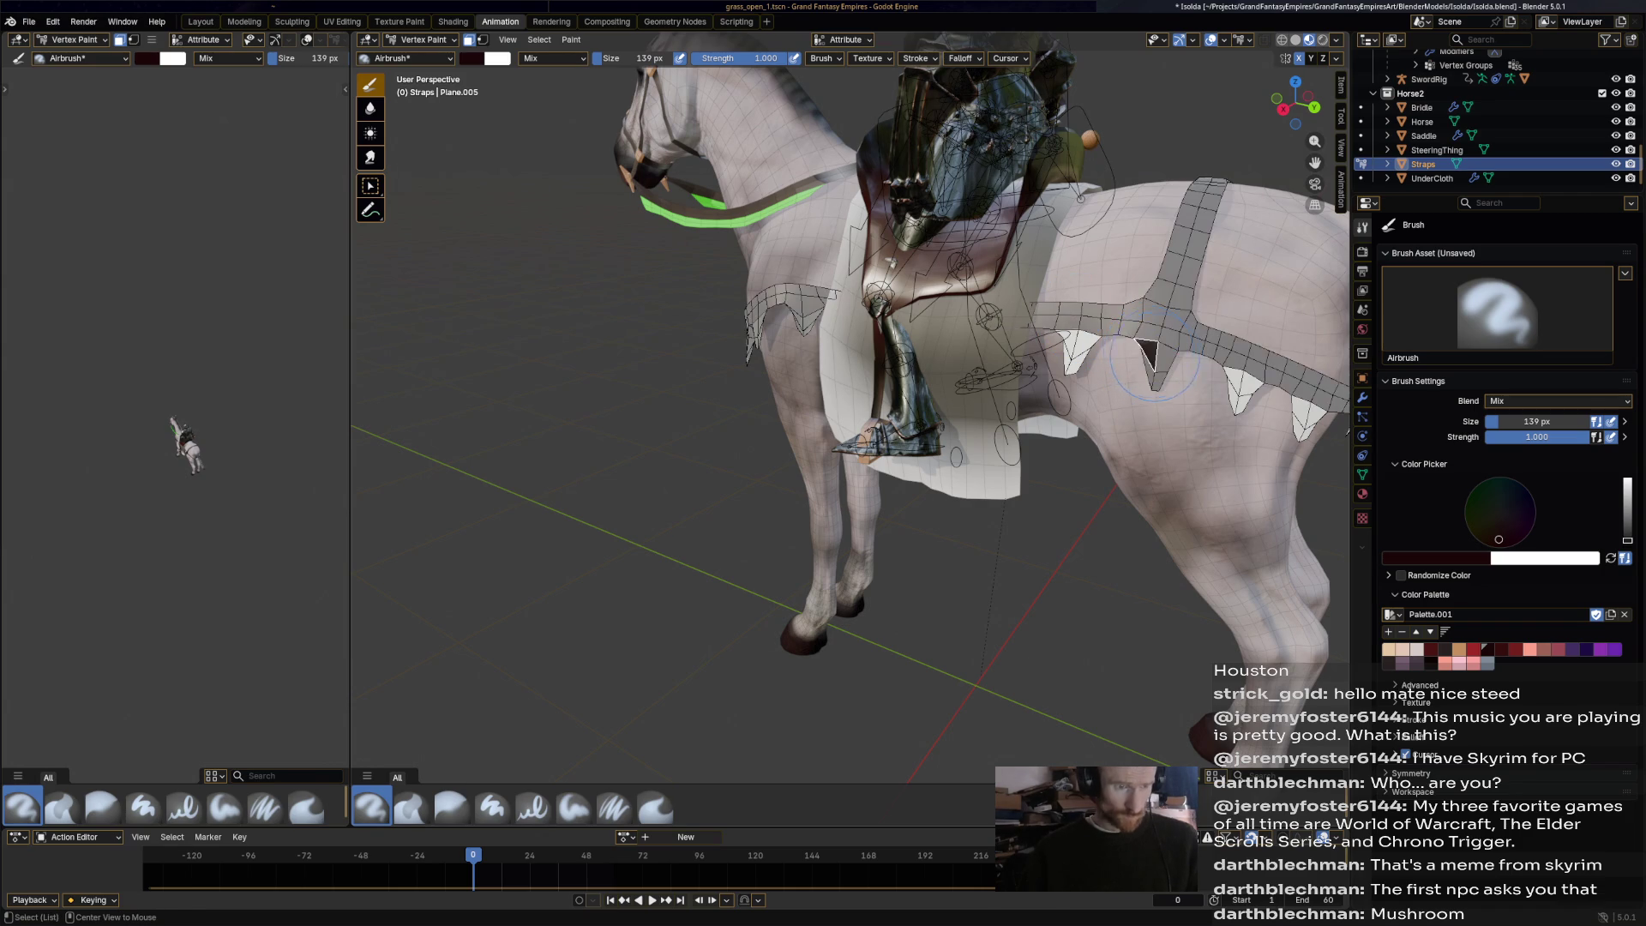
{"action": "key", "text": "shift+k"}
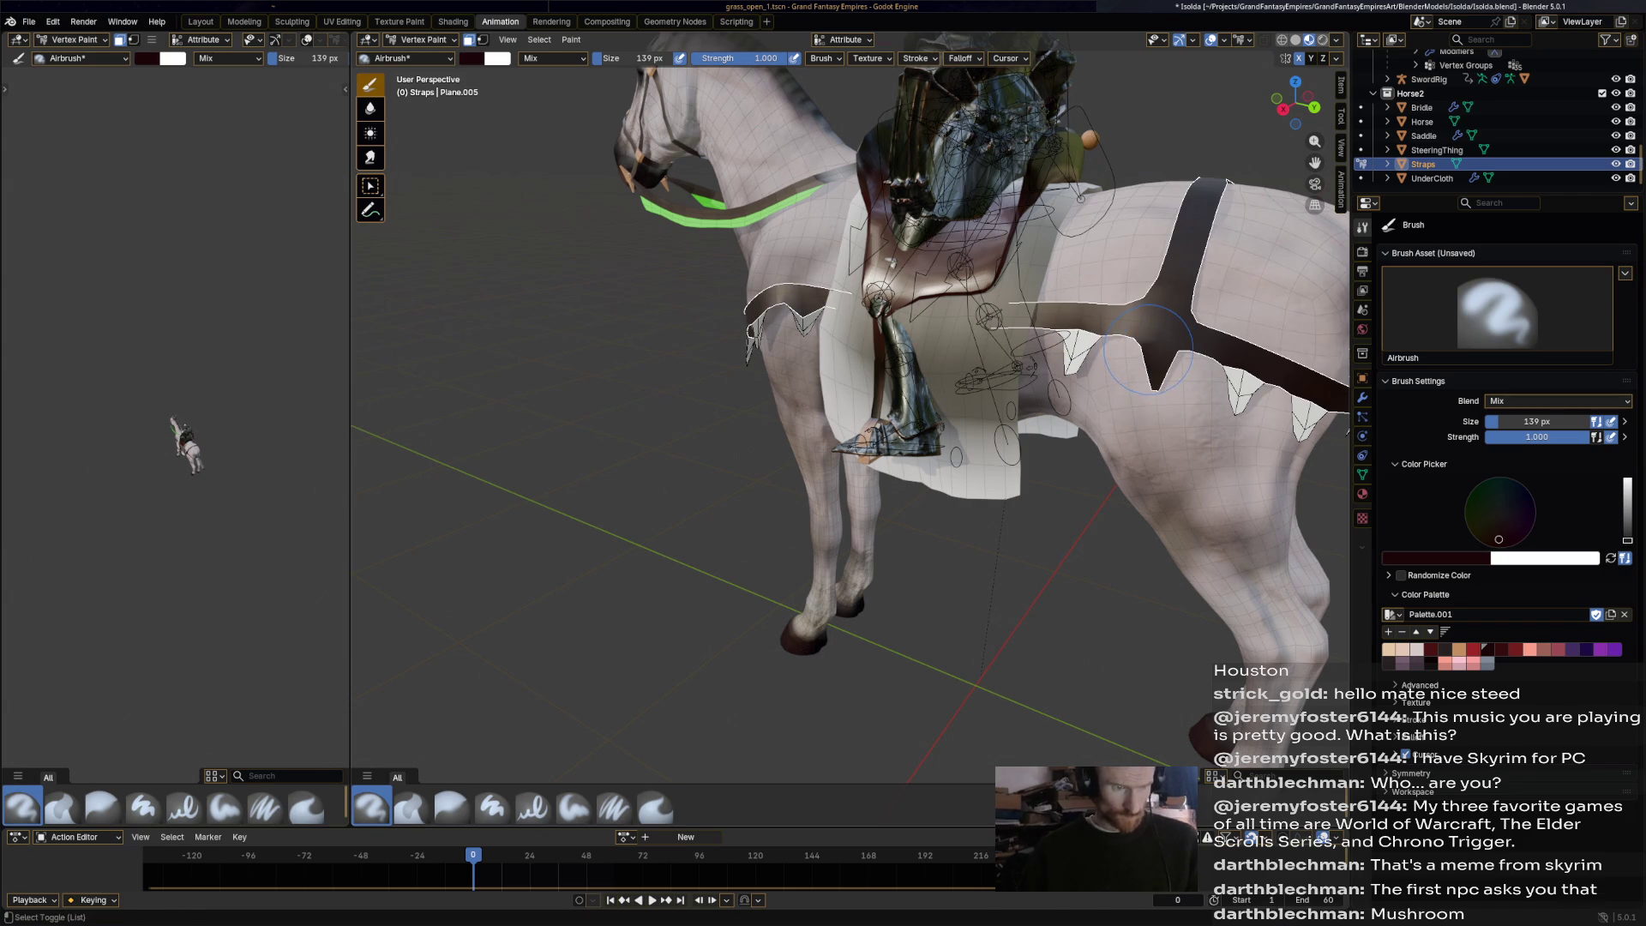
Invert the face mask so only the triangular strap flaps remain paintable.
{"action": "mouse_move", "coordinate": [1159, 354]}
{"action": "left_mouse_down"}
{"action": "mouse_move", "coordinate": [1158, 378]}
{"action": "mouse_move", "coordinate": [1147, 360]}
{"action": "left_mouse_up"}
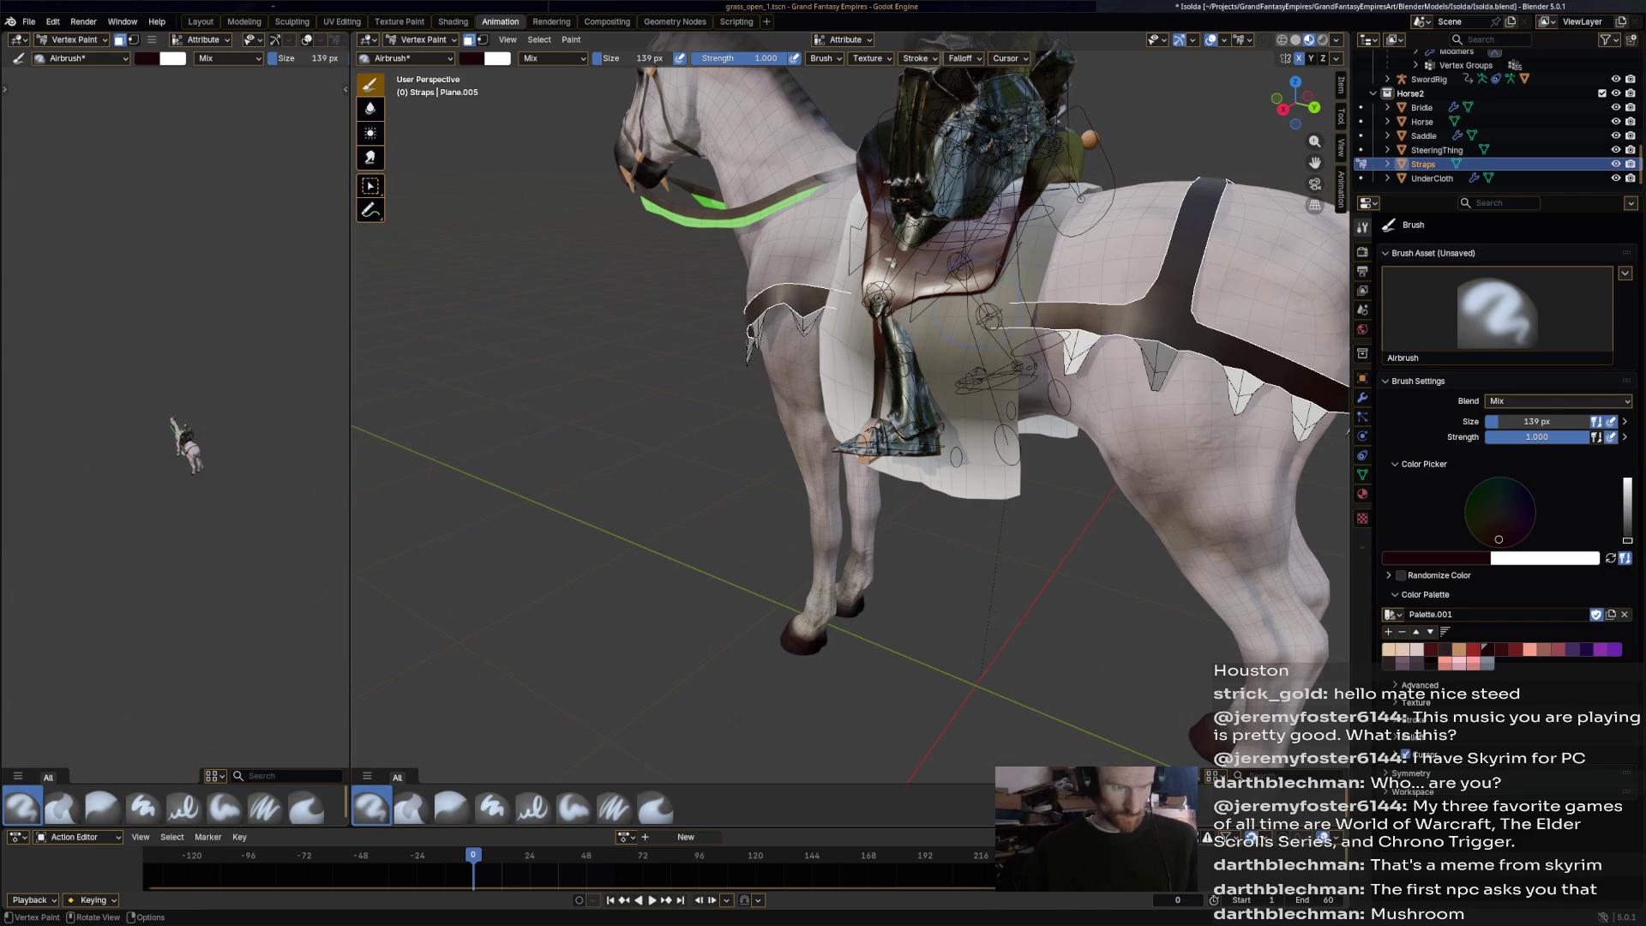
{"action": "scroll", "coordinate": [1148, 343], "scroll_direction": "down", "scroll_amount": 4}
{"action": "middle_click_drag", "start_coordinate": [1149, 351], "coordinate": [942, 351]}
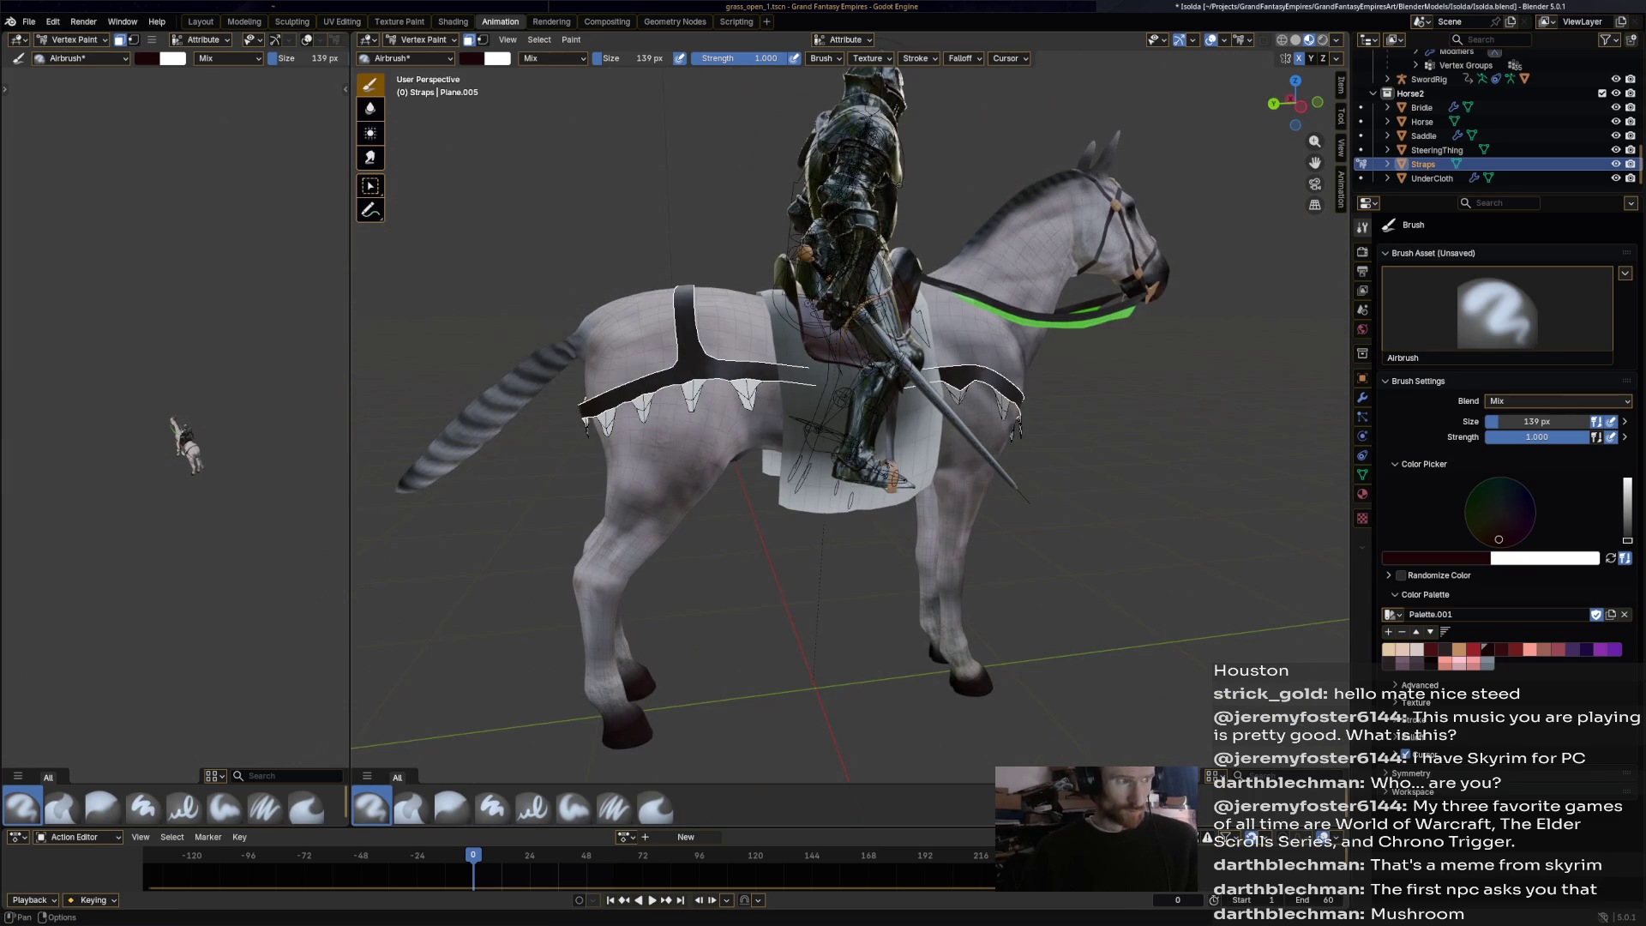
{"action": "left_click", "coordinate": [539, 39]}
{"action": "left_click", "coordinate": [556, 84]}
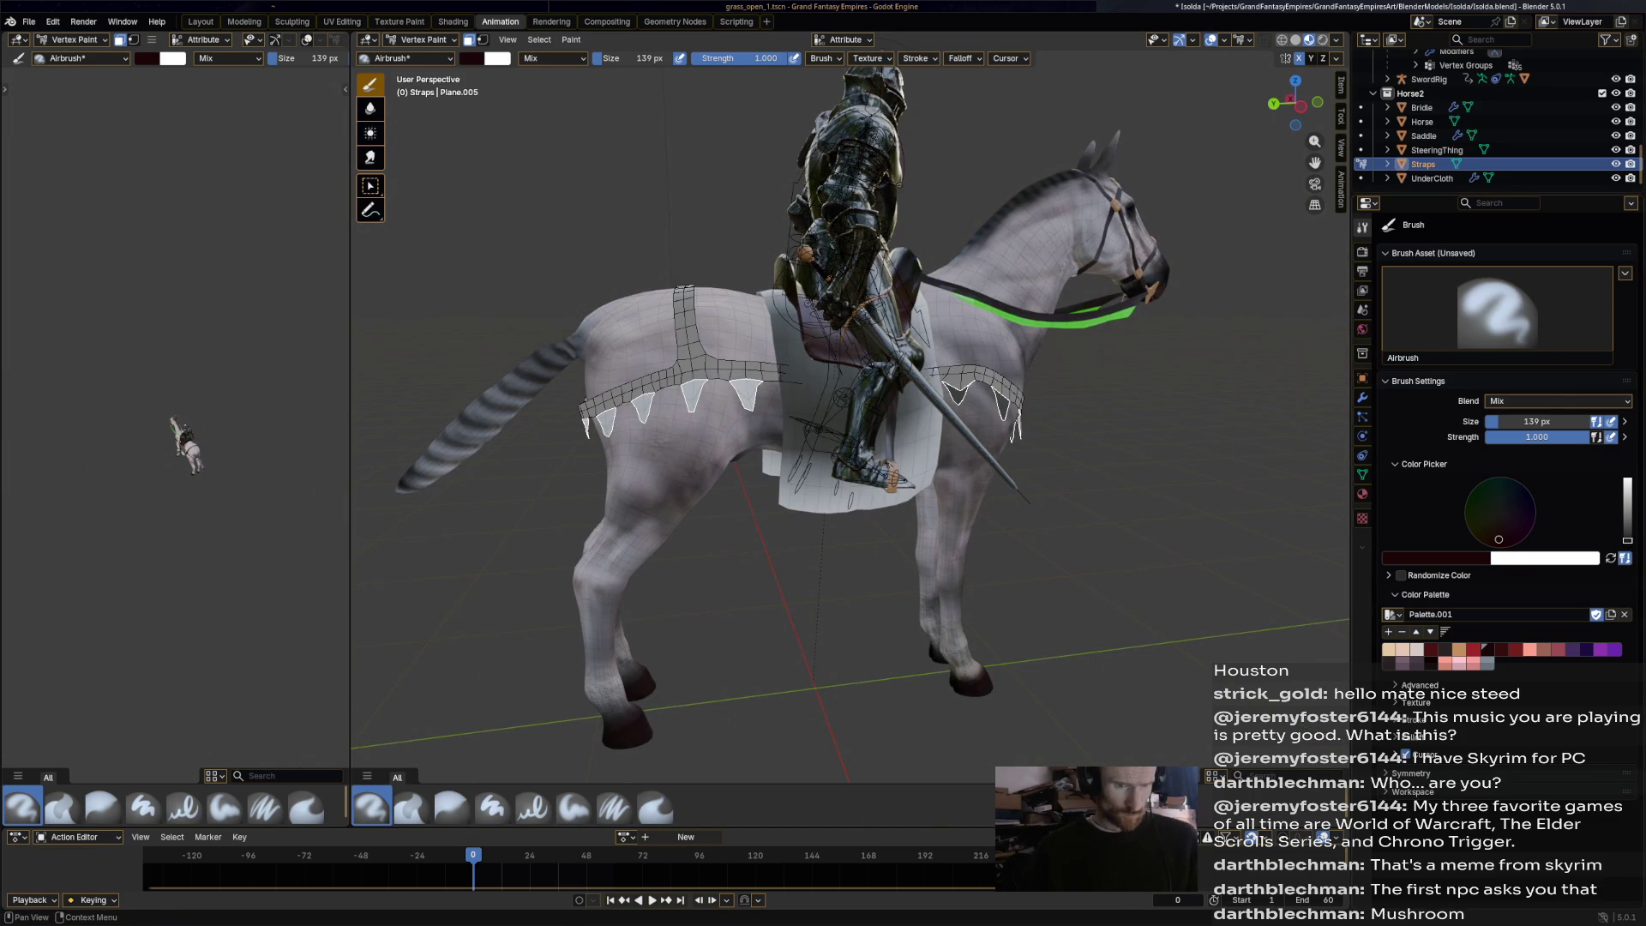
Set the brush colour to pure green #00FF00 and airbrush every strap flap around the horse.
{"action": "left_click", "coordinate": [1468, 496]}
{"action": "left_click", "coordinate": [1433, 558]}
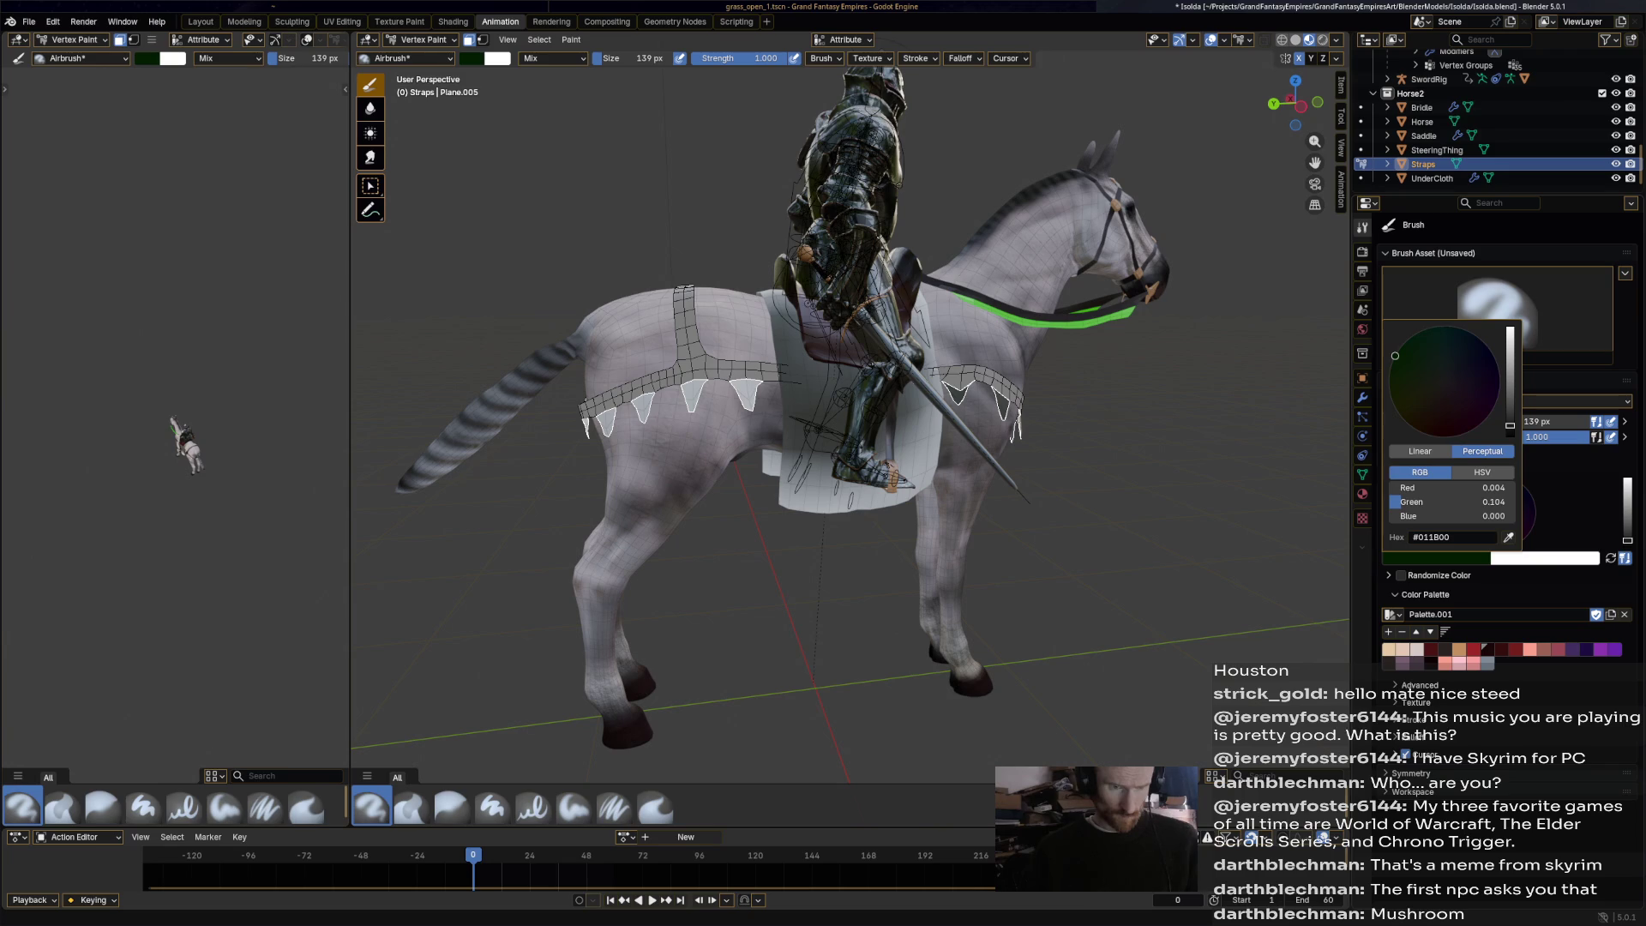
{"action": "left_click_drag", "start_coordinate": [1414, 502], "coordinate": [1513, 502]}
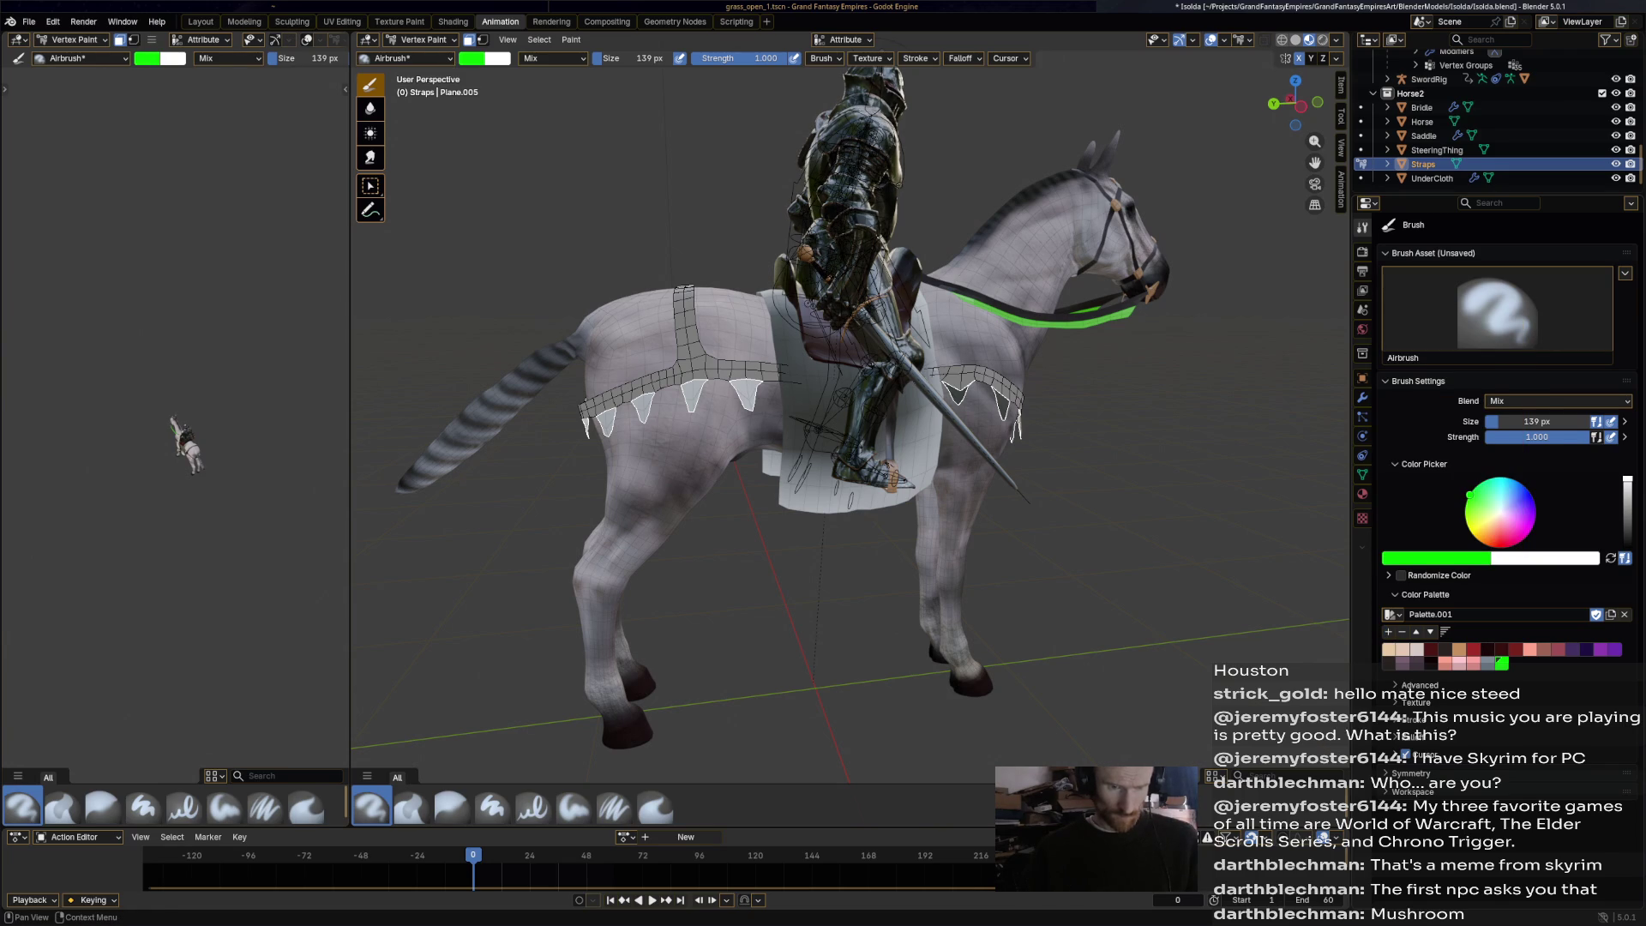
{"action": "left_click_drag", "start_coordinate": [708, 391], "coordinate": [585, 434]}
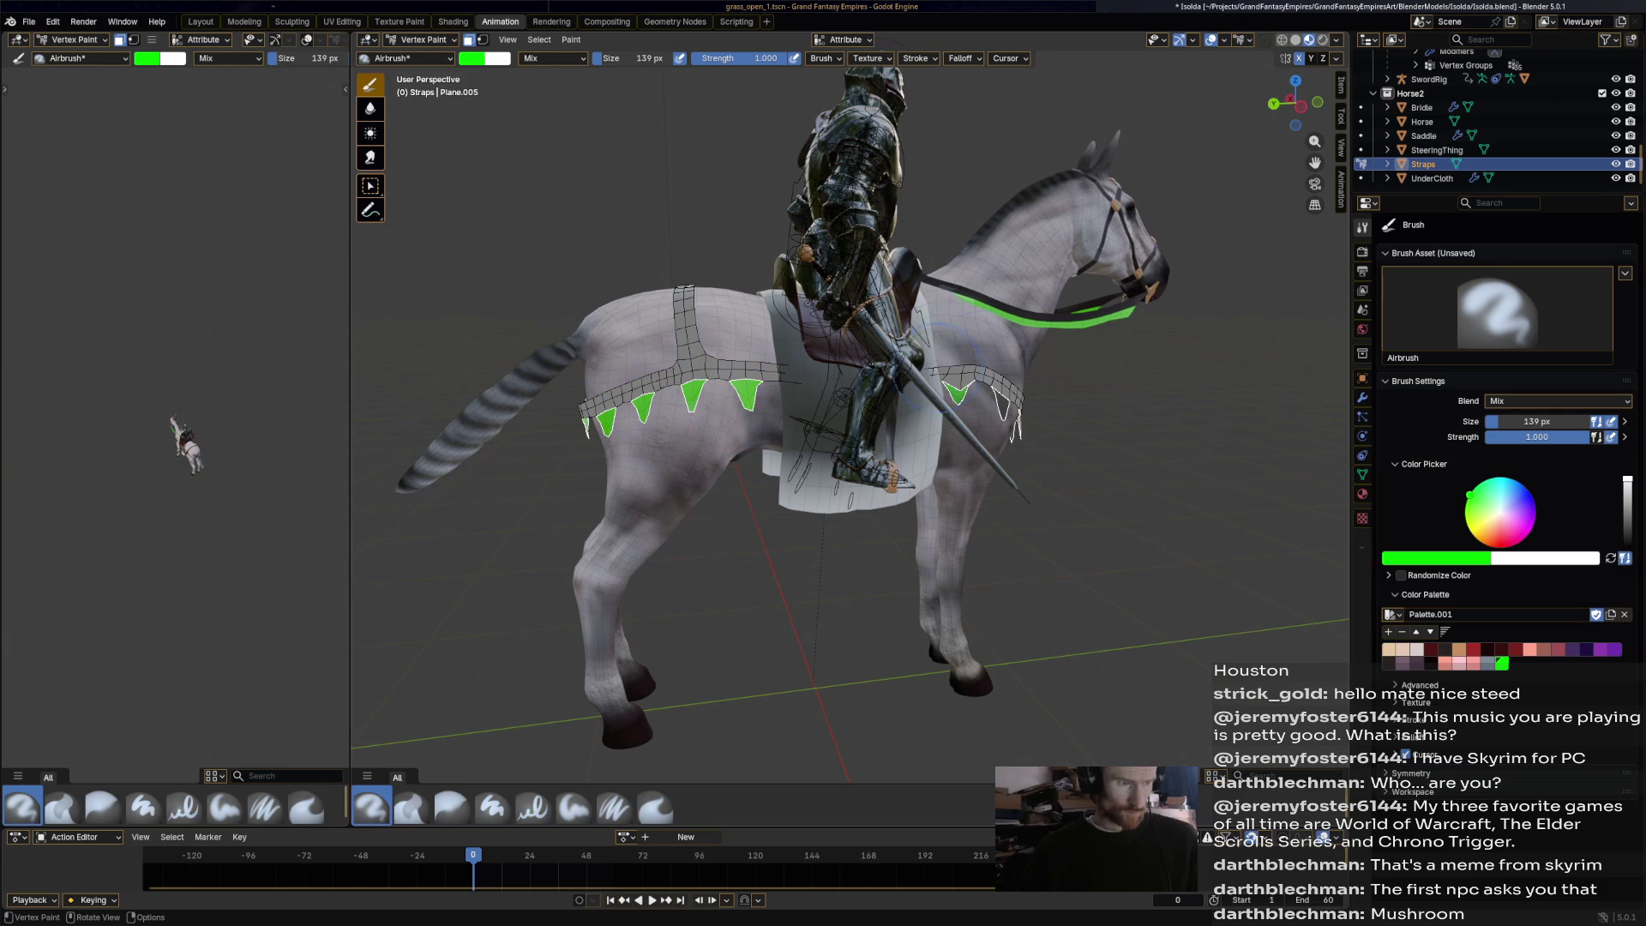
{"action": "middle_click_drag", "start_coordinate": [1003, 403], "coordinate": [902, 465]}
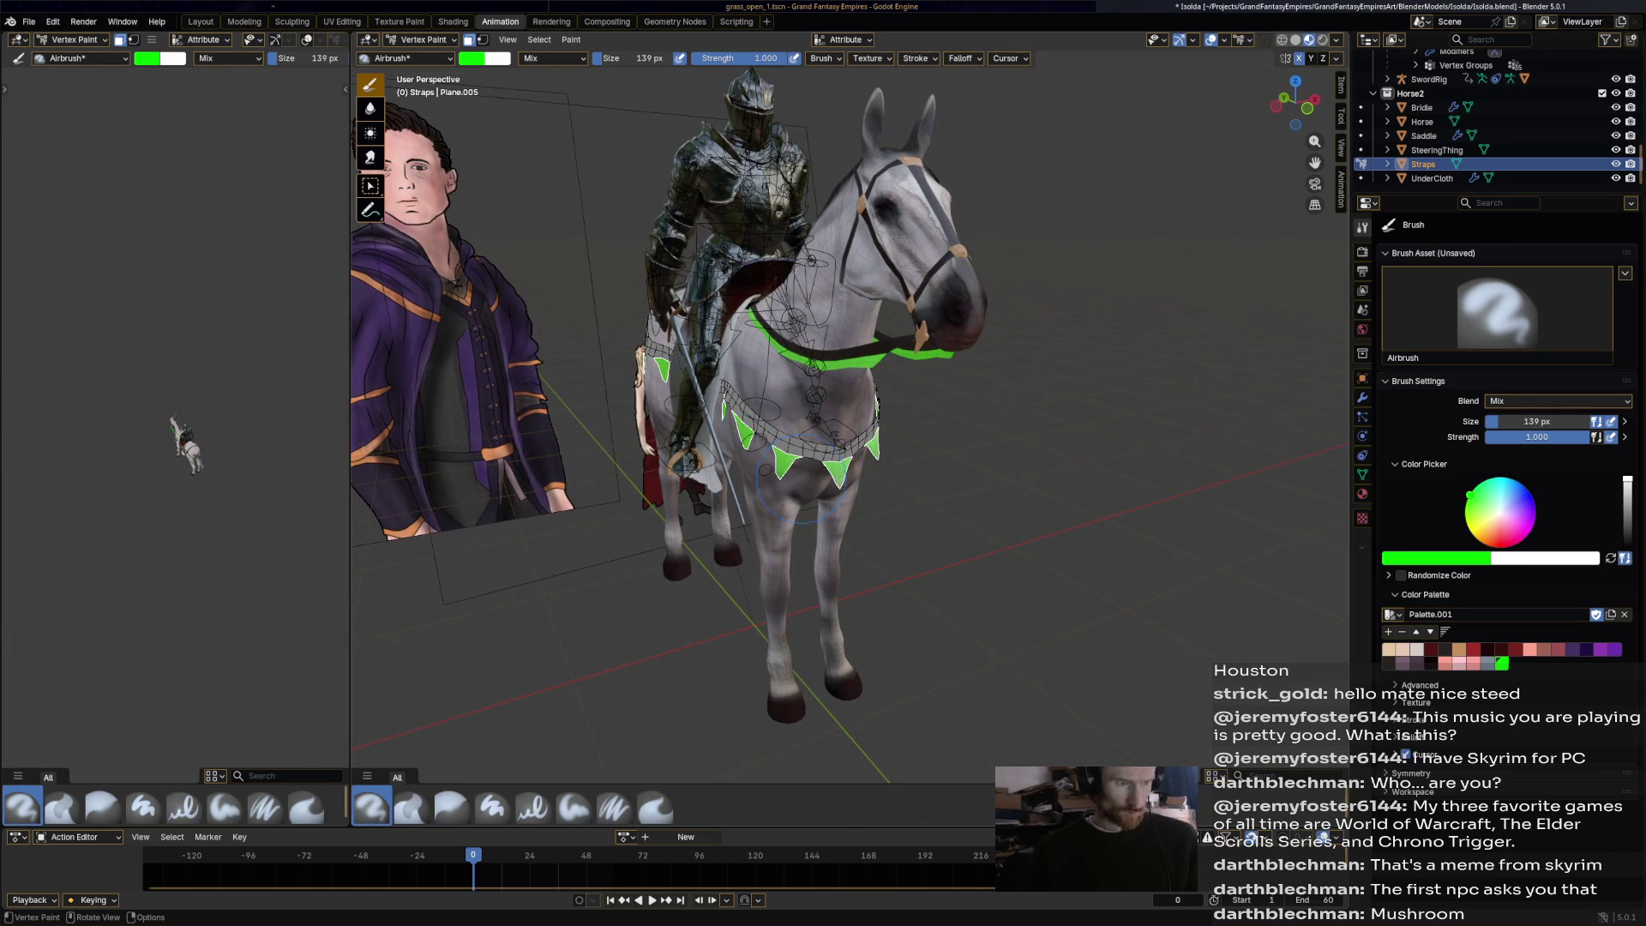
{"action": "middle_click_drag", "start_coordinate": [1029, 481], "coordinate": [846, 456]}
{"action": "mouse_move", "coordinate": [772, 377]}
{"action": "middle_mouse_down"}
{"action": "mouse_move", "coordinate": [1063, 386]}
{"action": "mouse_move", "coordinate": [1020, 425]}
{"action": "mouse_move", "coordinate": [566, 437]}
{"action": "middle_mouse_up"}
{"action": "scroll", "coordinate": [849, 429], "scroll_direction": "up", "scroll_amount": 7}
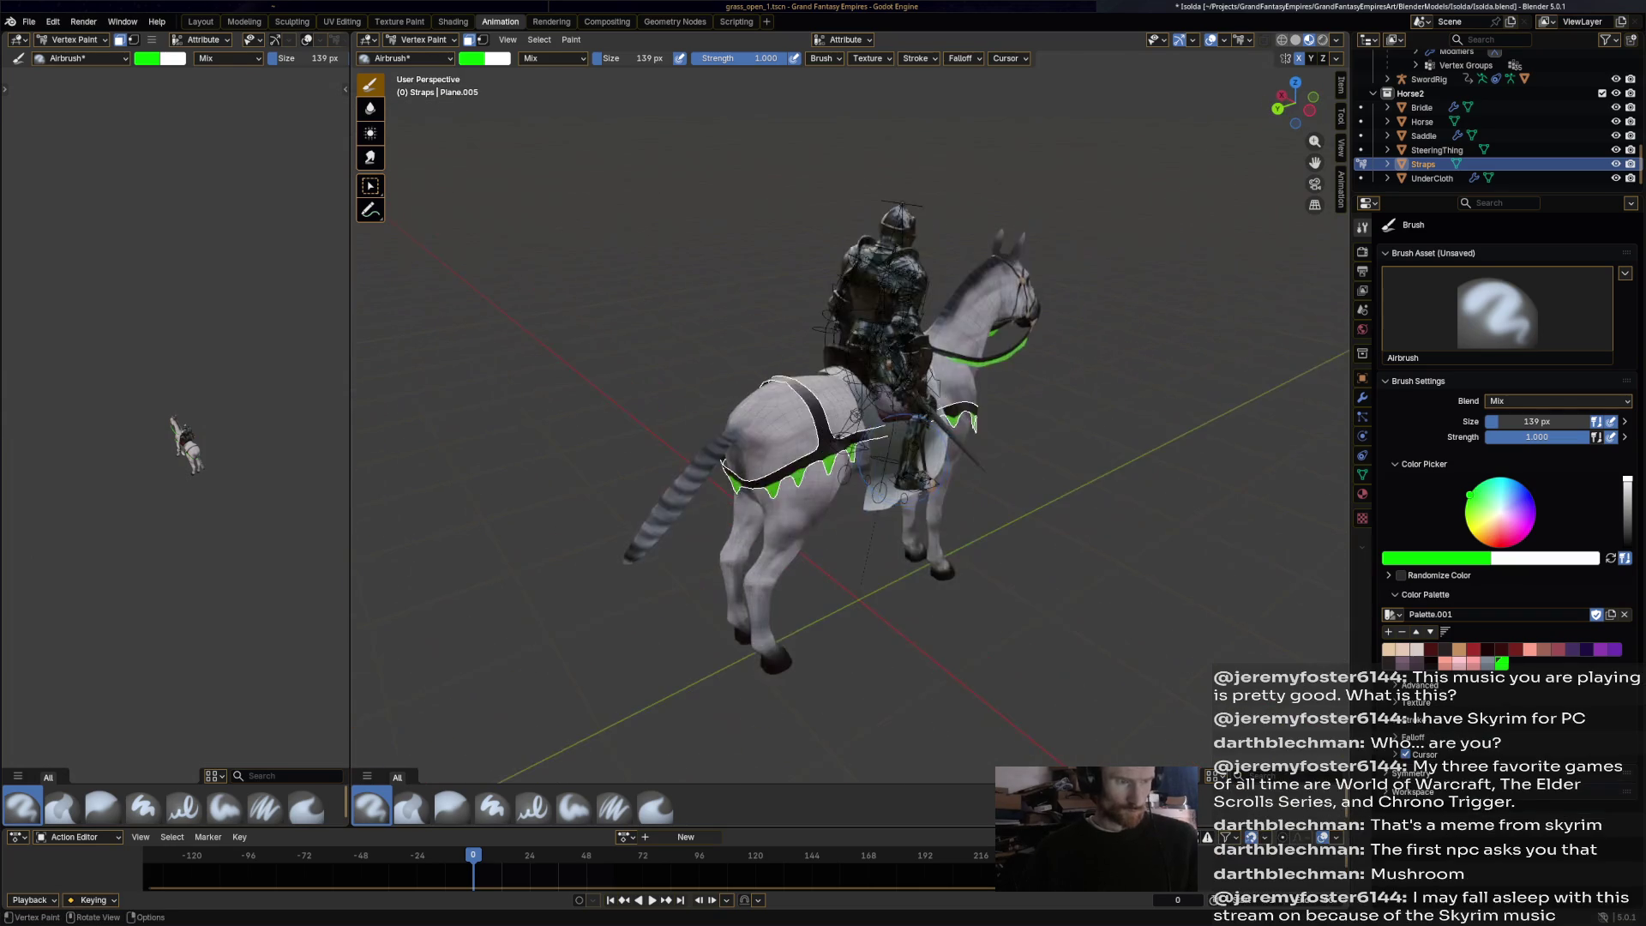
{"action": "left_click", "coordinate": [416, 39]}
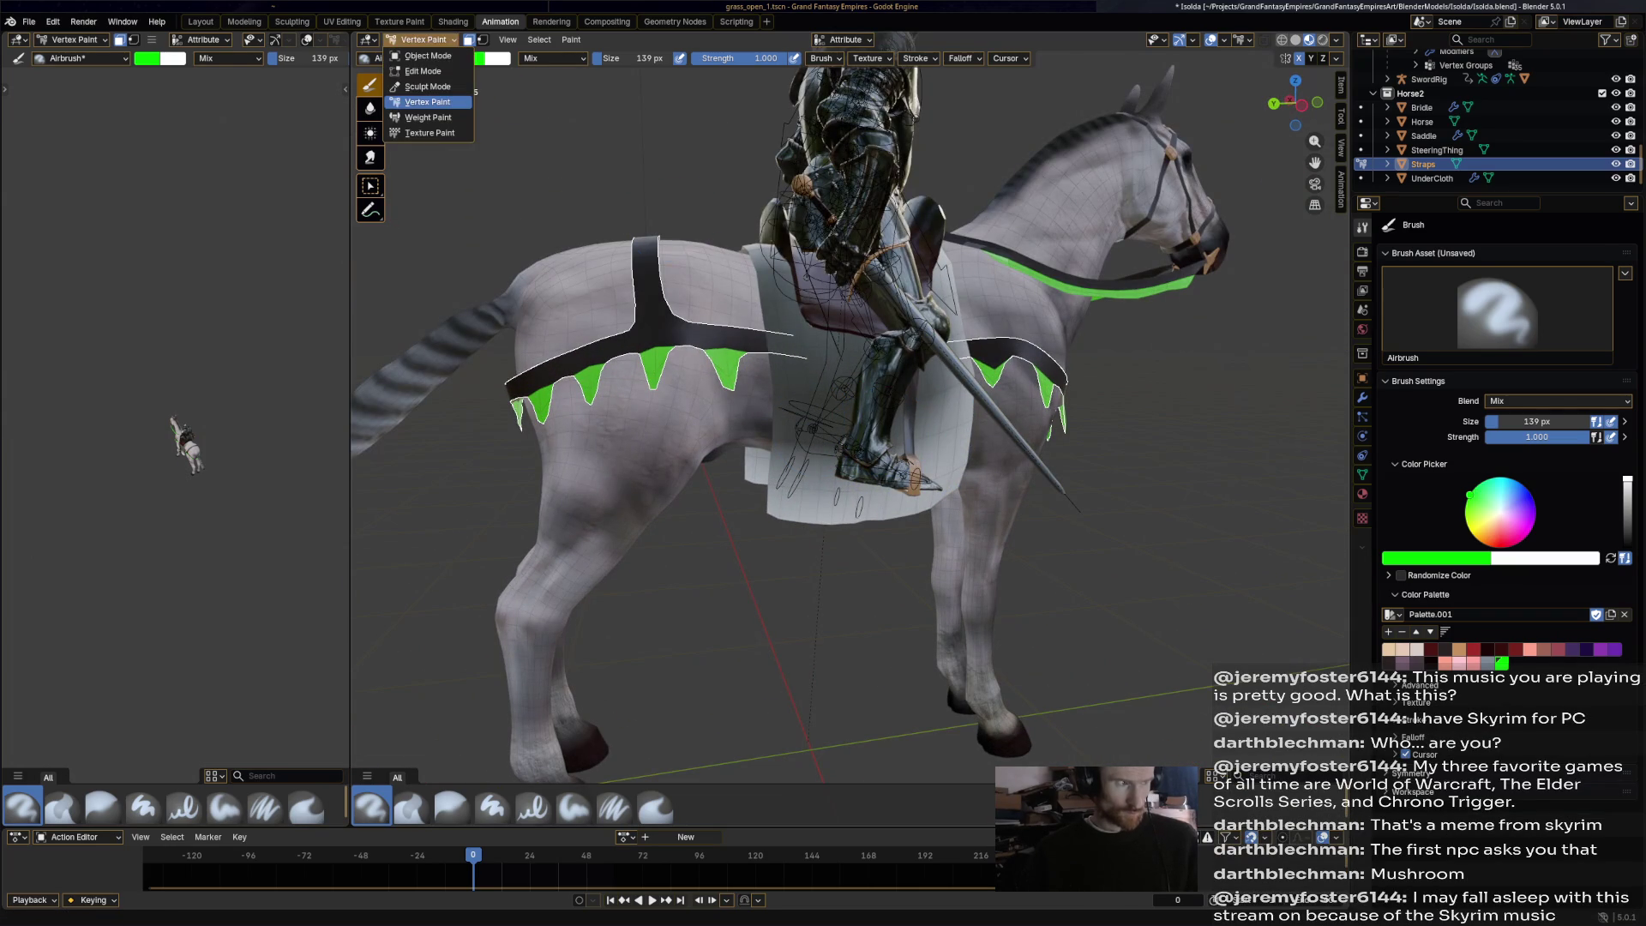
Clear the Straps selection and return the Straps to Object Mode.
{"action": "left_click", "coordinate": [424, 71]}
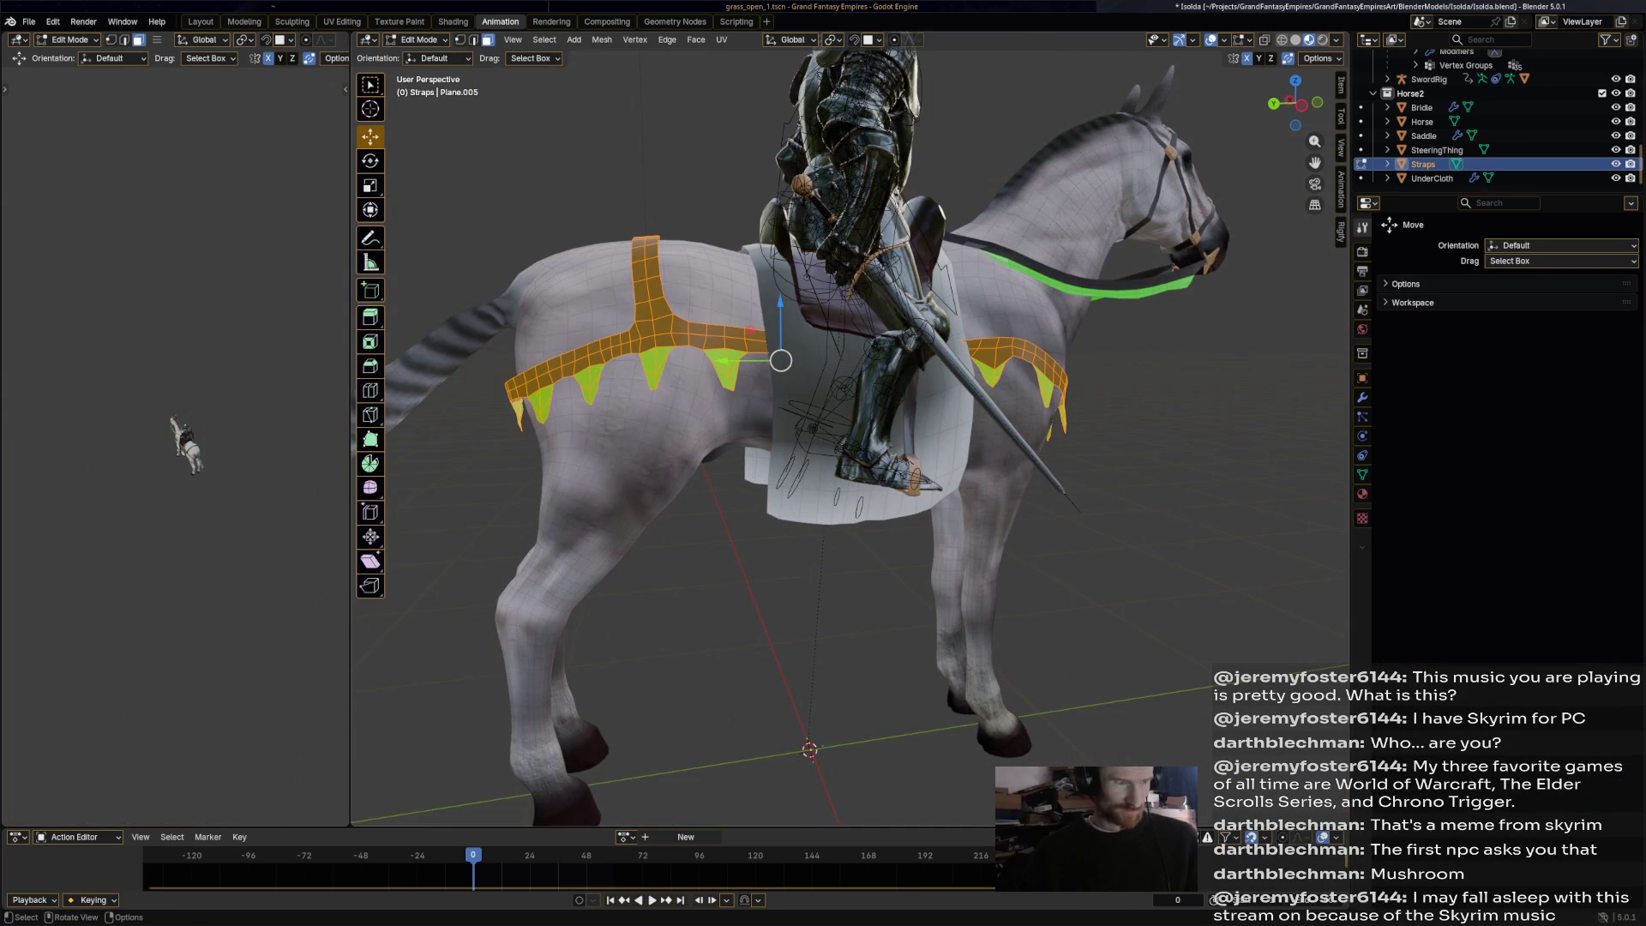
{"action": "left_click", "coordinate": [782, 339]}
{"action": "left_click", "coordinate": [416, 39]}
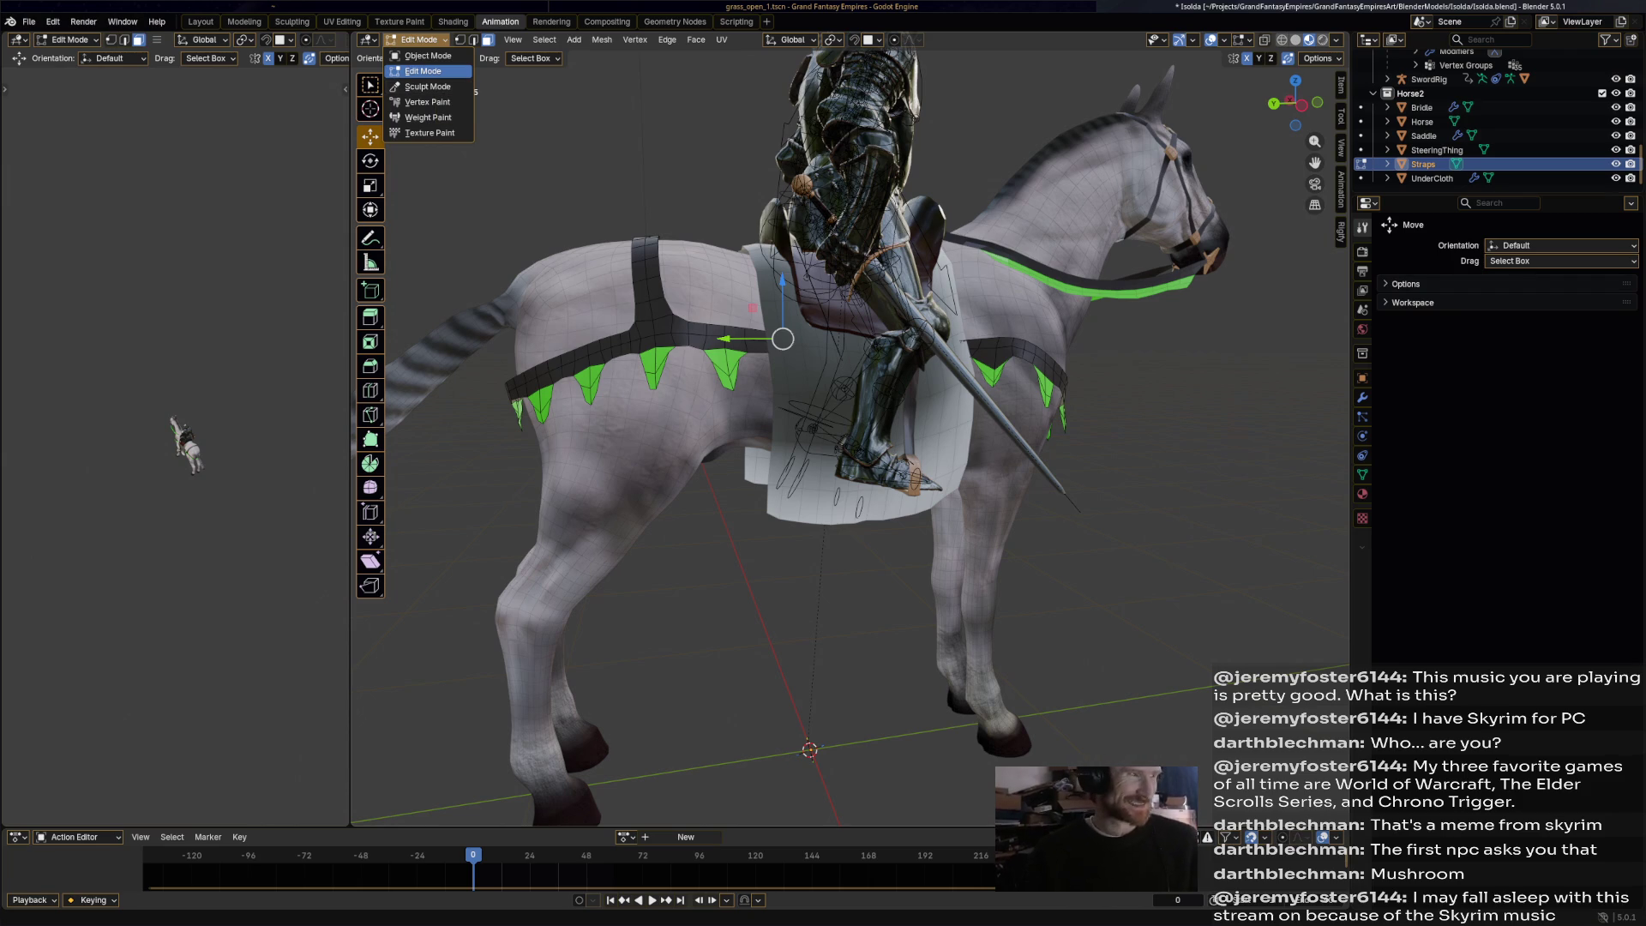
{"action": "left_click", "coordinate": [428, 55]}
Select the UnderCloth, select all its geometry in Edit Mode, and switch it to Vertex Paint.
{"action": "left_click", "coordinate": [788, 497]}
{"action": "left_click", "coordinate": [420, 40]}
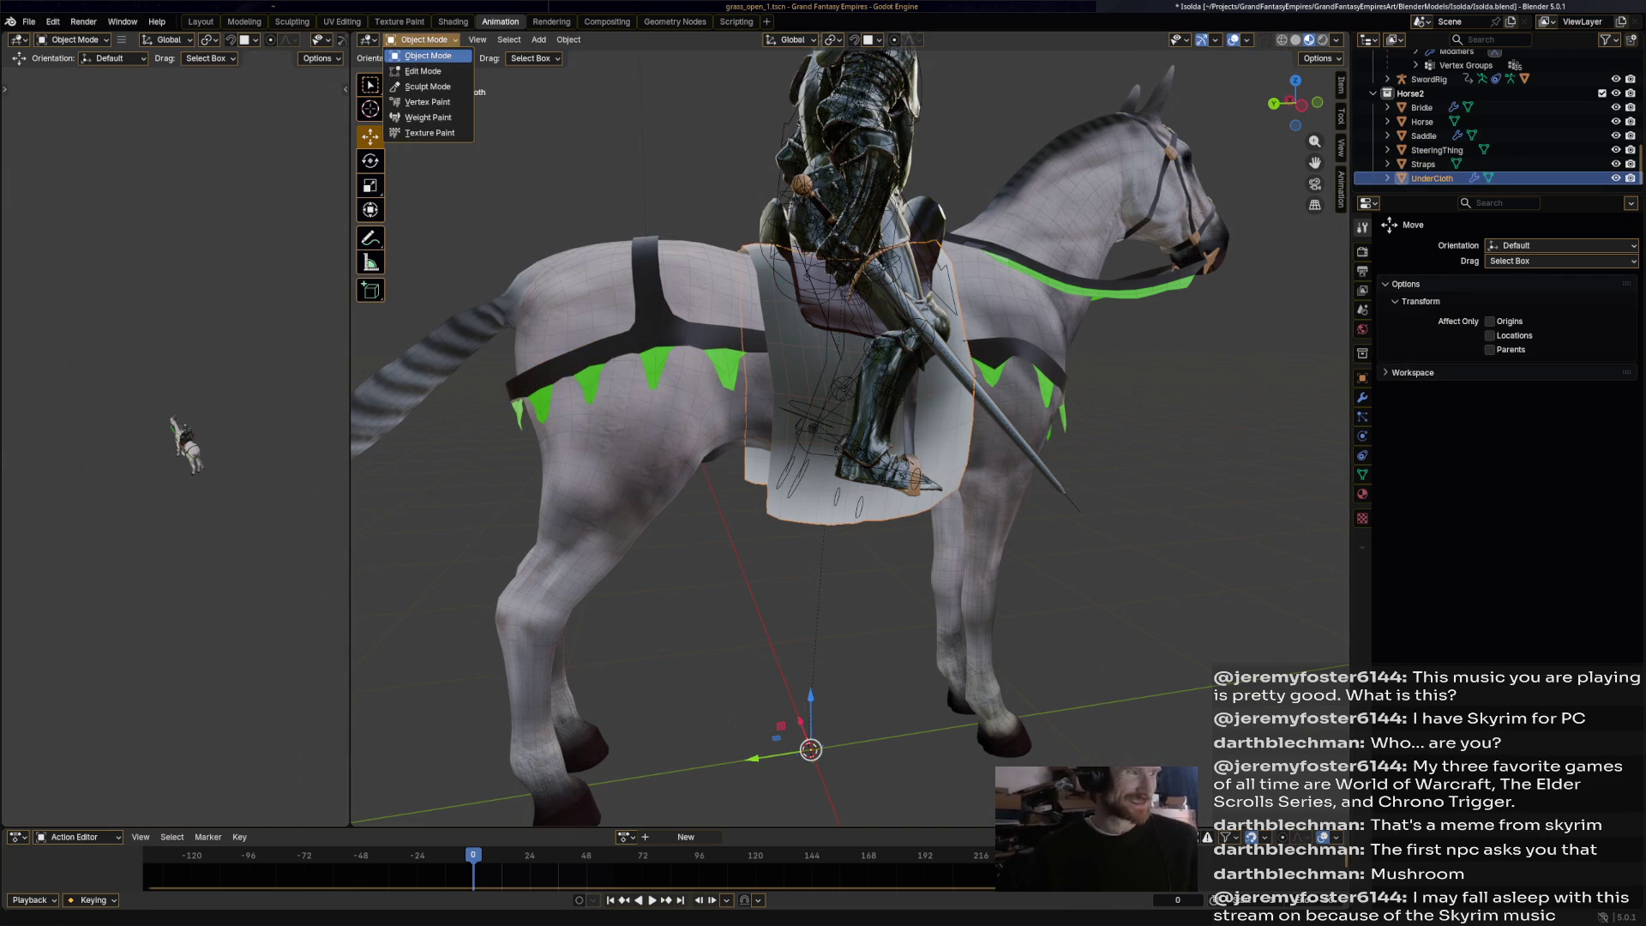
{"action": "left_click", "coordinate": [424, 72]}
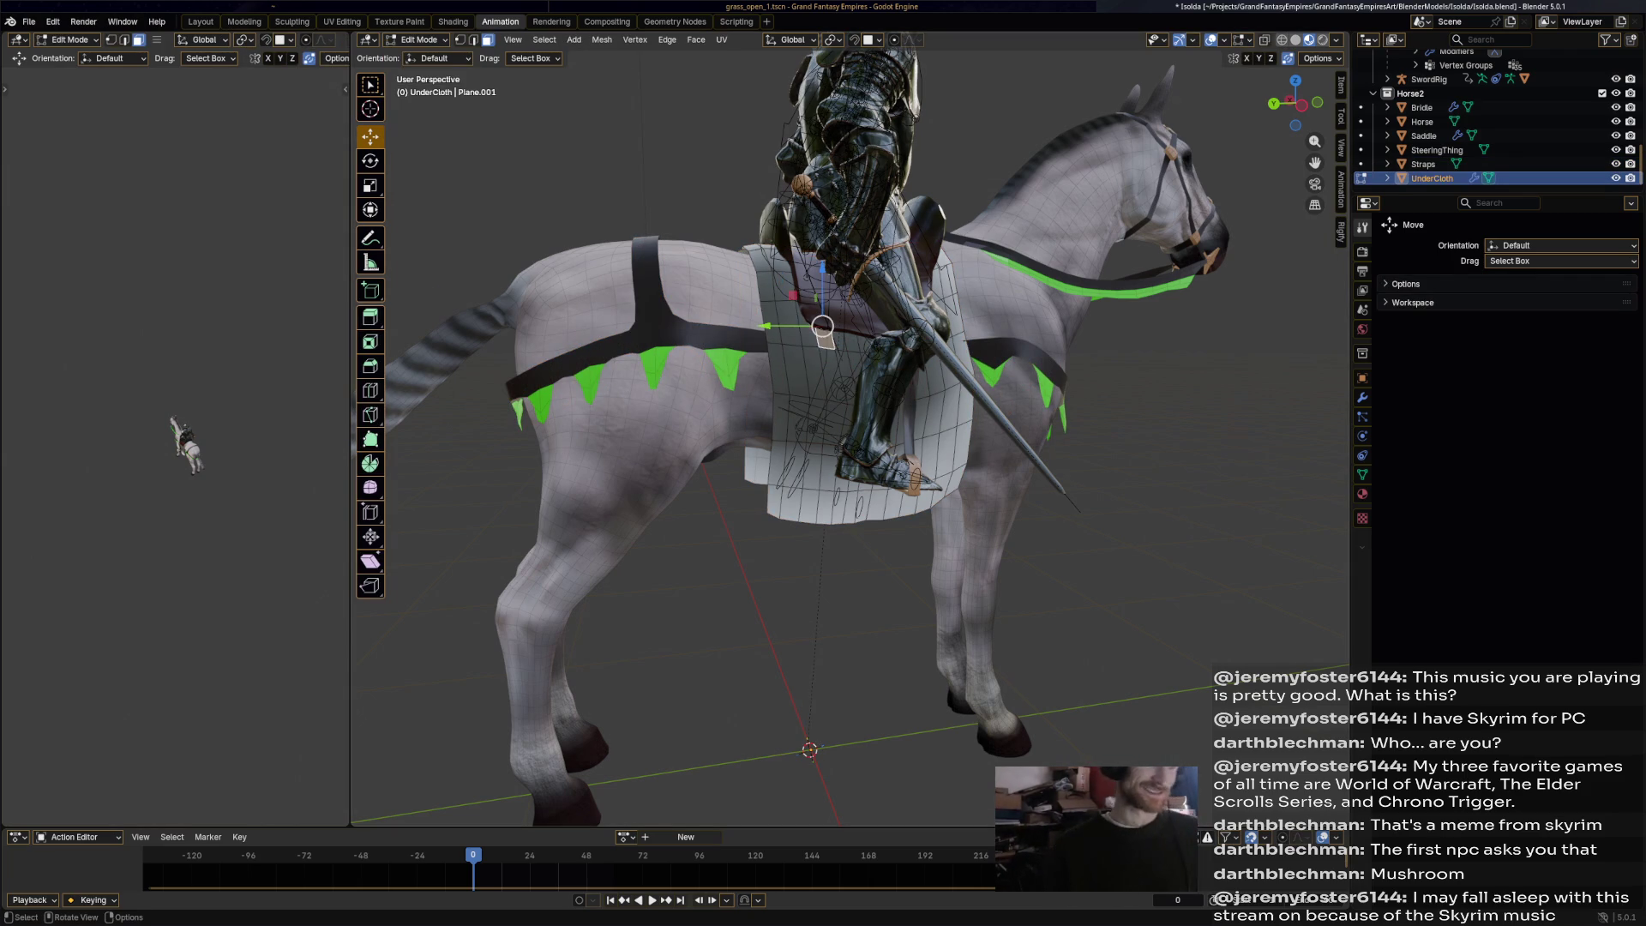
{"action": "key", "text": "a"}
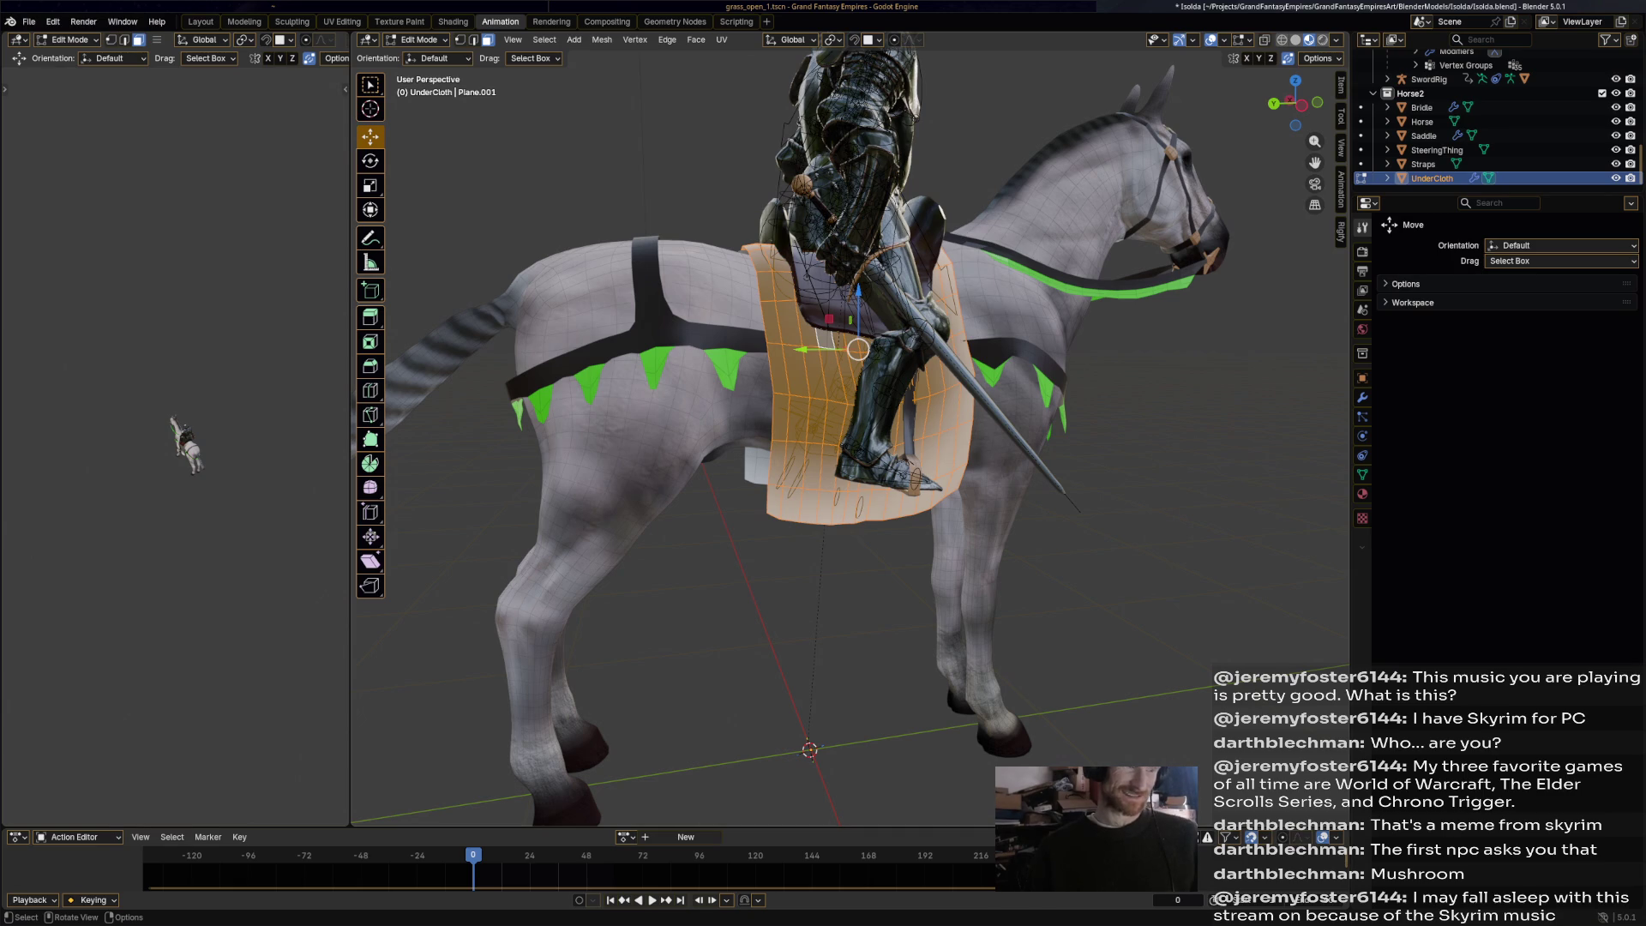
{"action": "left_click", "coordinate": [418, 40]}
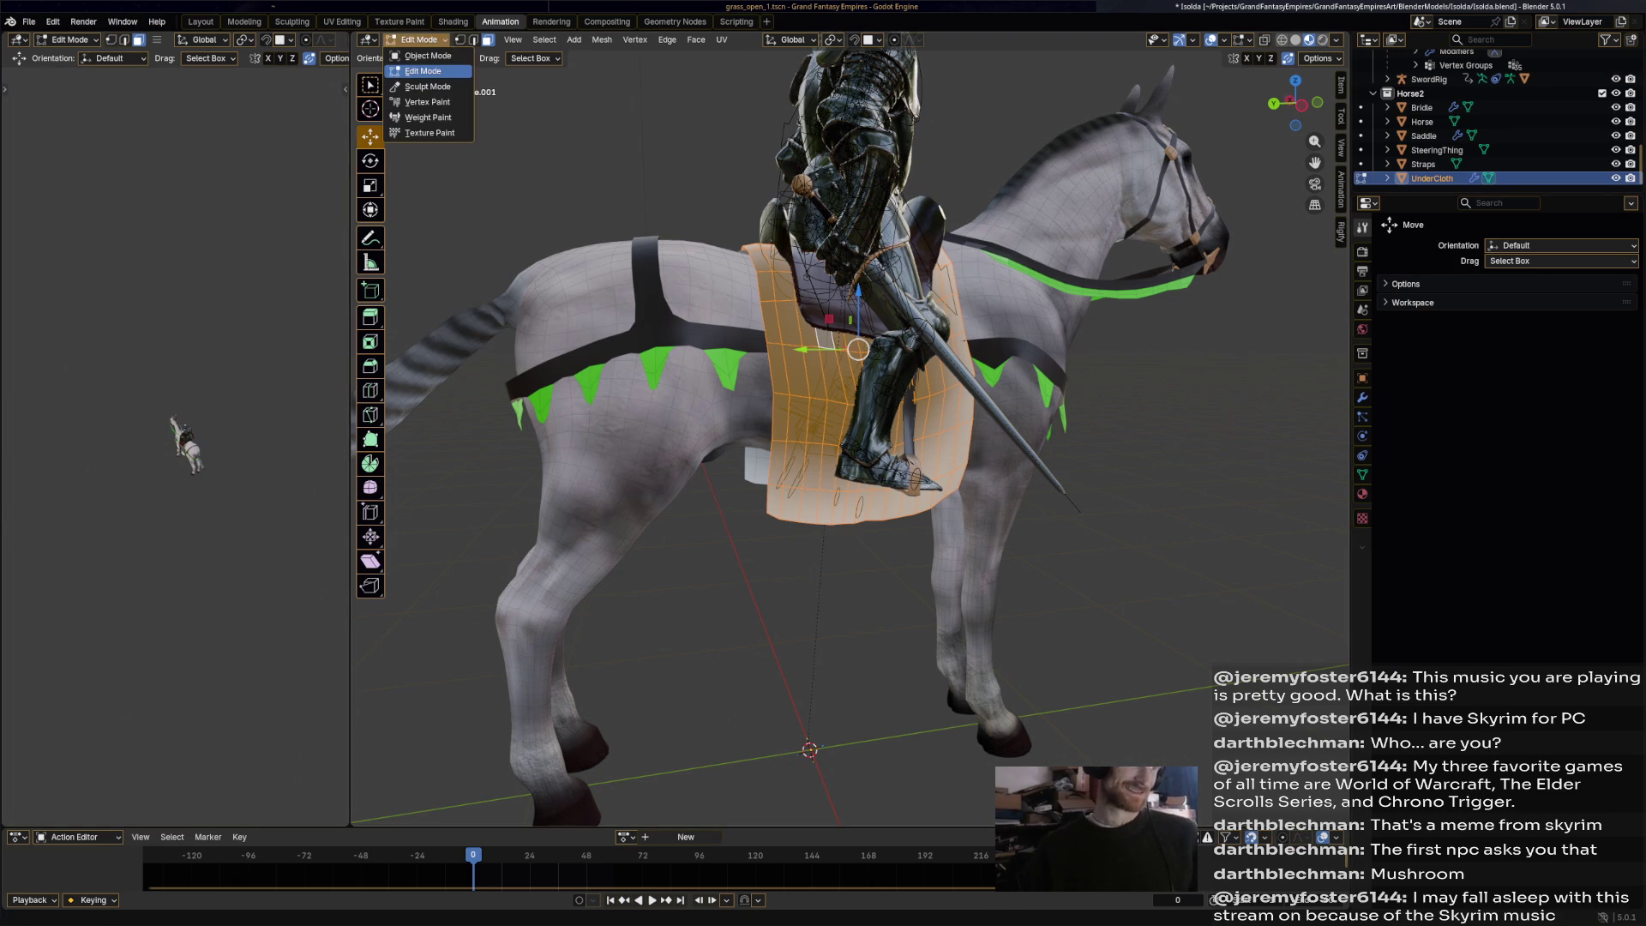
{"action": "left_click", "coordinate": [427, 102]}
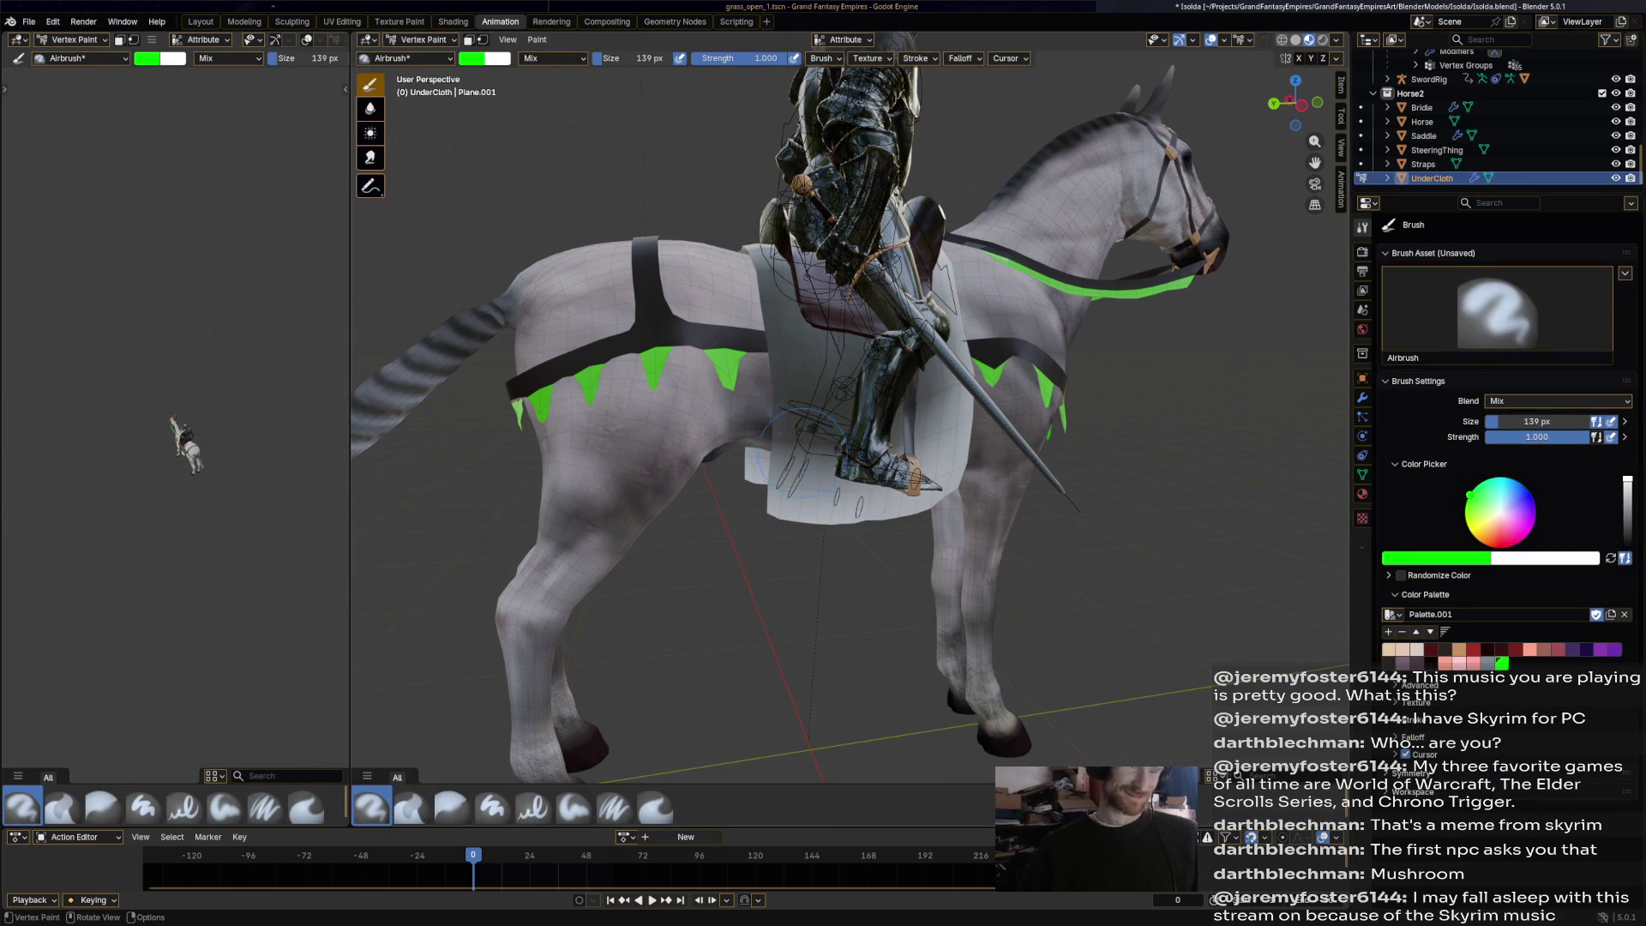
Airbrush green over the UnderCloth's left side, lower area and bottom edge, orbiting to check coverage.
{"action": "mouse_move", "coordinate": [748, 360]}
{"action": "left_mouse_down"}
{"action": "mouse_move", "coordinate": [797, 334]}
{"action": "mouse_move", "coordinate": [777, 279]}
{"action": "mouse_move", "coordinate": [849, 401]}
{"action": "mouse_move", "coordinate": [926, 392]}
{"action": "left_mouse_up"}
{"action": "mouse_move", "coordinate": [926, 446]}
{"action": "left_mouse_down"}
{"action": "mouse_move", "coordinate": [823, 463]}
{"action": "mouse_move", "coordinate": [802, 360]}
{"action": "left_mouse_up"}
{"action": "left_click_drag", "start_coordinate": [789, 502], "coordinate": [863, 530]}
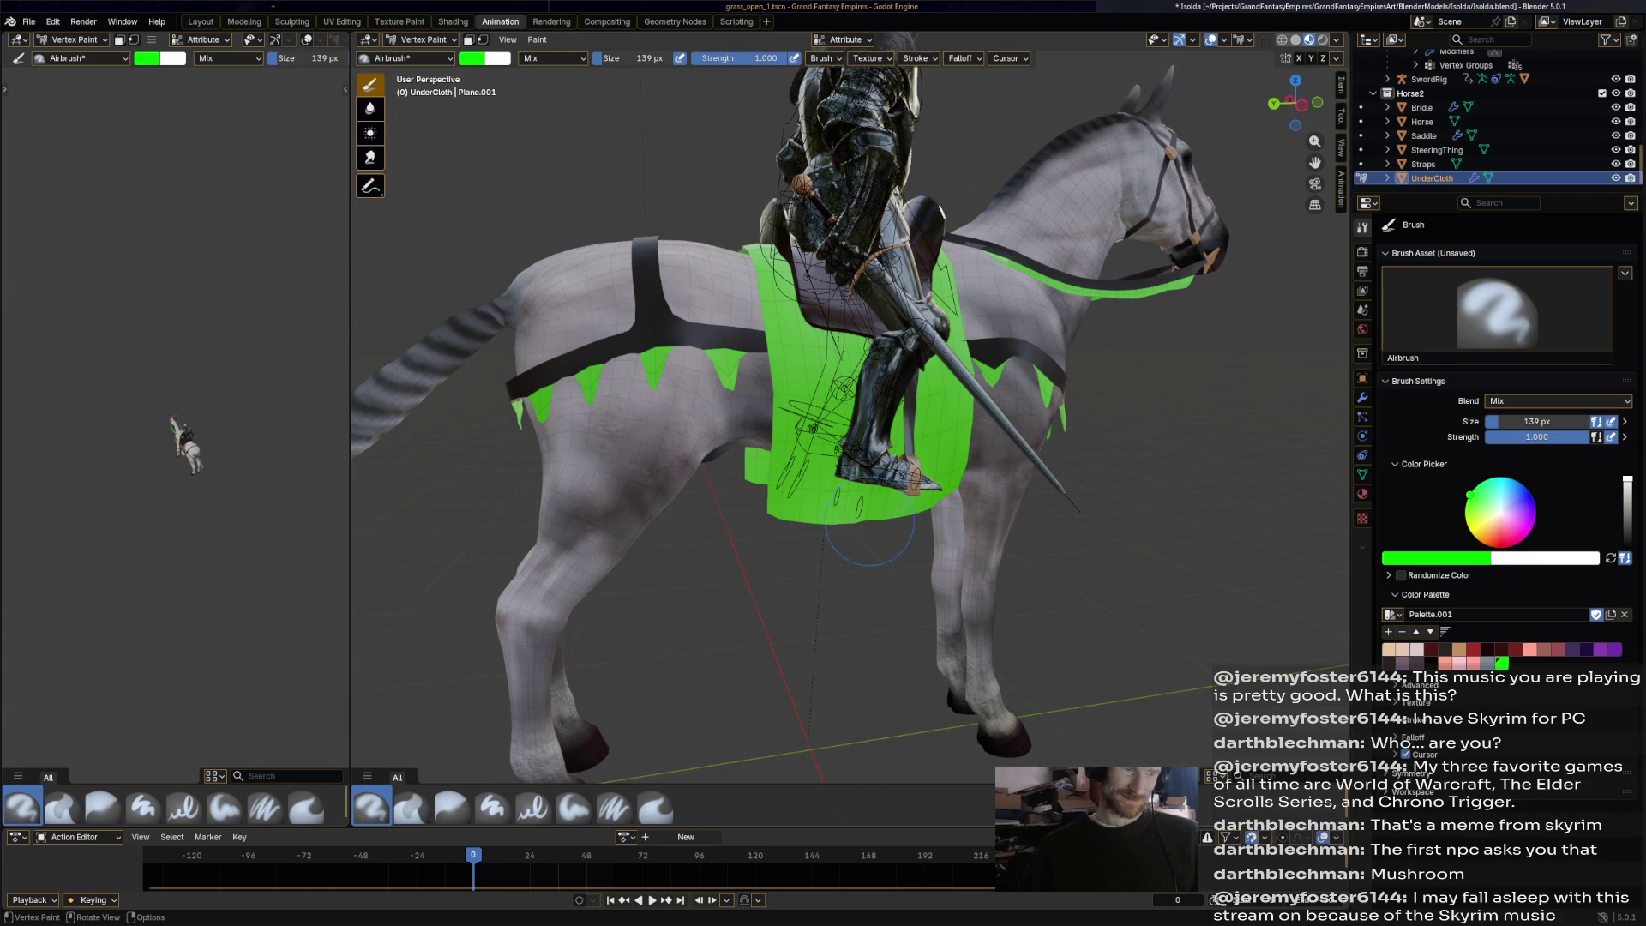
{"action": "middle_click_drag", "start_coordinate": [964, 510], "coordinate": [952, 390]}
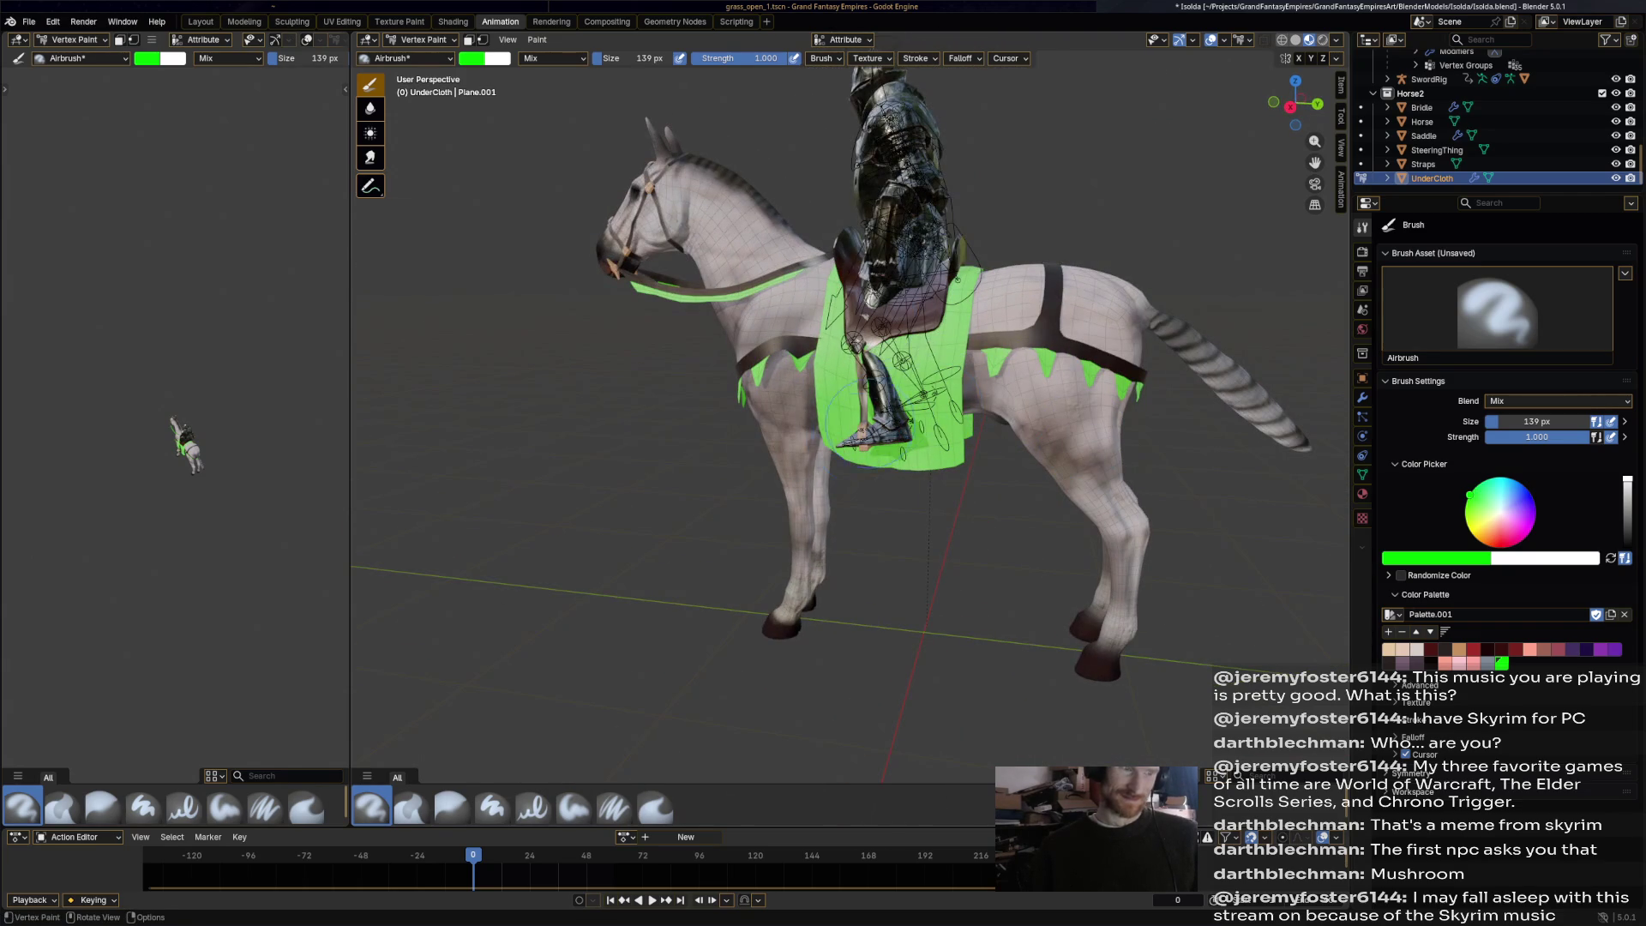
{"action": "scroll", "coordinate": [988, 327], "scroll_direction": "down", "scroll_amount": 5}
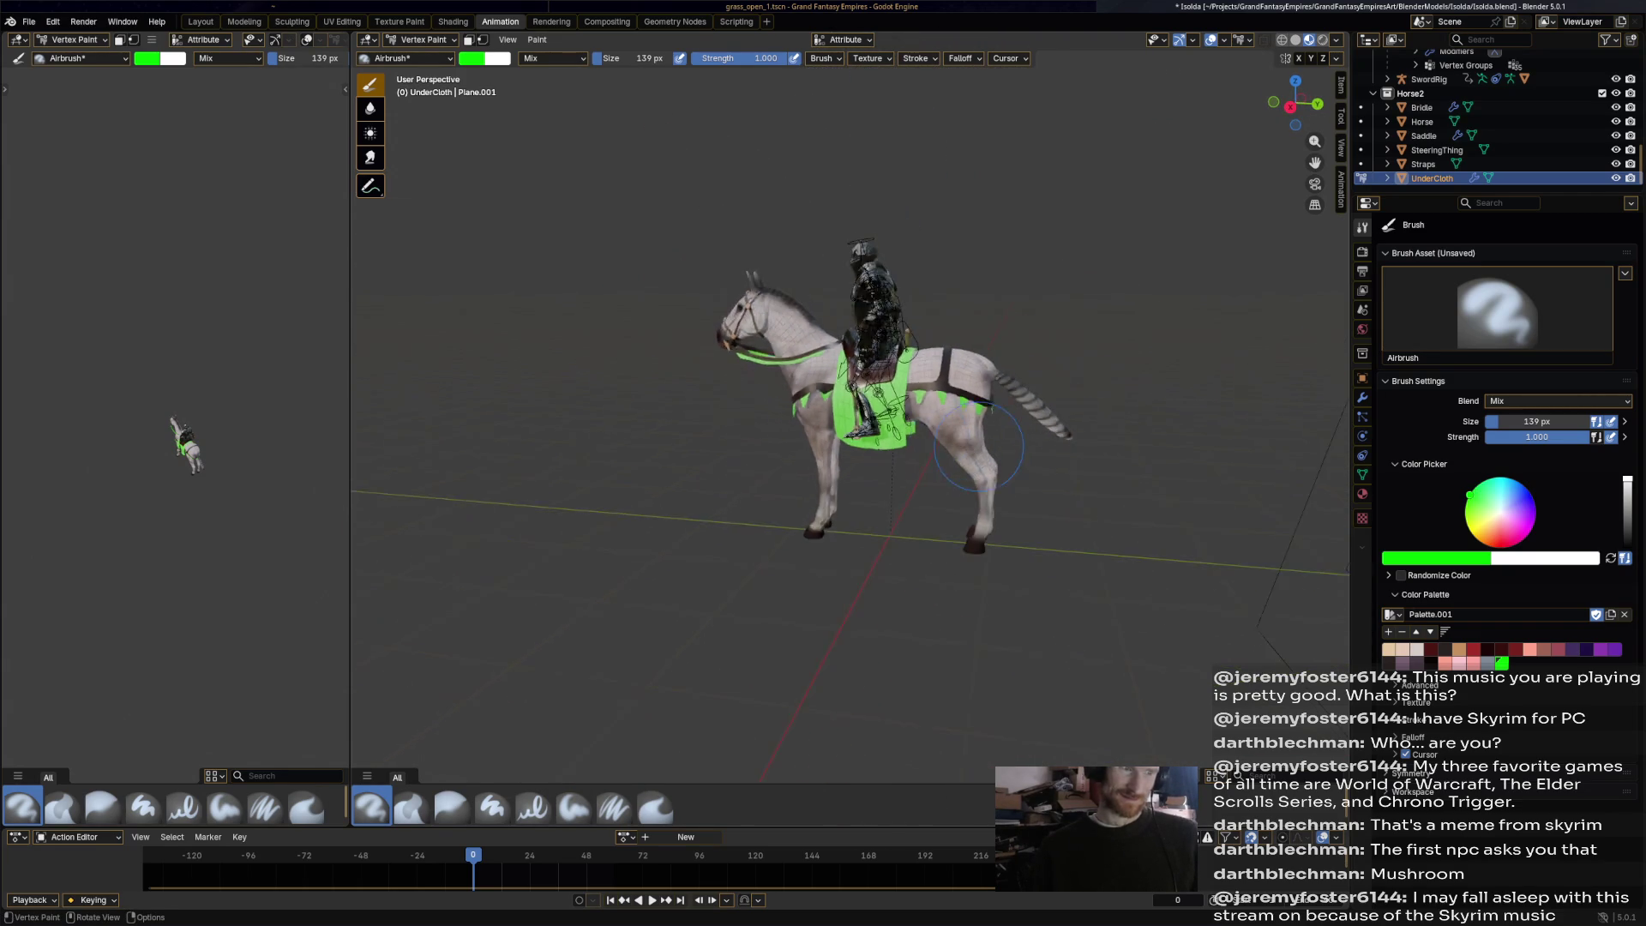
{"action": "middle_click_drag", "start_coordinate": [987, 327], "coordinate": [1060, 484]}
{"action": "middle_click_drag", "start_coordinate": [845, 474], "coordinate": [1103, 471]}
{"action": "scroll", "coordinate": [870, 461], "scroll_direction": "up", "scroll_amount": 8}
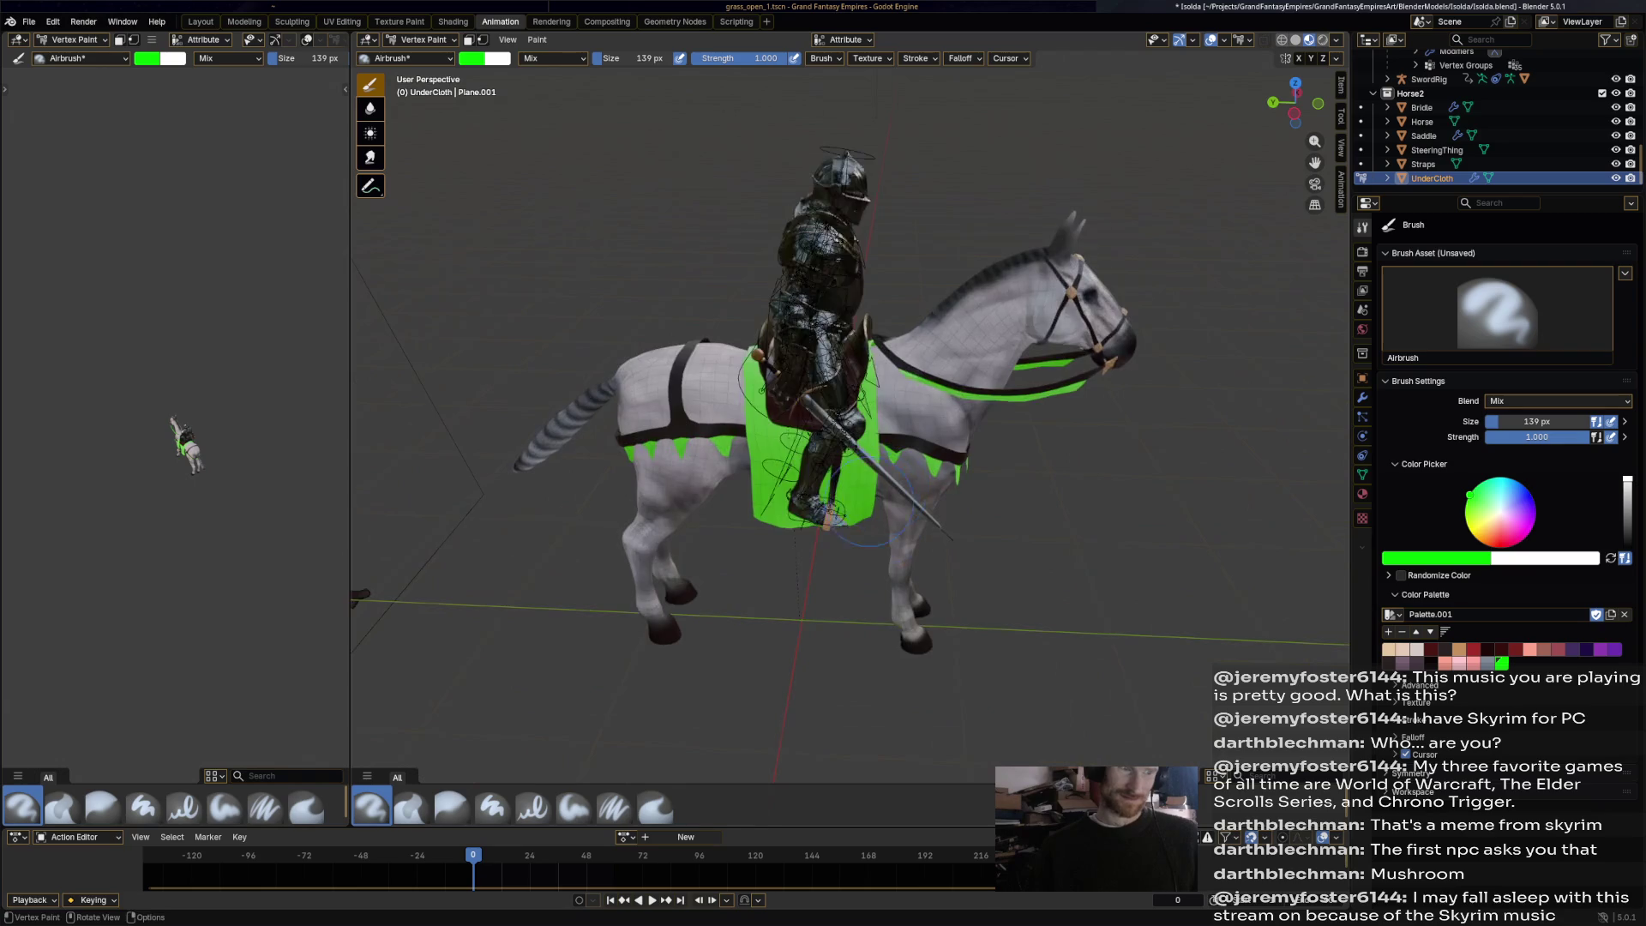
{"action": "left_click", "coordinate": [416, 40]}
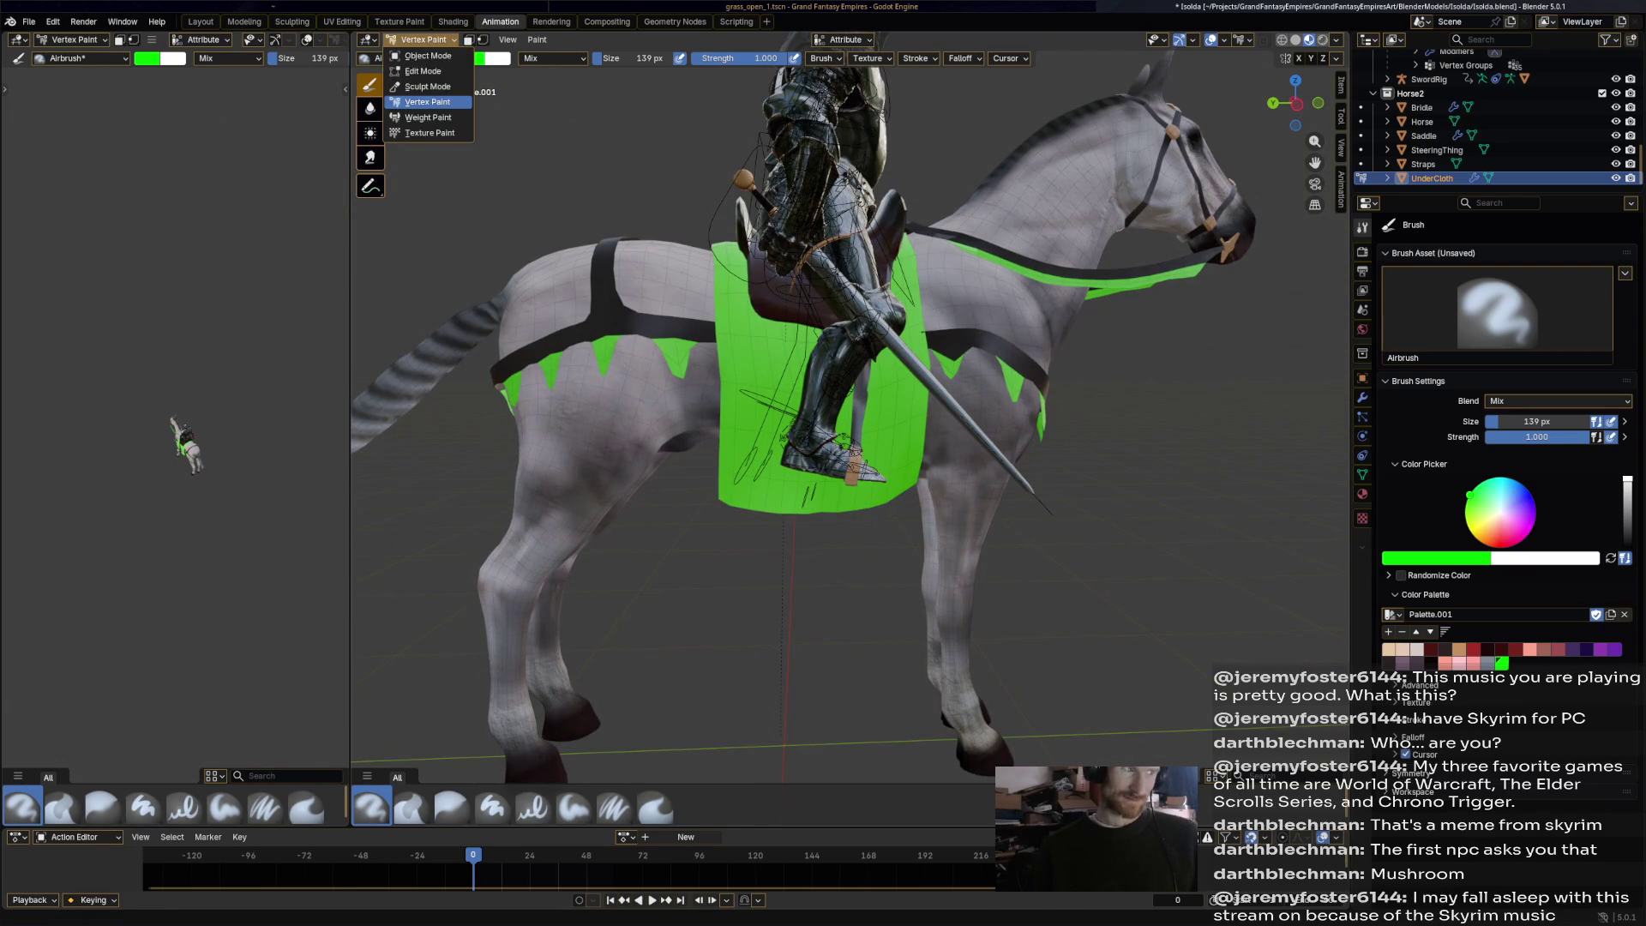
Select the UnderCloth's bottom edge in Edit Mode and try Select Mirror on it.
{"action": "left_click", "coordinate": [420, 72]}
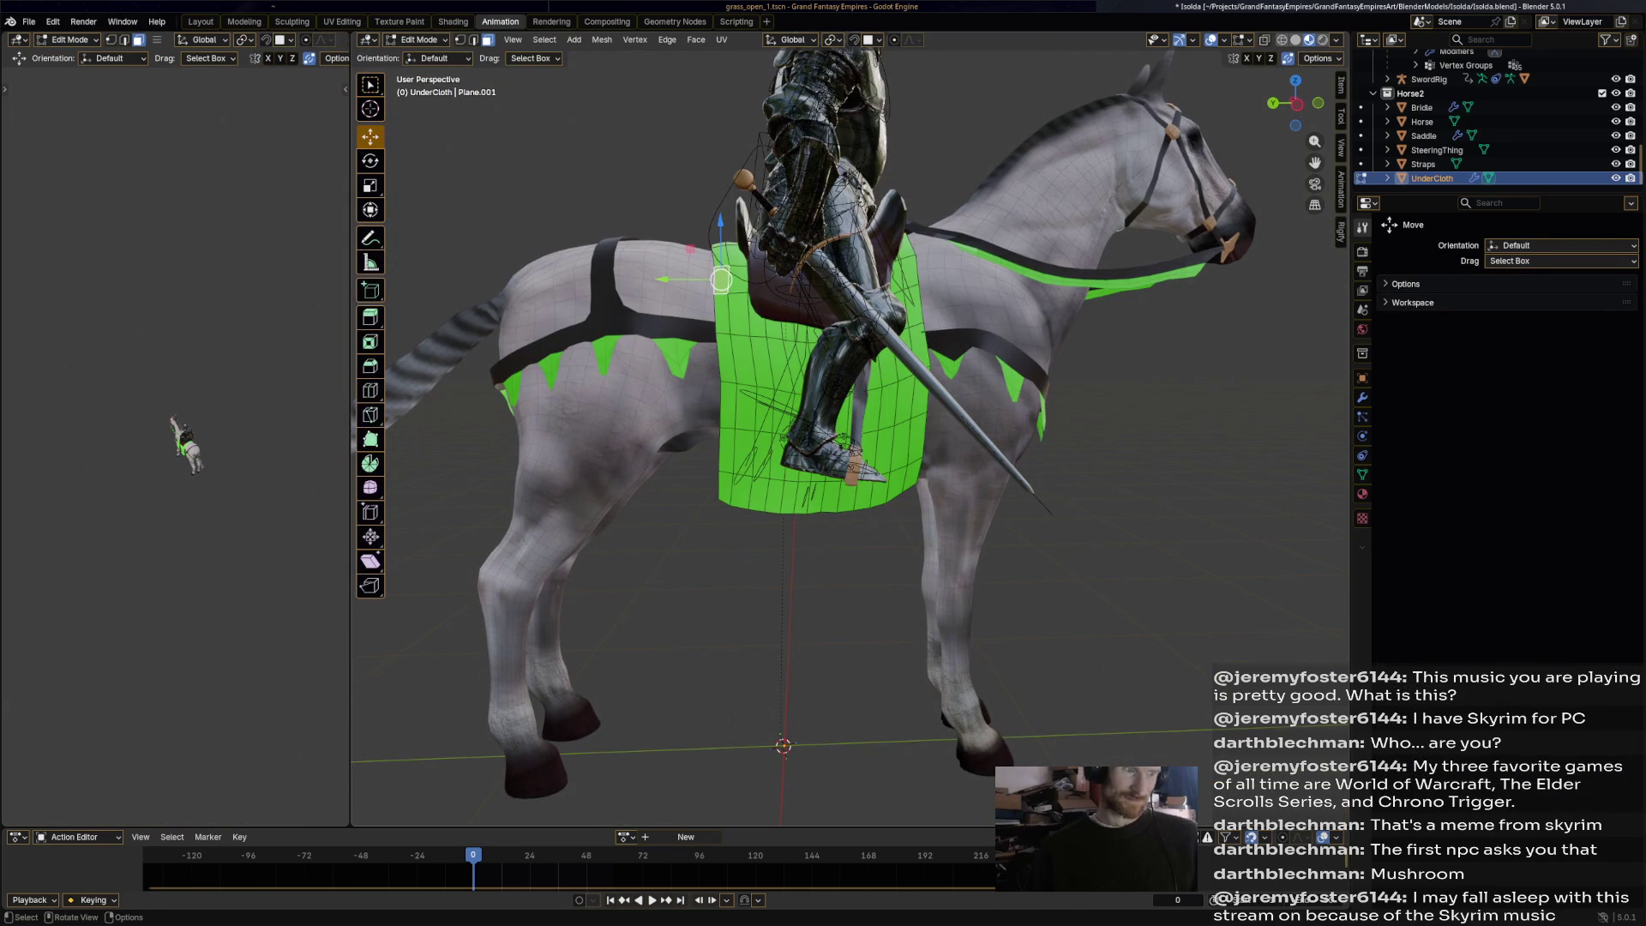
{"action": "left_click", "coordinate": [722, 502]}
{"action": "left_click", "coordinate": [917, 480], "text": "ctrl"}
{"action": "mouse_move", "coordinate": [917, 480]}
{"action": "middle_mouse_down"}
{"action": "mouse_move", "coordinate": [1114, 480]}
{"action": "mouse_move", "coordinate": [857, 480]}
{"action": "middle_mouse_up"}
{"action": "left_click", "coordinate": [544, 39]}
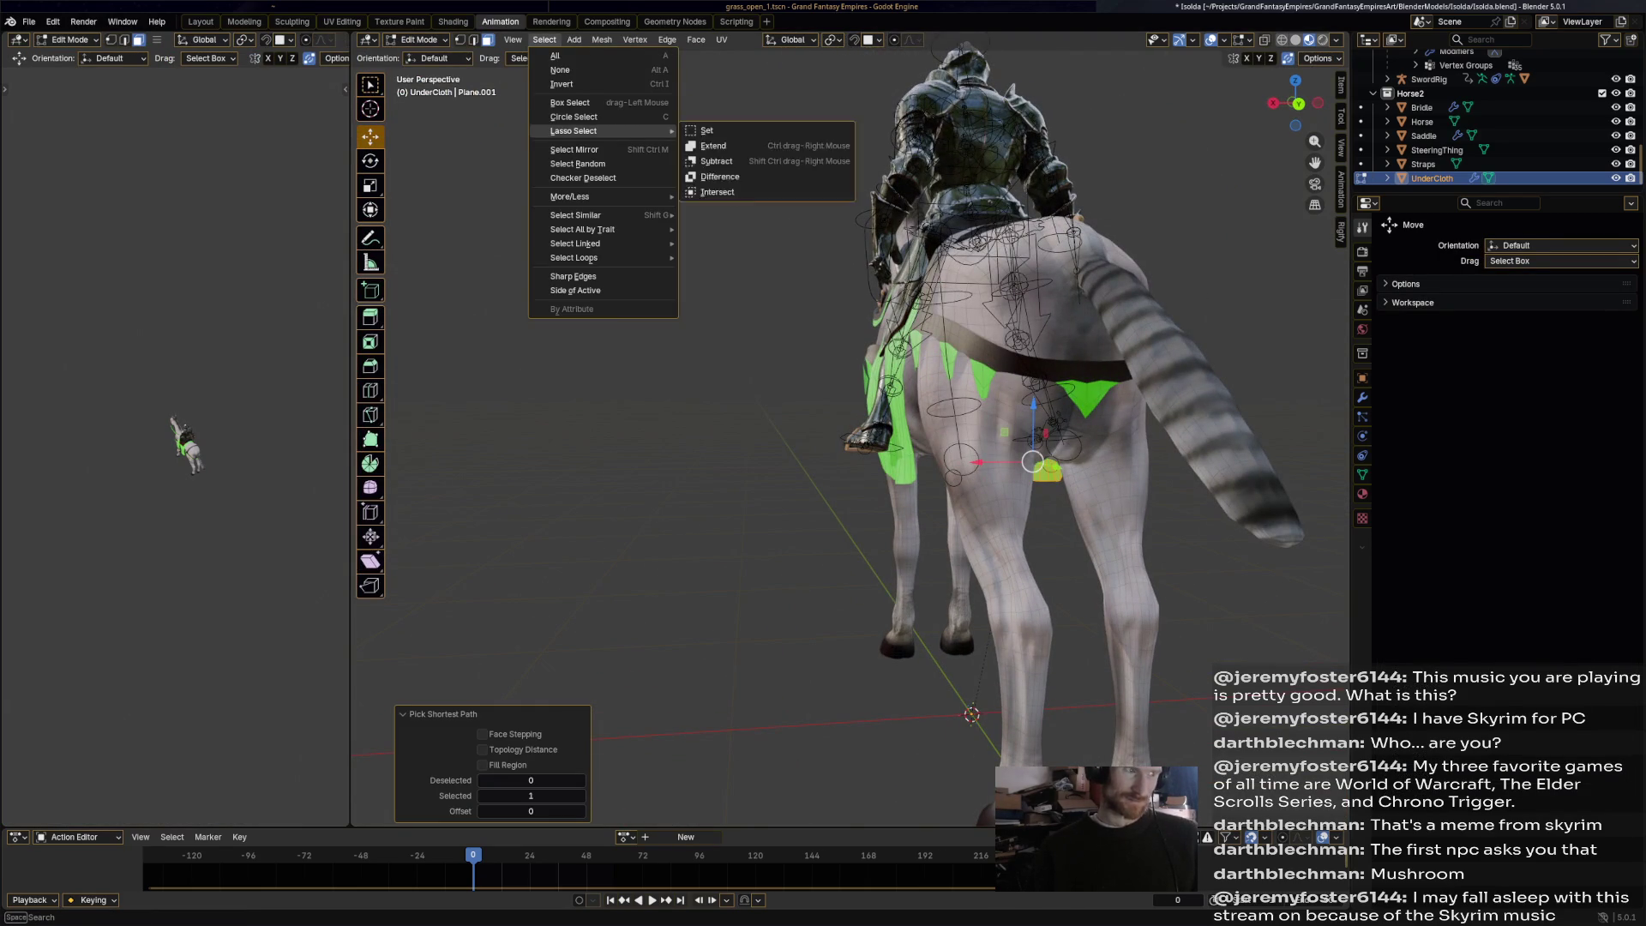
{"action": "left_click", "coordinate": [574, 149]}
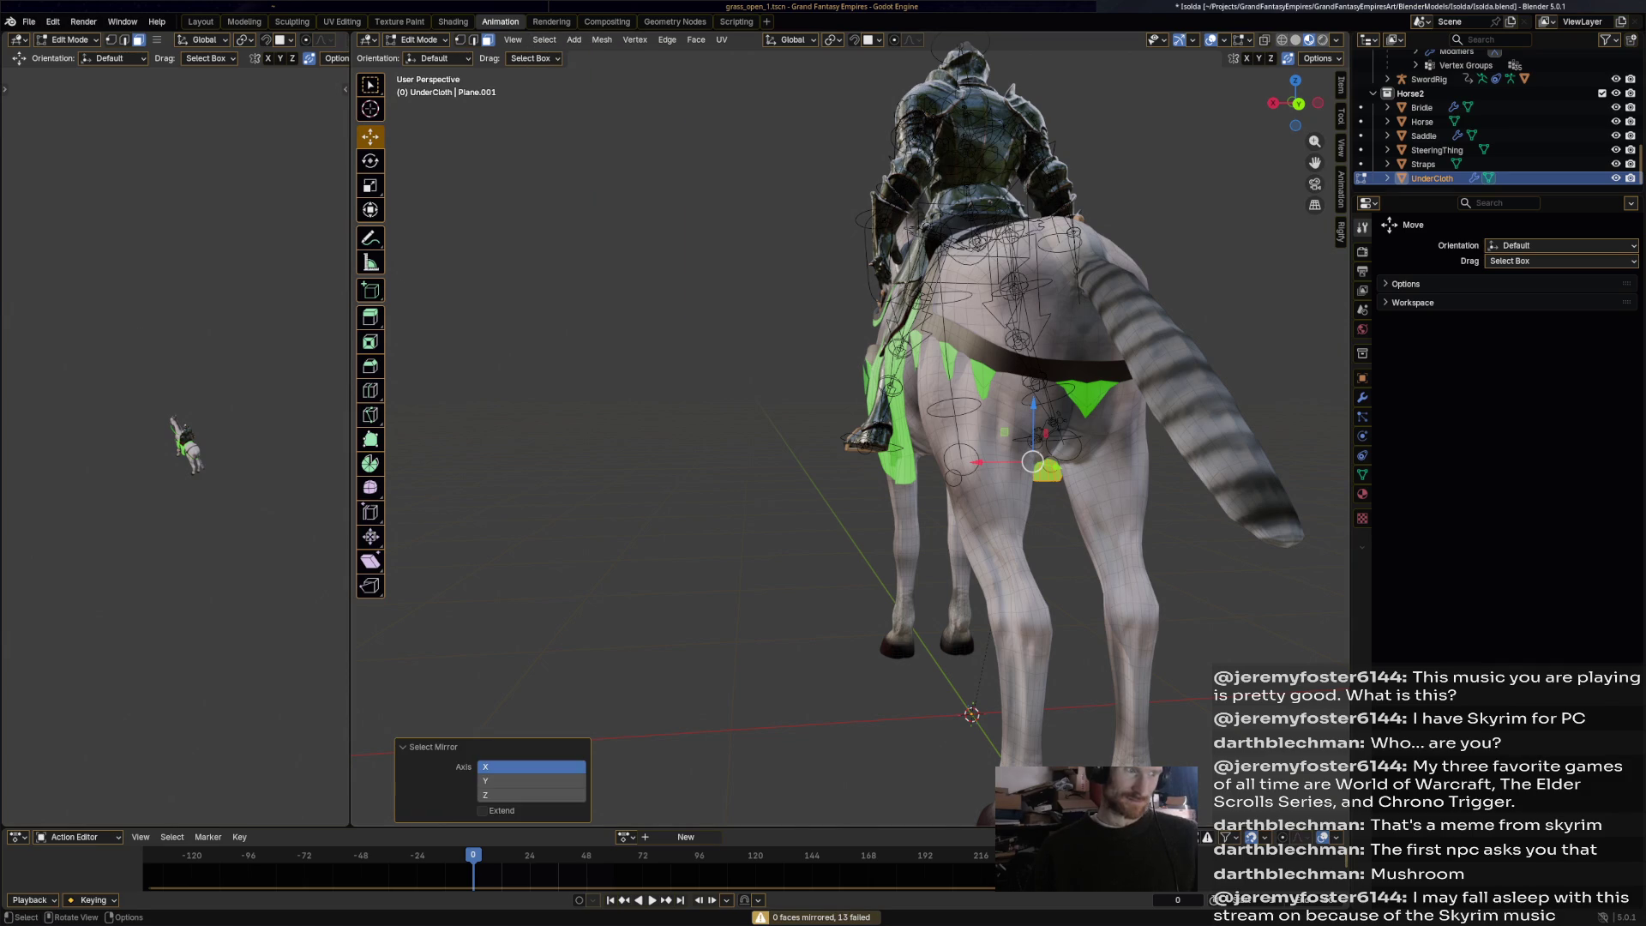
{"action": "middle_click_drag", "start_coordinate": [857, 480], "coordinate": [652, 480]}
{"action": "scroll", "coordinate": [848, 429], "scroll_direction": "up", "scroll_amount": 2}
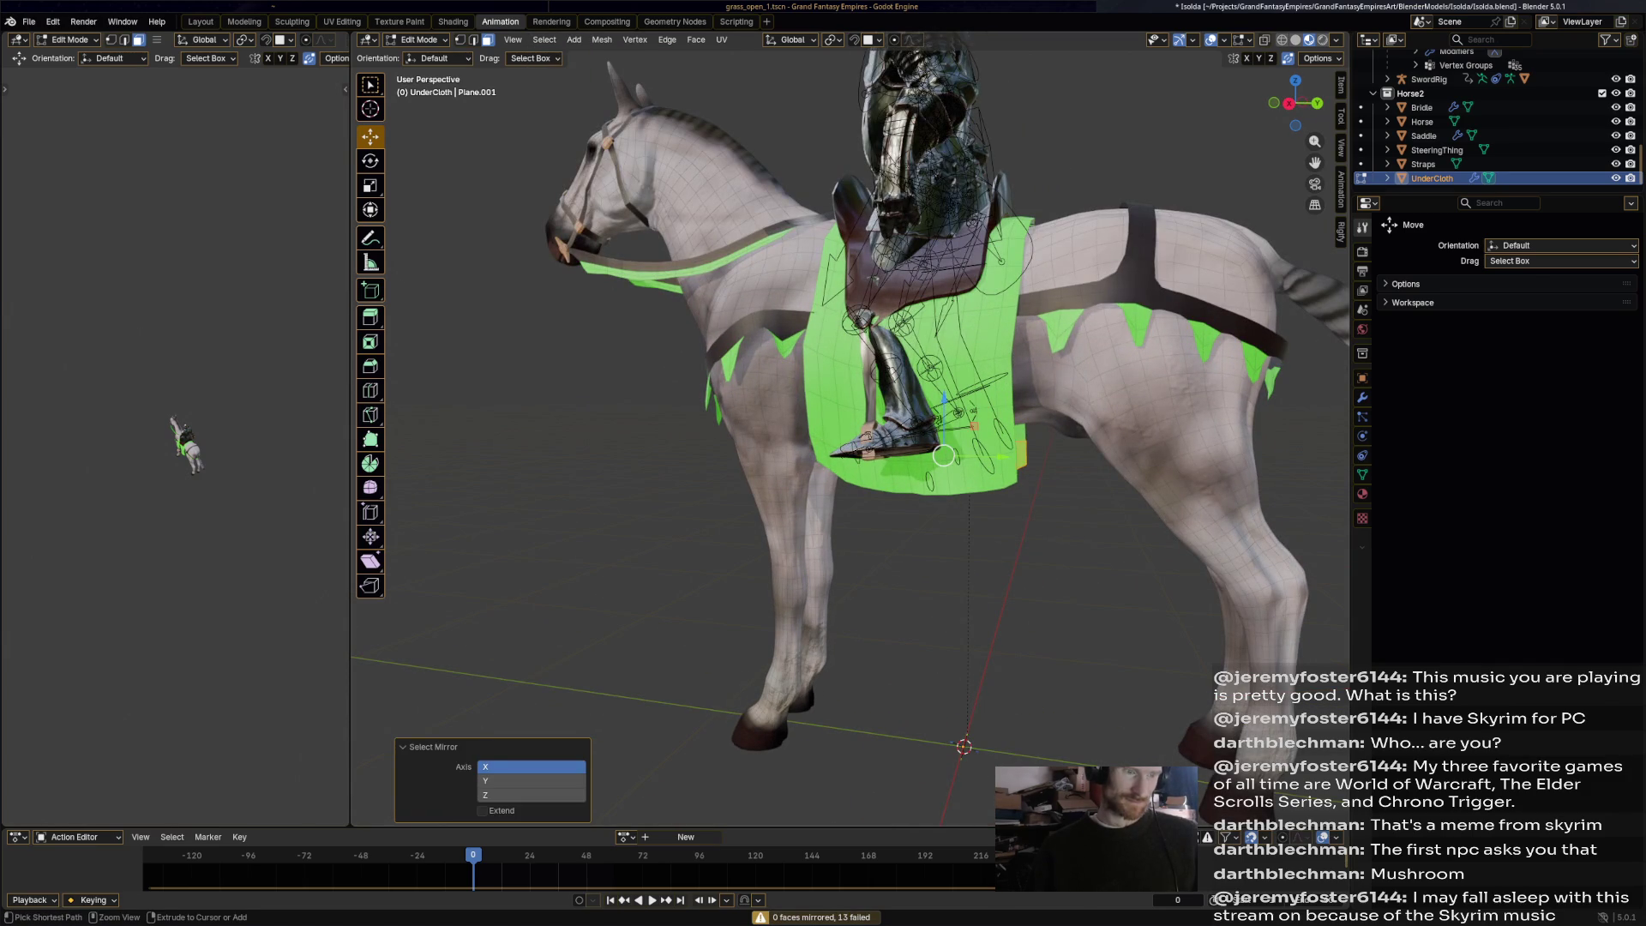
{"action": "key", "text": "alt+a"}
{"action": "scroll", "coordinate": [849, 429], "scroll_direction": "up", "scroll_amount": 2}
{"action": "left_click_drag", "start_coordinate": [925, 496], "coordinate": [1097, 553]}
{"action": "middle_click_drag", "start_coordinate": [849, 429], "coordinate": [1055, 428]}
Back in Object Mode, show the UnderCloth's Mirror modifier: X axis, clipping, 0.001 m merge.
{"action": "left_click", "coordinate": [420, 40]}
{"action": "left_click", "coordinate": [420, 55]}
{"action": "left_click", "coordinate": [866, 240]}
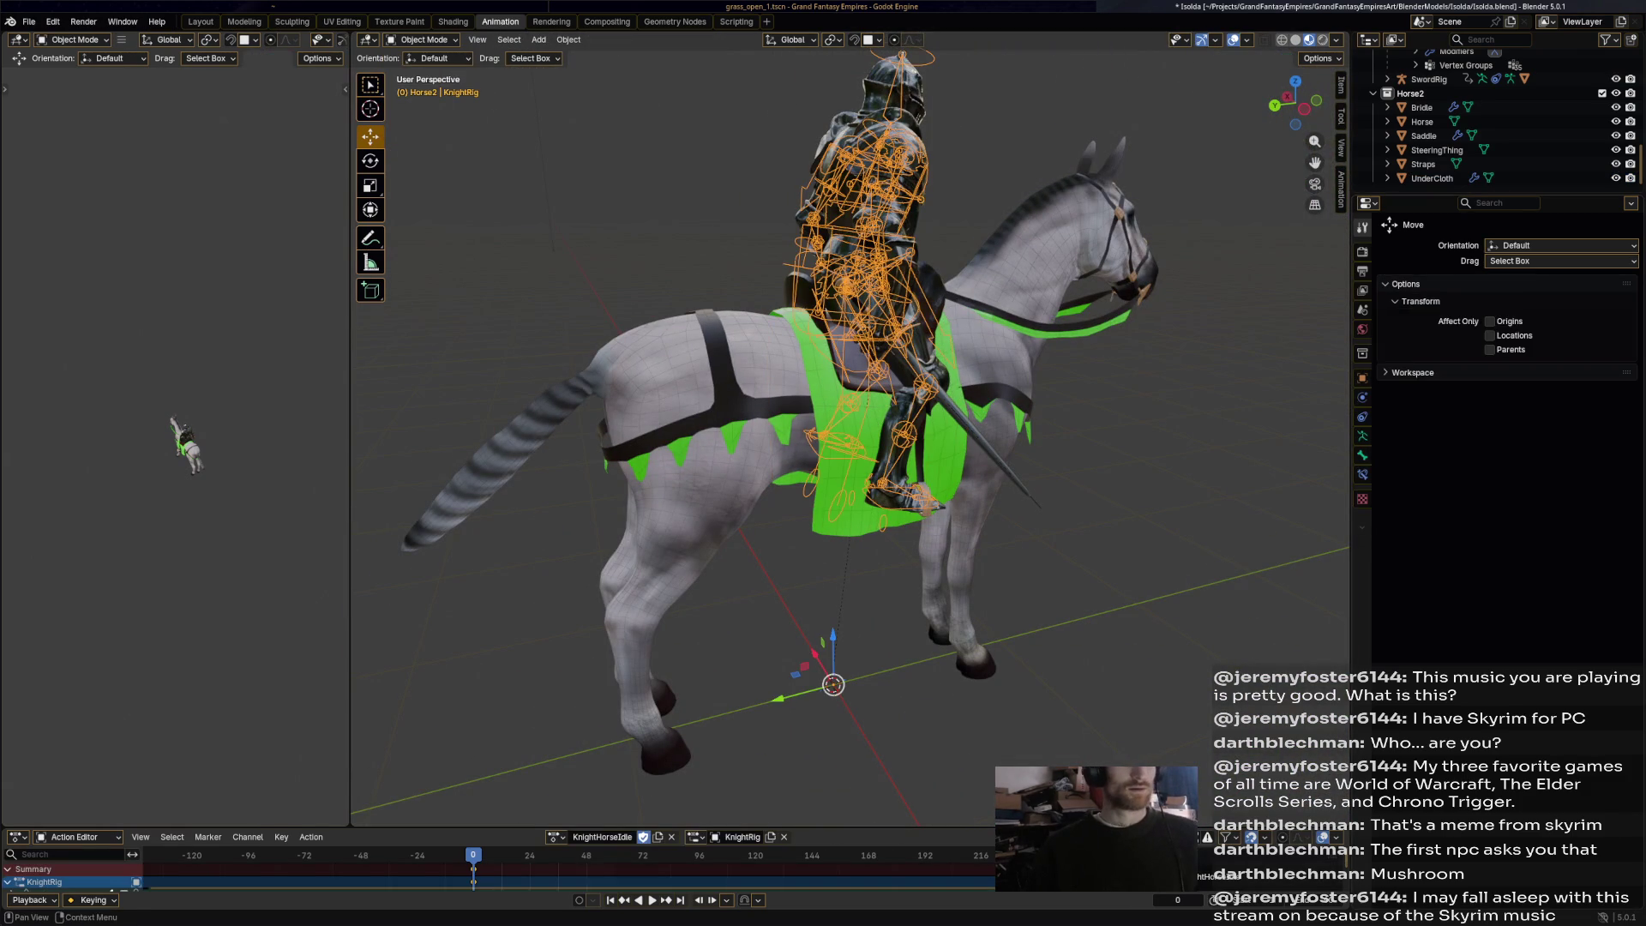
{"action": "left_click", "coordinate": [1362, 455]}
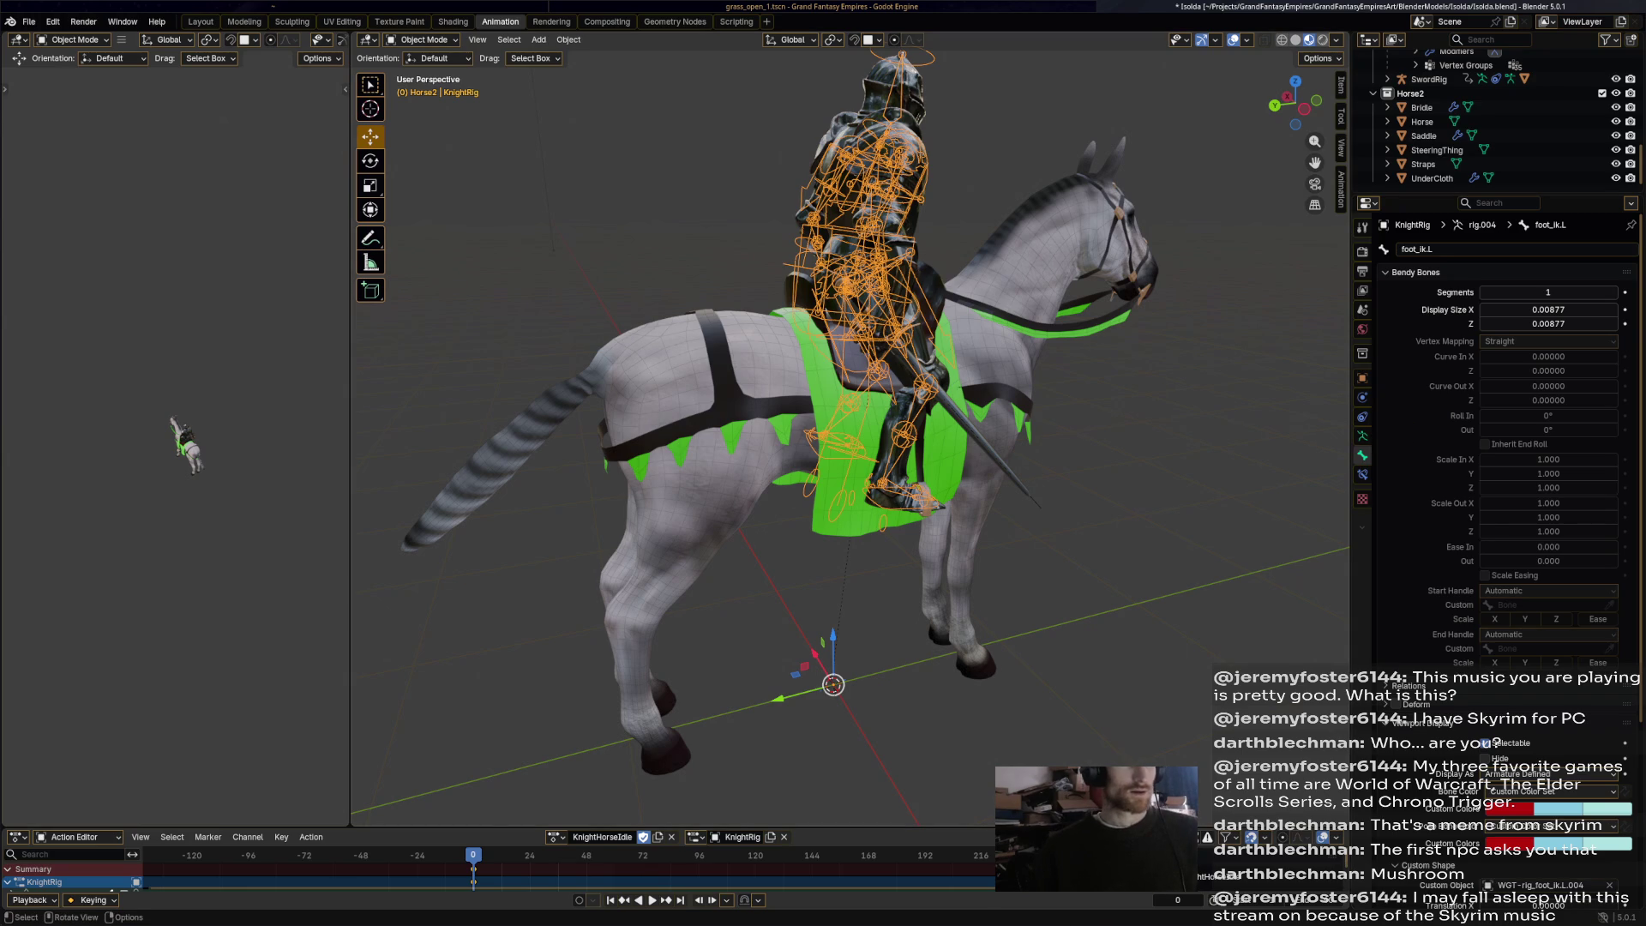
{"action": "left_click", "coordinate": [1431, 179]}
{"action": "left_click", "coordinate": [1362, 397]}
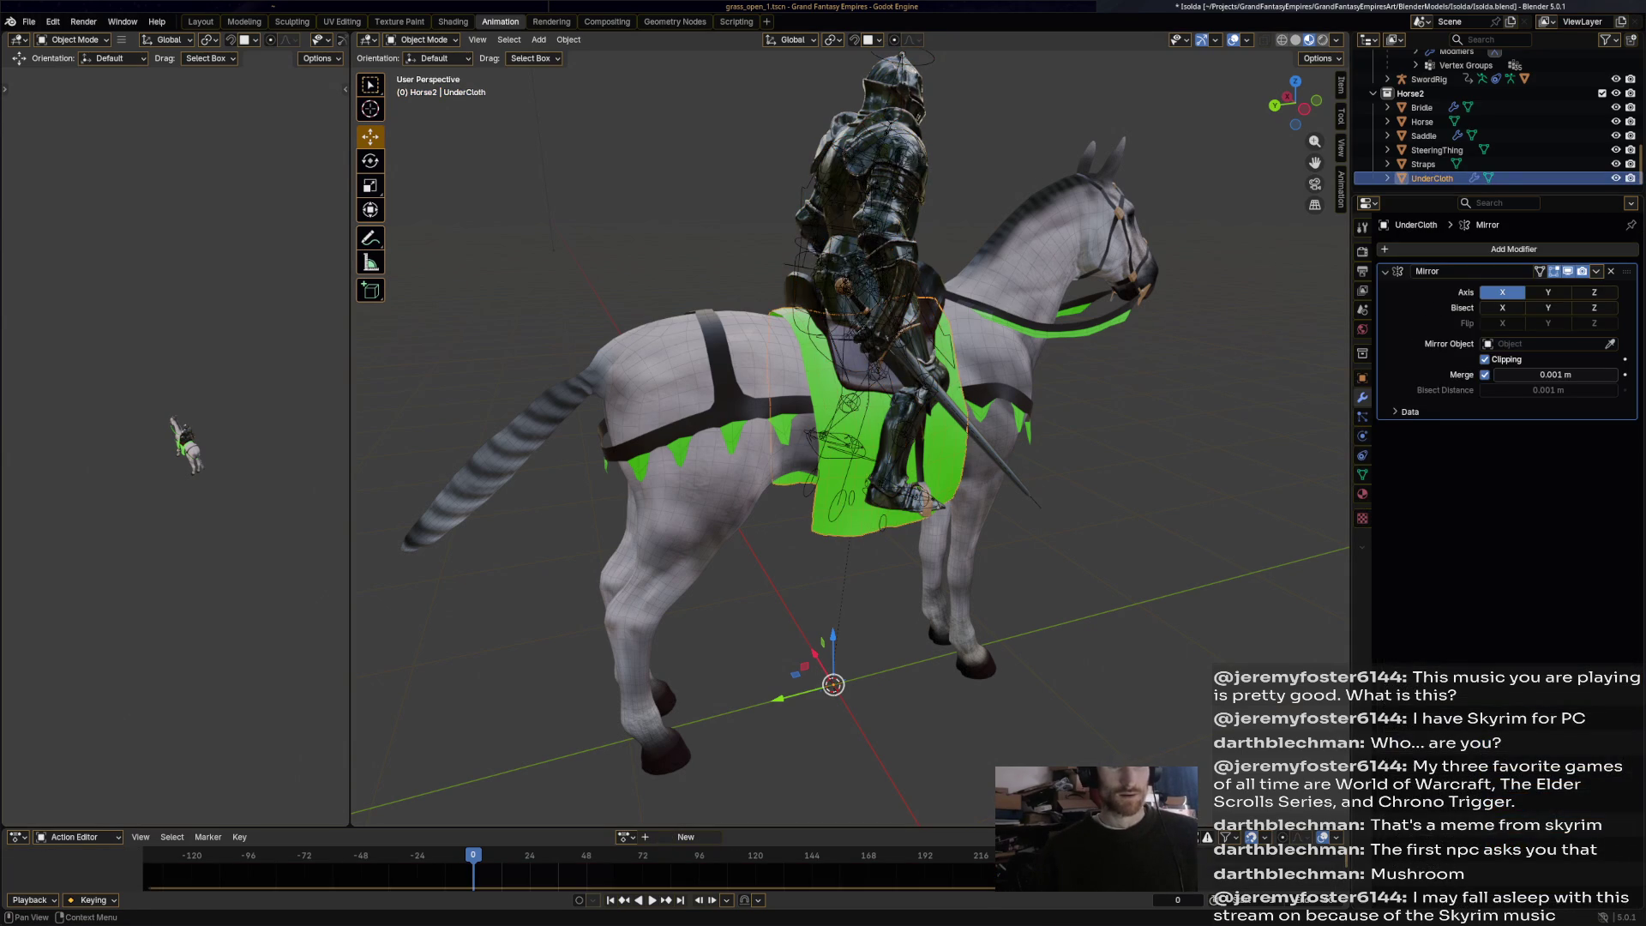
Apply the Mirror modifier and select the UnderCloth's bottom face row in Edit Mode.
{"action": "left_click", "coordinate": [1596, 271]}
{"action": "left_click", "coordinate": [1543, 288]}
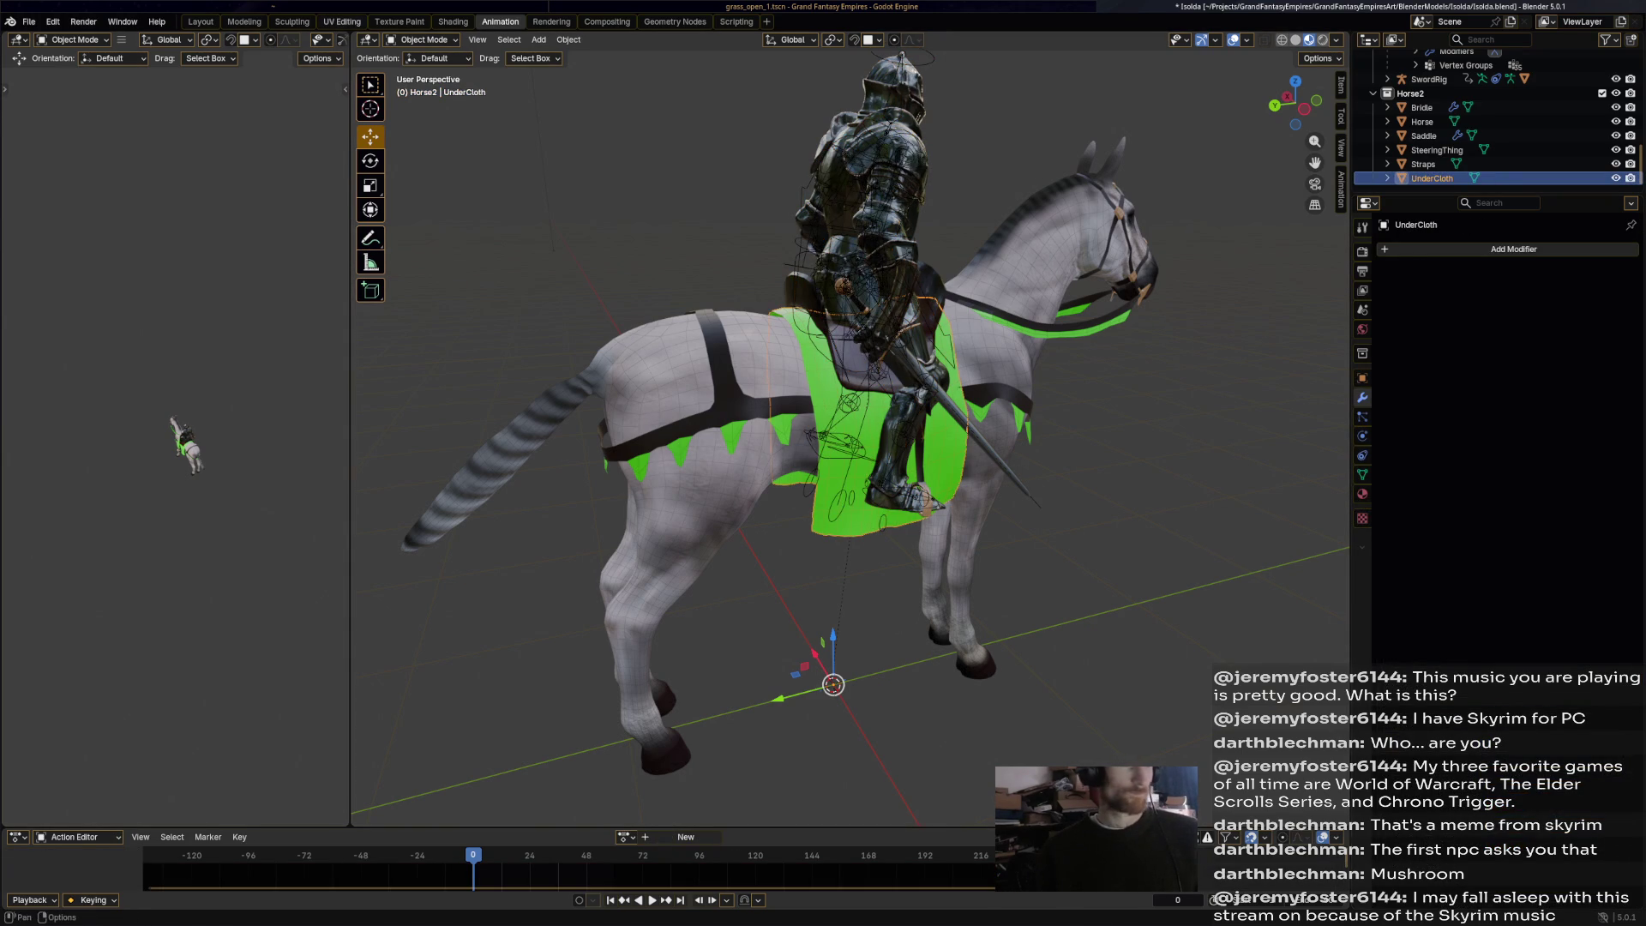
{"action": "left_click", "coordinate": [424, 40]}
{"action": "left_click", "coordinate": [422, 71]}
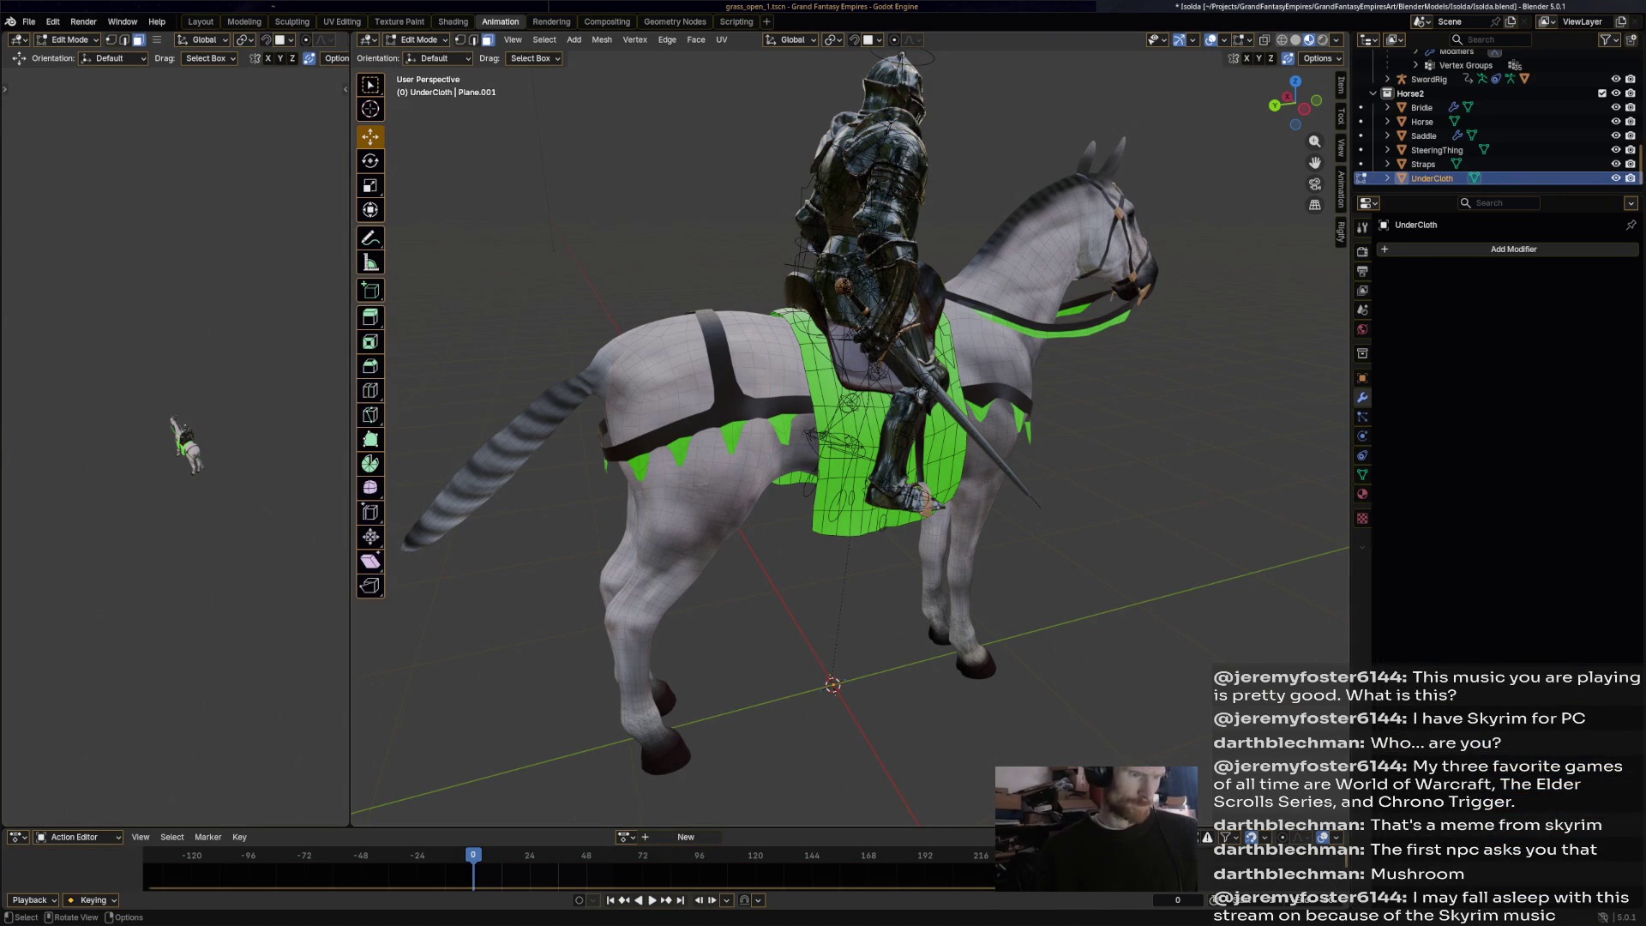
{"action": "mouse_move", "coordinate": [788, 514]}
{"action": "middle_mouse_down"}
{"action": "mouse_move", "coordinate": [840, 508]}
{"action": "mouse_move", "coordinate": [808, 497]}
{"action": "middle_mouse_up"}
{"action": "left_click", "coordinate": [809, 497], "text": "ctrl"}
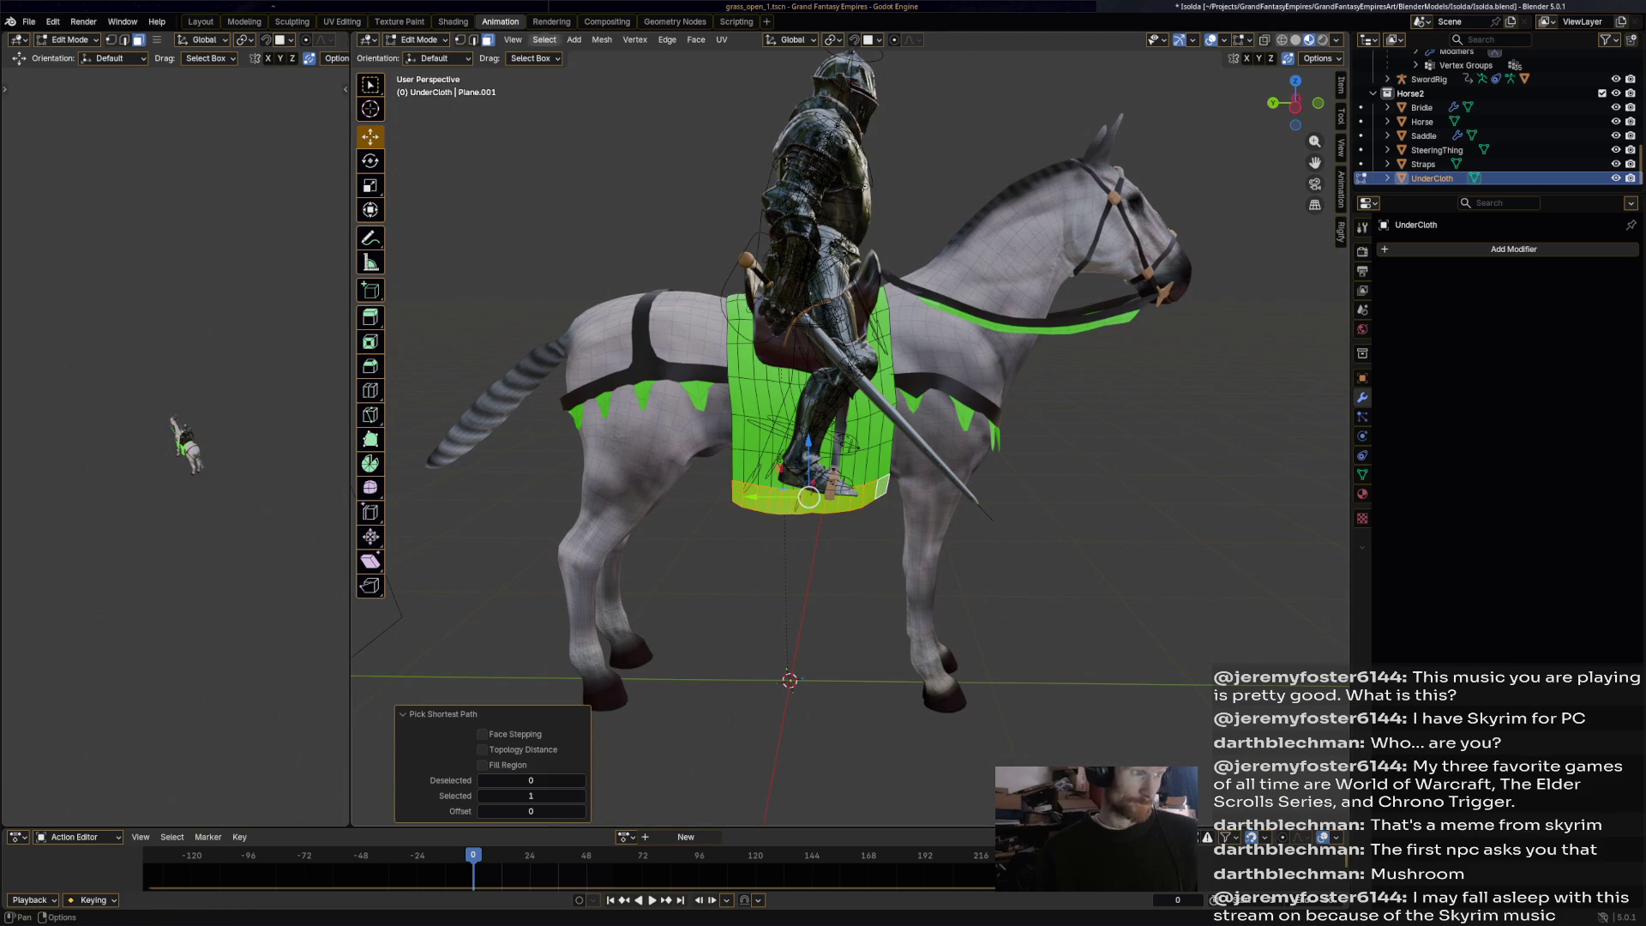
Mirror the bottom-row selection with Extend on, then switch the UnderCloth to Vertex Paint.
{"action": "left_click", "coordinate": [544, 40]}
{"action": "left_click", "coordinate": [592, 262]}
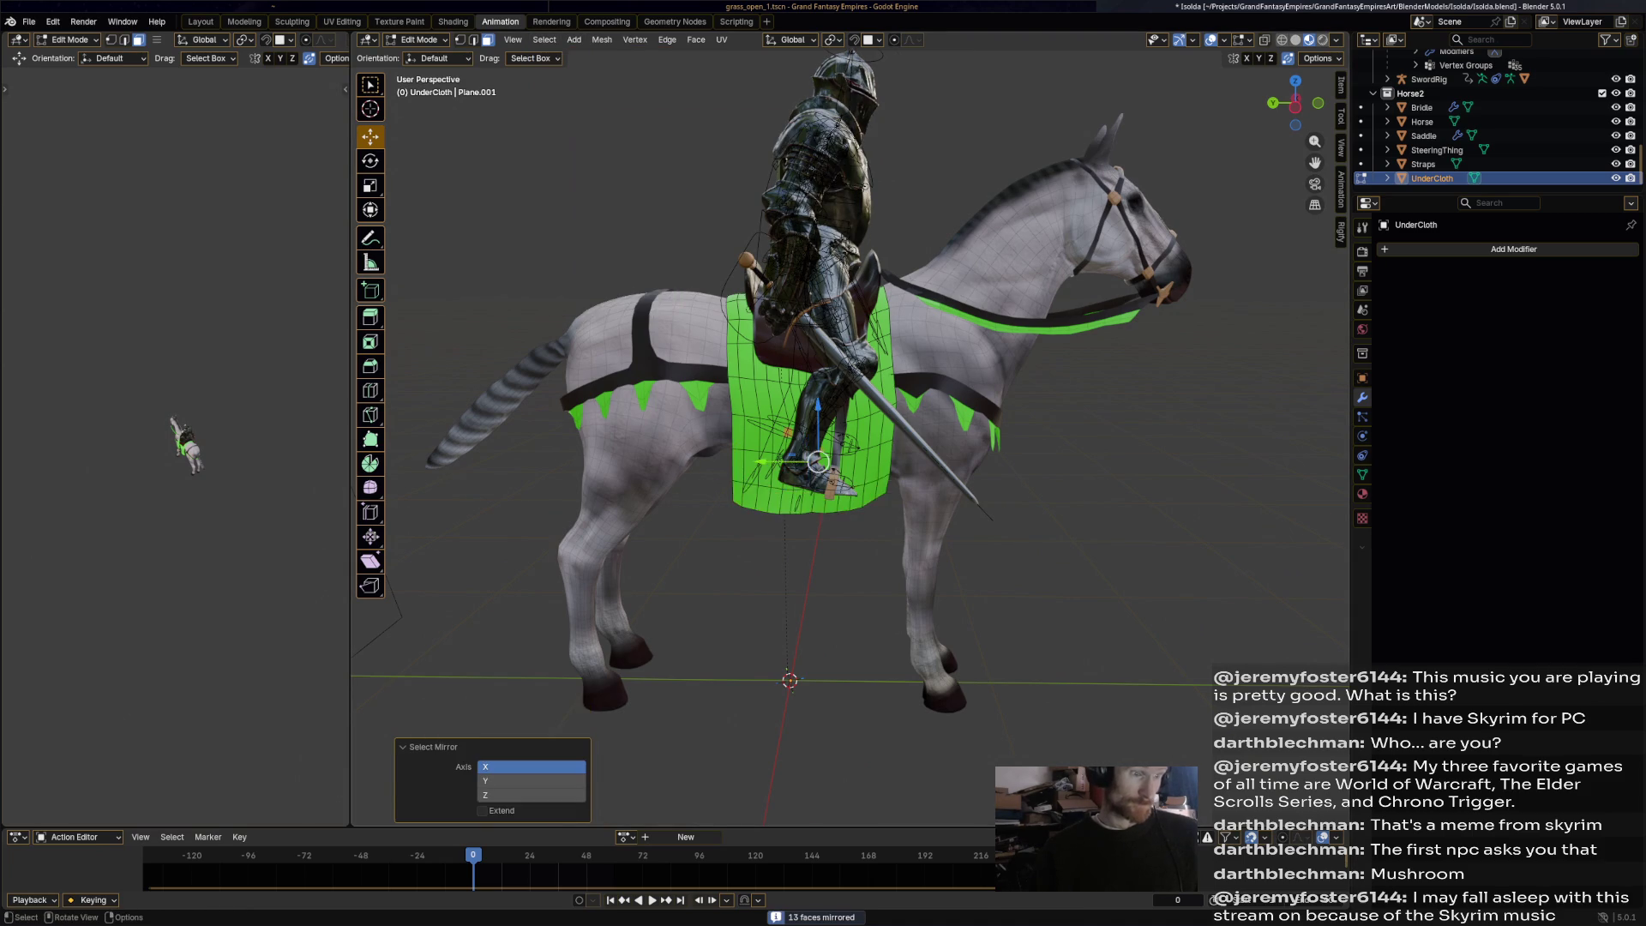
{"action": "middle_click_drag", "start_coordinate": [849, 428], "coordinate": [754, 428]}
{"action": "left_click", "coordinate": [482, 810]}
{"action": "mouse_move", "coordinate": [942, 463]}
{"action": "middle_mouse_down"}
{"action": "mouse_move", "coordinate": [961, 462]}
{"action": "mouse_move", "coordinate": [822, 463]}
{"action": "middle_mouse_up"}
{"action": "left_click", "coordinate": [416, 40]}
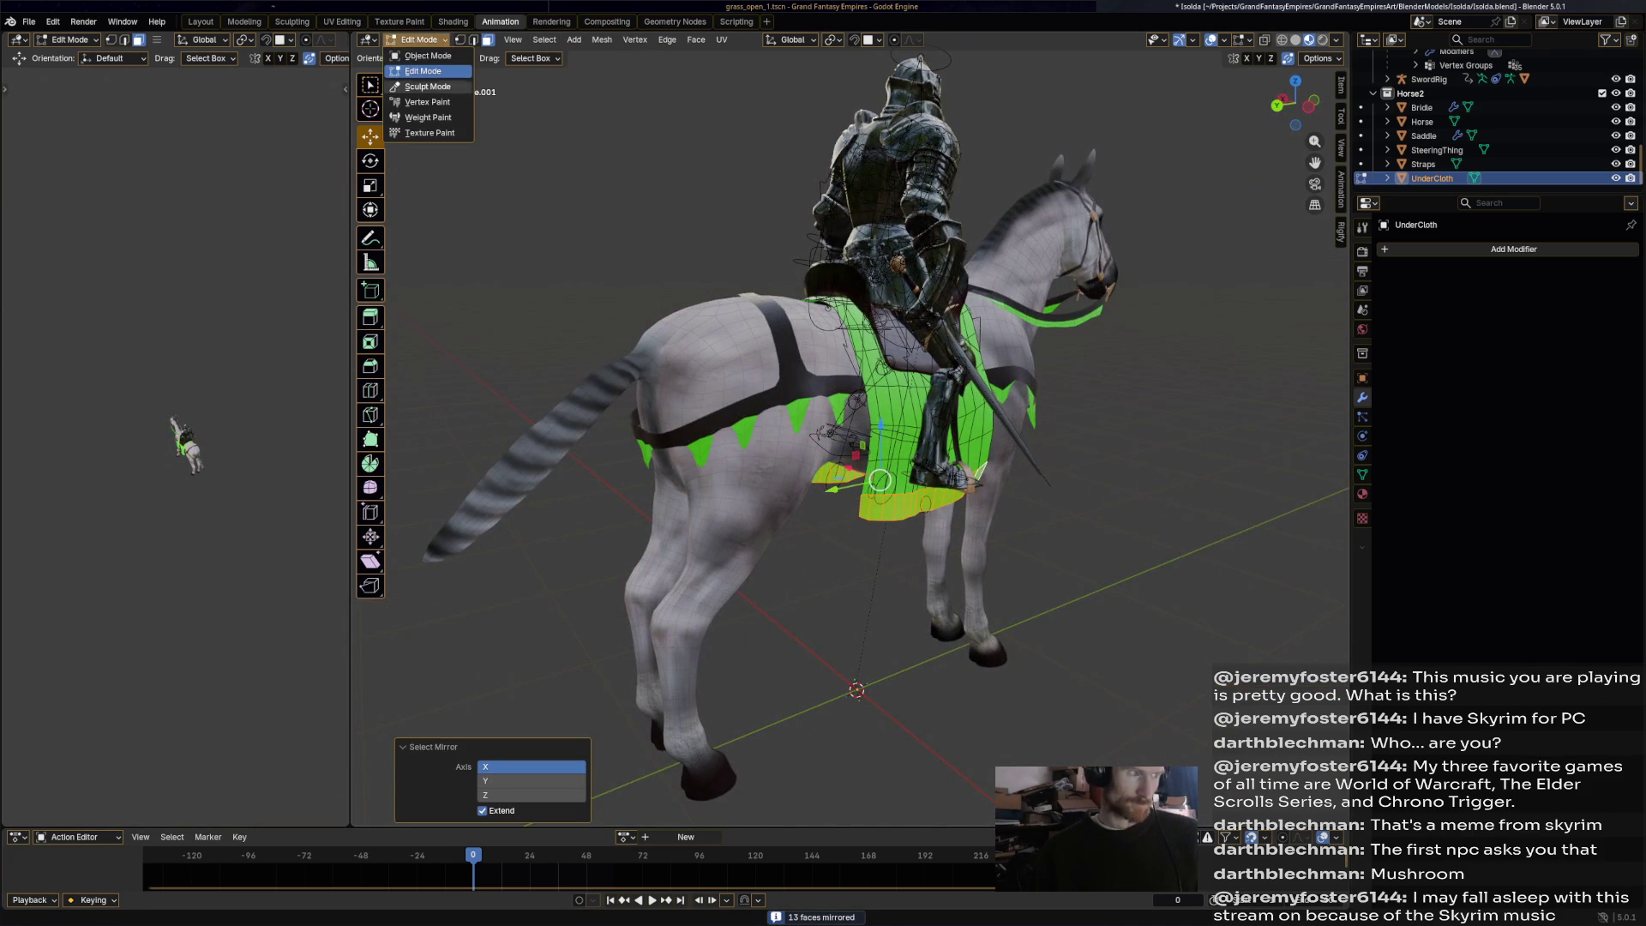
{"action": "left_click", "coordinate": [427, 102]}
{"action": "middle_click_drag", "start_coordinate": [685, 386], "coordinate": [823, 531]}
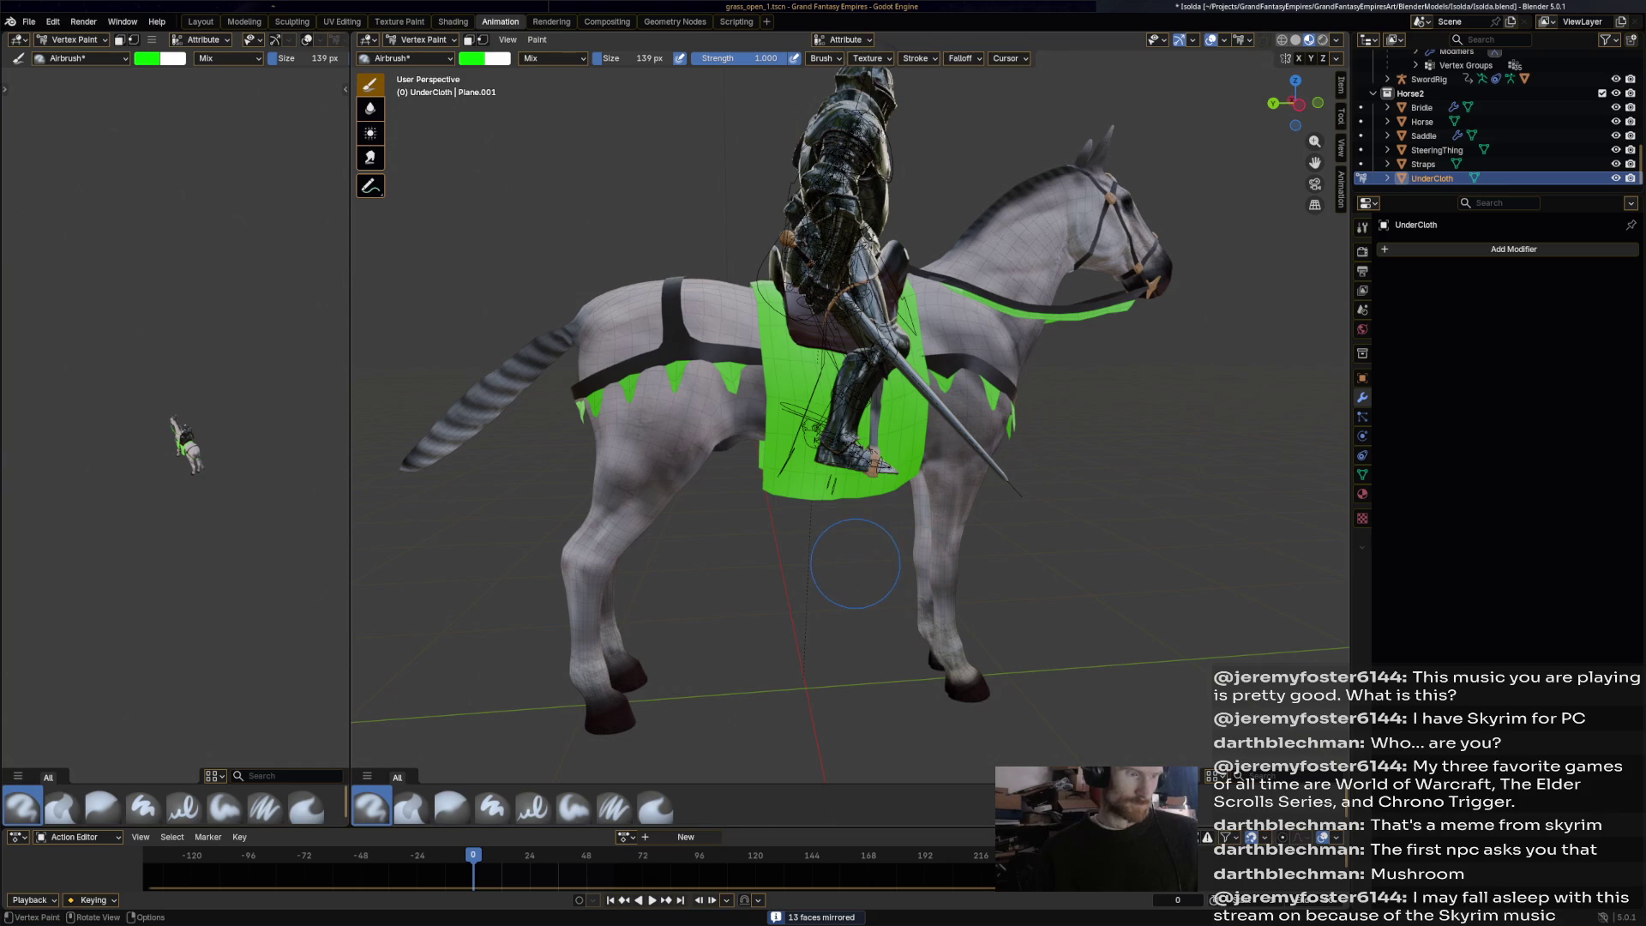
Limit painting to the selected faces and paint the UnderCloth's bottom band tan.
{"action": "left_click", "coordinate": [468, 39]}
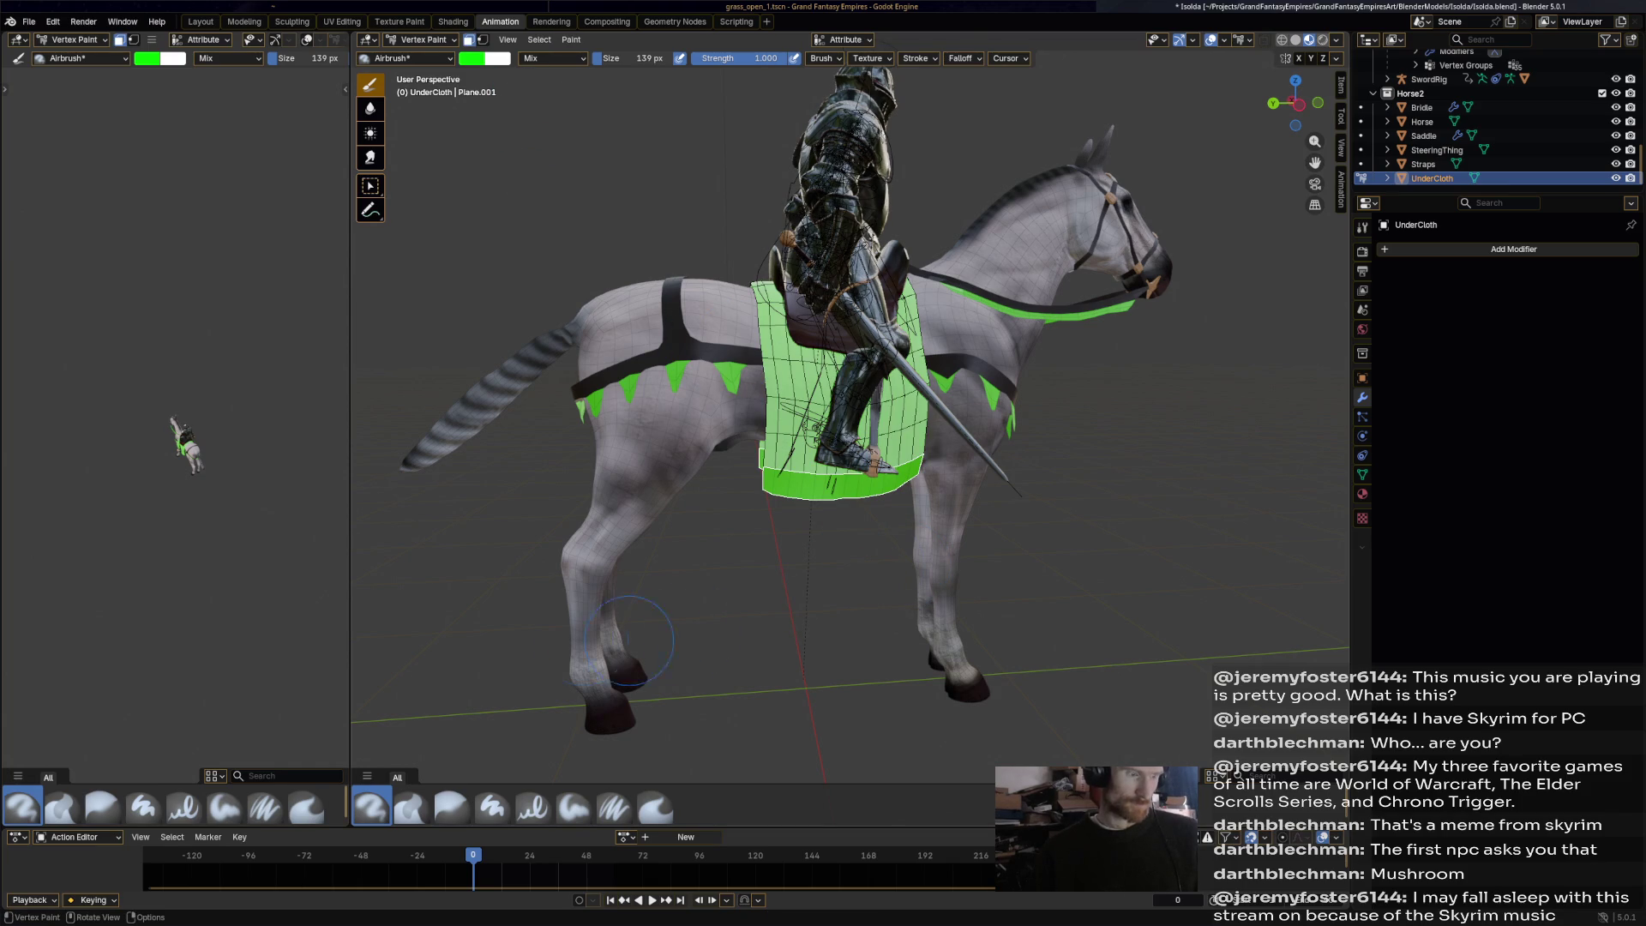
{"action": "left_click", "coordinate": [1362, 227]}
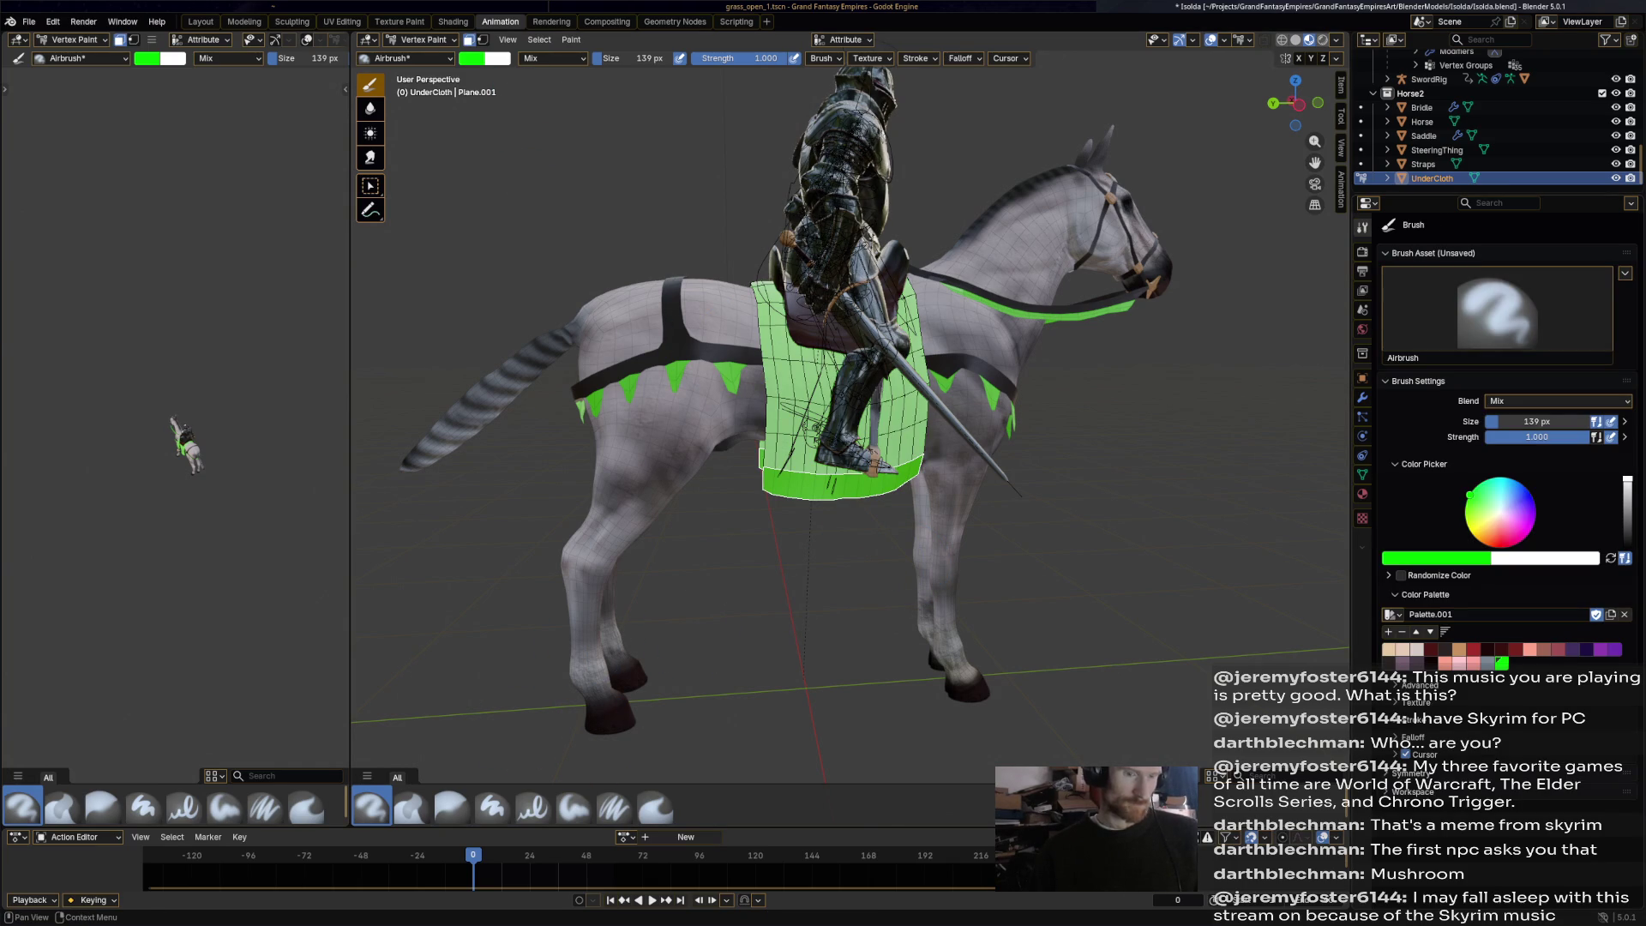
{"action": "left_click", "coordinate": [1458, 649]}
{"action": "left_click_drag", "start_coordinate": [822, 489], "coordinate": [866, 489]}
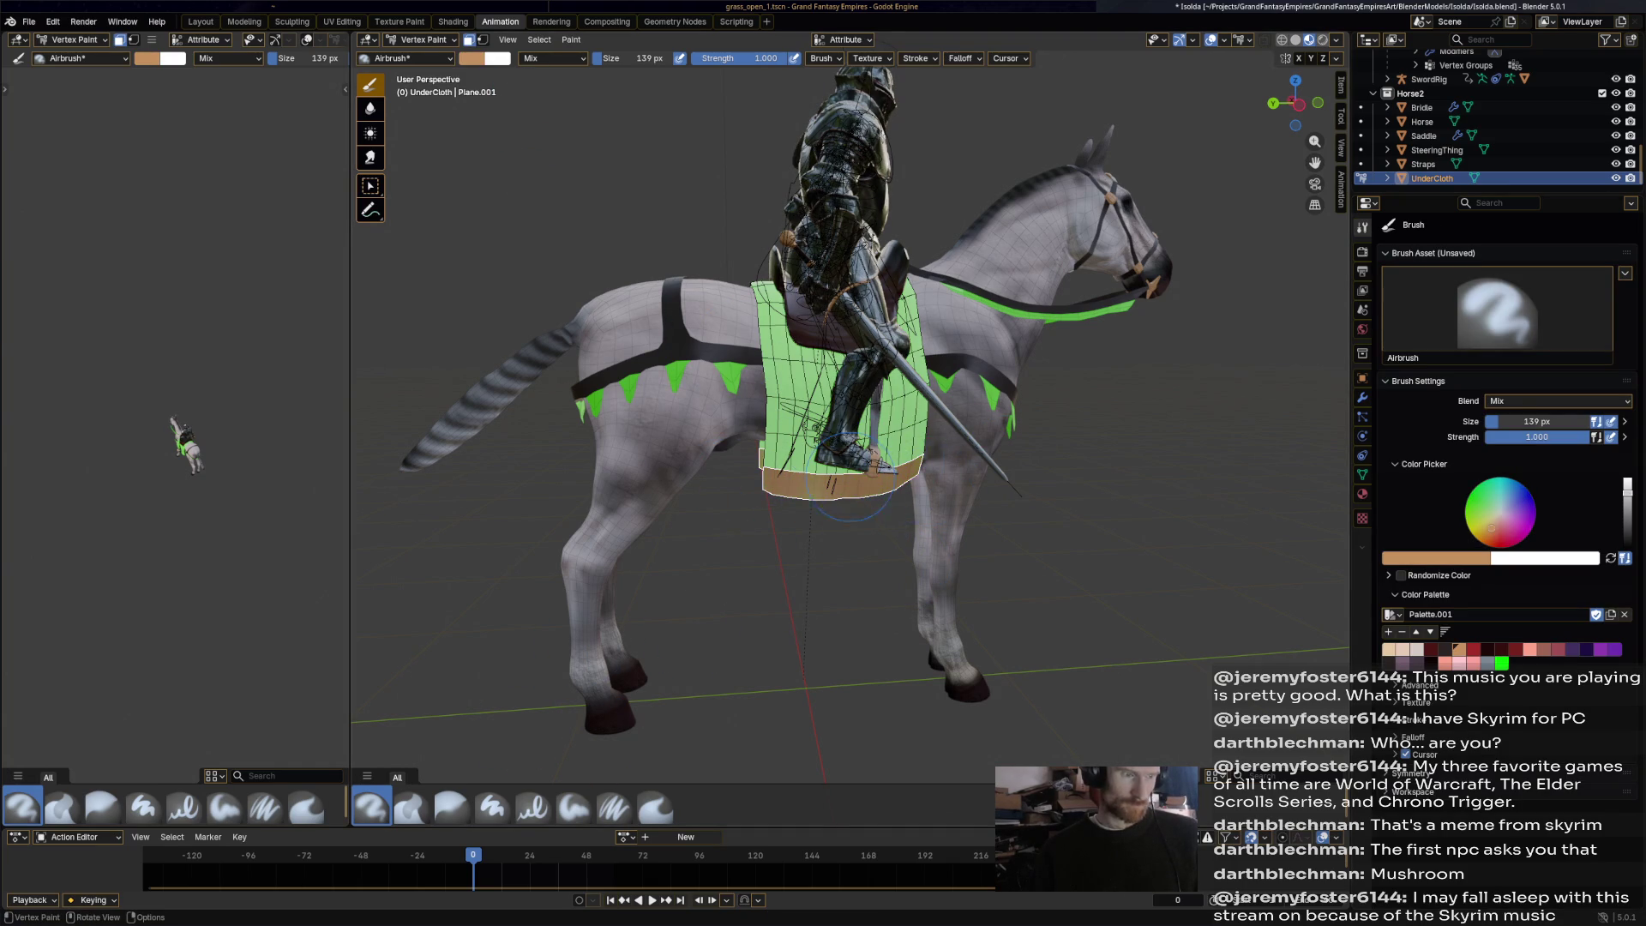
Inspect the painted cloth from the left, right and rear, then save the blend file.
{"action": "scroll", "coordinate": [969, 468], "scroll_direction": "down", "scroll_amount": 8}
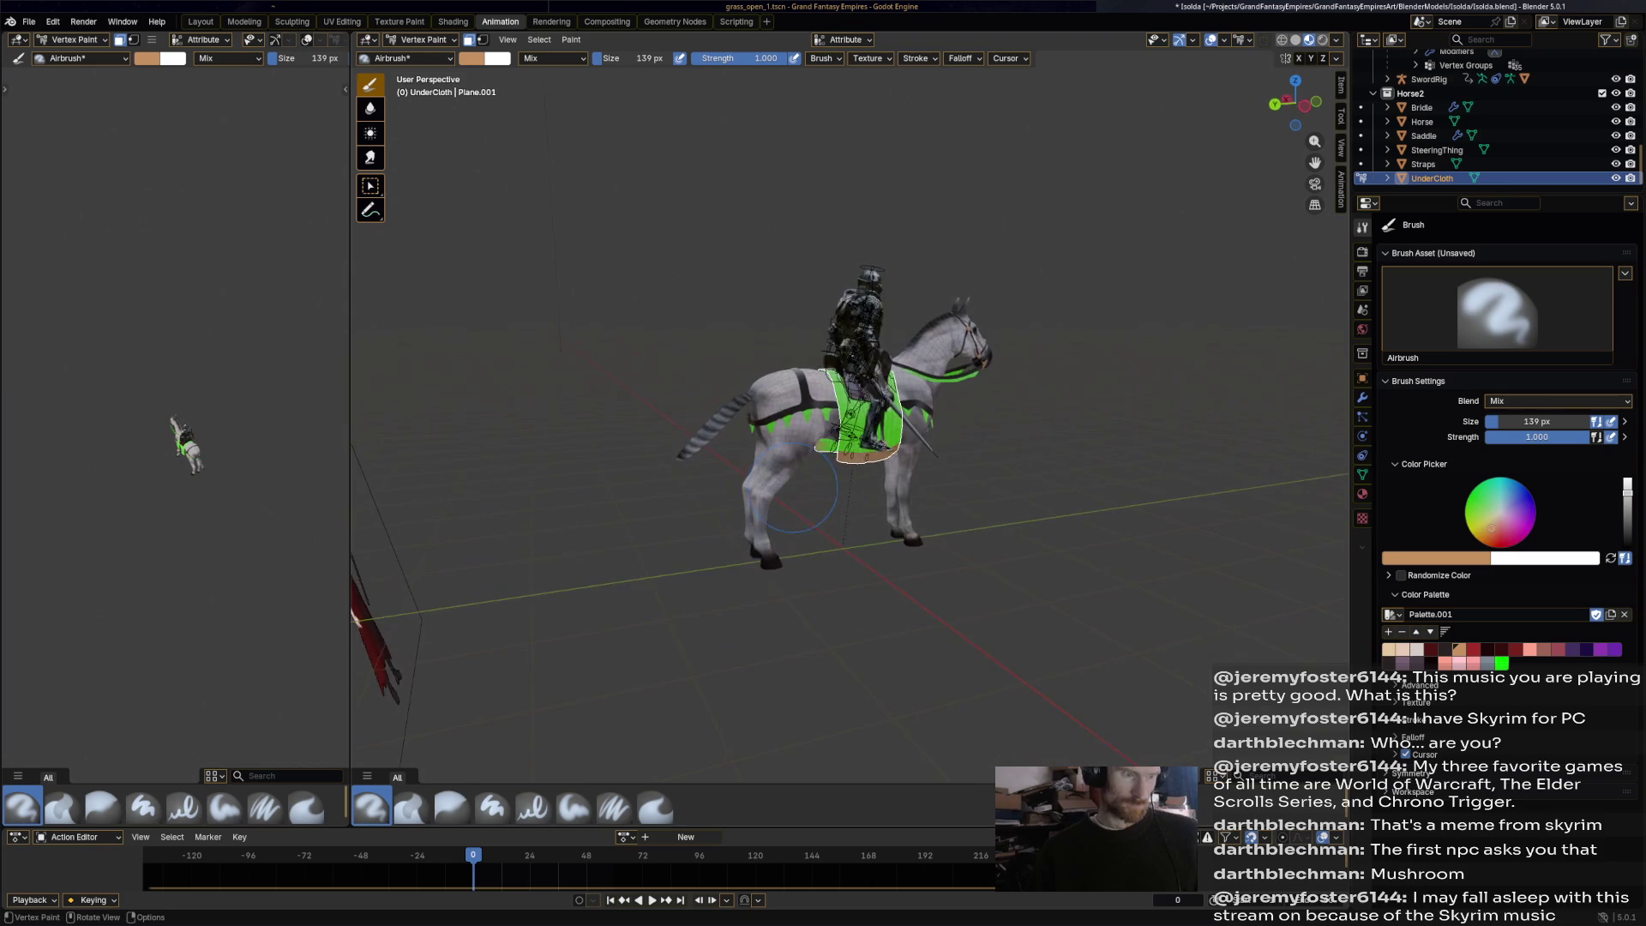
{"action": "mouse_move", "coordinate": [871, 563]}
{"action": "middle_mouse_down"}
{"action": "mouse_move", "coordinate": [1200, 557]}
{"action": "mouse_move", "coordinate": [857, 463]}
{"action": "middle_mouse_up"}
{"action": "scroll", "coordinate": [849, 450], "scroll_direction": "up", "scroll_amount": 4}
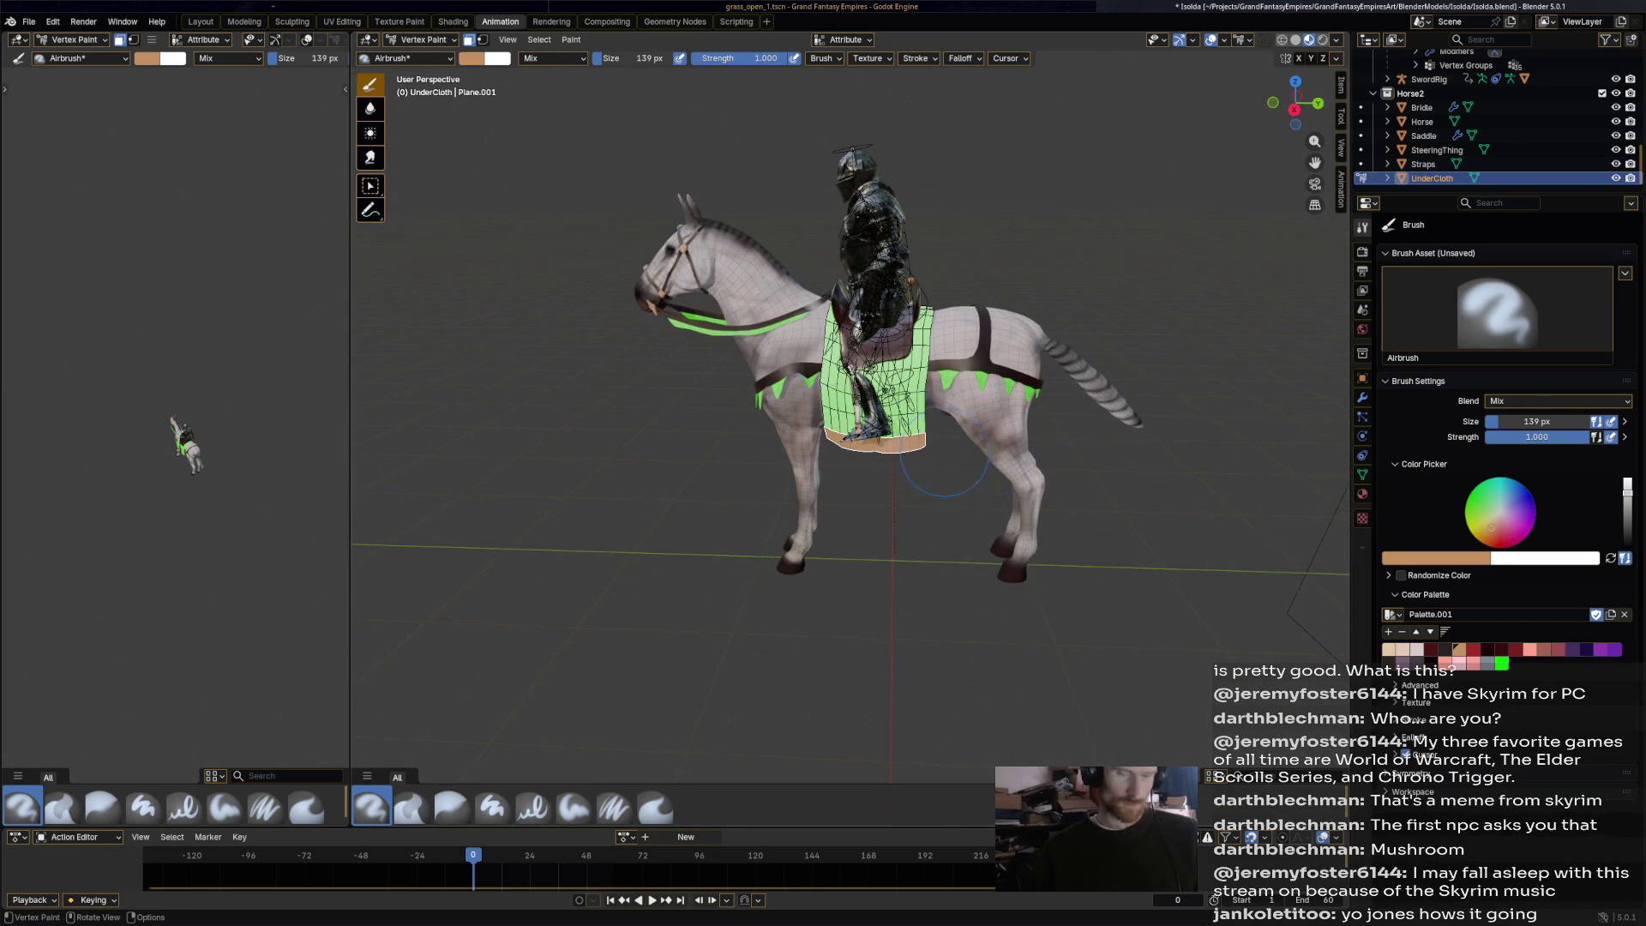
{"action": "middle_click_drag", "start_coordinate": [1016, 453], "coordinate": [592, 425]}
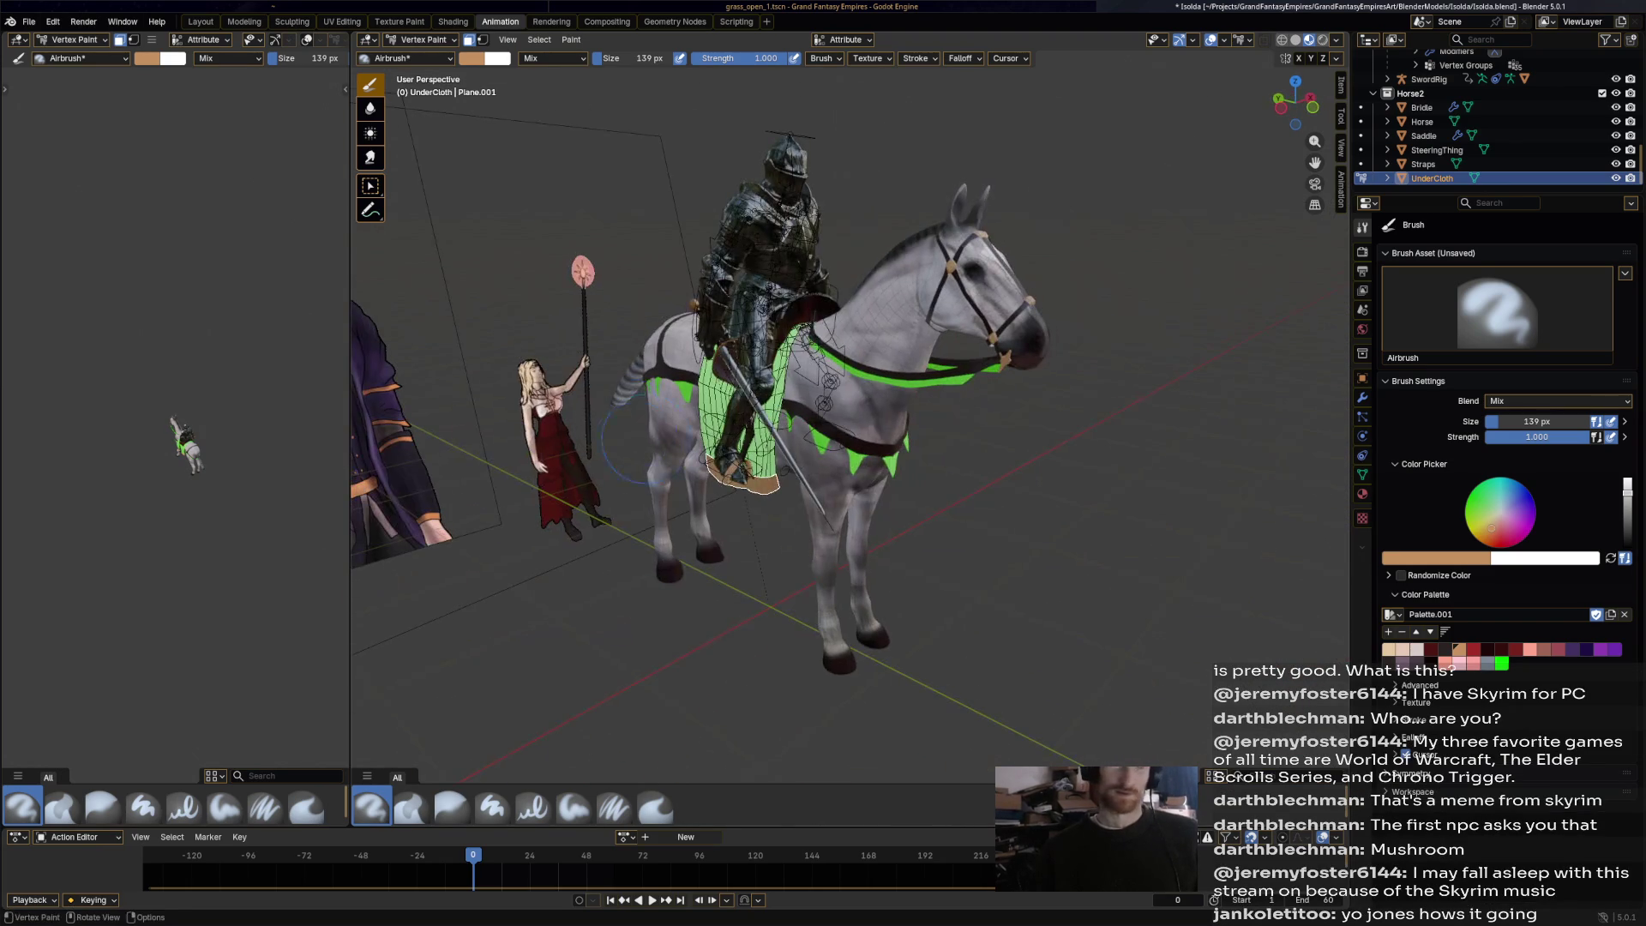
{"action": "scroll", "coordinate": [748, 499], "scroll_direction": "down", "scroll_amount": 3}
{"action": "mouse_move", "coordinate": [748, 499]}
{"action": "middle_mouse_down"}
{"action": "mouse_move", "coordinate": [845, 551]}
{"action": "mouse_move", "coordinate": [986, 548]}
{"action": "mouse_move", "coordinate": [569, 477]}
{"action": "mouse_move", "coordinate": [772, 463]}
{"action": "mouse_move", "coordinate": [874, 531]}
{"action": "mouse_move", "coordinate": [974, 496]}
{"action": "mouse_move", "coordinate": [1029, 434]}
{"action": "middle_mouse_up"}
{"action": "scroll", "coordinate": [771, 462], "scroll_direction": "up", "scroll_amount": 4}
{"action": "key", "text": "ctrl+s"}
Look at the horse from a rear three-quarter view and from the side.
{"action": "scroll", "coordinate": [875, 531], "scroll_direction": "down", "scroll_amount": 5}
{"action": "scroll", "coordinate": [995, 472], "scroll_direction": "up", "scroll_amount": 3}
{"action": "scroll", "coordinate": [993, 472], "scroll_direction": "down", "scroll_amount": 3}
{"action": "mouse_move", "coordinate": [146, 459]}
{"action": "middle_mouse_down"}
{"action": "mouse_move", "coordinate": [236, 446]}
{"action": "mouse_move", "coordinate": [159, 451]}
{"action": "middle_mouse_up"}
{"action": "mouse_move", "coordinate": [857, 428]}
{"action": "middle_mouse_down"}
{"action": "mouse_move", "coordinate": [891, 433]}
{"action": "mouse_move", "coordinate": [787, 398]}
{"action": "middle_mouse_up"}
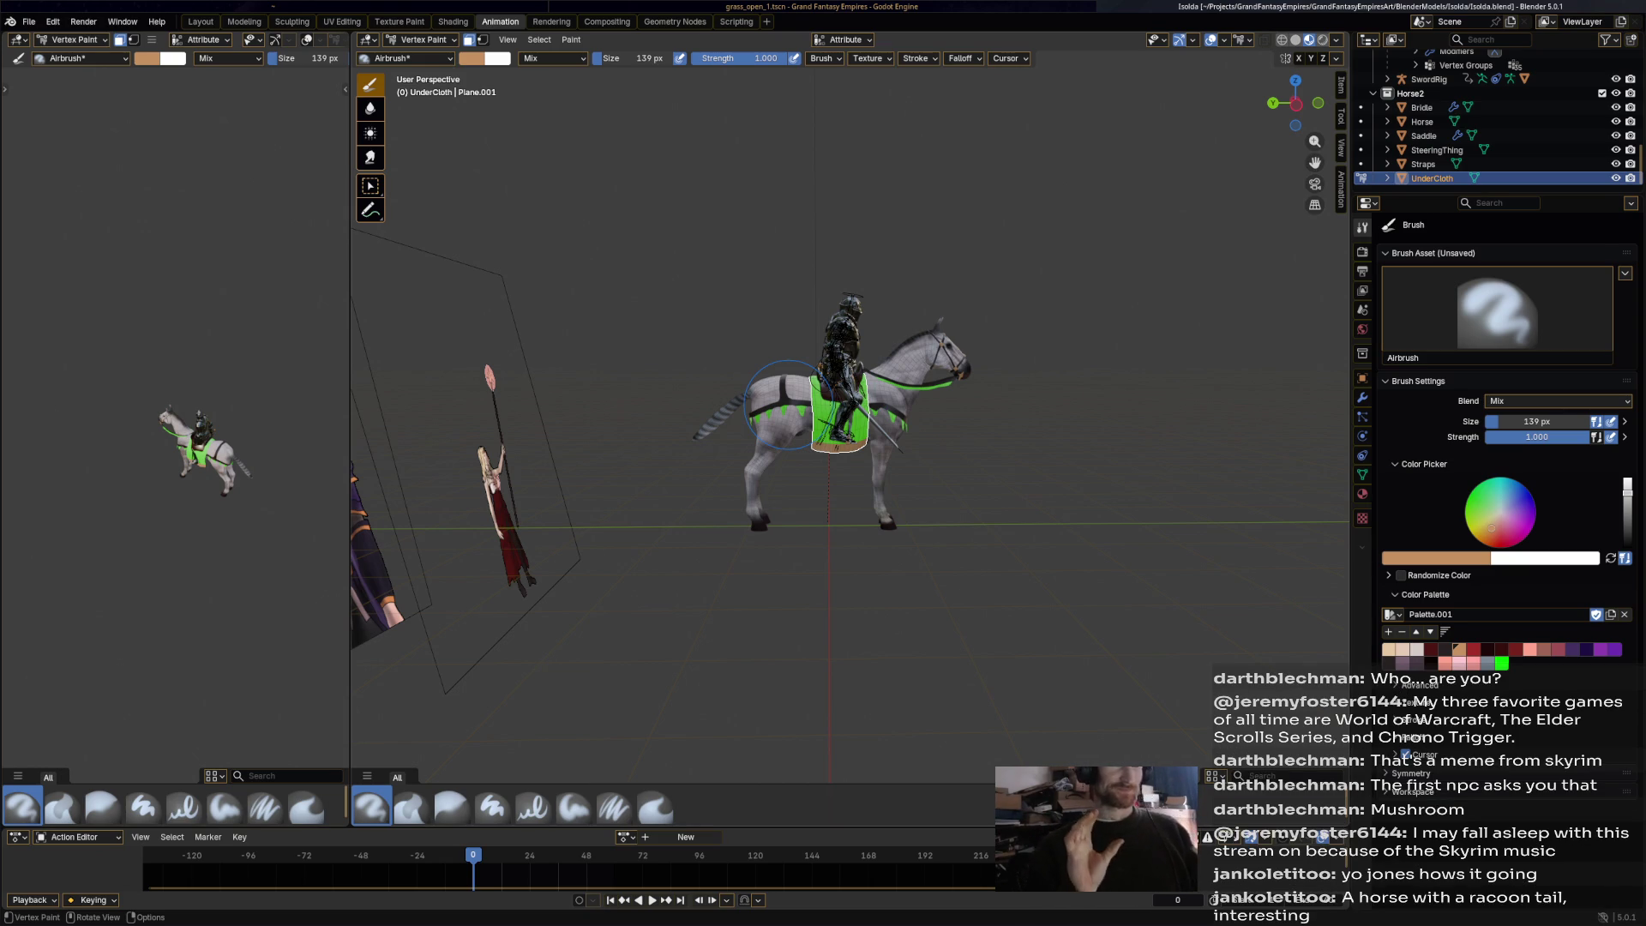
{"action": "scroll", "coordinate": [896, 420], "scroll_direction": "up", "scroll_amount": 8}
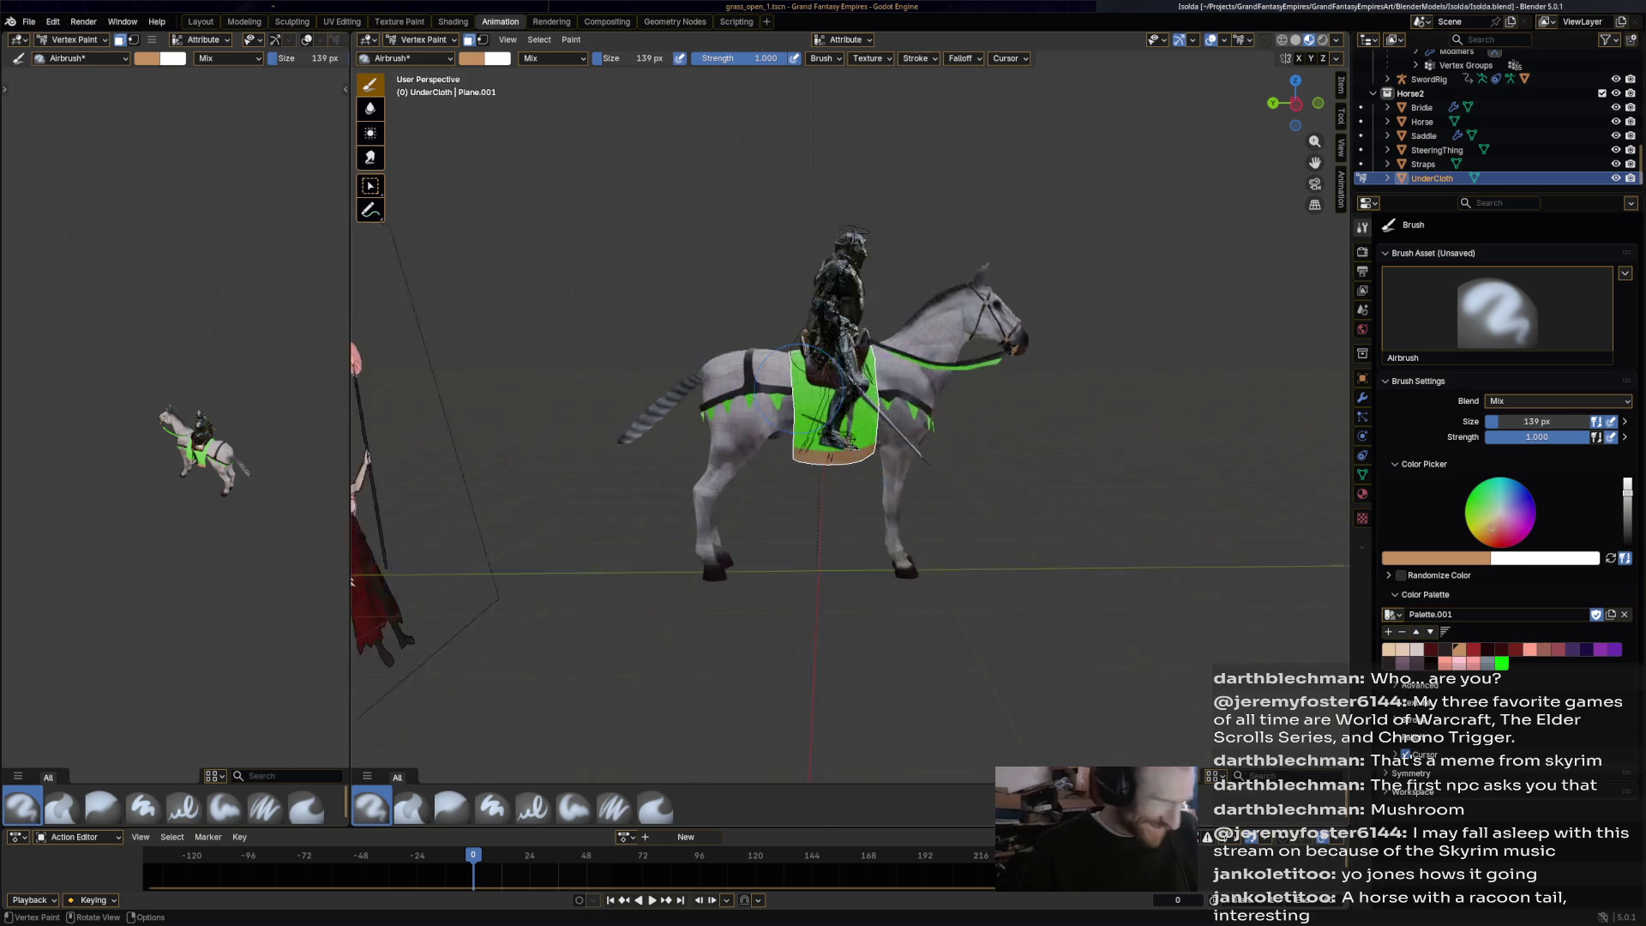
View the striped tail up close from behind and make Horse the active object.
{"action": "mouse_move", "coordinate": [664, 272]}
{"action": "middle_mouse_down"}
{"action": "mouse_move", "coordinate": [951, 282]}
{"action": "mouse_move", "coordinate": [843, 326]}
{"action": "mouse_move", "coordinate": [815, 397]}
{"action": "middle_mouse_up"}
{"action": "scroll", "coordinate": [842, 326], "scroll_direction": "up", "scroll_amount": 4}
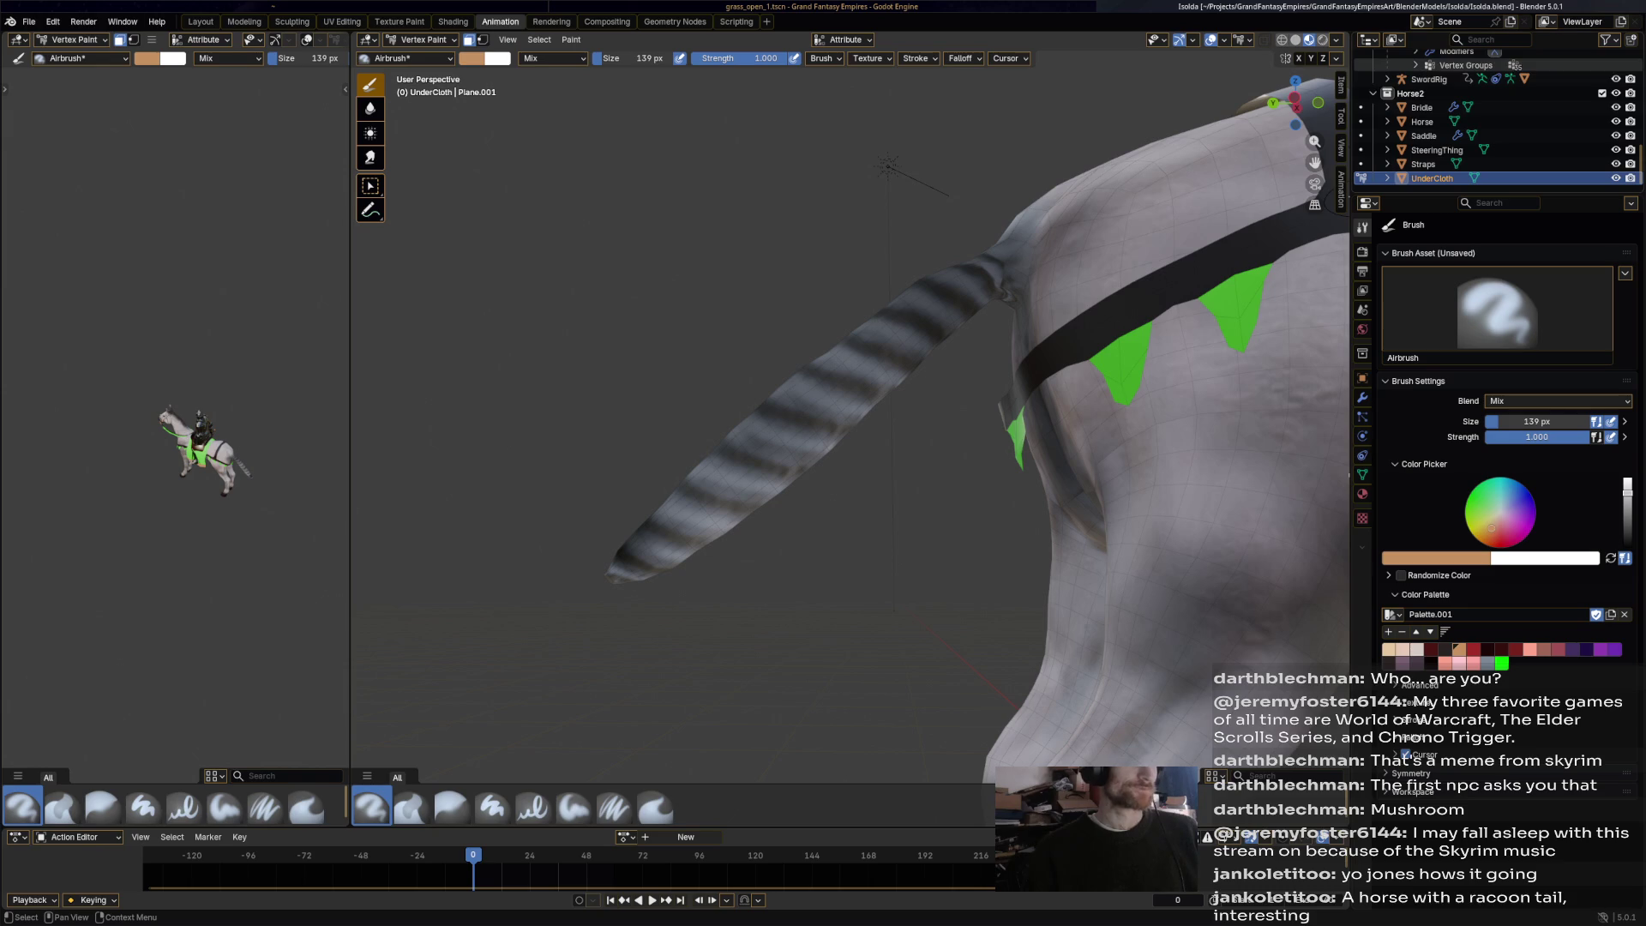
{"action": "left_click", "coordinate": [1423, 122]}
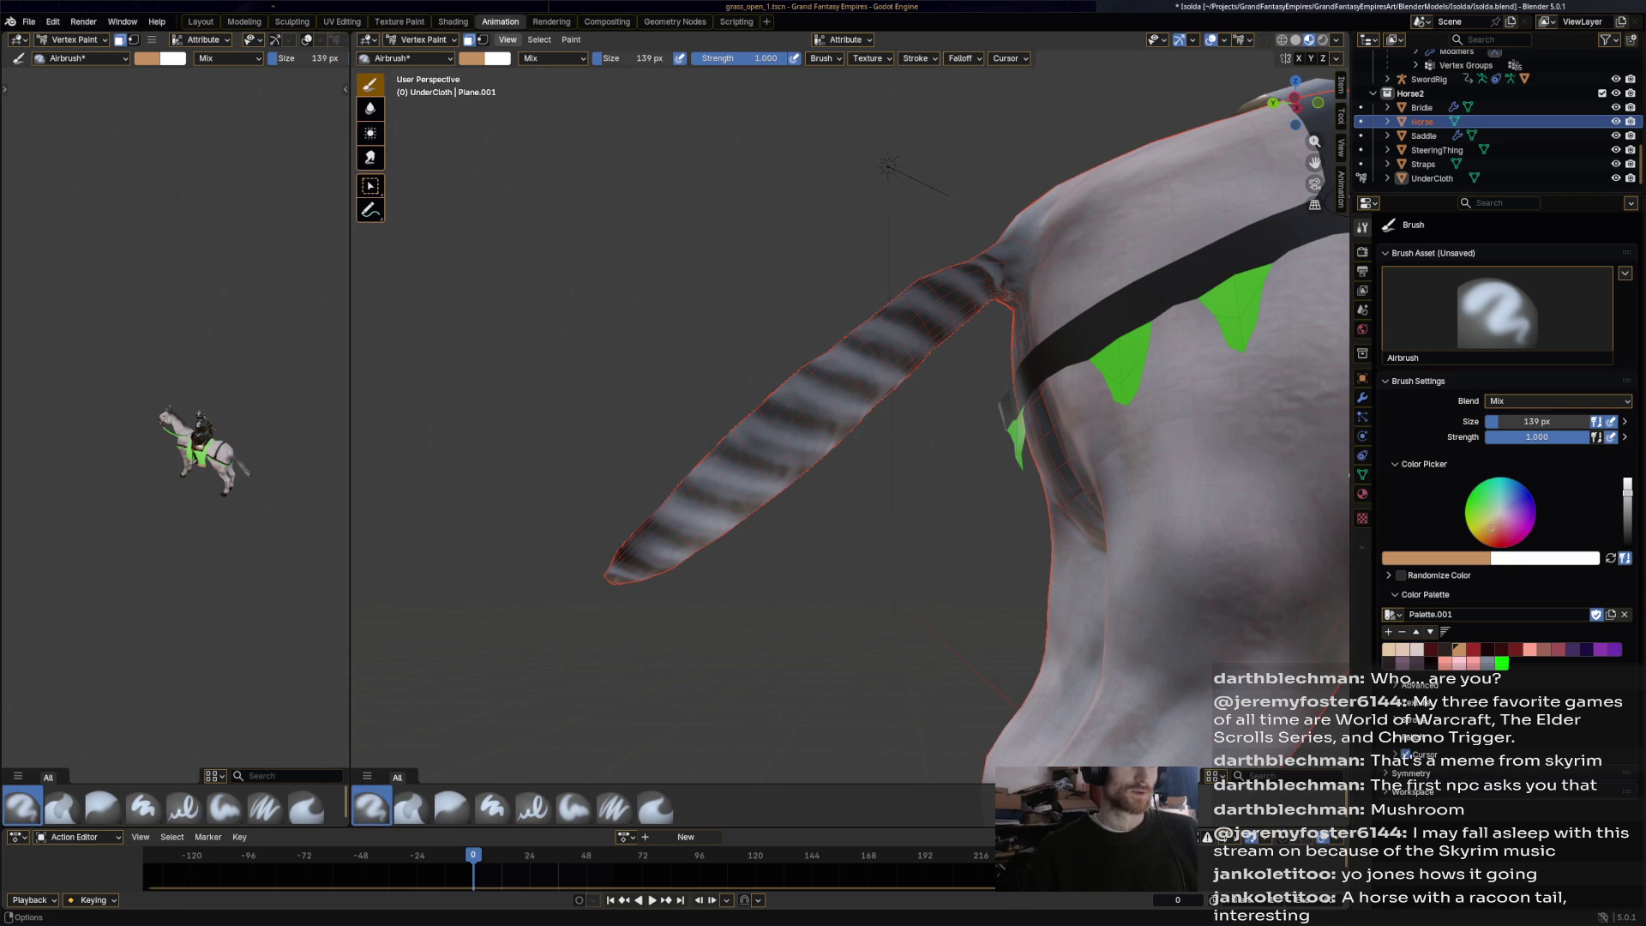
Switch the Horse from Vertex Paint to Object Mode.
{"action": "left_click", "coordinate": [418, 39]}
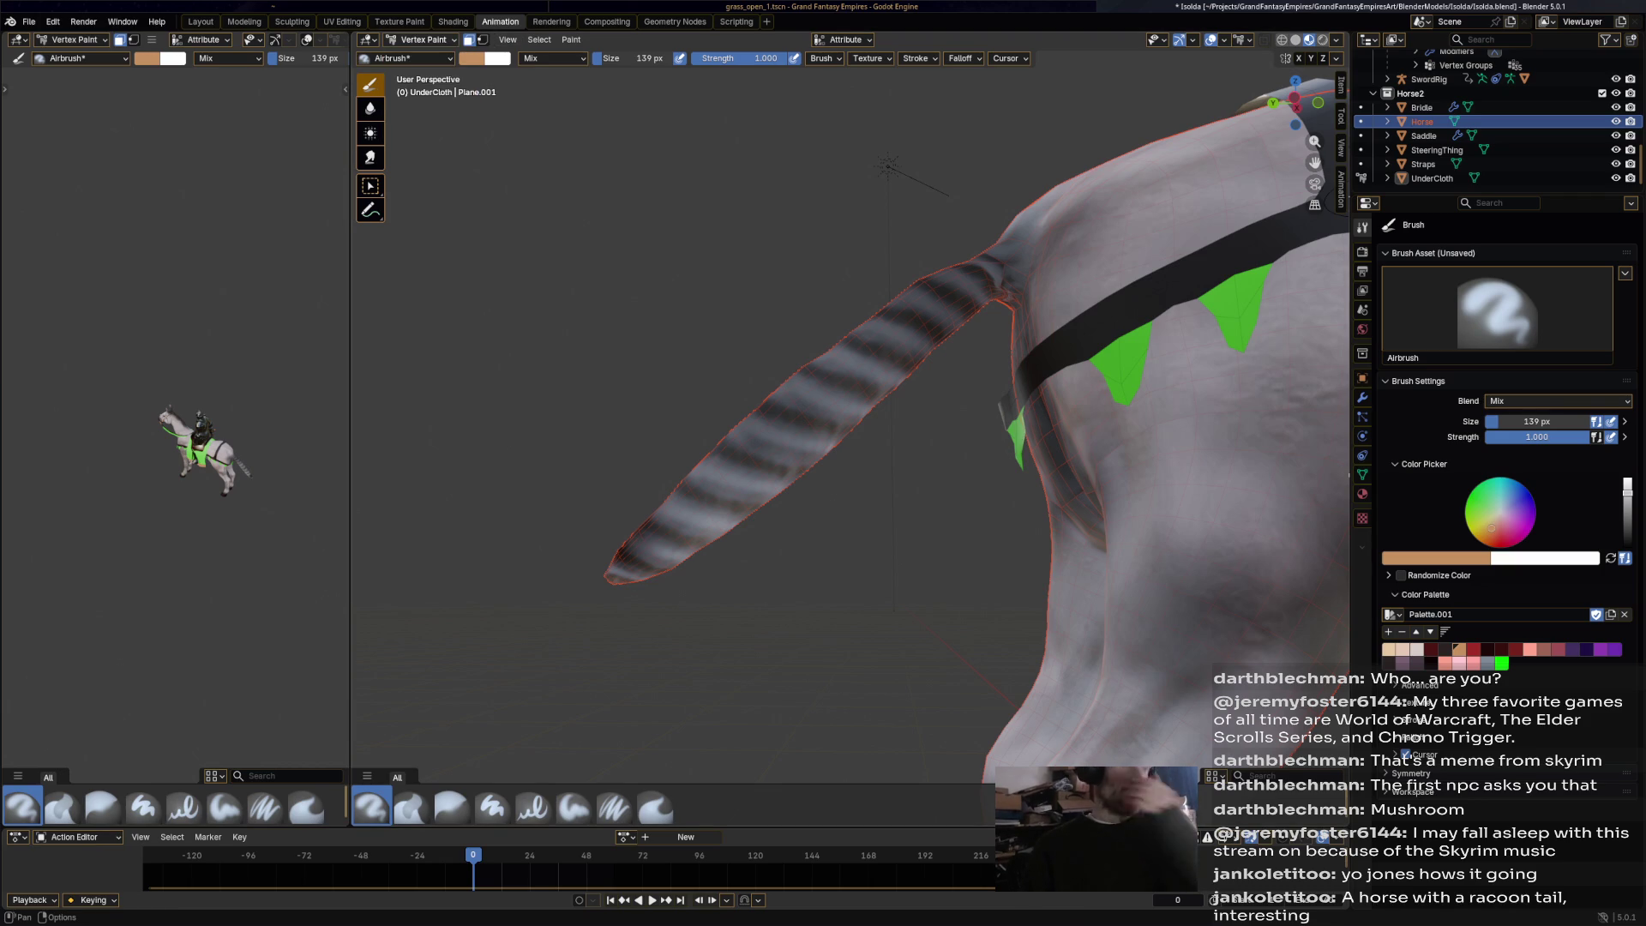
{"action": "left_click", "coordinate": [419, 39]}
{"action": "left_click", "coordinate": [420, 56]}
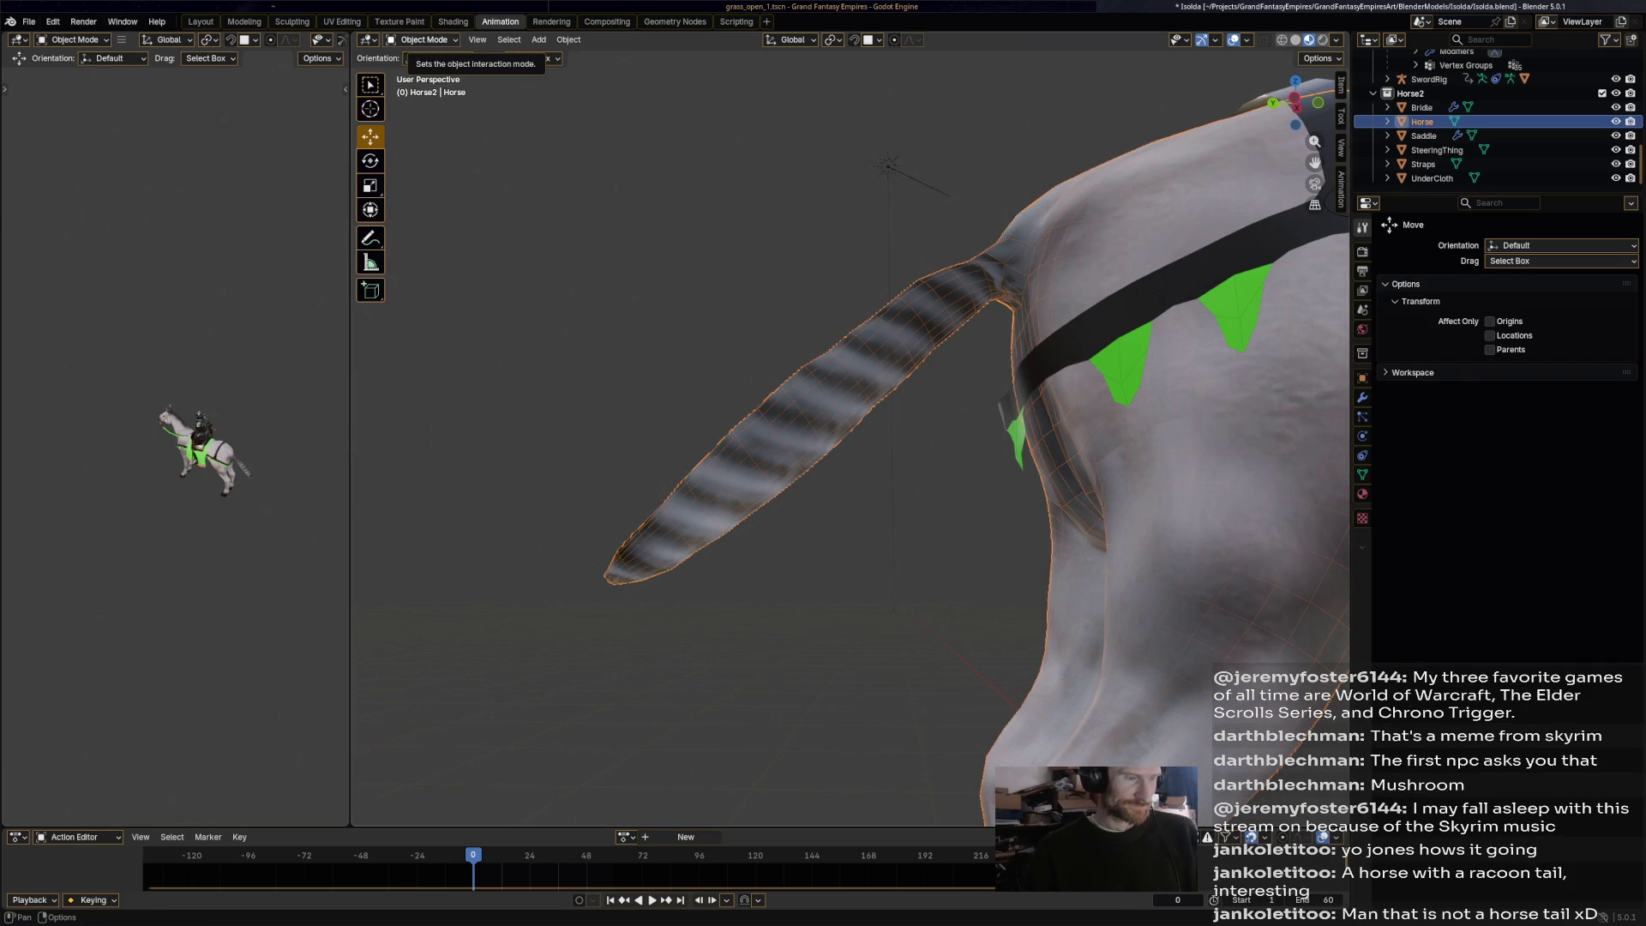
Toggle the Horse into Vertex Paint and back to Object Mode, then go to the Shading workspace.
{"action": "left_click", "coordinate": [421, 39]}
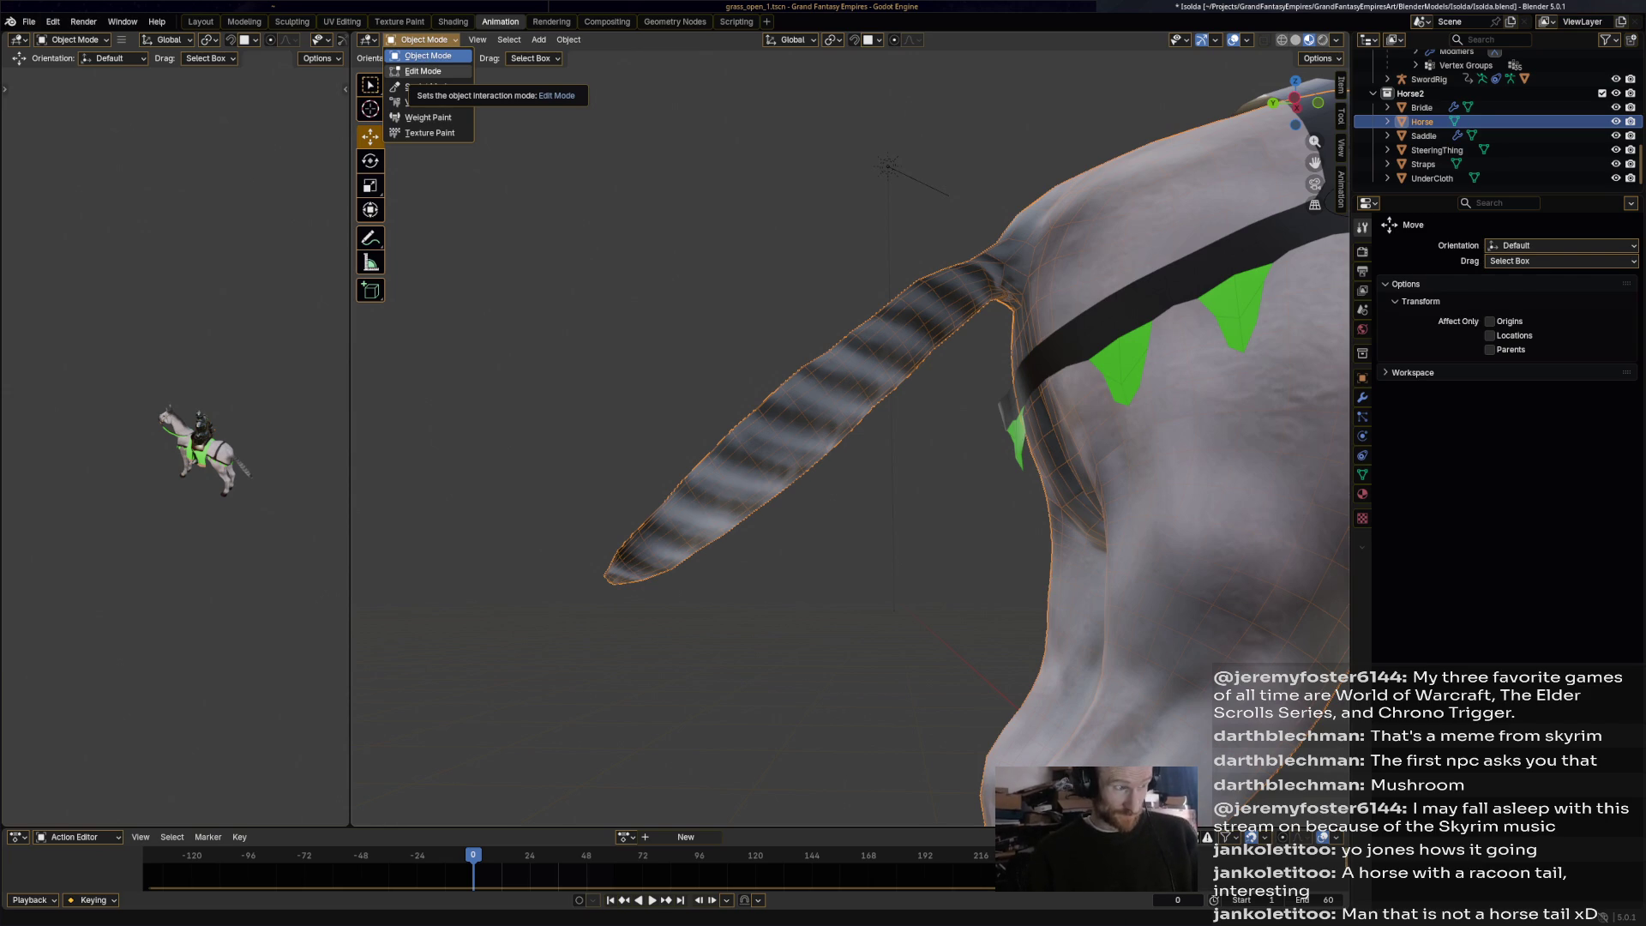
{"action": "left_click", "coordinate": [427, 102]}
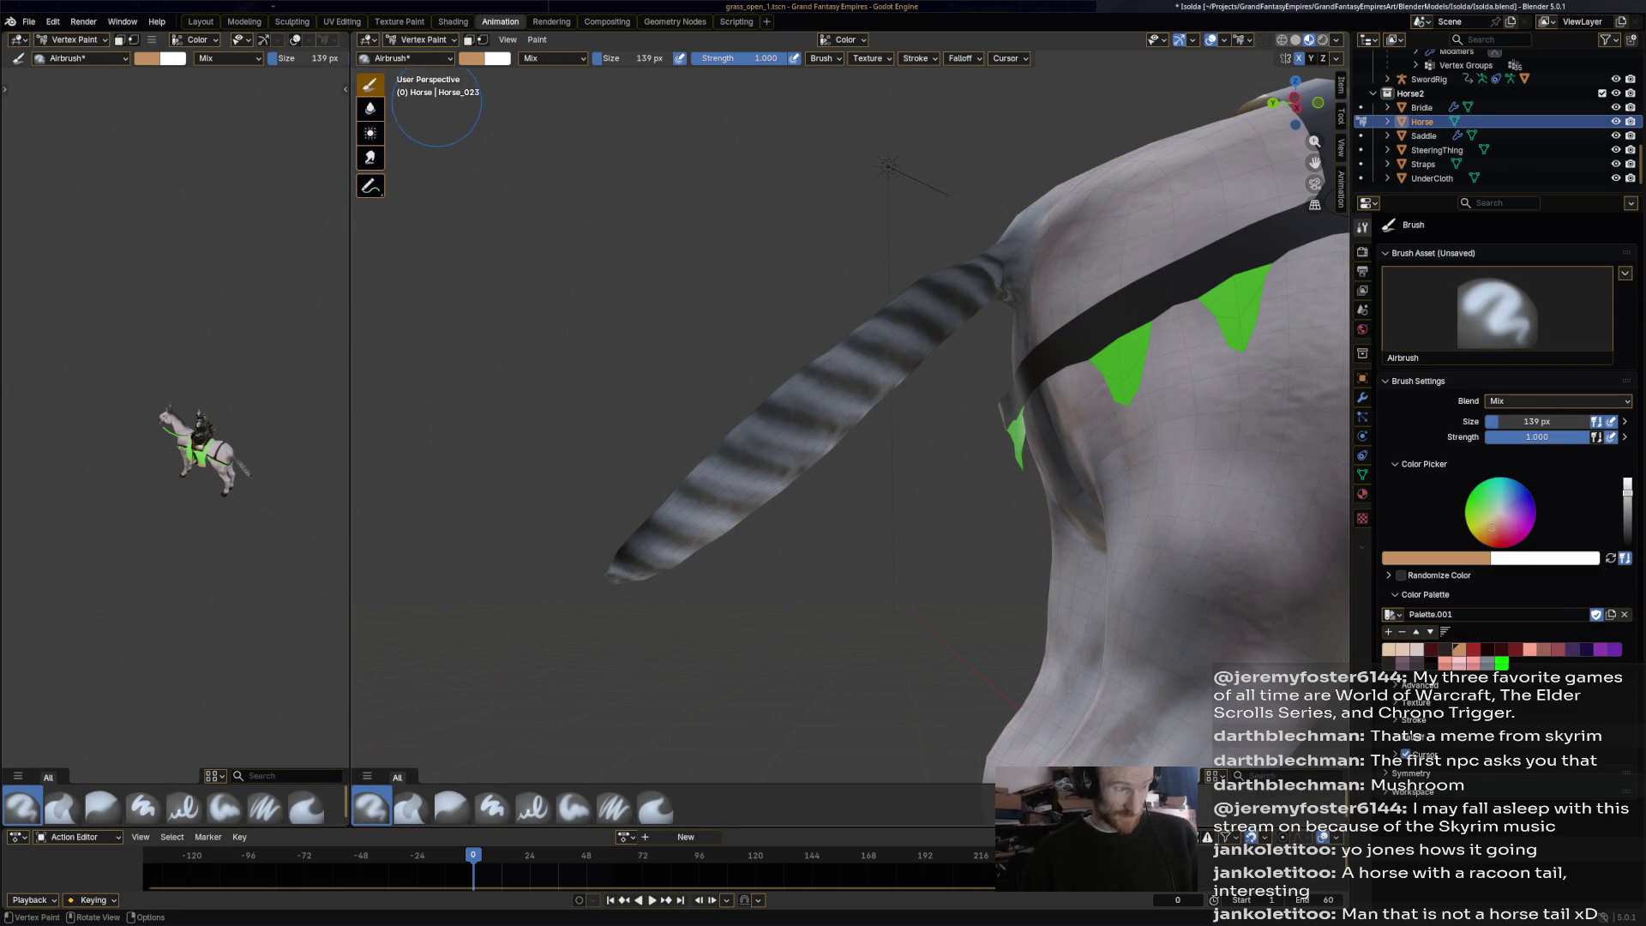
{"action": "left_click", "coordinate": [423, 40]}
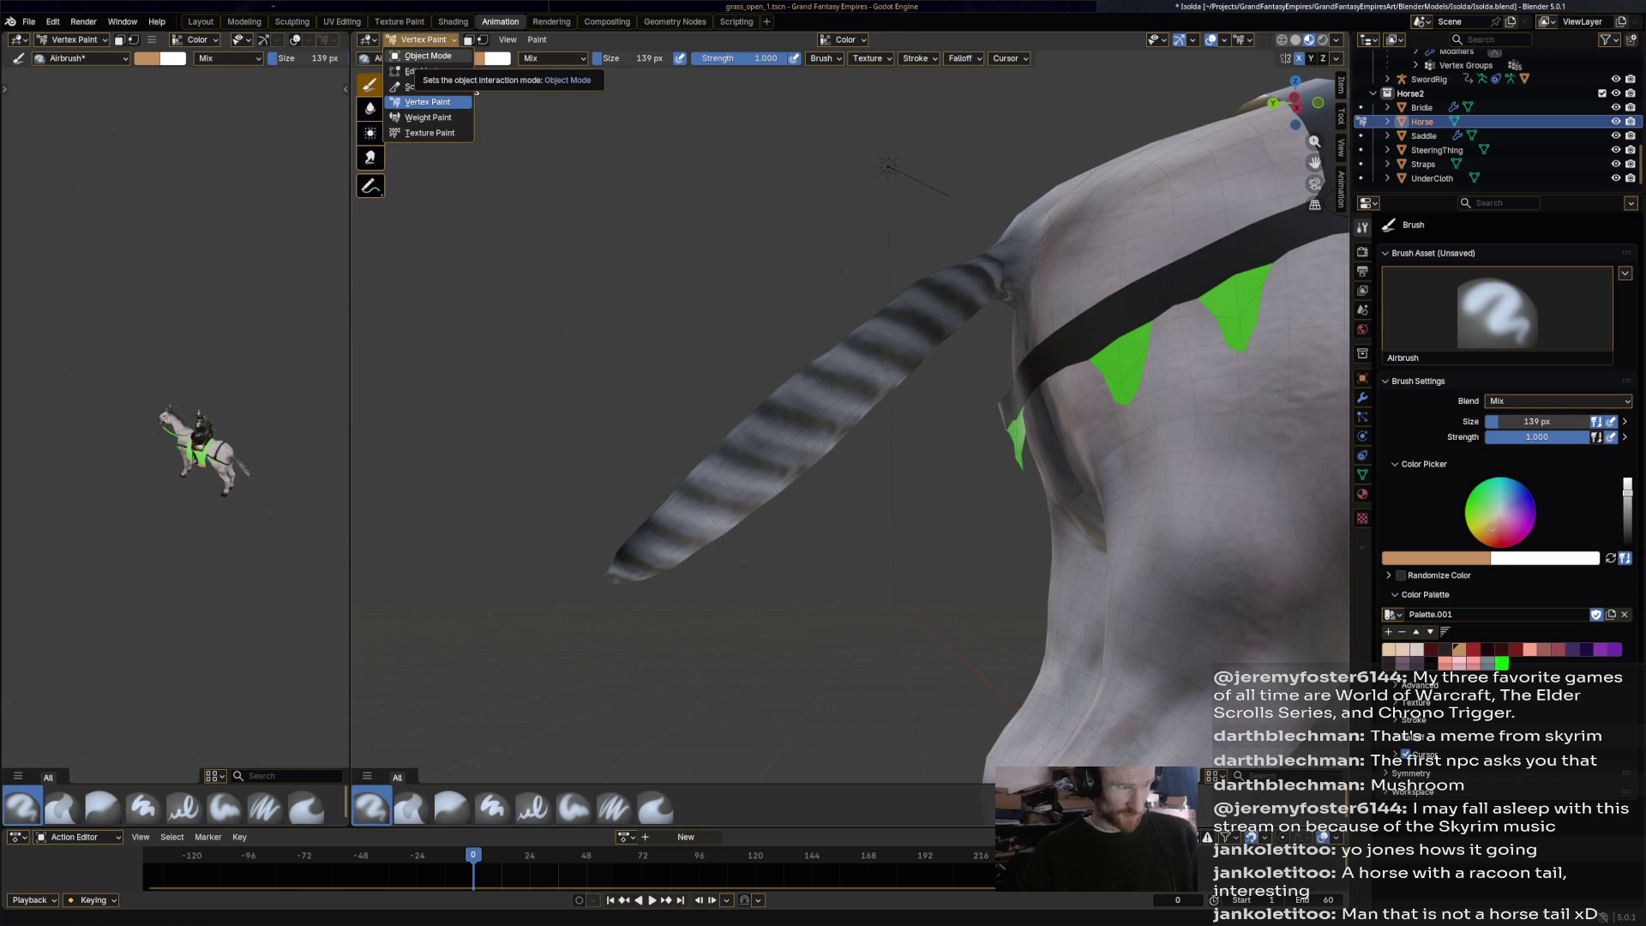
{"action": "left_click", "coordinate": [427, 56]}
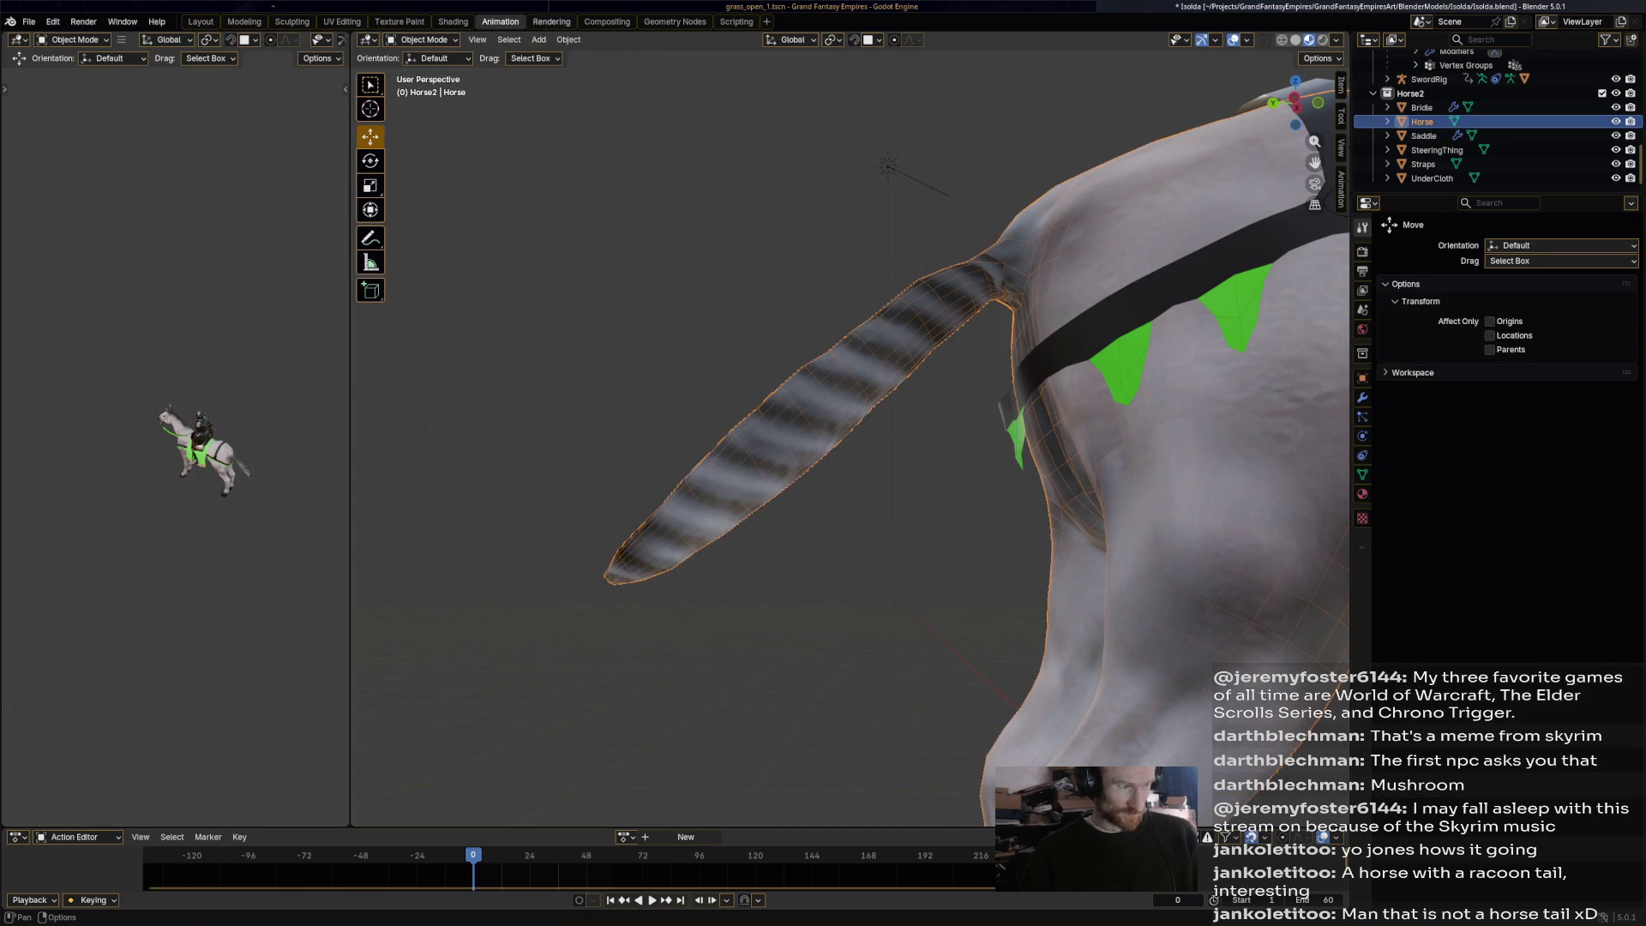
{"action": "key", "text": "ctrl+Page_Up"}
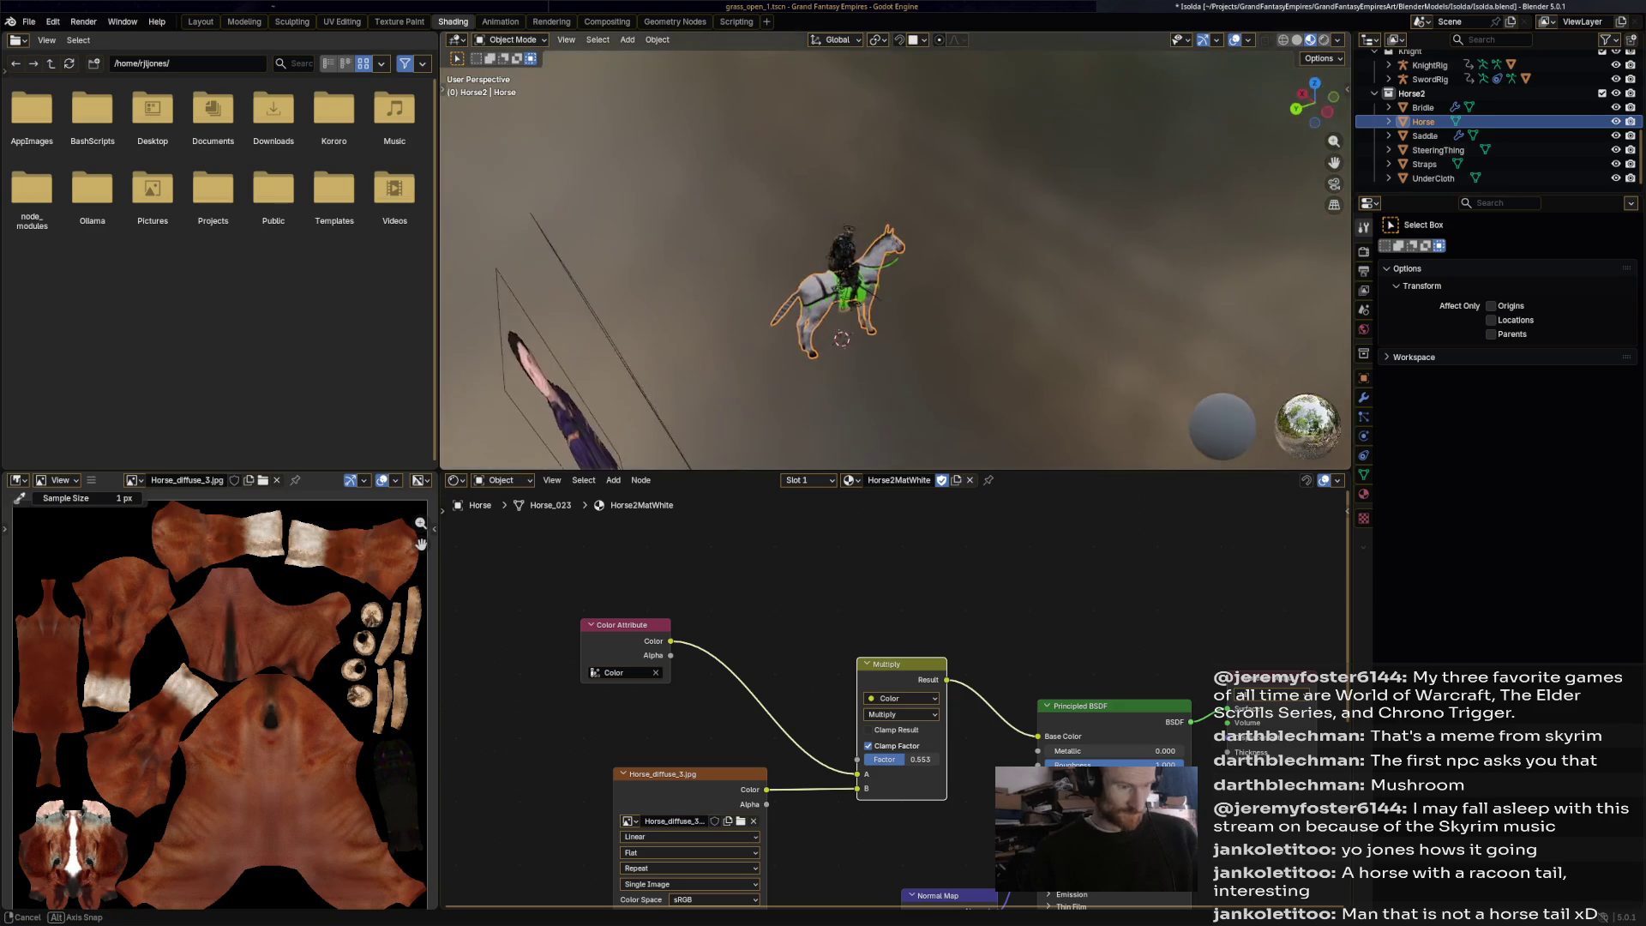
Mute a material node to see the tail turn grey, then undo to restore the stripes.
{"action": "mouse_move", "coordinate": [896, 257]}
{"action": "middle_mouse_down"}
{"action": "mouse_move", "coordinate": [960, 291]}
{"action": "mouse_move", "coordinate": [960, 385]}
{"action": "mouse_move", "coordinate": [798, 369]}
{"action": "mouse_move", "coordinate": [797, 283]}
{"action": "middle_mouse_up"}
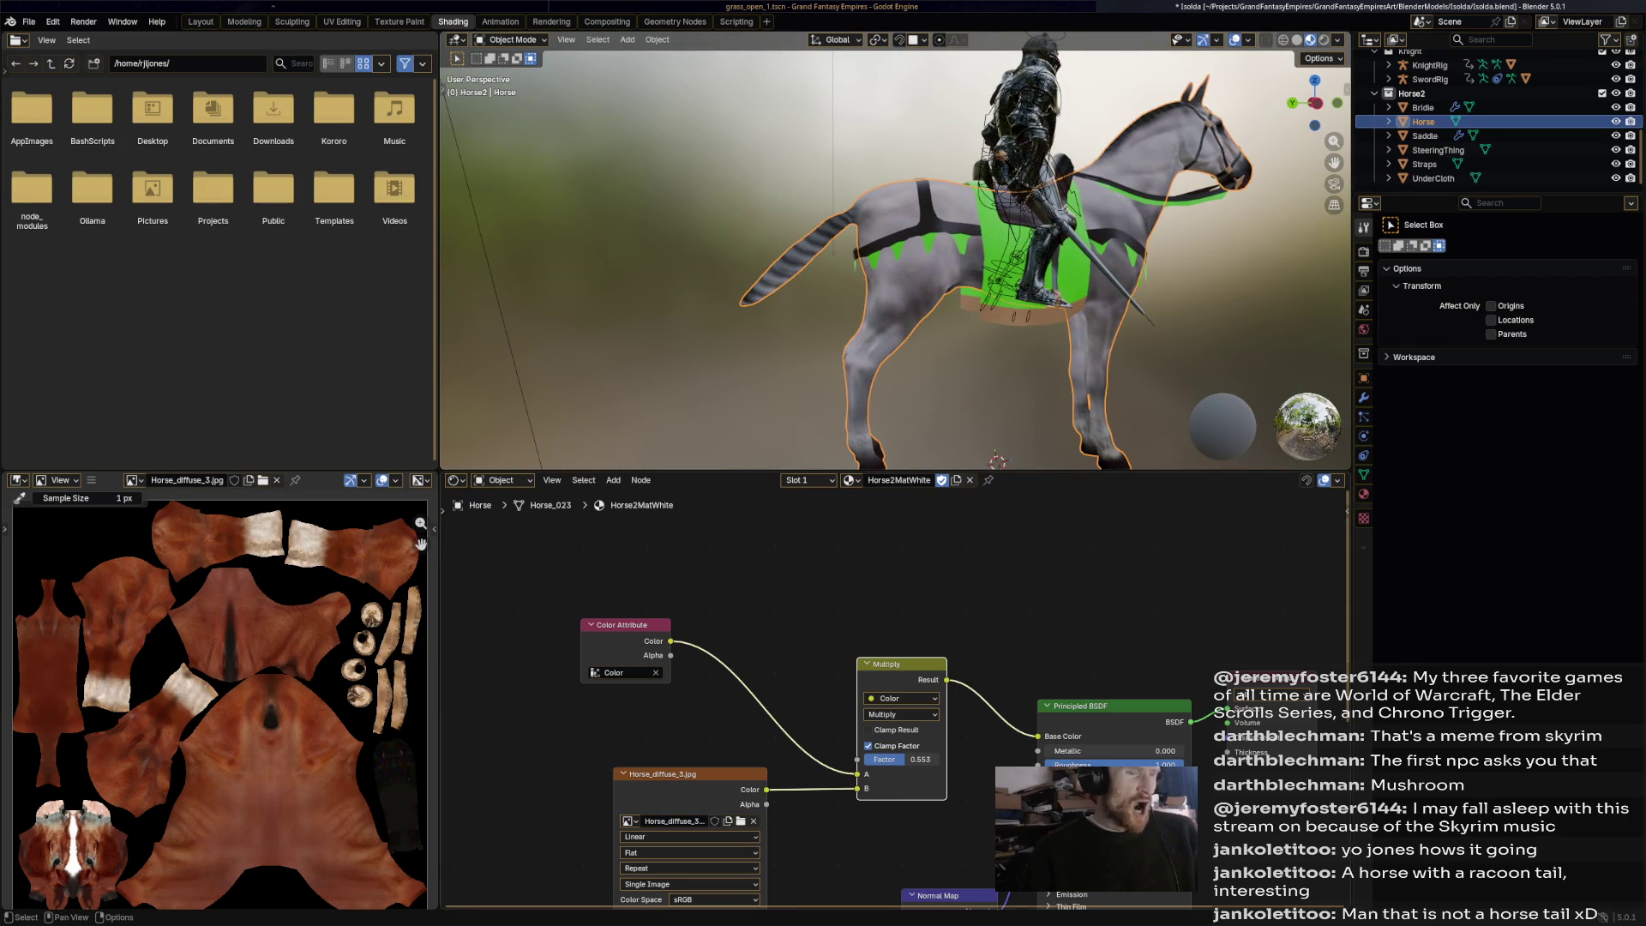
{"action": "key", "text": "alt+a"}
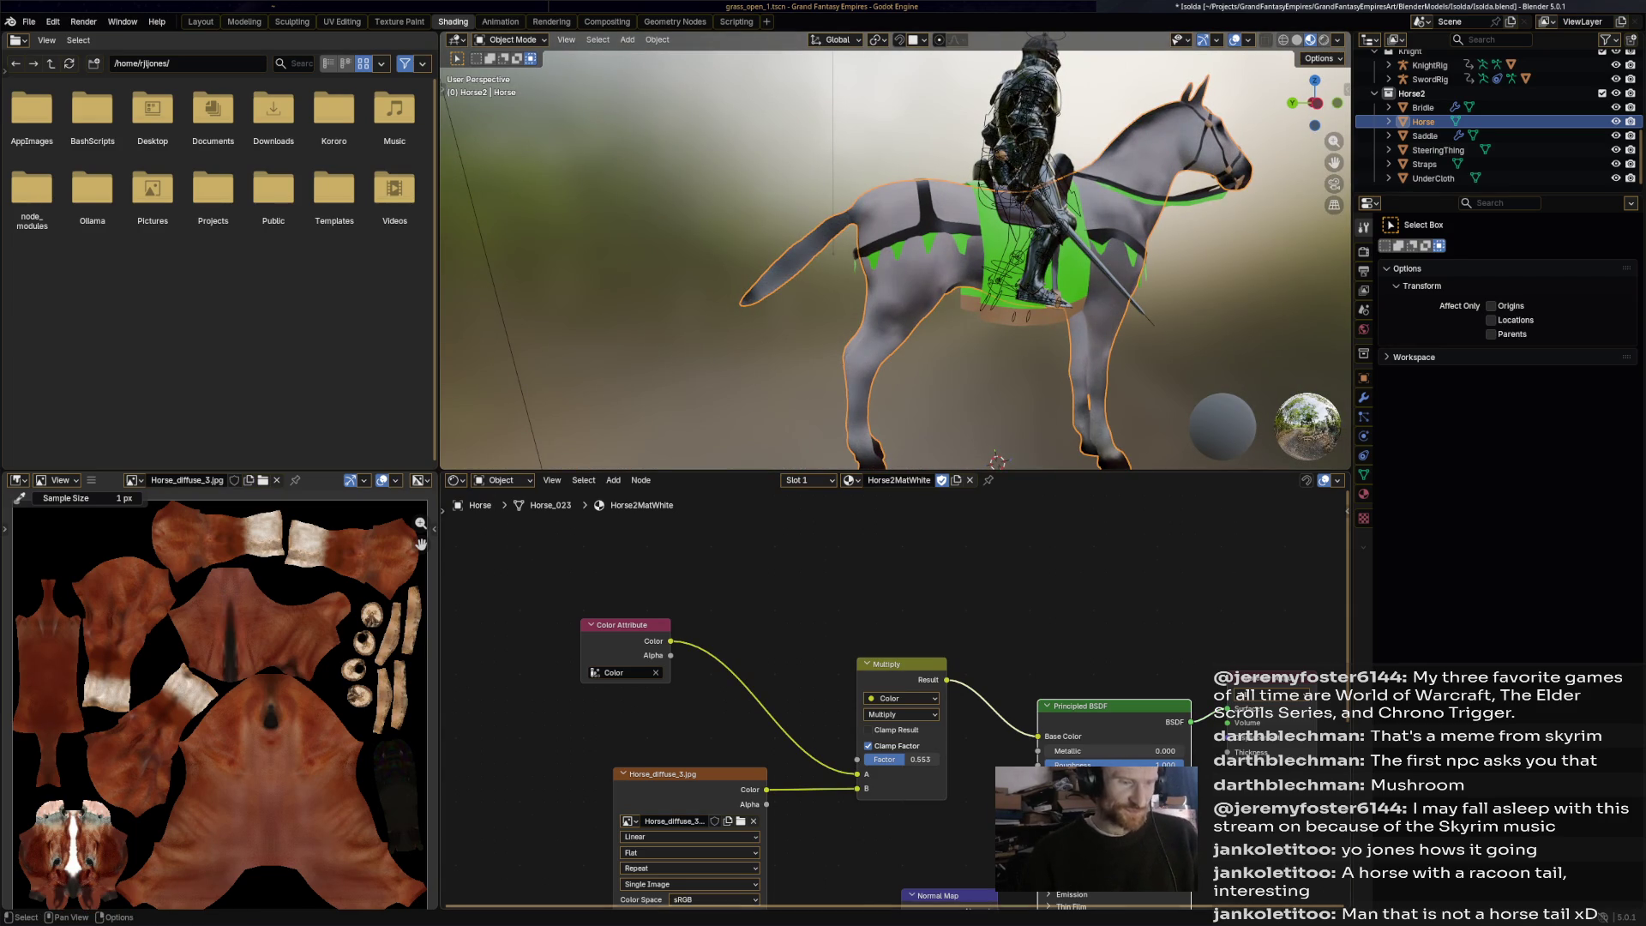
{"action": "scroll", "coordinate": [895, 699], "scroll_direction": "down", "scroll_amount": 2}
{"action": "key", "text": "ctrl+z"}
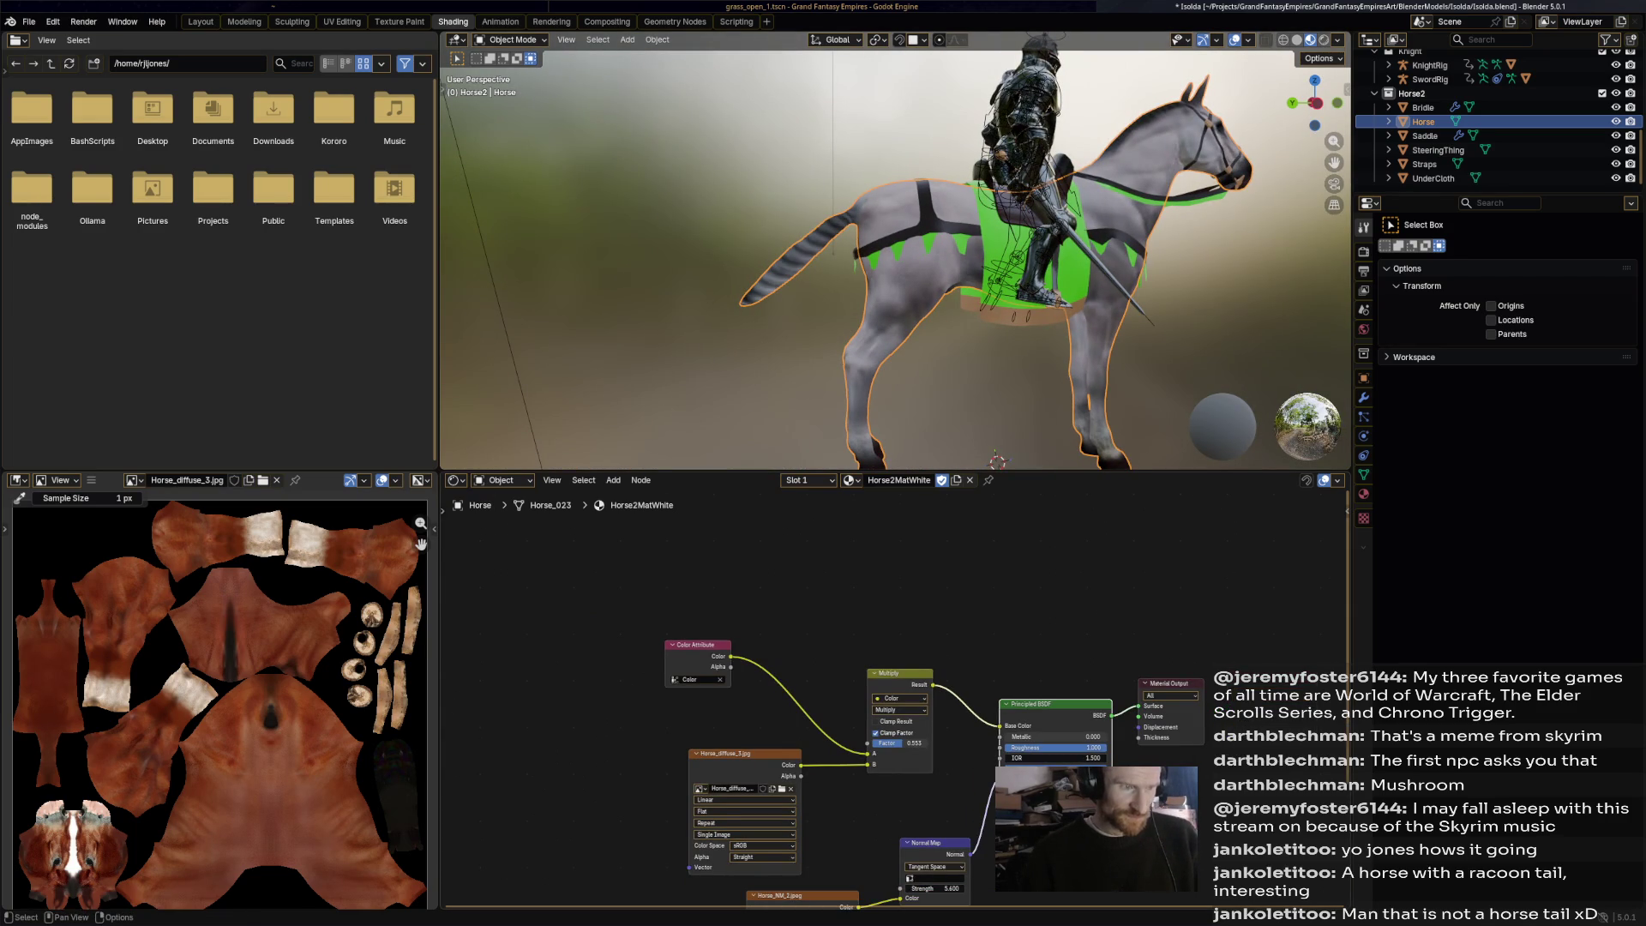
Display the Horse_NM_2 normal map image and pan to its striped tail area.
{"action": "left_click", "coordinate": [934, 843]}
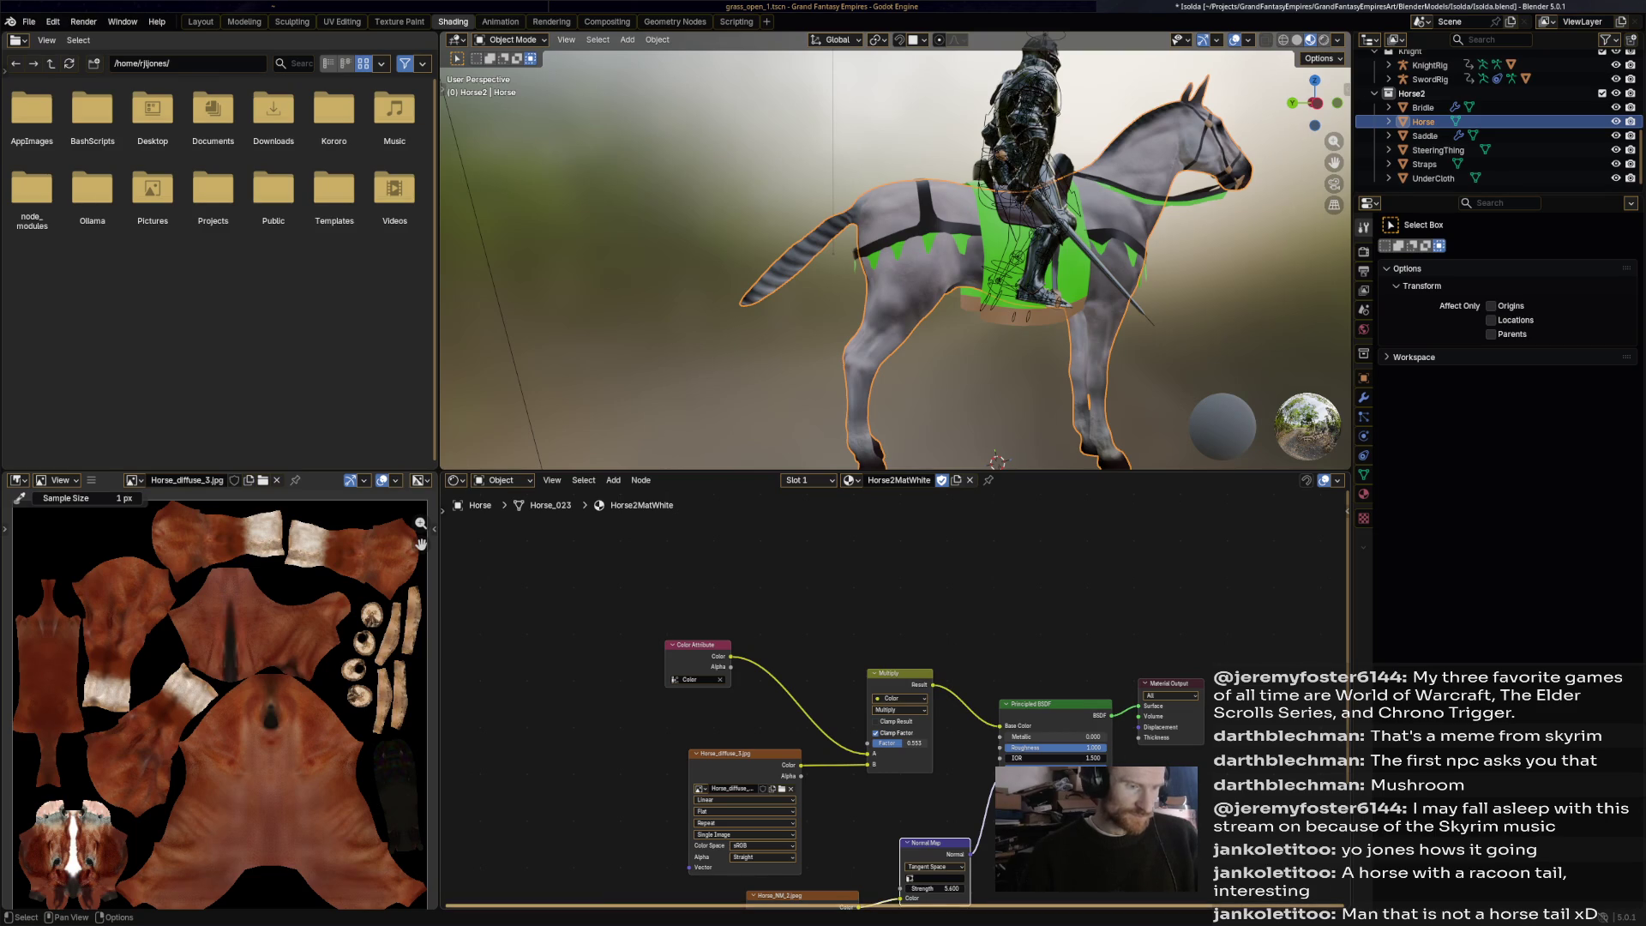
{"action": "left_click", "coordinate": [781, 896]}
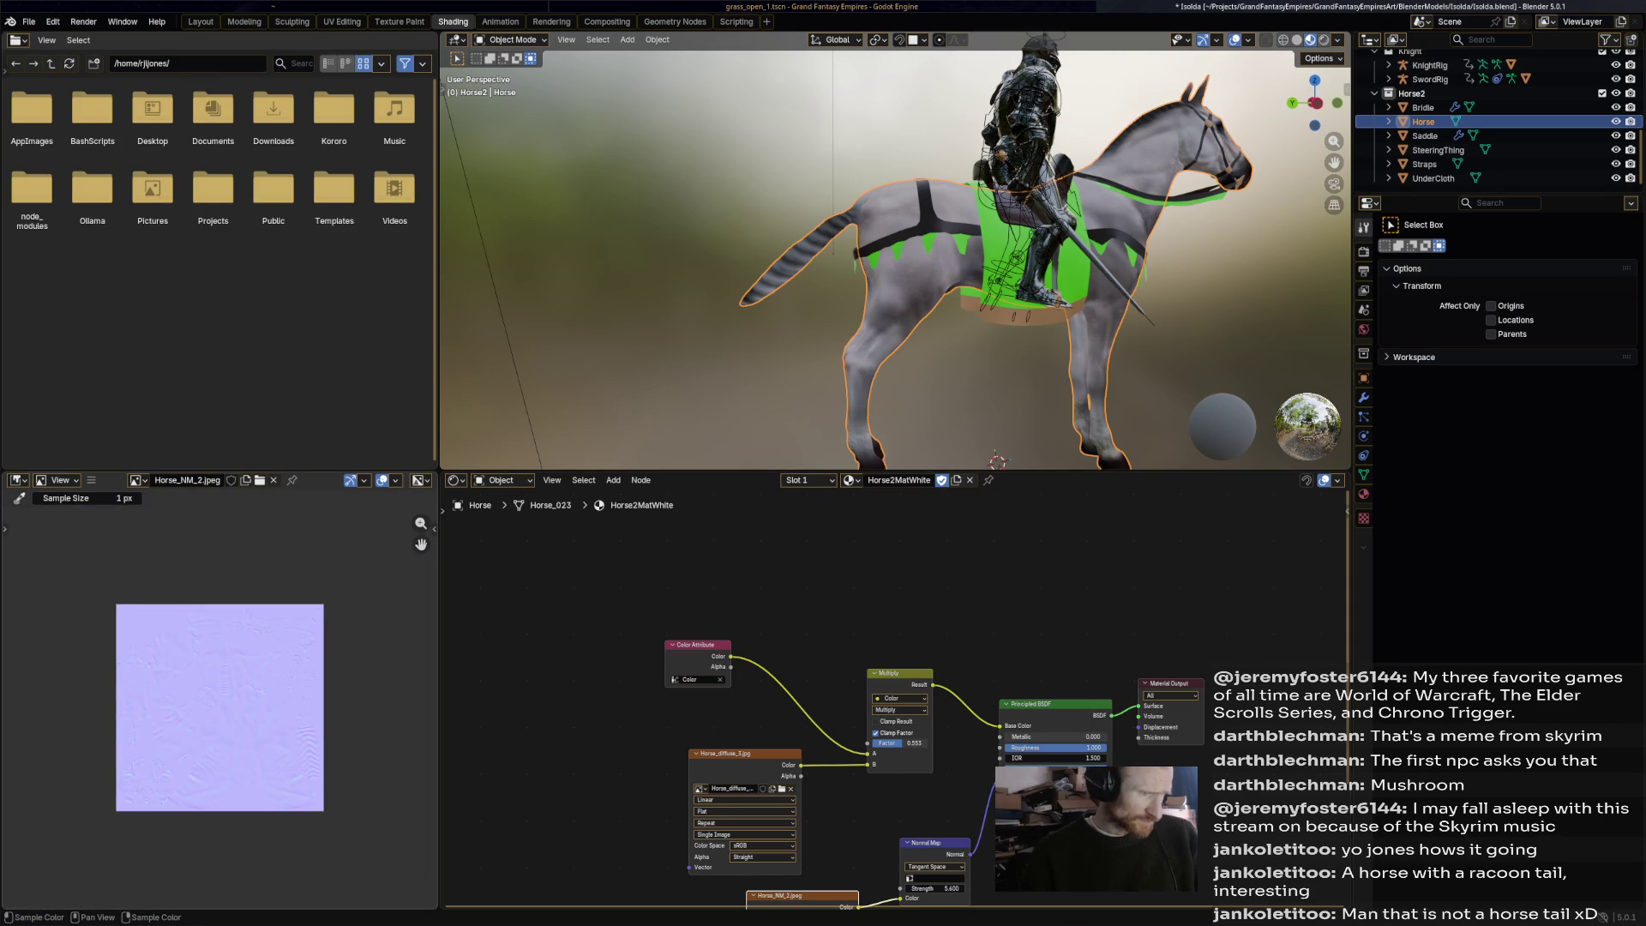
{"action": "scroll", "coordinate": [133, 751], "scroll_direction": "up", "scroll_amount": 3}
{"action": "scroll", "coordinate": [97, 682], "scroll_direction": "down", "scroll_amount": 2}
{"action": "scroll", "coordinate": [332, 623], "scroll_direction": "up", "scroll_amount": 2}
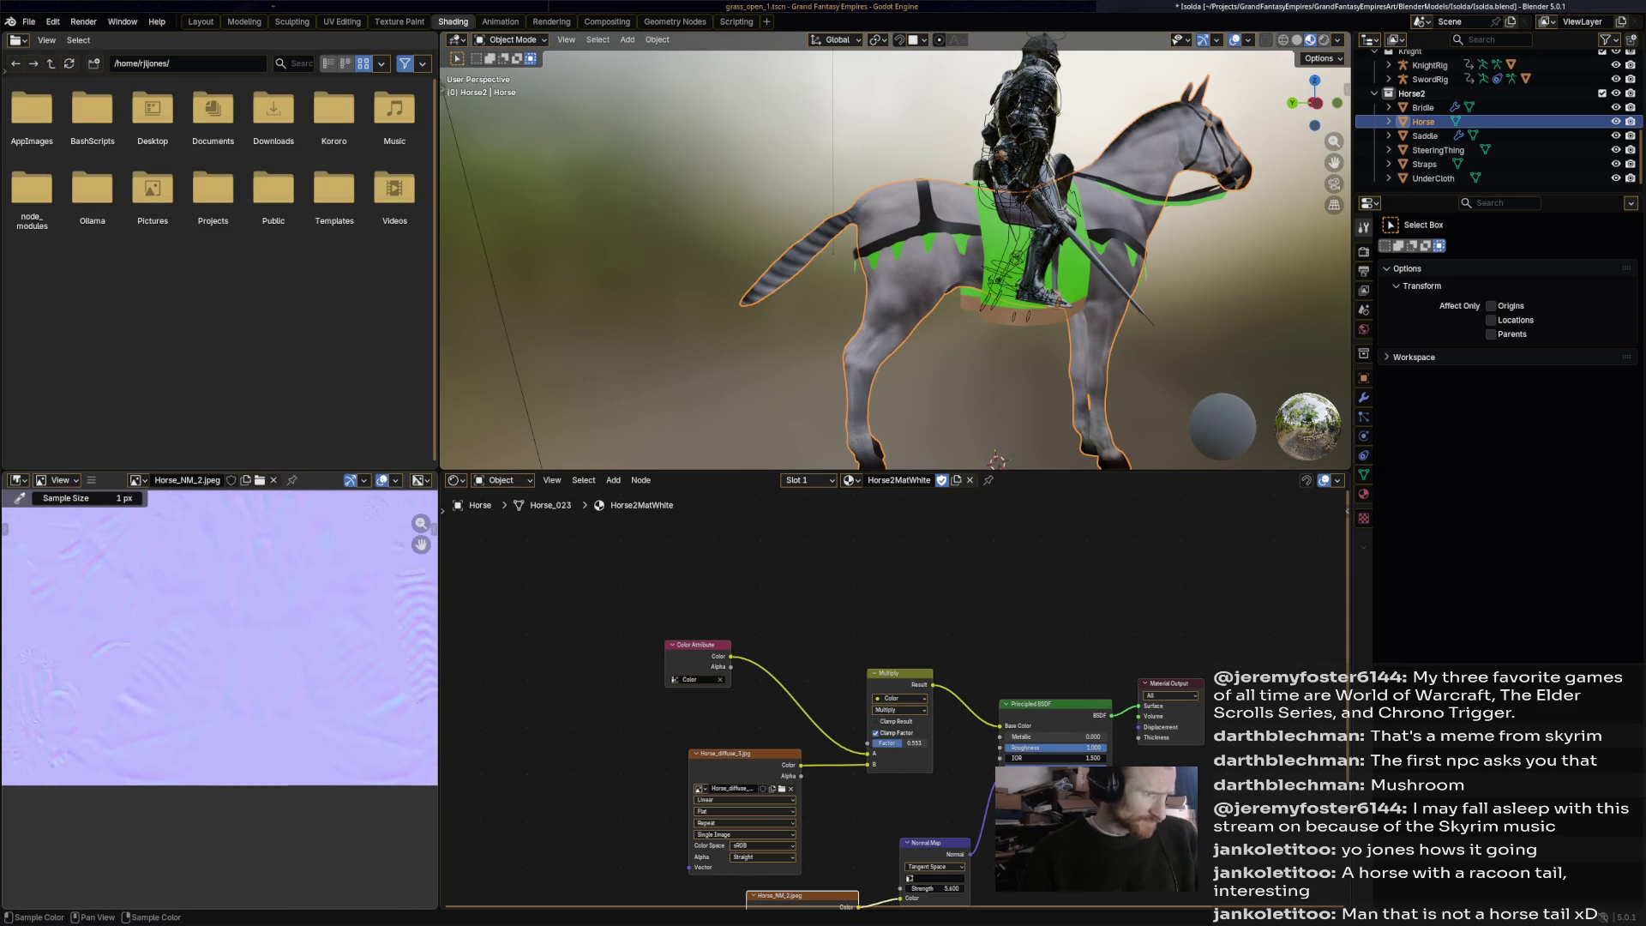
{"action": "scroll", "coordinate": [189, 726], "scroll_direction": "down", "scroll_amount": 2}
{"action": "scroll", "coordinate": [420, 694], "scroll_direction": "up", "scroll_amount": 2}
{"action": "scroll", "coordinate": [382, 708], "scroll_direction": "down", "scroll_amount": 1}
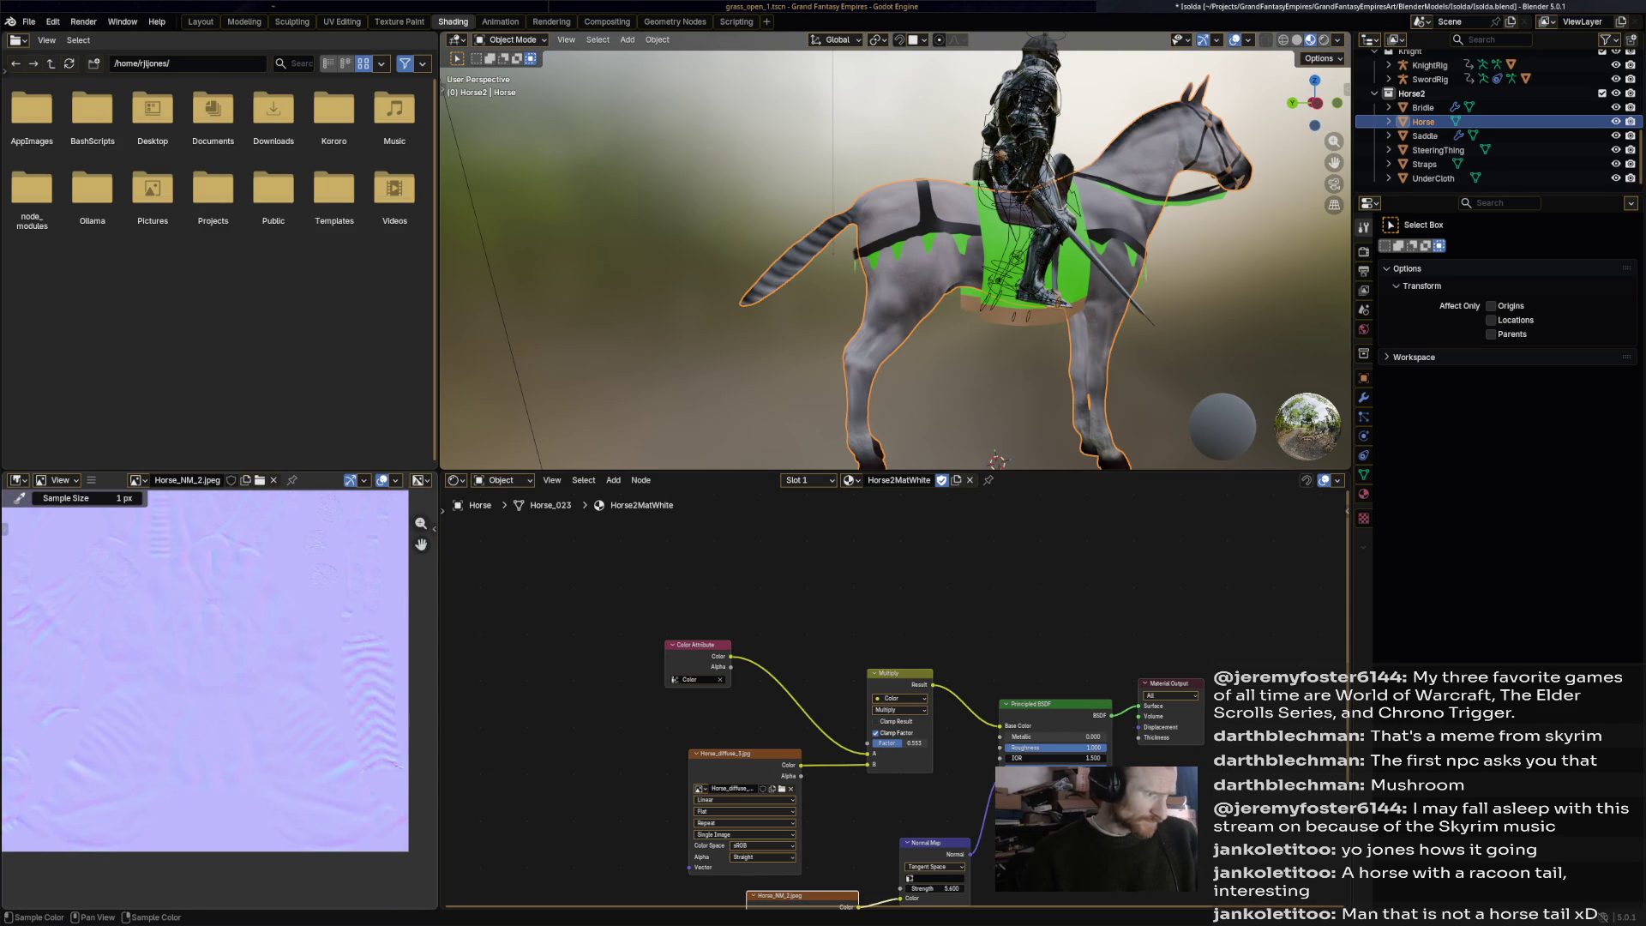
{"action": "scroll", "coordinate": [360, 746], "scroll_direction": "up", "scroll_amount": 3}
{"action": "middle_click_drag", "start_coordinate": [360, 685], "coordinate": [163, 702]}
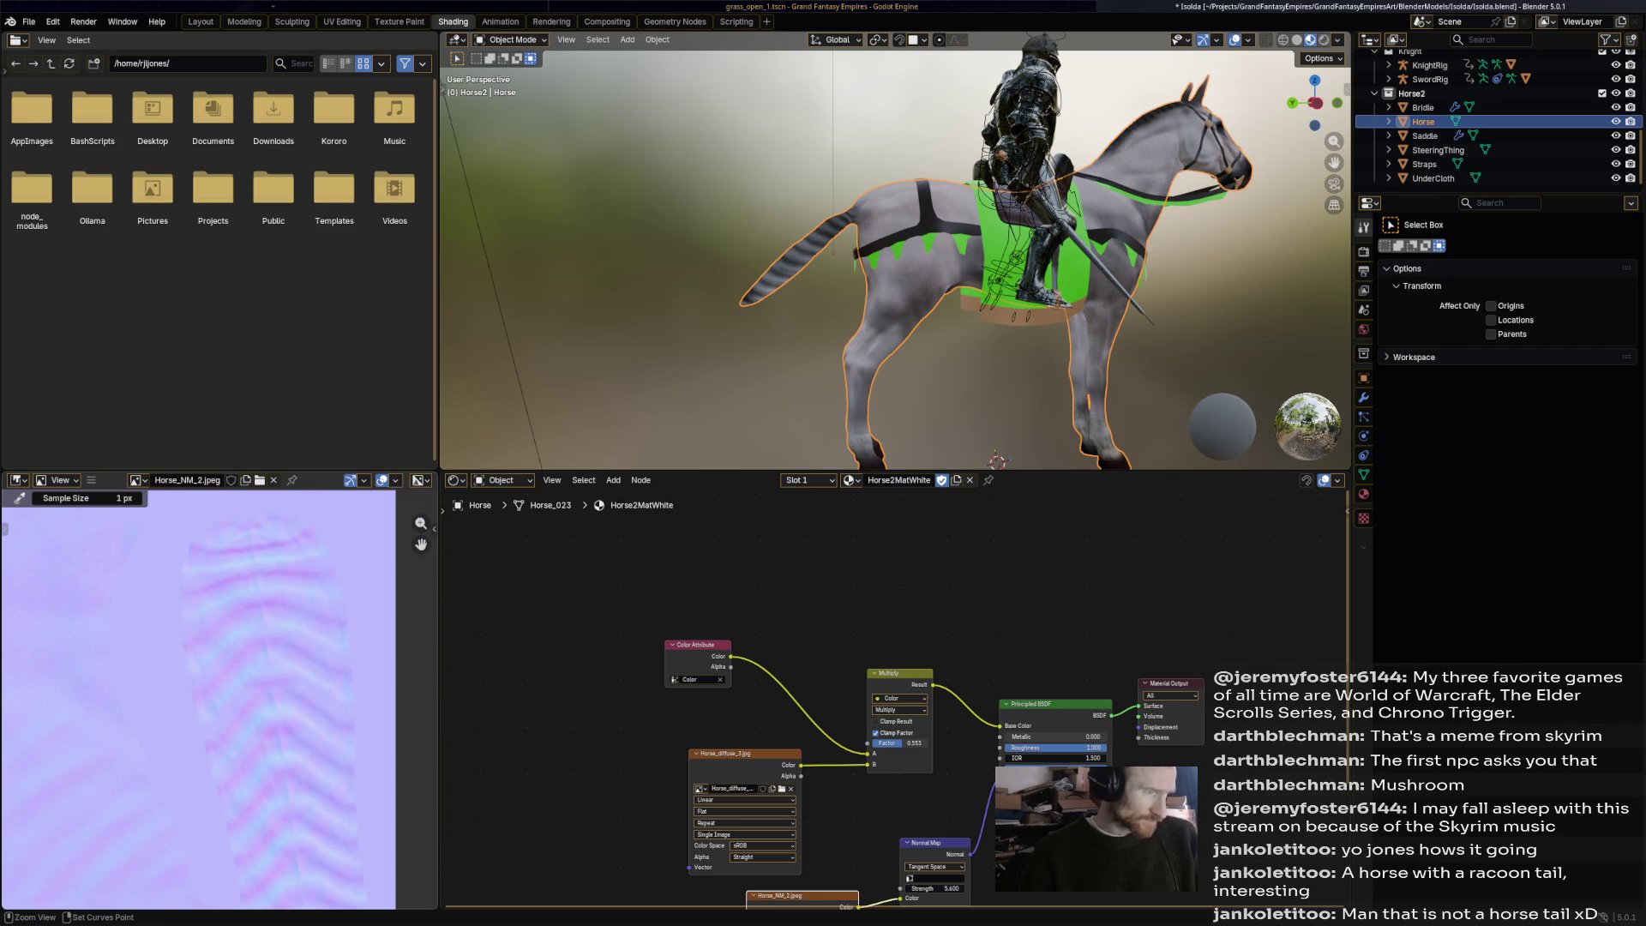
Save Isolda.blend and switch from Blender to the terminal.
{"action": "key", "text": "ctrl+s"}
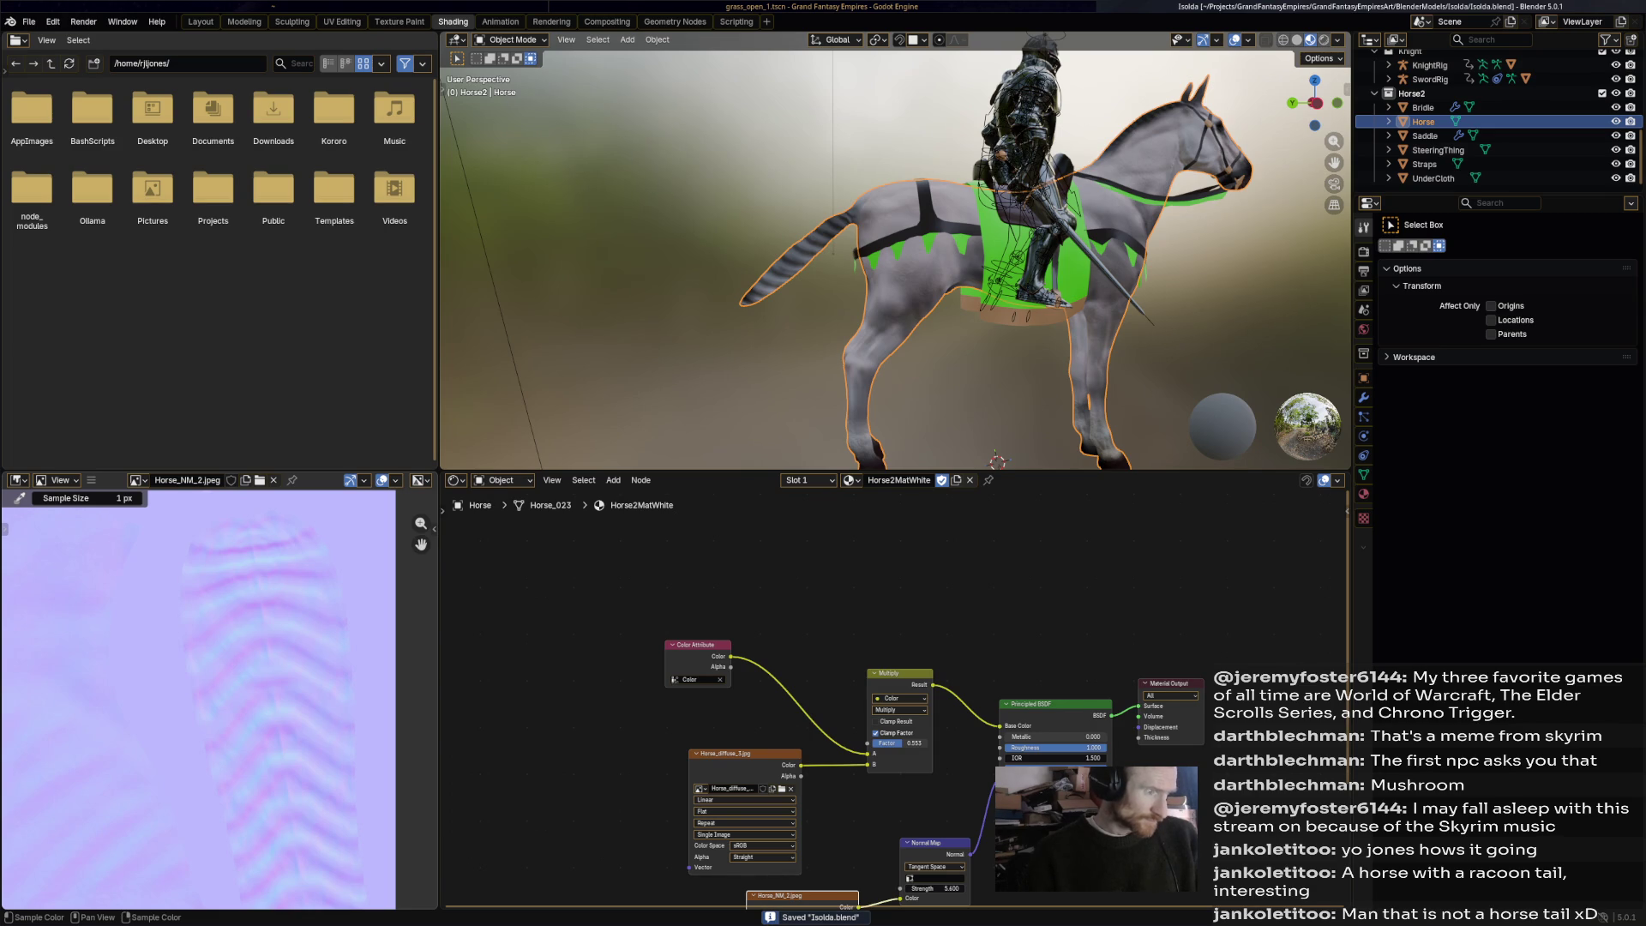
{"action": "scroll", "coordinate": [354, 790], "scroll_direction": "down", "scroll_amount": 3}
{"action": "middle_click_drag", "start_coordinate": [354, 790], "coordinate": [334, 800]}
{"action": "key", "text": "ctrl+s"}
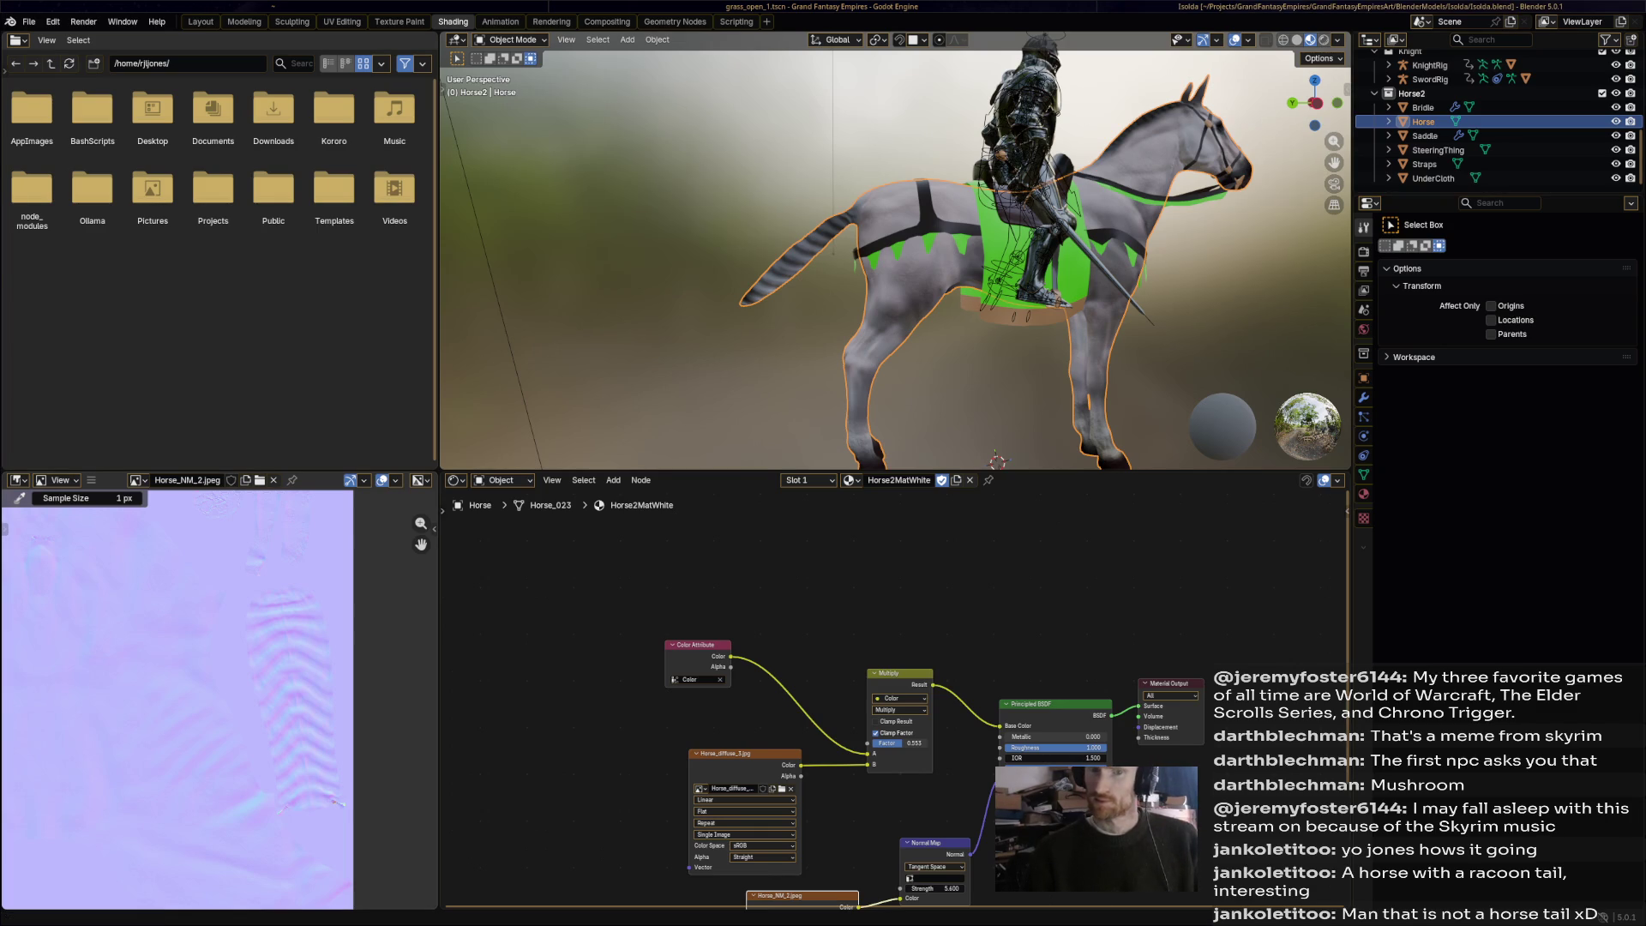
{"action": "key", "text": "super+Left"}
{"action": "key", "text": "super+Left"}
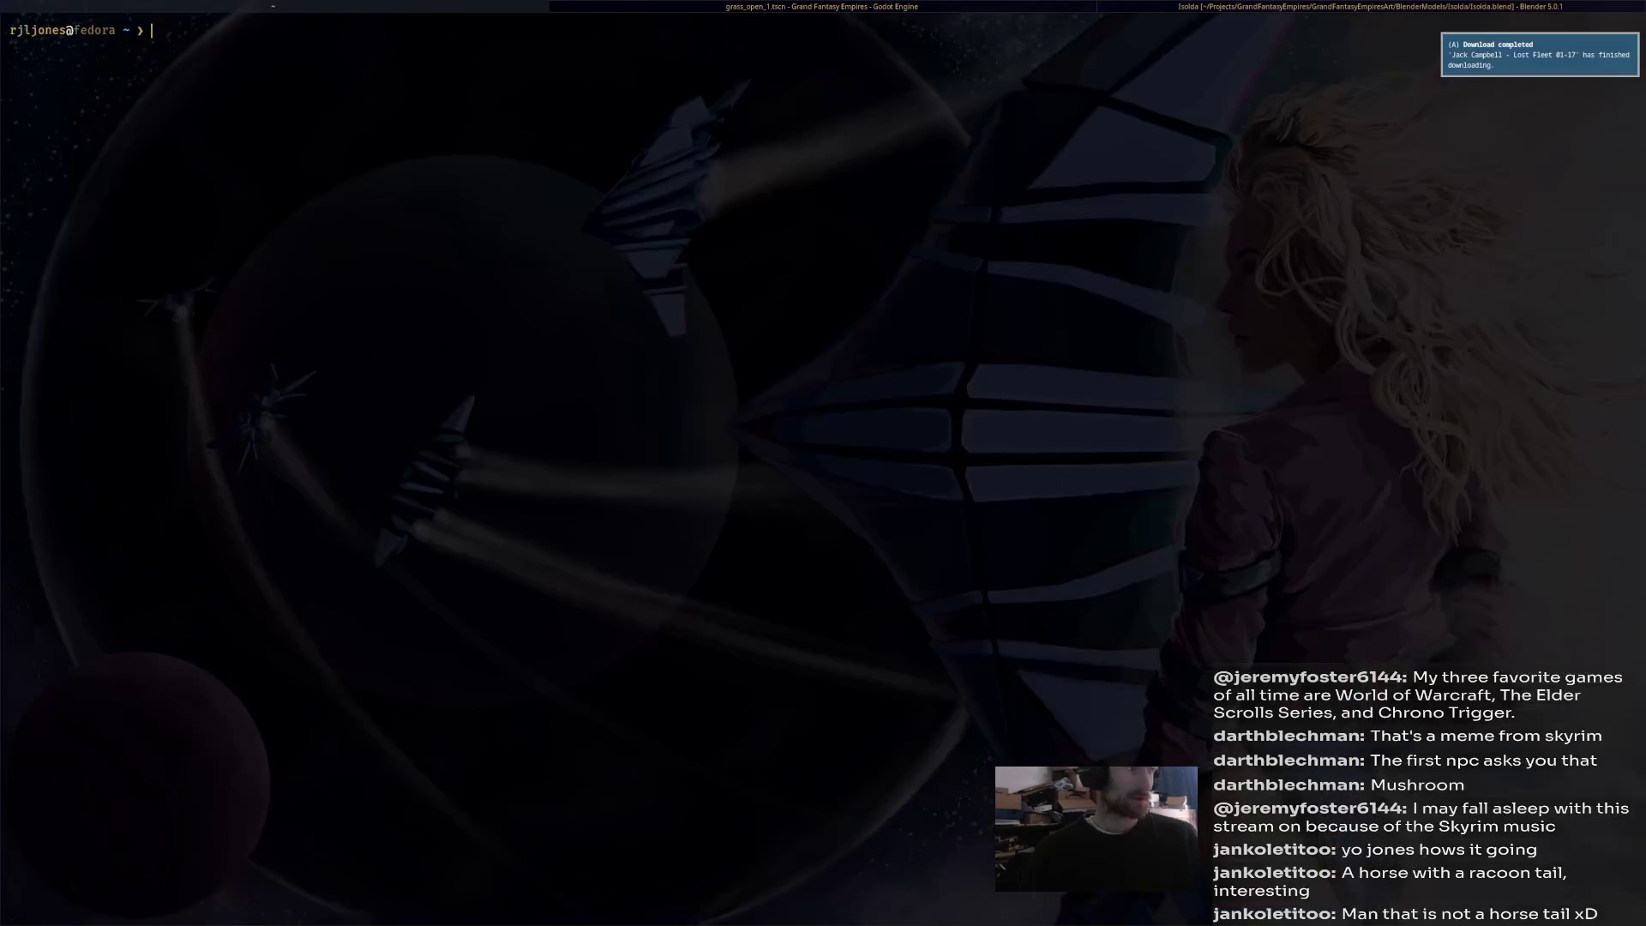
Open the file manager and navigate Projects > GrandFantasyEmpires > DownloadedAssets.
{"action": "key", "text": "super+e"}
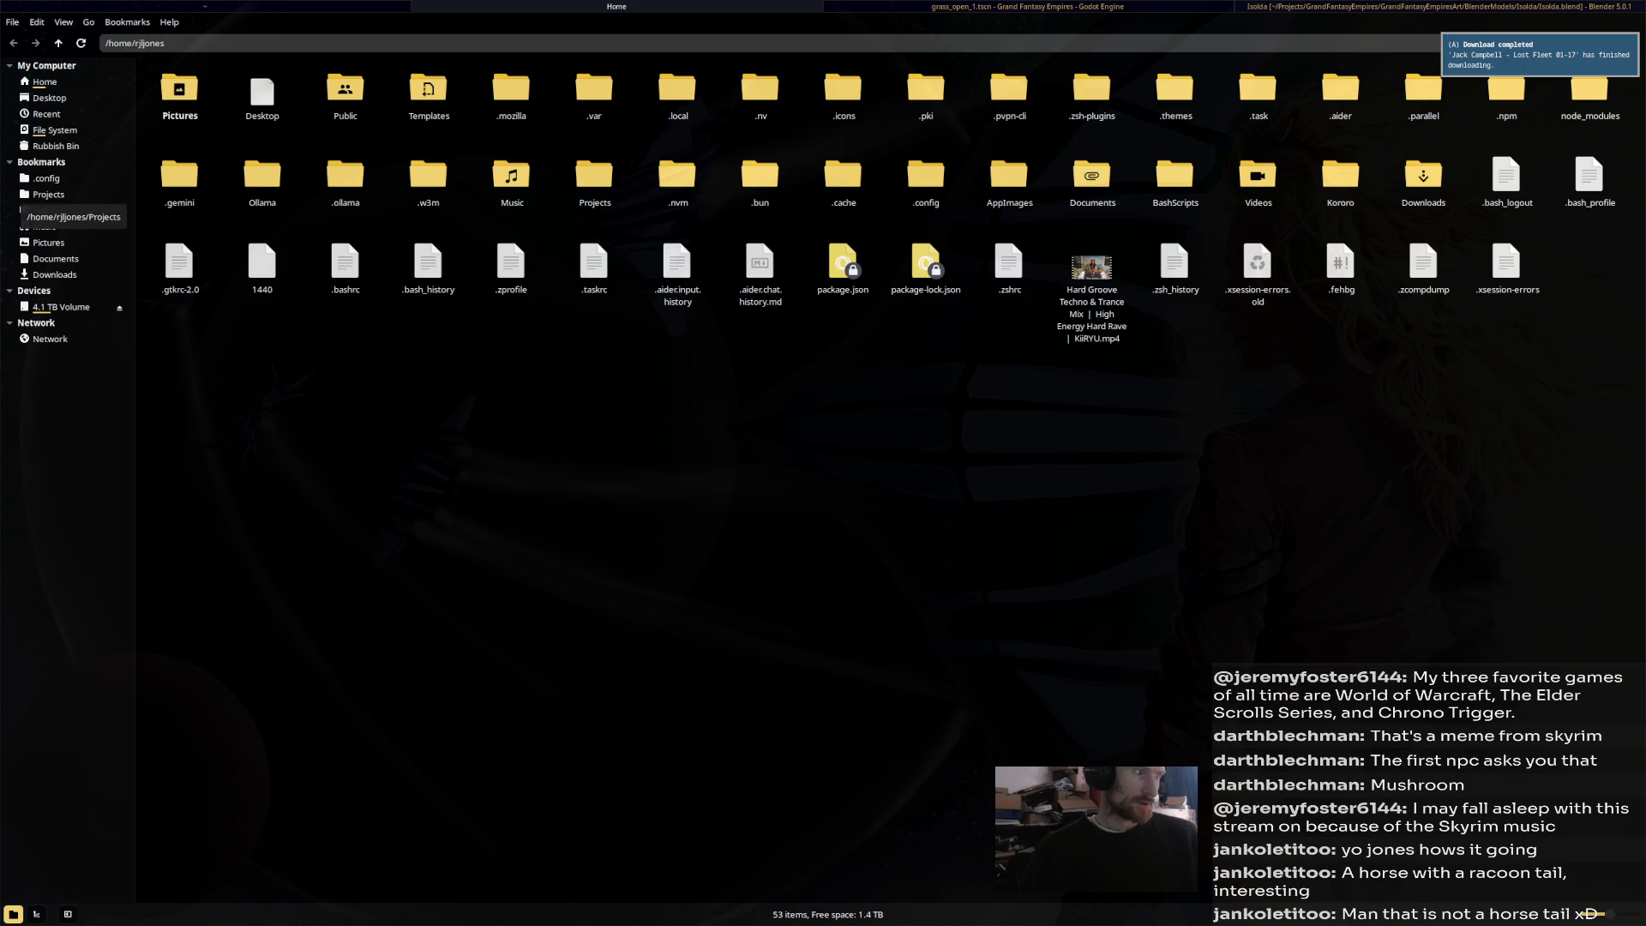
{"action": "left_click", "coordinate": [43, 196]}
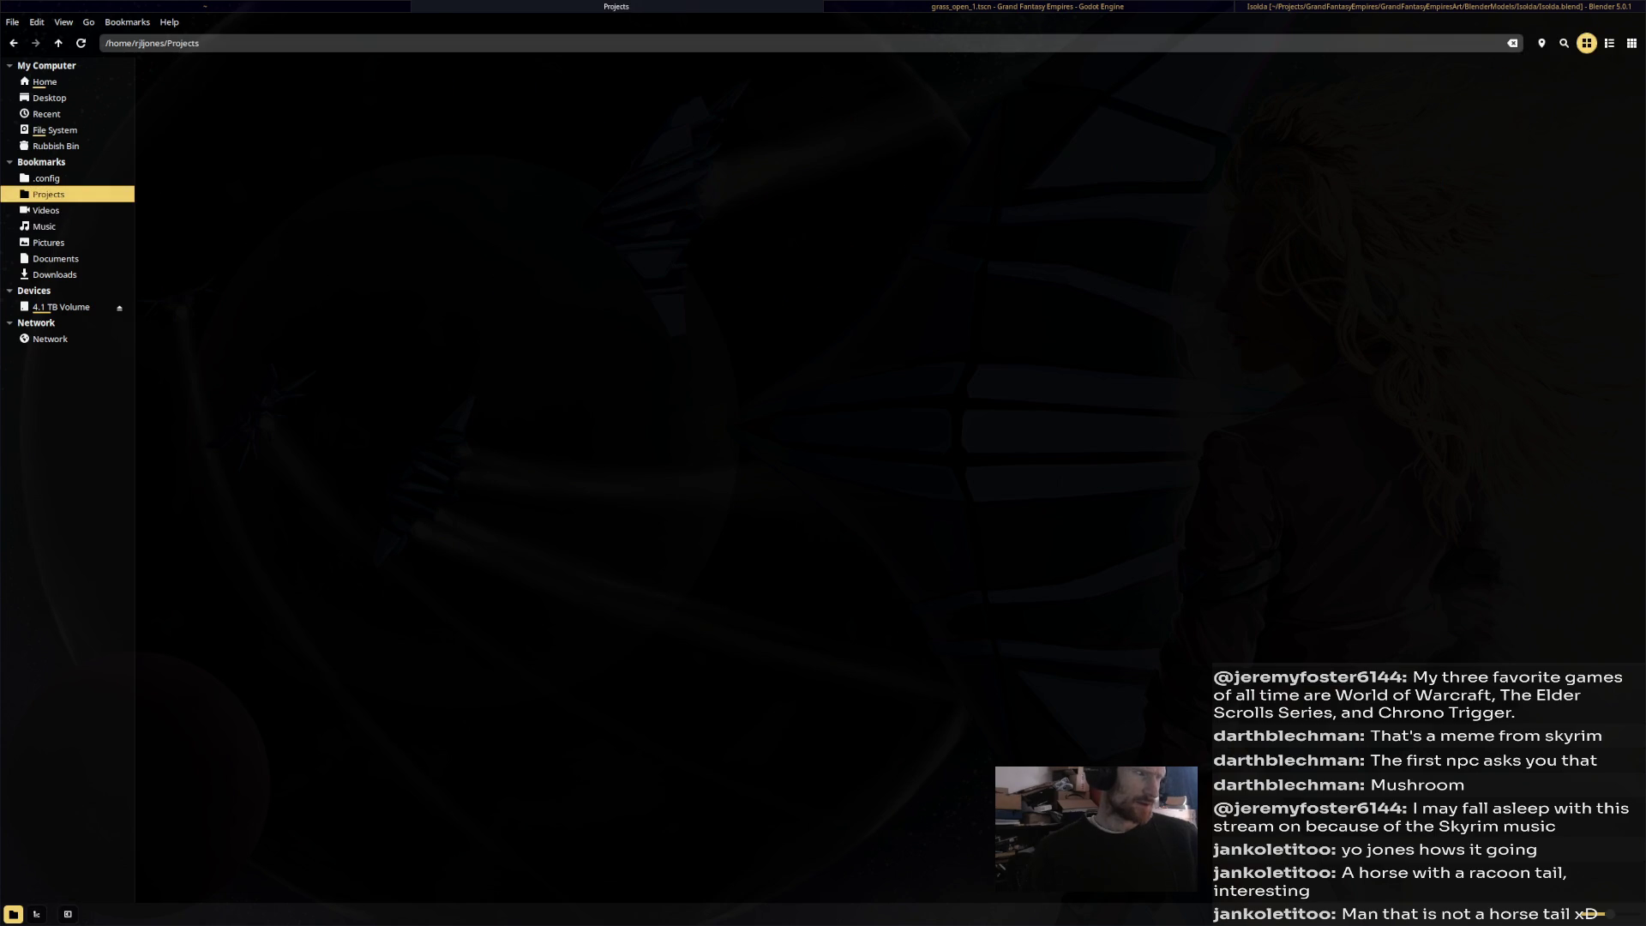
{"action": "double_click", "coordinate": [262, 90]}
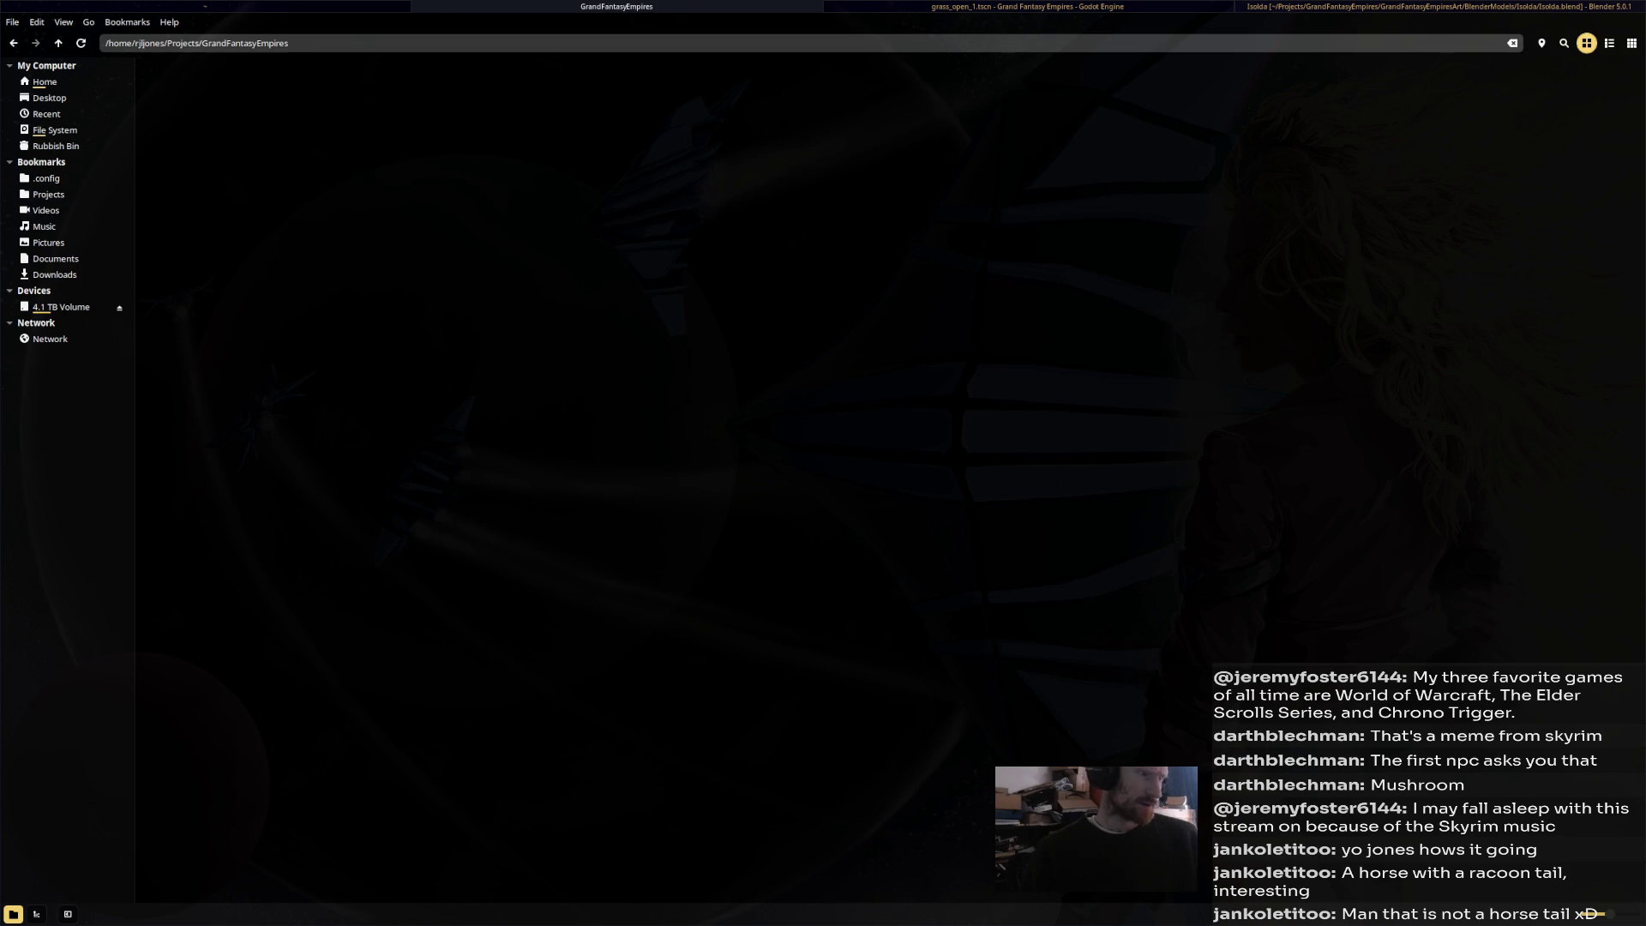
{"action": "double_click", "coordinate": [511, 90]}
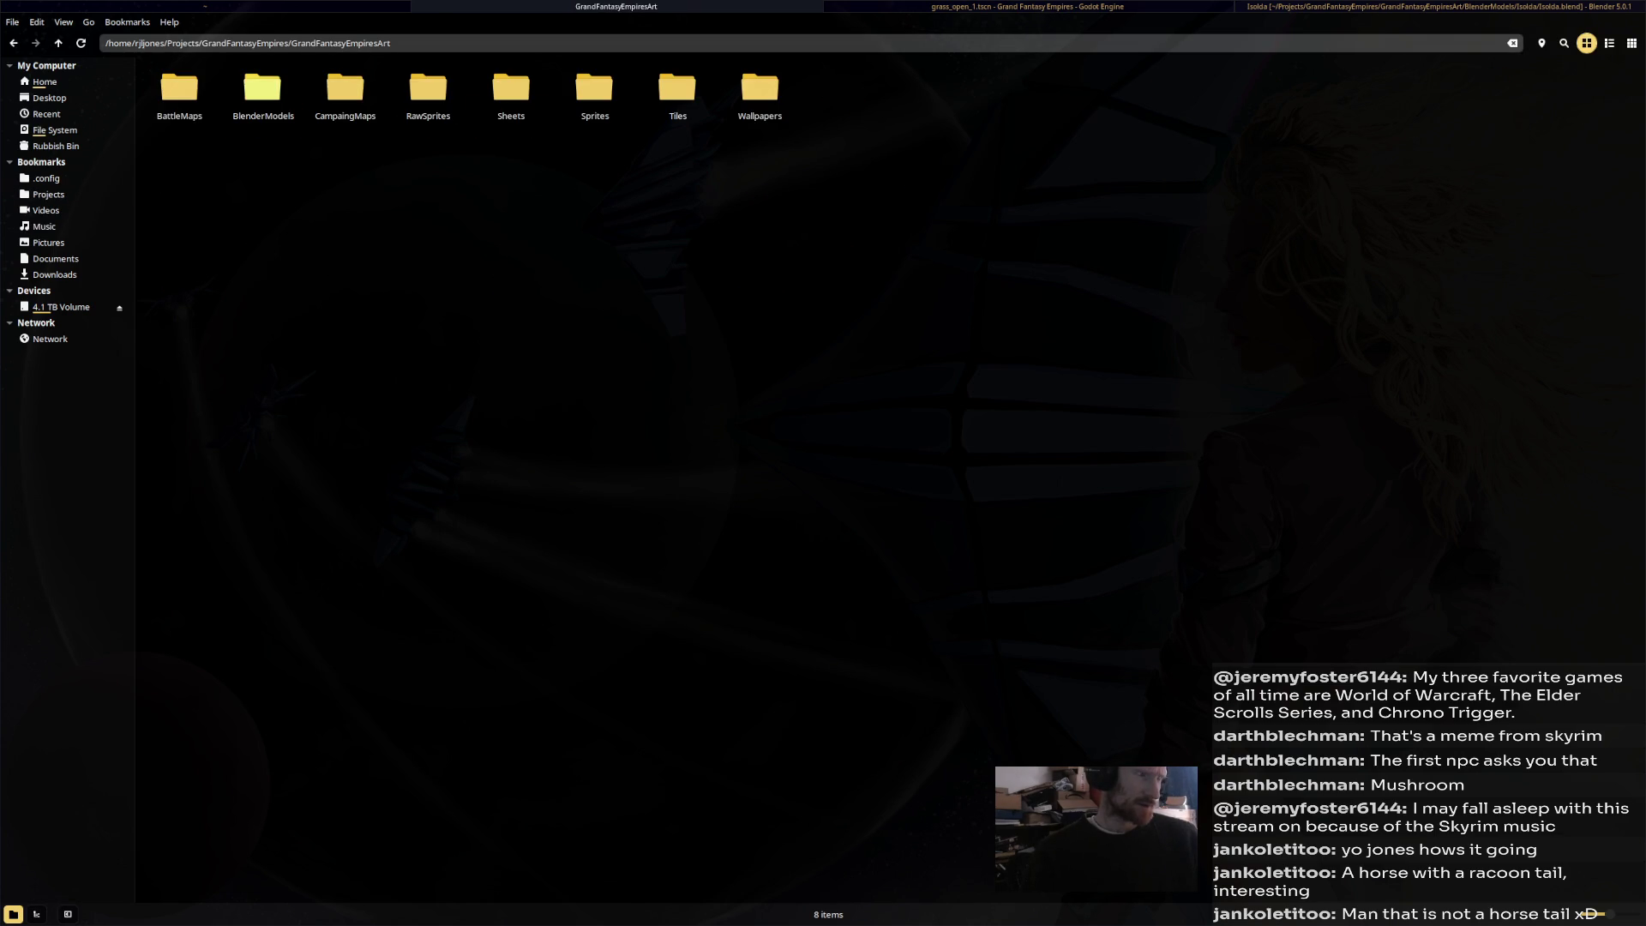
{"action": "double_click", "coordinate": [262, 88]}
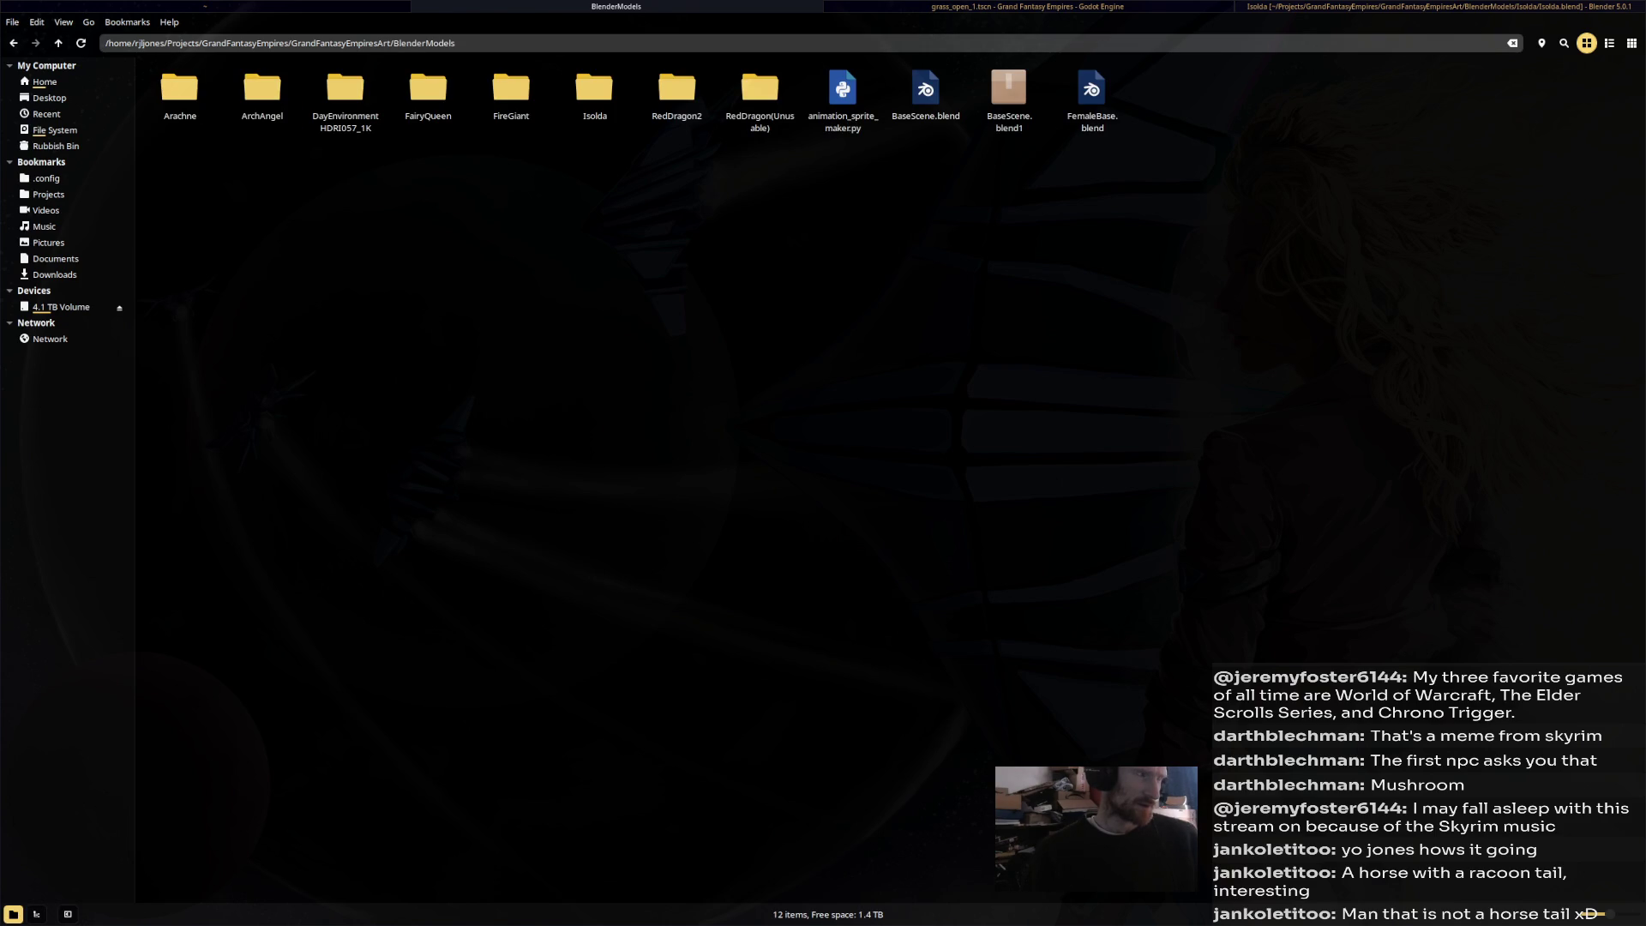
{"action": "left_click", "coordinate": [13, 43]}
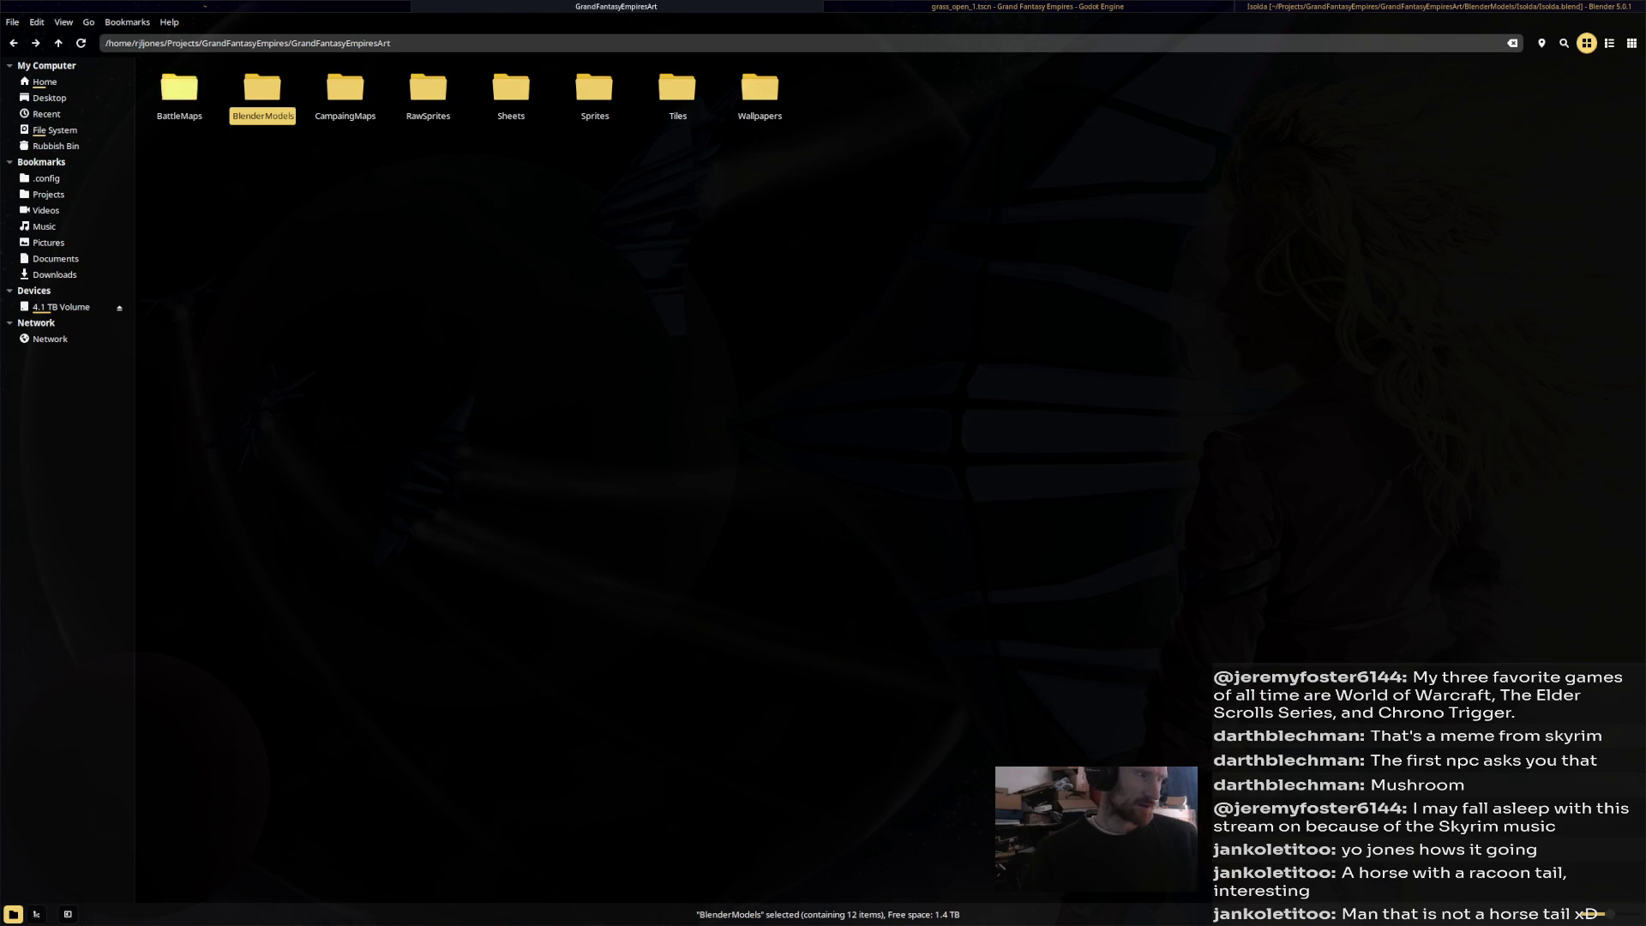
{"action": "left_click", "coordinate": [13, 43]}
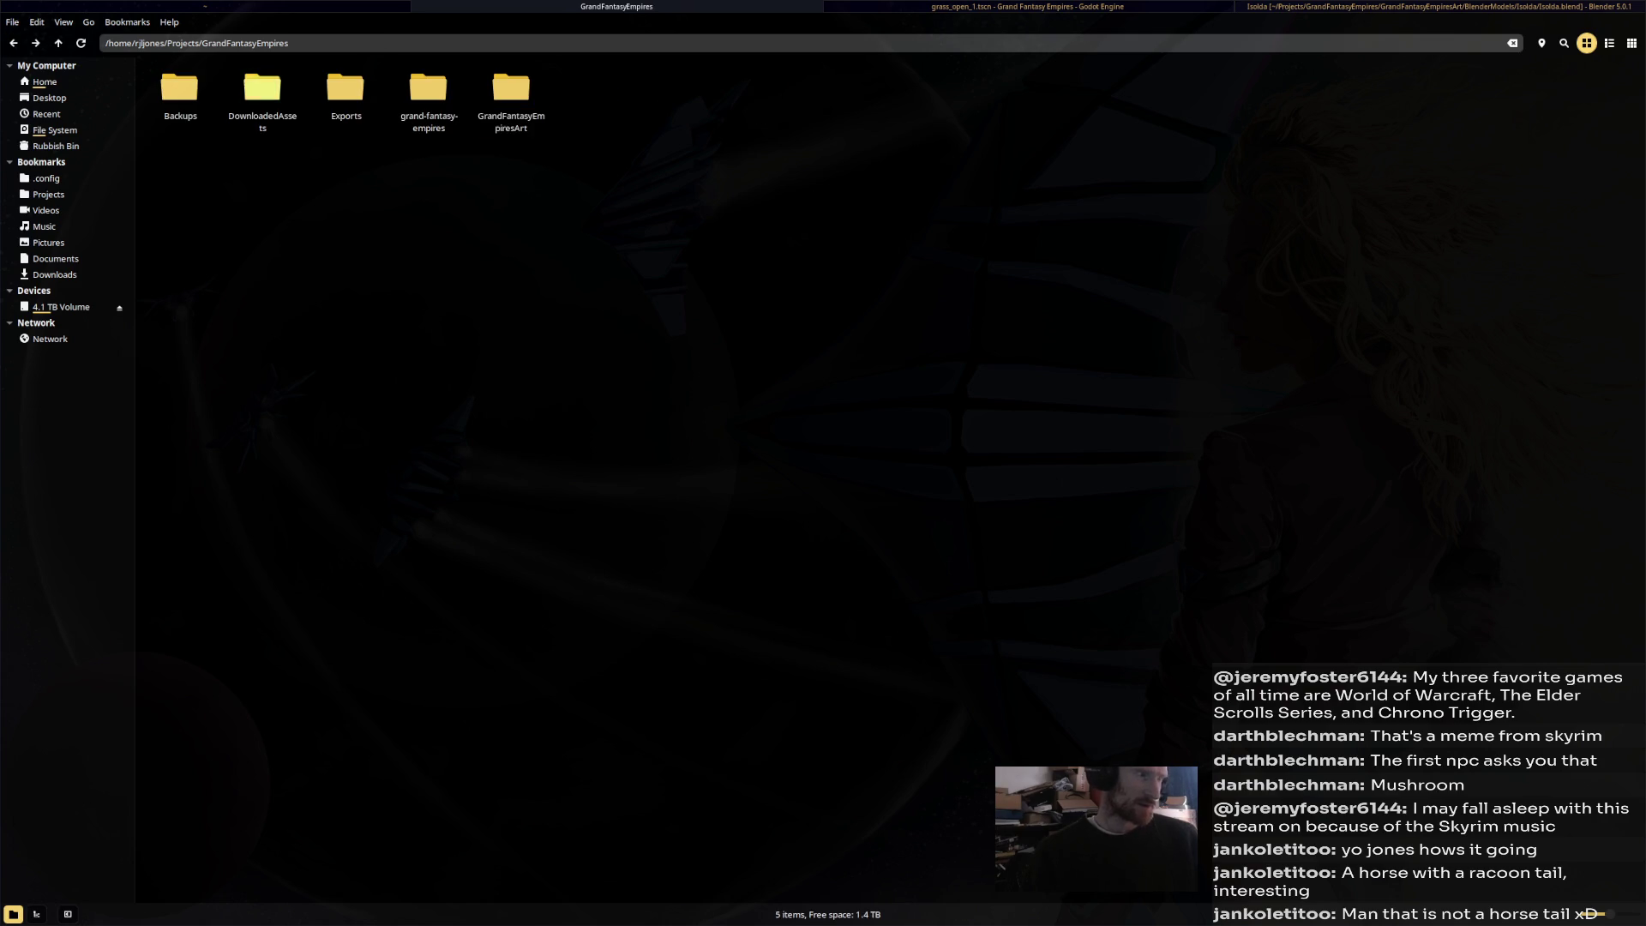
{"action": "double_click", "coordinate": [263, 89]}
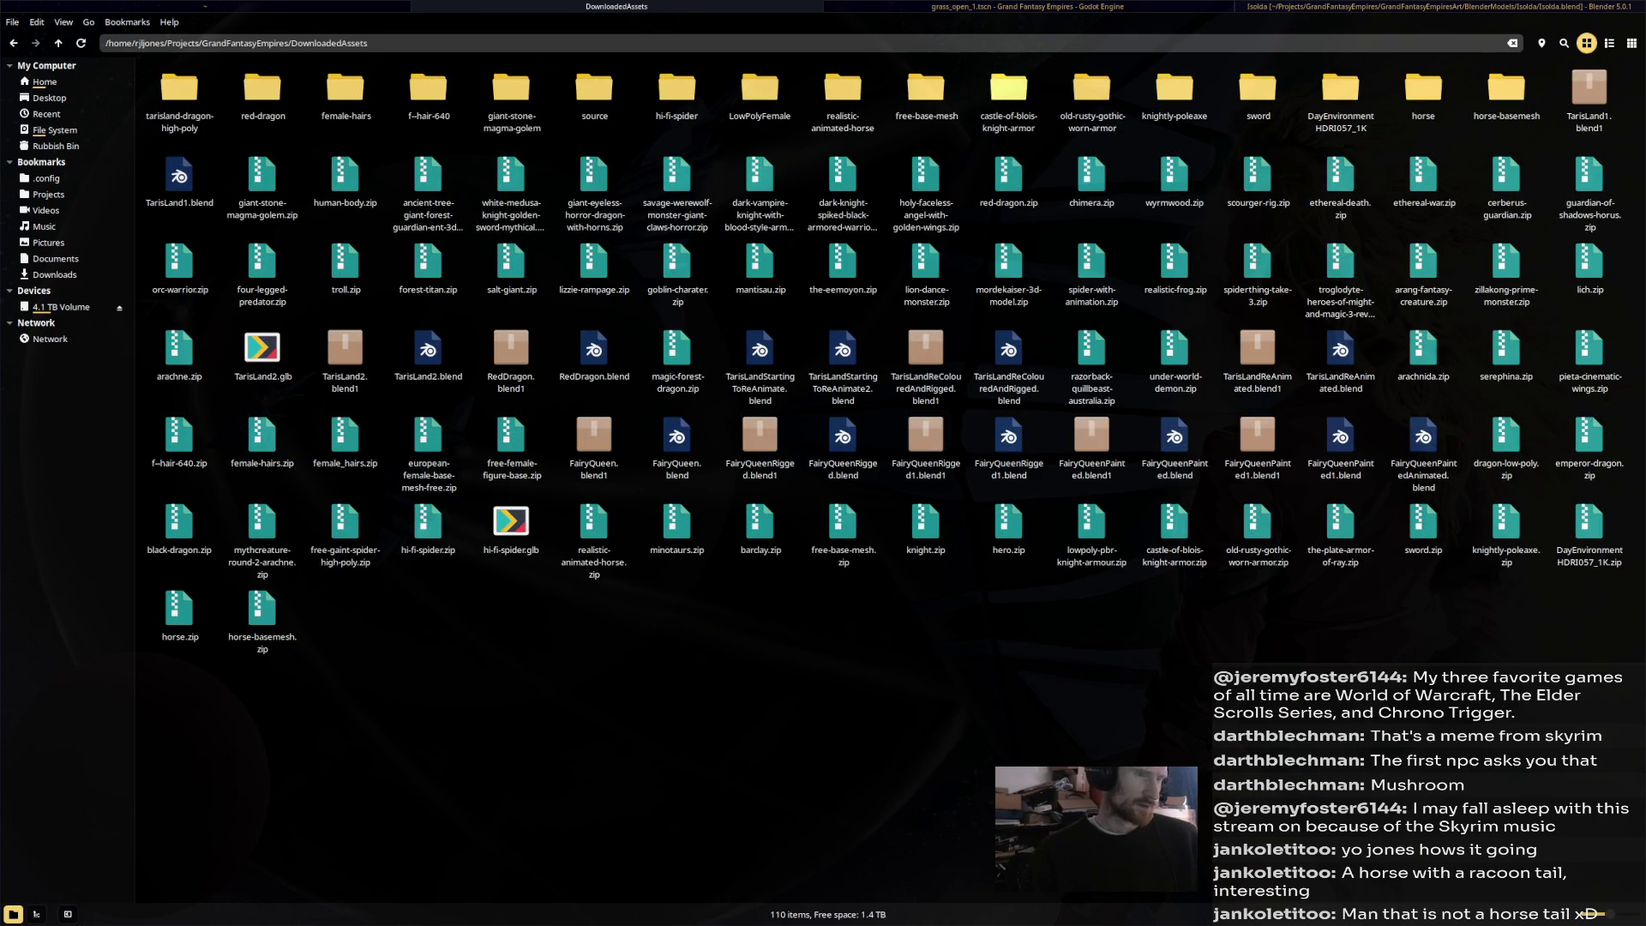
Look through free-base-mesh's textures and source folders, then return to DownloadedAssets.
{"action": "double_click", "coordinate": [925, 87]}
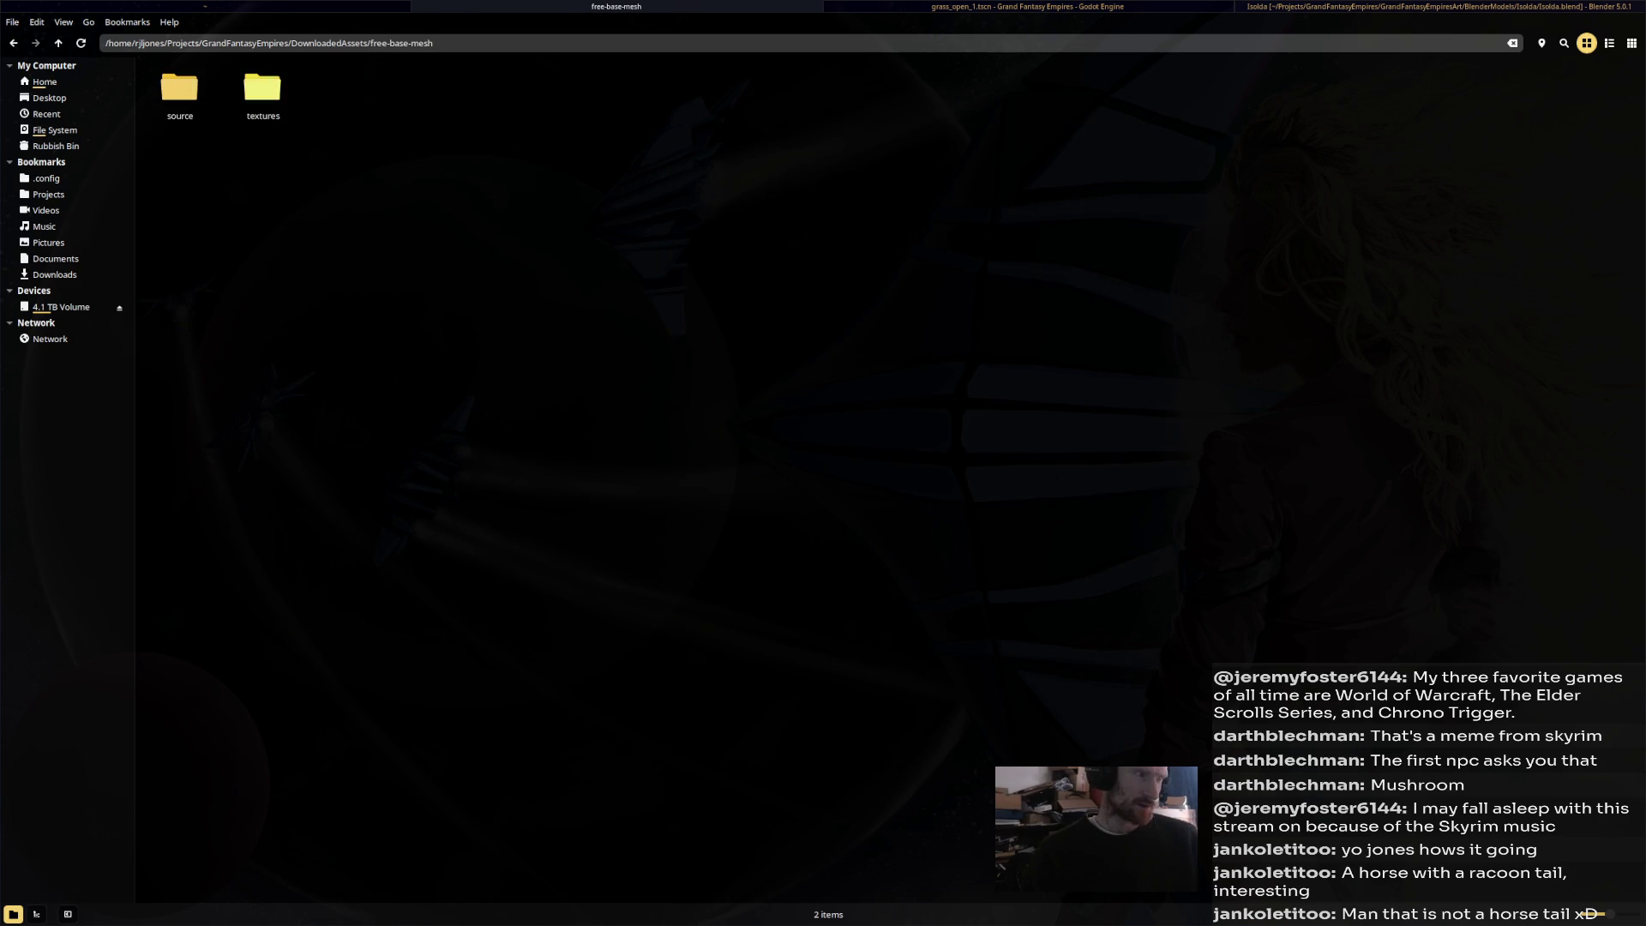
{"action": "double_click", "coordinate": [263, 88]}
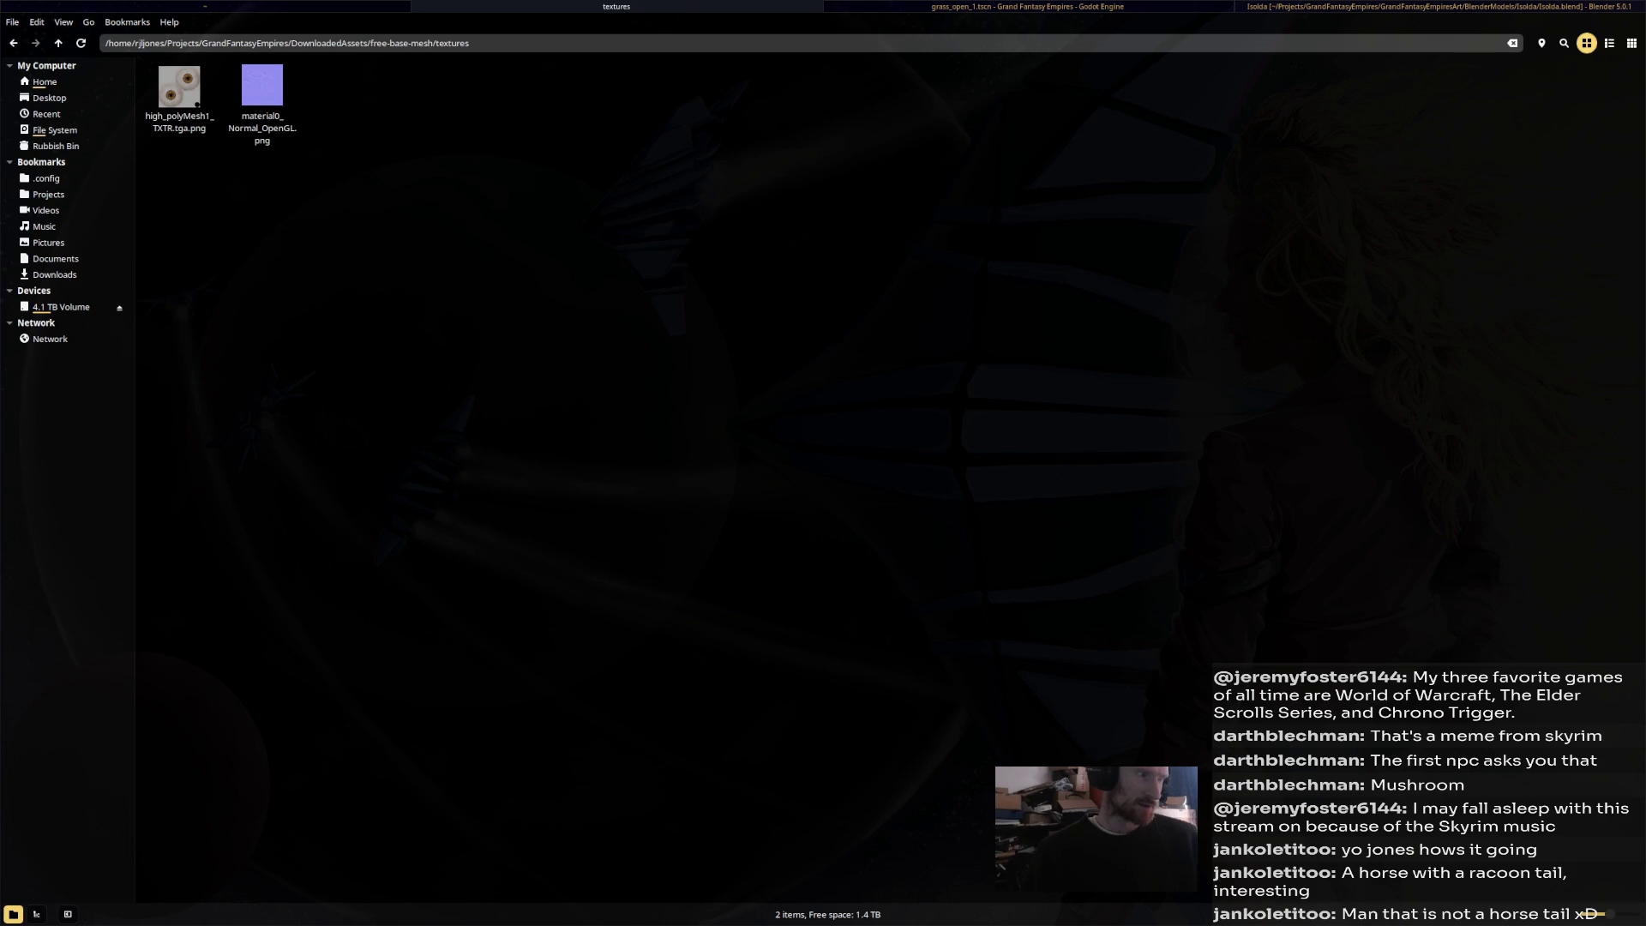
{"action": "key", "text": "alt+Up"}
{"action": "key", "text": "Left"}
{"action": "key", "text": "Return"}
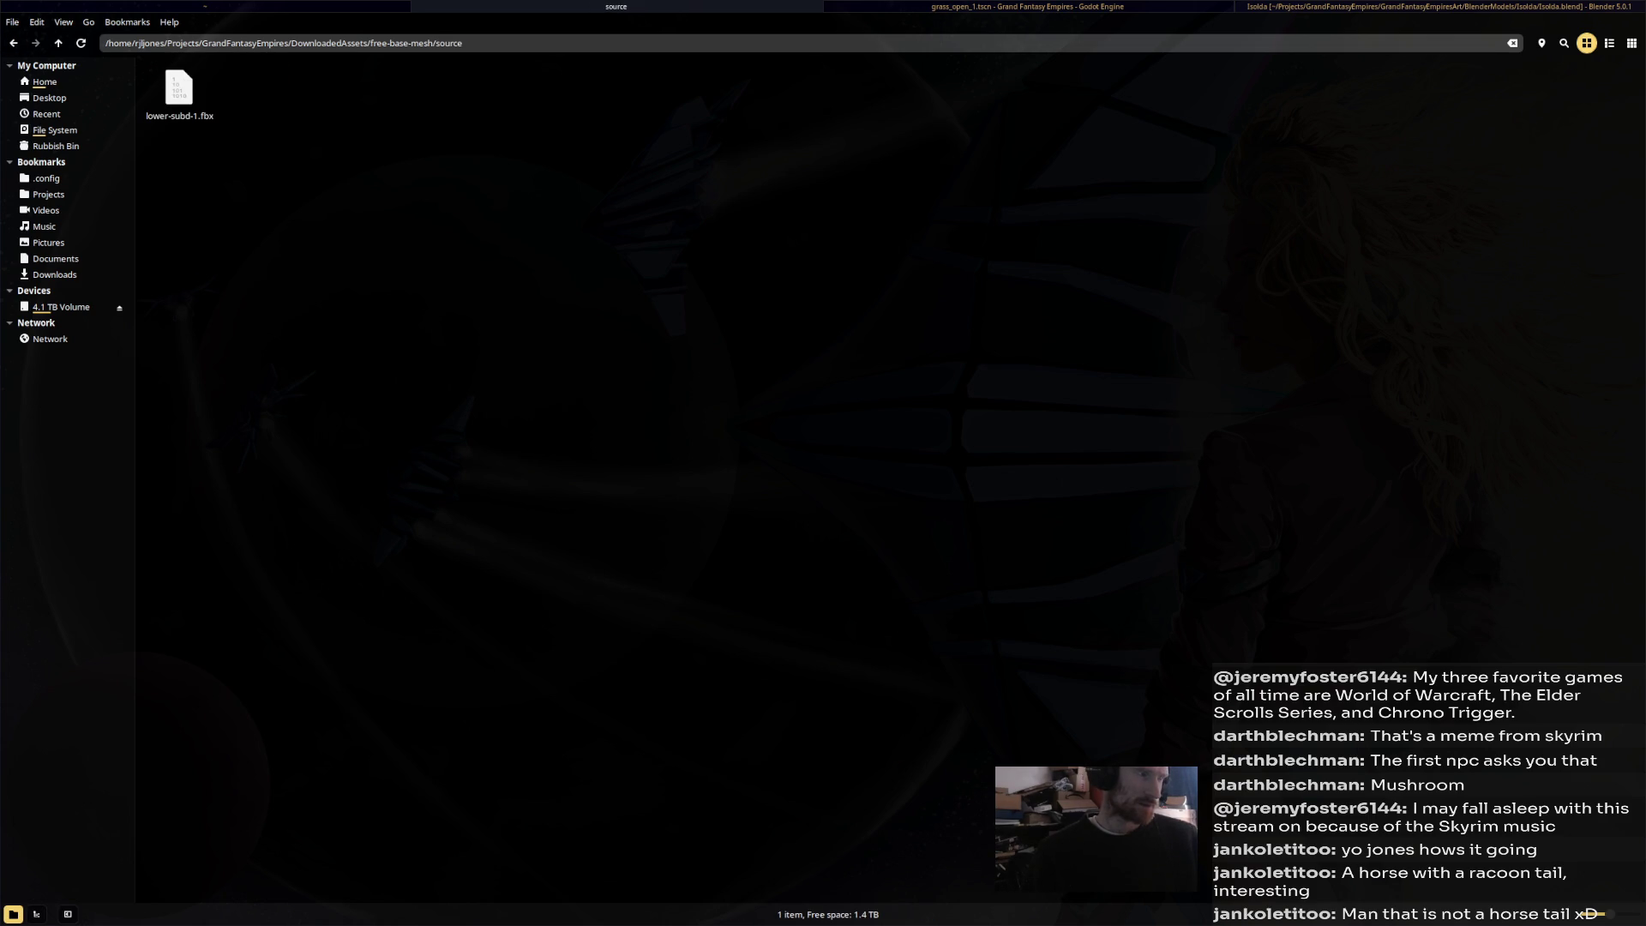
{"action": "key", "text": "alt+Up"}
{"action": "key", "text": "alt+Up"}
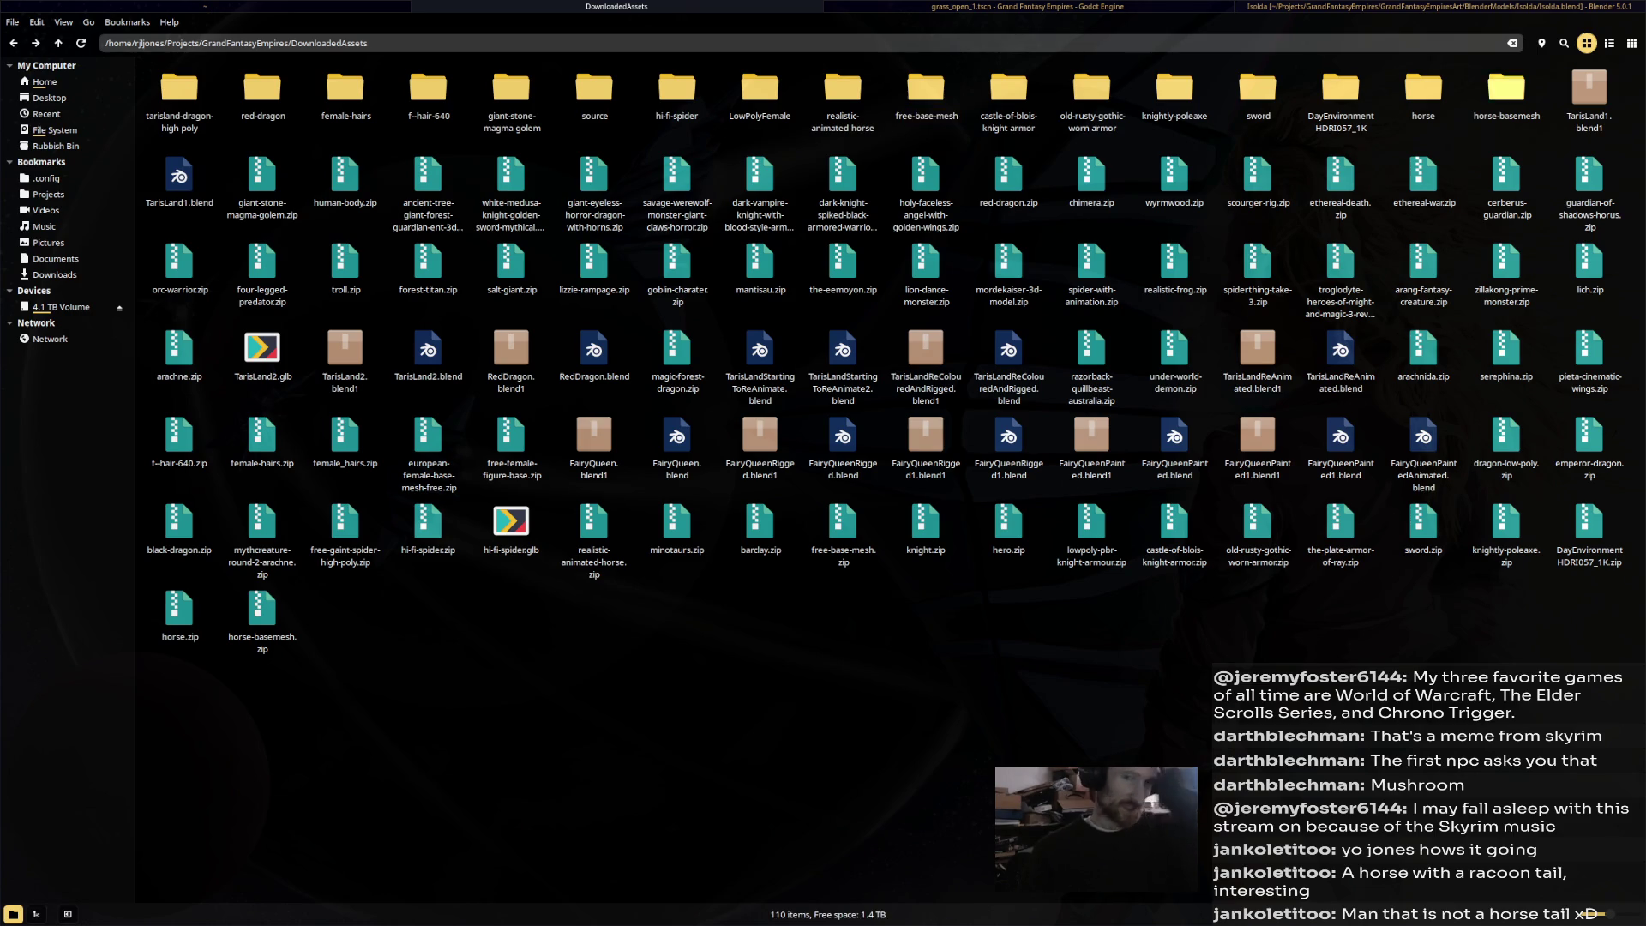
Go into horse-basemesh > source > Horse_023 and select Horse_NM_2.jpg.
{"action": "double_click", "coordinate": [1506, 88]}
{"action": "double_click", "coordinate": [180, 89]}
{"action": "left_click", "coordinate": [12, 42]}
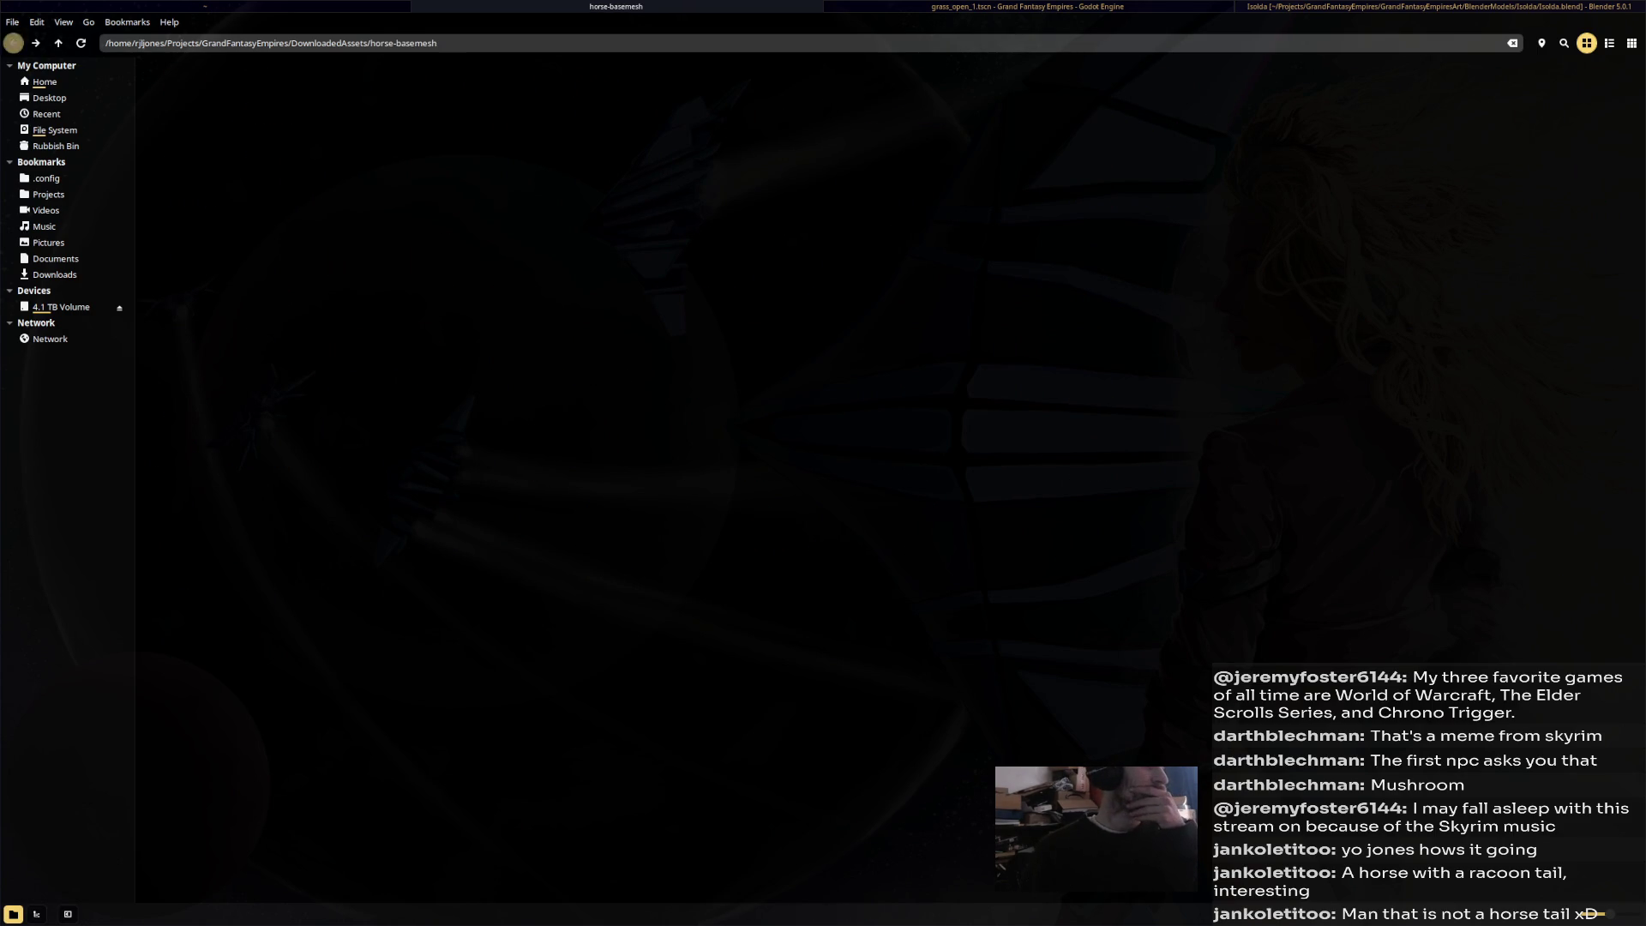
{"action": "double_click", "coordinate": [179, 88]}
{"action": "double_click", "coordinate": [180, 88]}
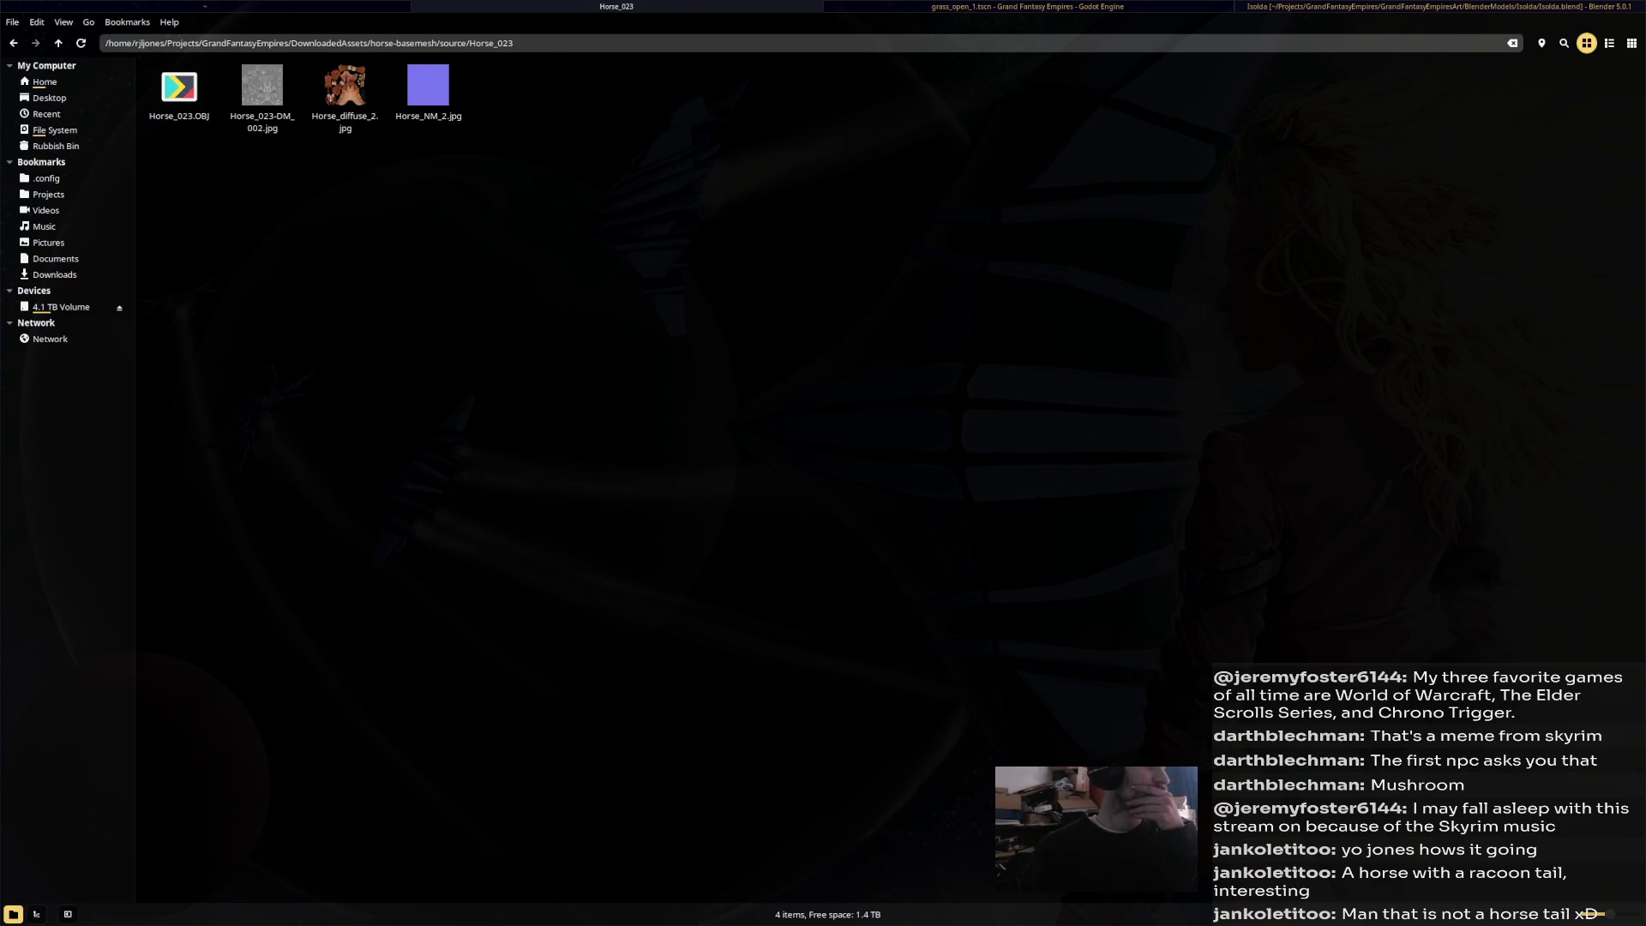
{"action": "left_click", "coordinate": [428, 86]}
Open Horse_NM_2.jpg with Krita via Open With > Other Application.
{"action": "right_click", "coordinate": [432, 92]}
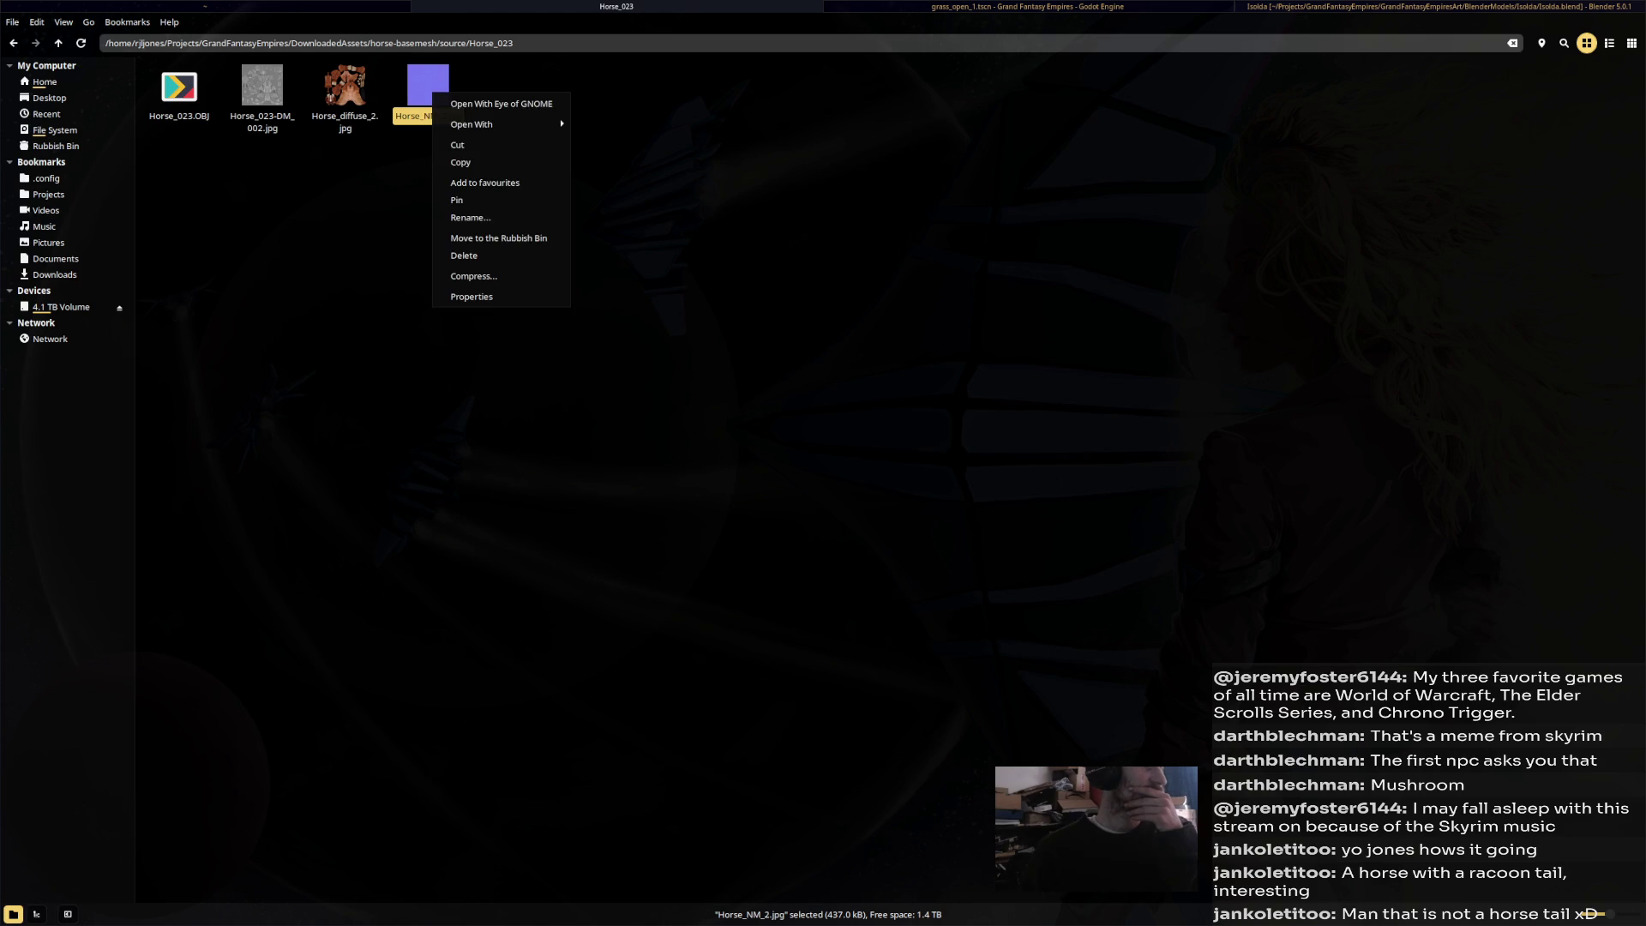
{"action": "mouse_move", "coordinate": [497, 124]}
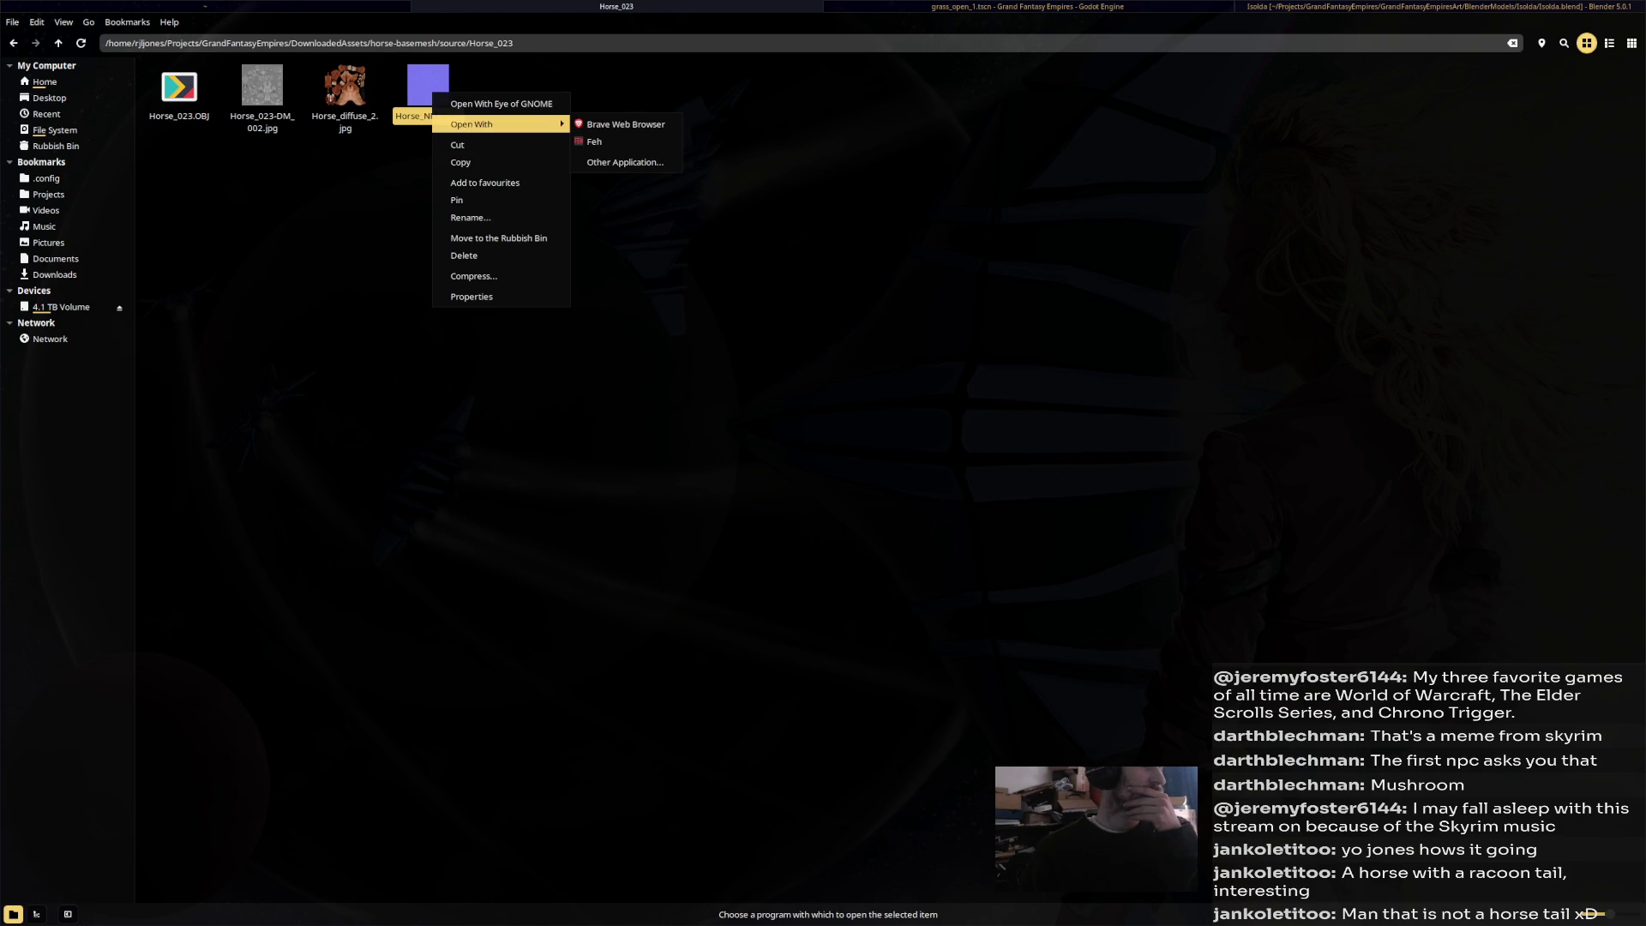
{"action": "left_click", "coordinate": [625, 162]}
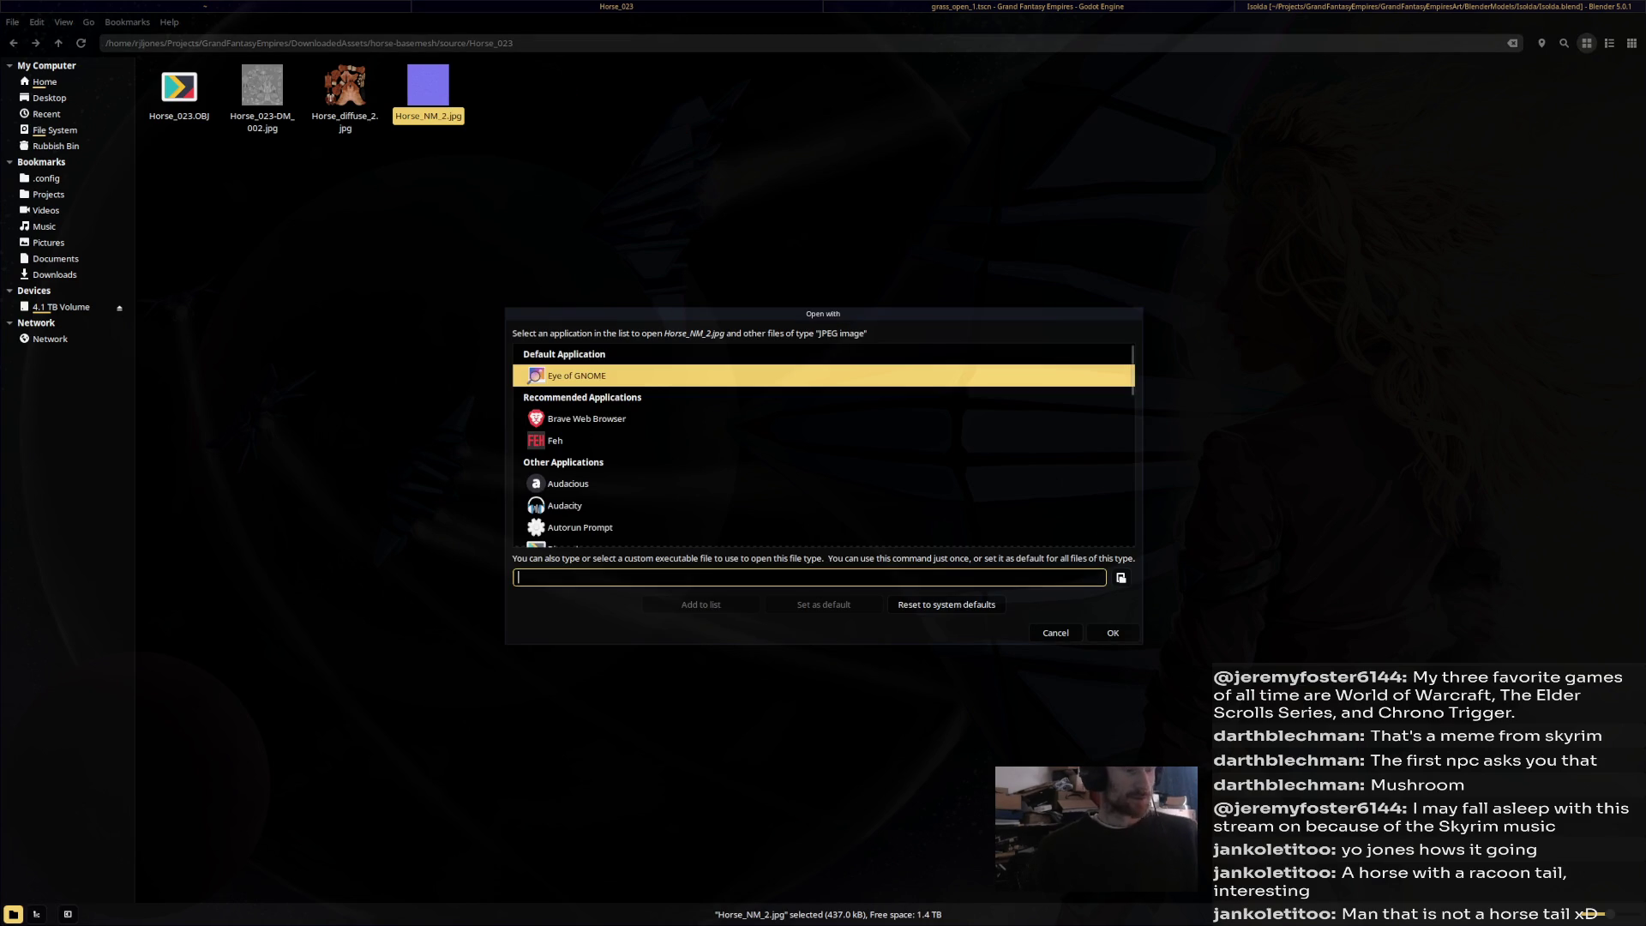
{"action": "scroll", "coordinate": [823, 446], "scroll_direction": "down", "scroll_amount": 5}
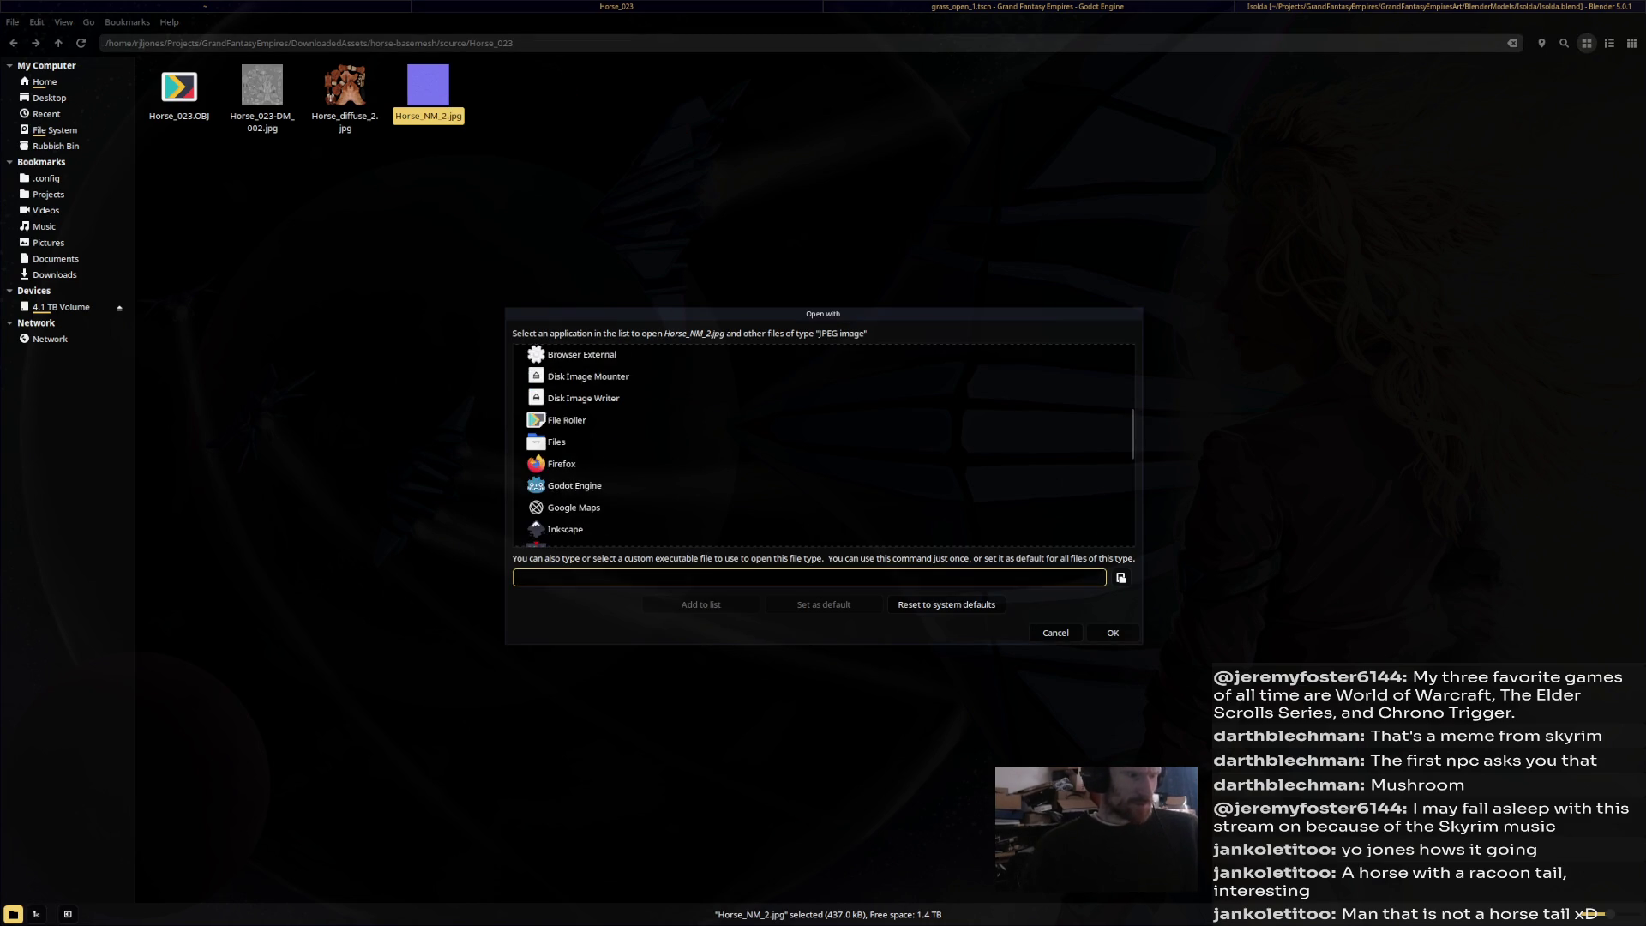
{"action": "double_click", "coordinate": [558, 504]}
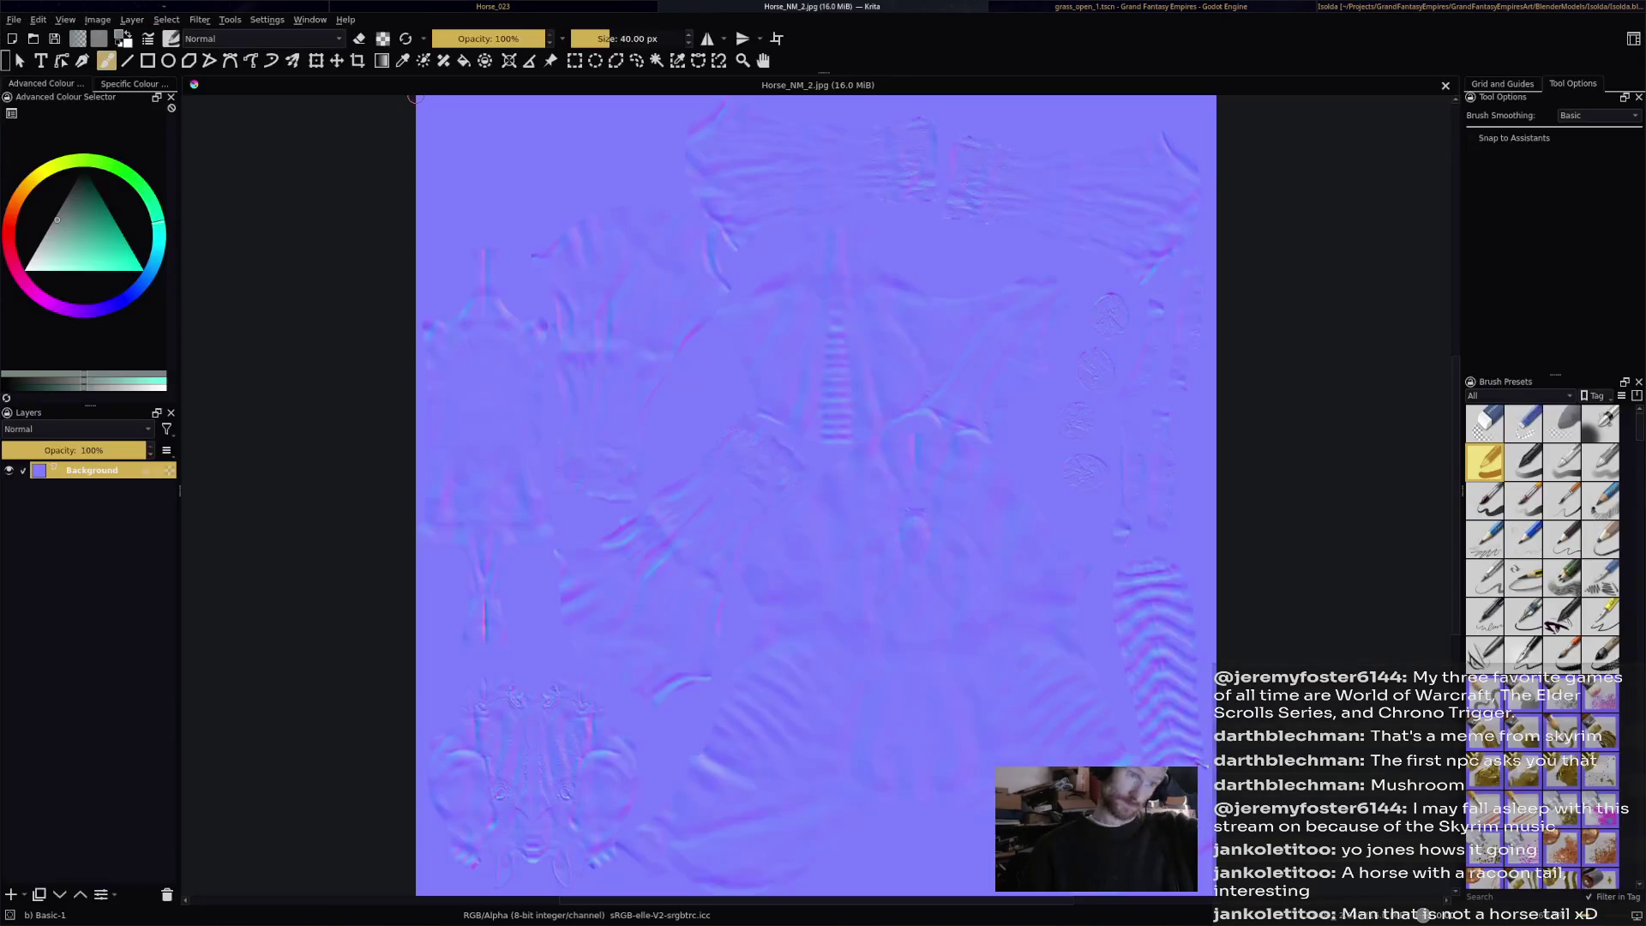
Save the normal map as Horse_NM_3.jpg, accepting the 90% JPEG quality settings.
{"action": "mouse_move", "coordinate": [1036, 573]}
{"action": "middle_mouse_down", "text": "shift"}
{"action": "mouse_move", "coordinate": [960, 703]}
{"action": "mouse_move", "coordinate": [1054, 480]}
{"action": "mouse_move", "coordinate": [1020, 600]}
{"action": "mouse_move", "coordinate": [974, 588]}
{"action": "middle_mouse_up", "text": "shift"}
{"action": "scroll", "coordinate": [969, 536], "scroll_direction": "up", "scroll_amount": 4}
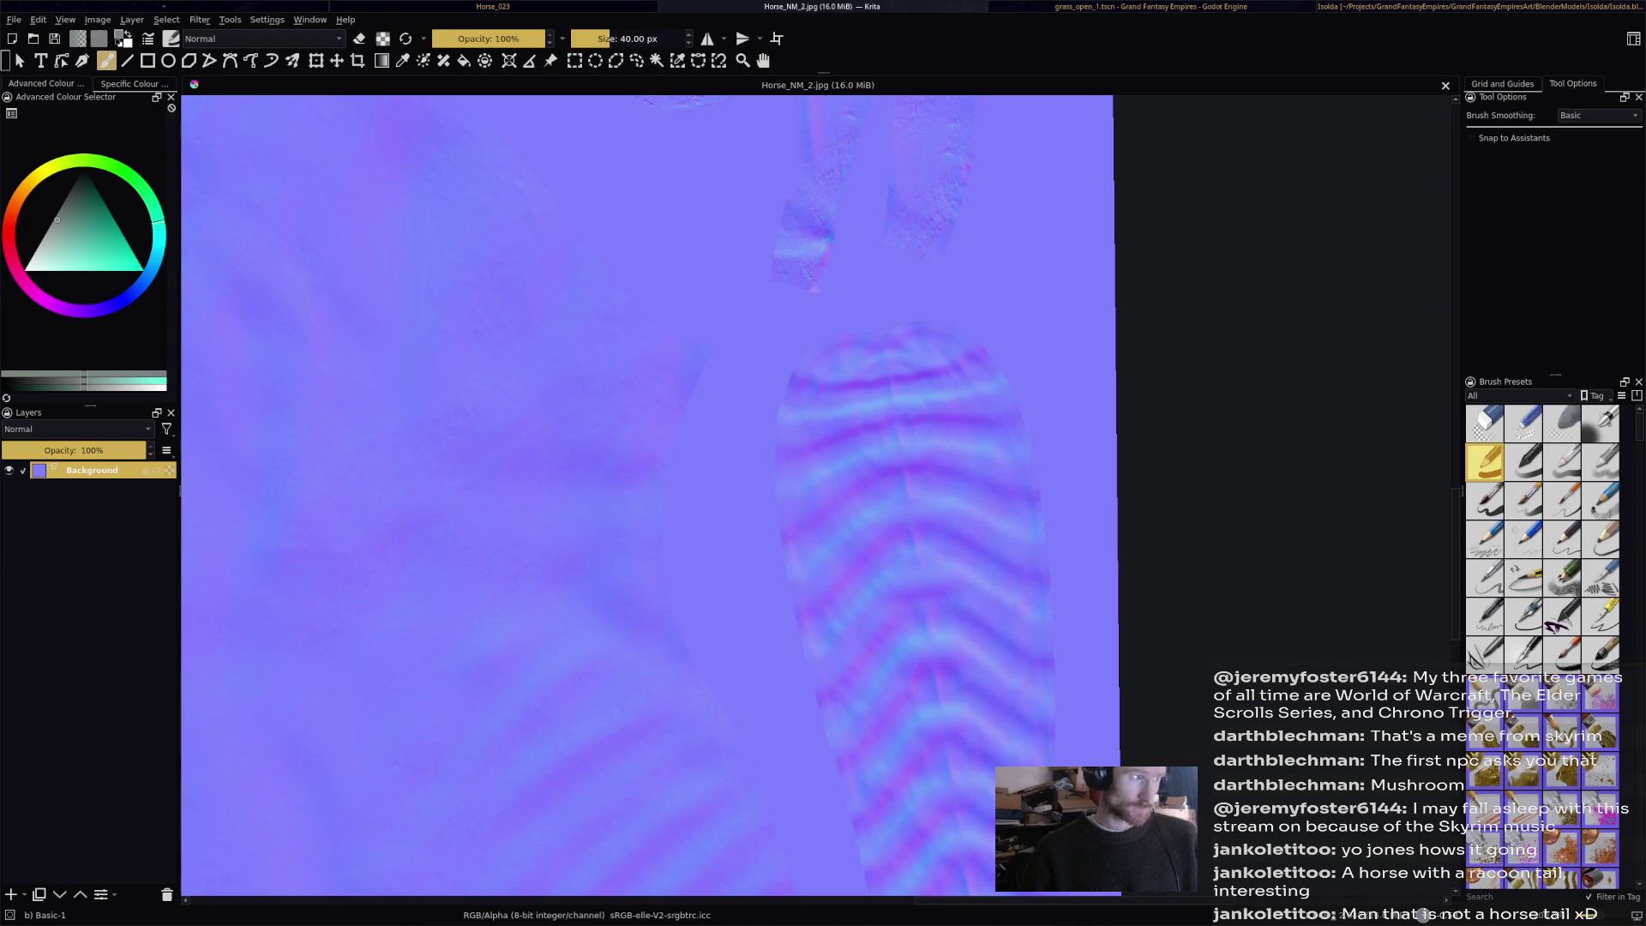
{"action": "left_click", "coordinate": [13, 19]}
{"action": "left_click", "coordinate": [51, 101]}
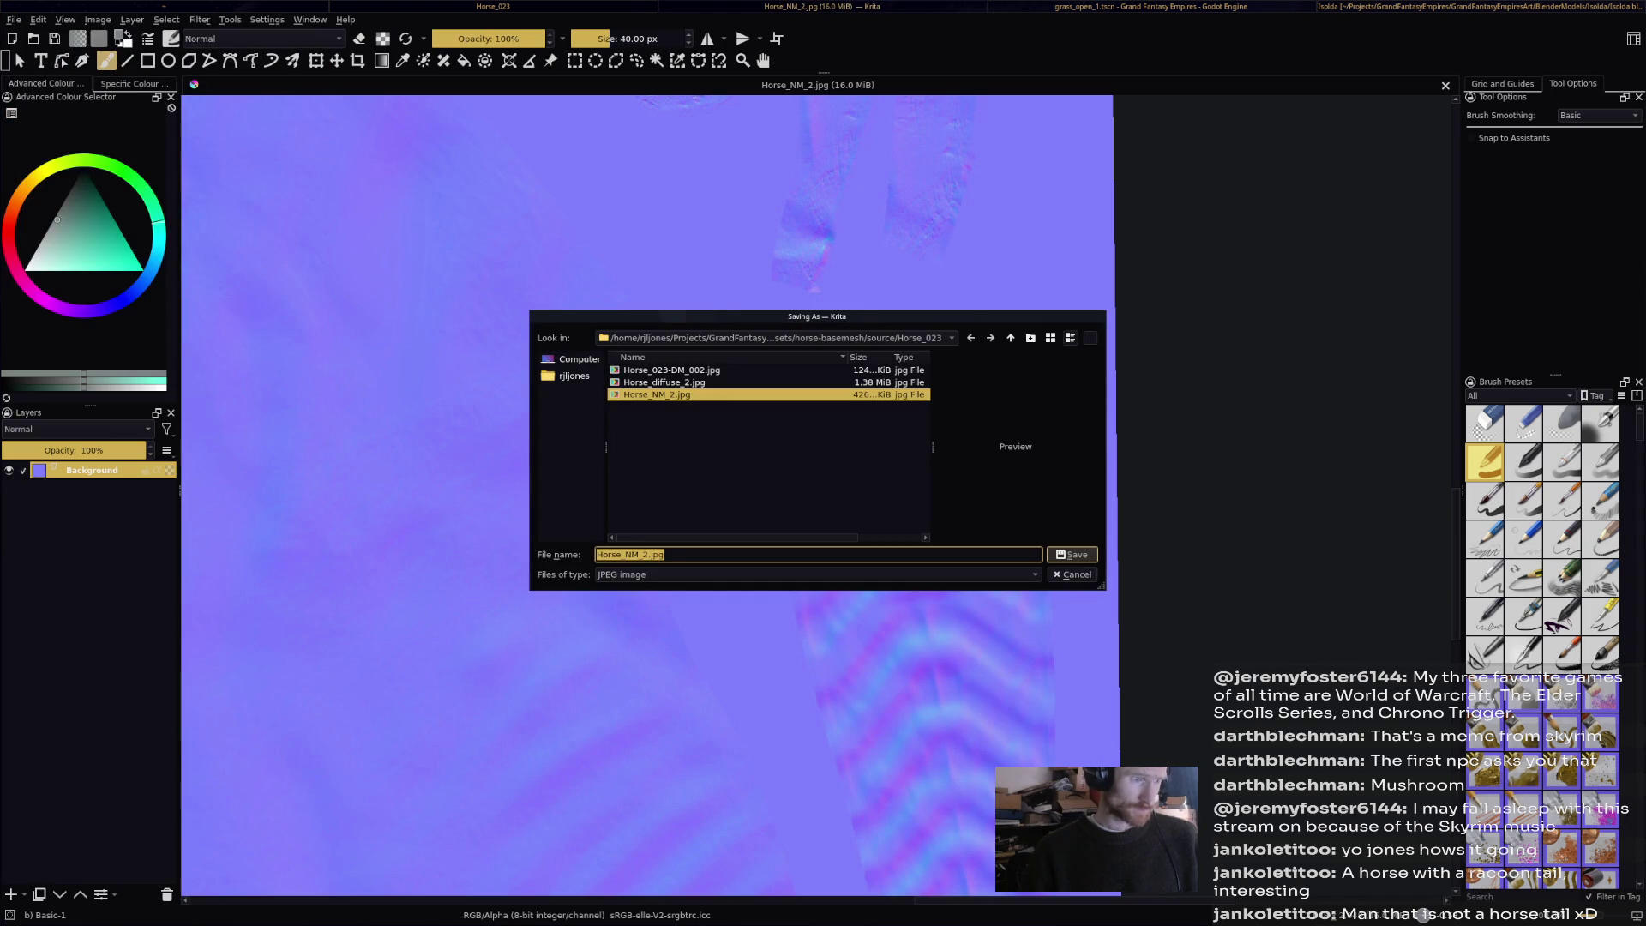
{"action": "left_click", "coordinate": [665, 555]}
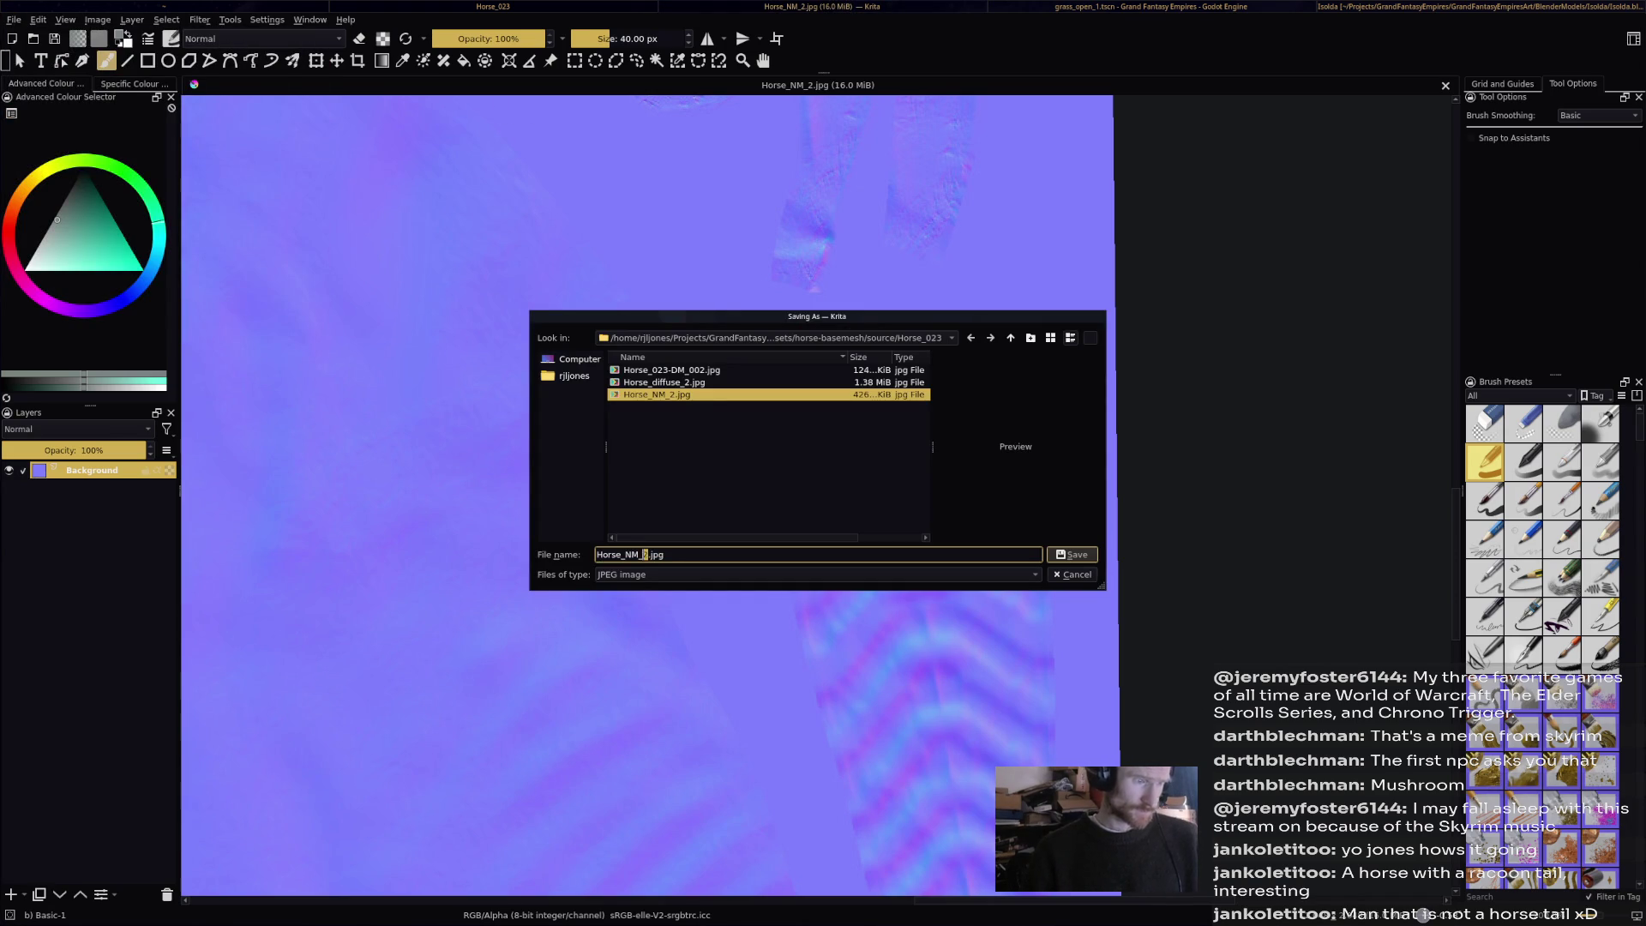
{"action": "type", "text": "3"}
{"action": "key", "text": "Return"}
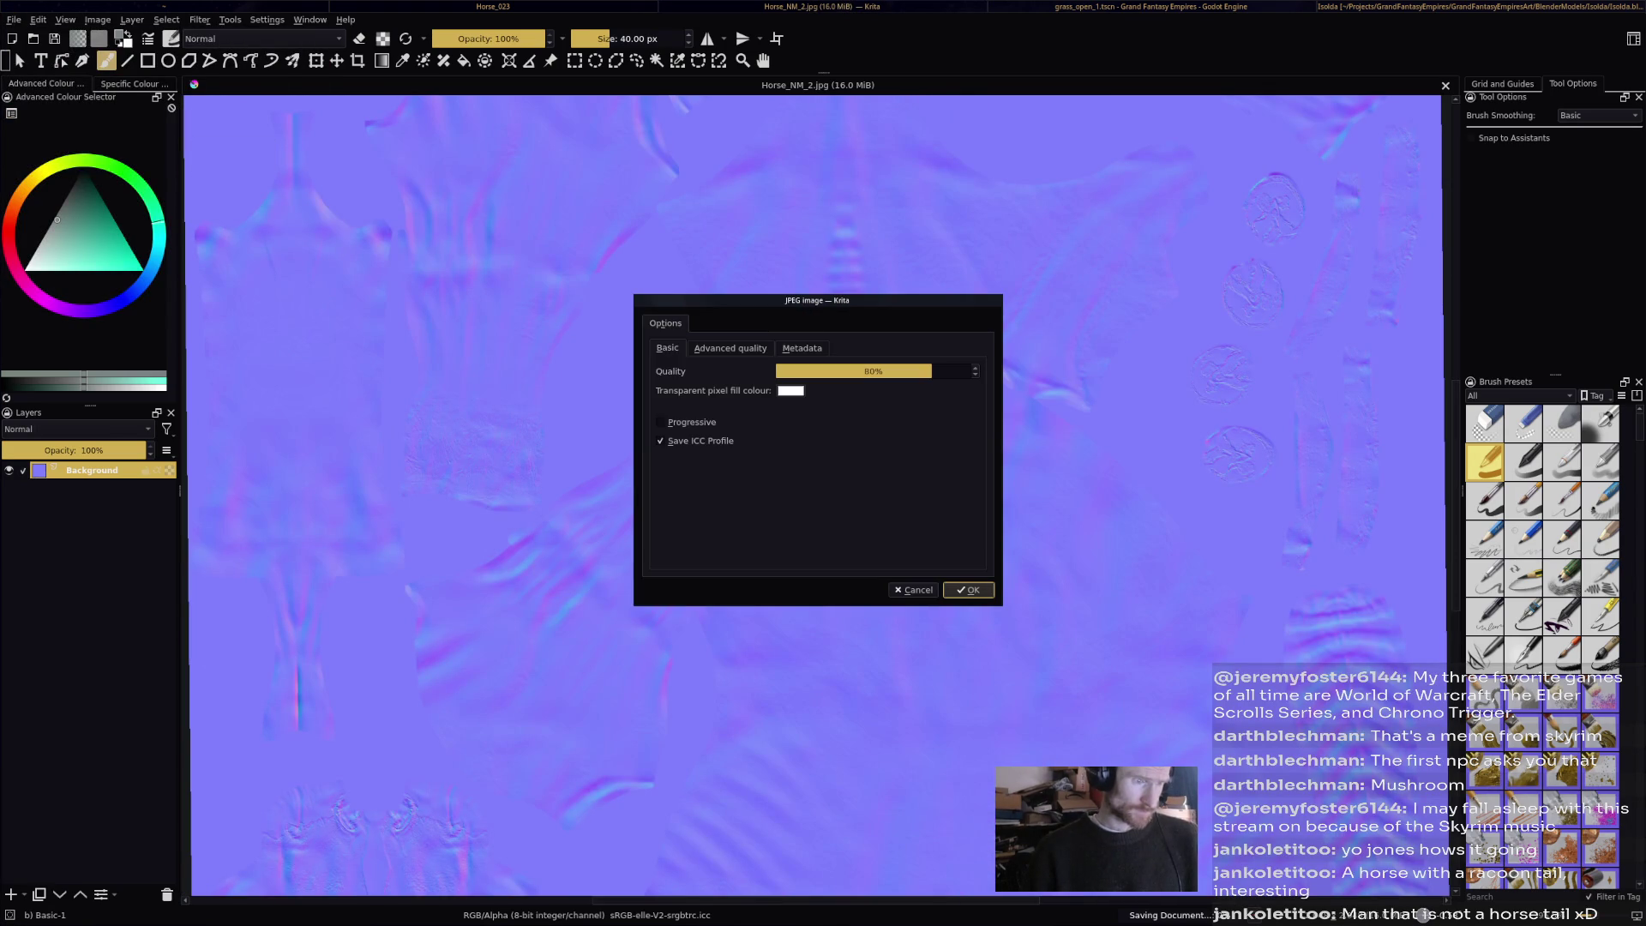
{"action": "key", "text": "Return"}
Rotate the canvas to bring the tail upright and centre on the striped area.
{"action": "scroll", "coordinate": [986, 436], "scroll_direction": "down", "scroll_amount": 3}
{"action": "mouse_move", "coordinate": [985, 343]}
{"action": "middle_mouse_down", "text": "shift"}
{"action": "mouse_move", "coordinate": [1029, 403]}
{"action": "mouse_move", "coordinate": [986, 435]}
{"action": "mouse_move", "coordinate": [1051, 557]}
{"action": "mouse_move", "coordinate": [1058, 686]}
{"action": "mouse_move", "coordinate": [806, 731]}
{"action": "middle_mouse_up", "text": "shift"}
{"action": "middle_click_drag", "start_coordinate": [978, 625], "coordinate": [817, 543]}
{"action": "scroll", "coordinate": [816, 542], "scroll_direction": "up", "scroll_amount": 2}
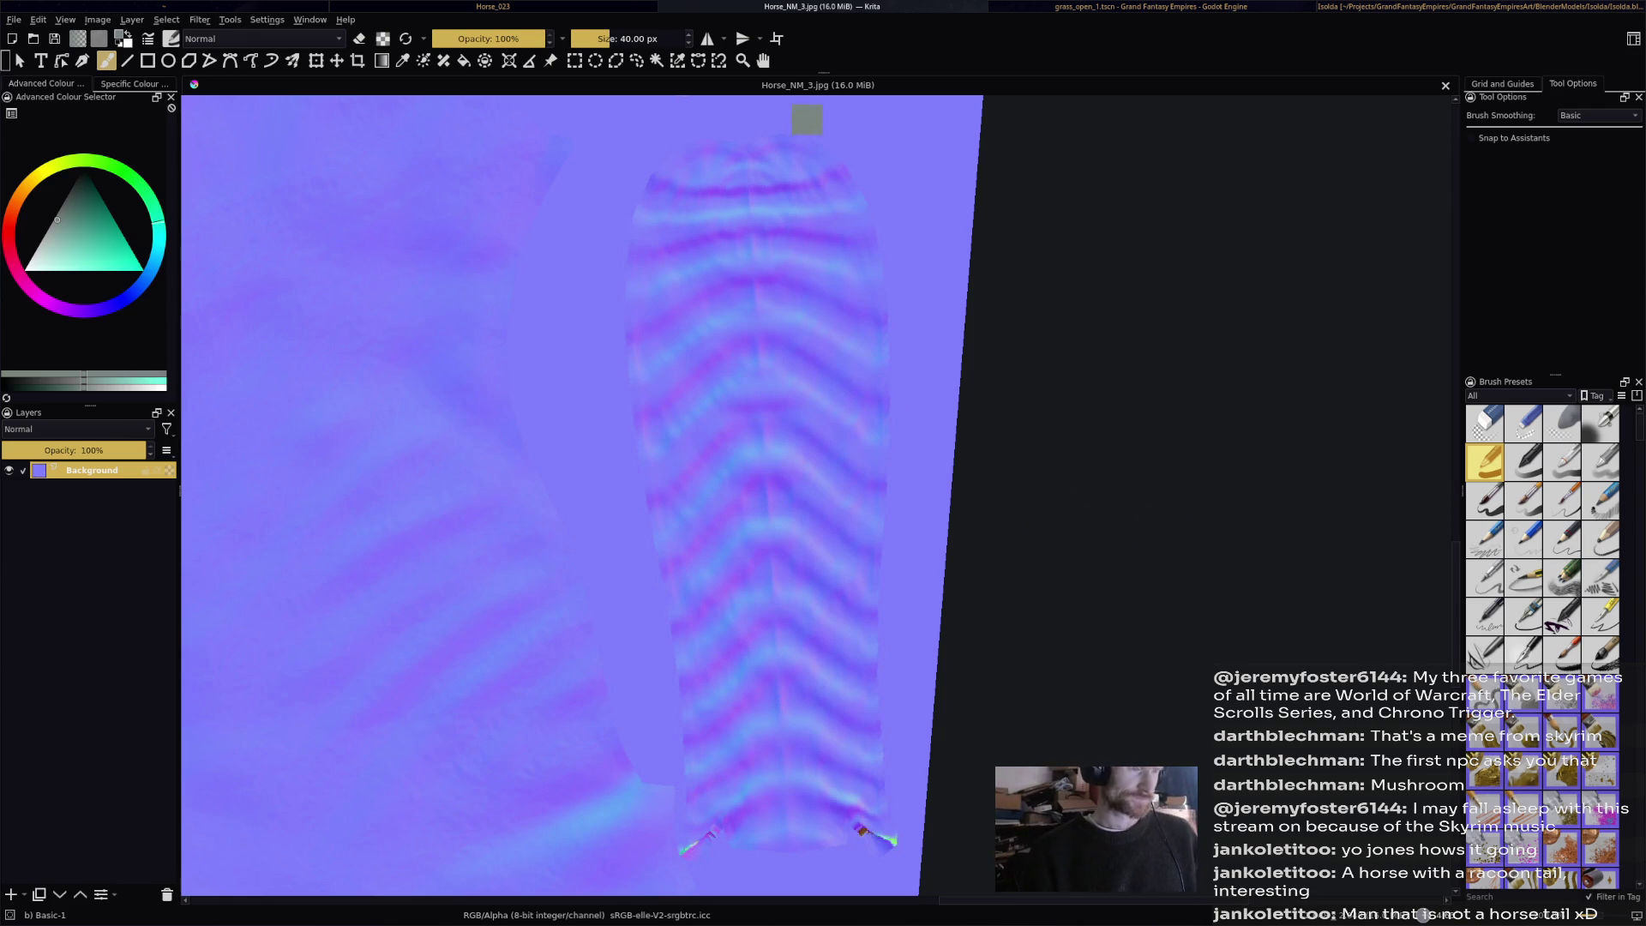
Sample the flat base blue and paint over the tail's chevron stripes, undoing one stray stroke.
{"action": "left_click", "coordinate": [787, 139], "text": "ctrl"}
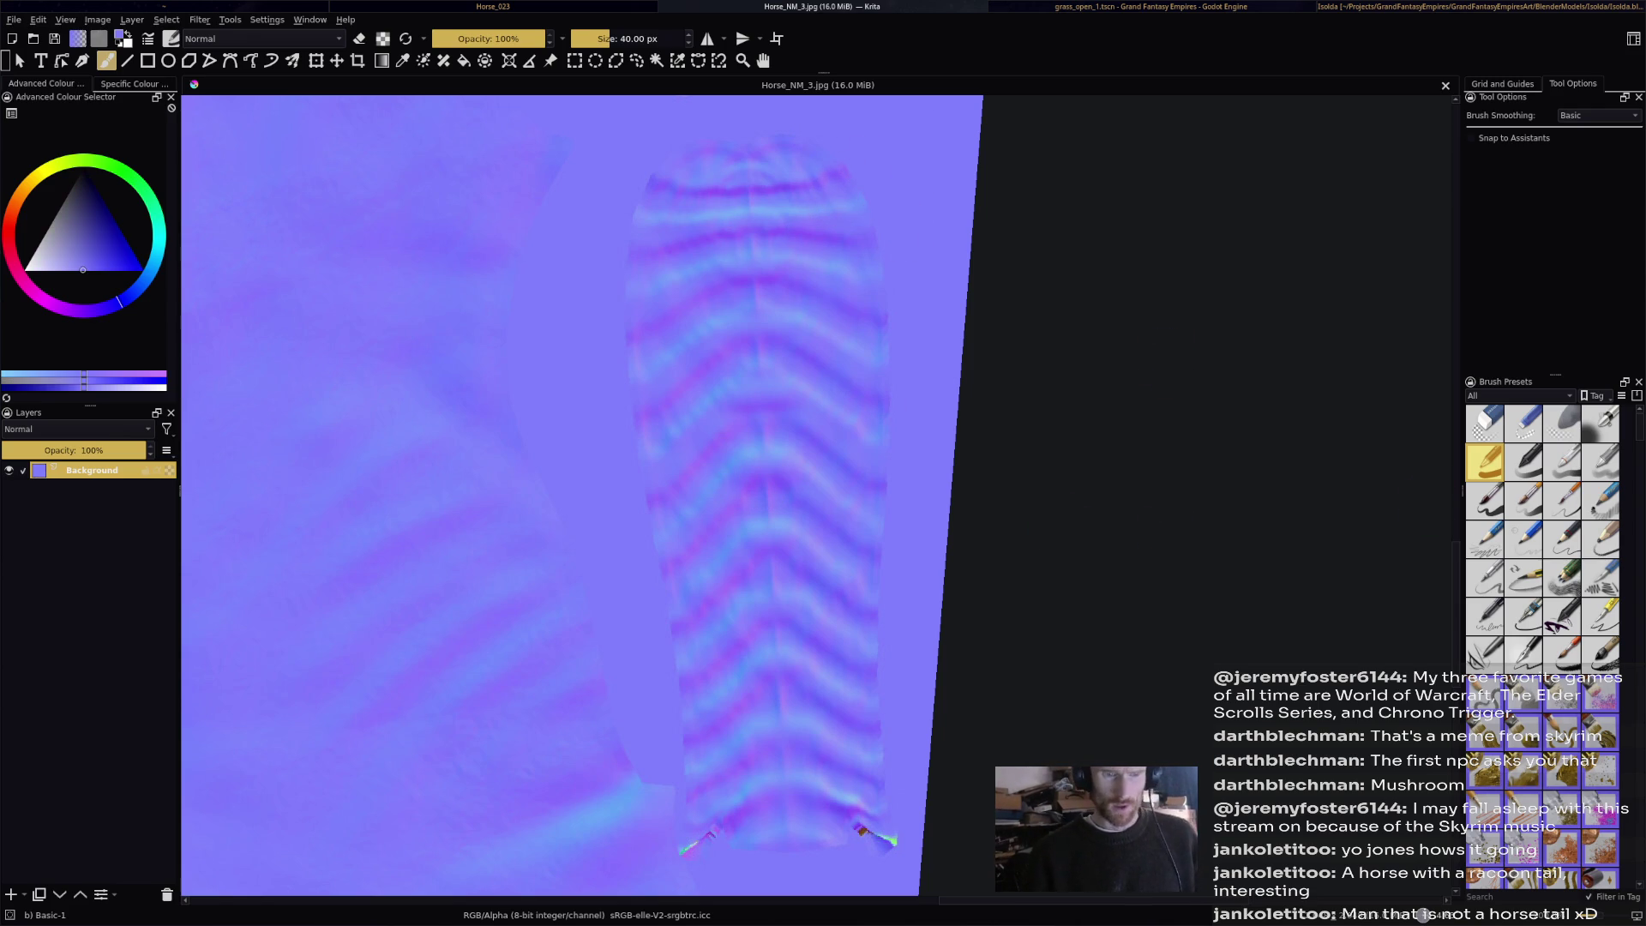
{"action": "mouse_move", "coordinate": [757, 236]}
{"action": "left_mouse_down"}
{"action": "mouse_move", "coordinate": [720, 324]}
{"action": "mouse_move", "coordinate": [653, 219]}
{"action": "left_mouse_up"}
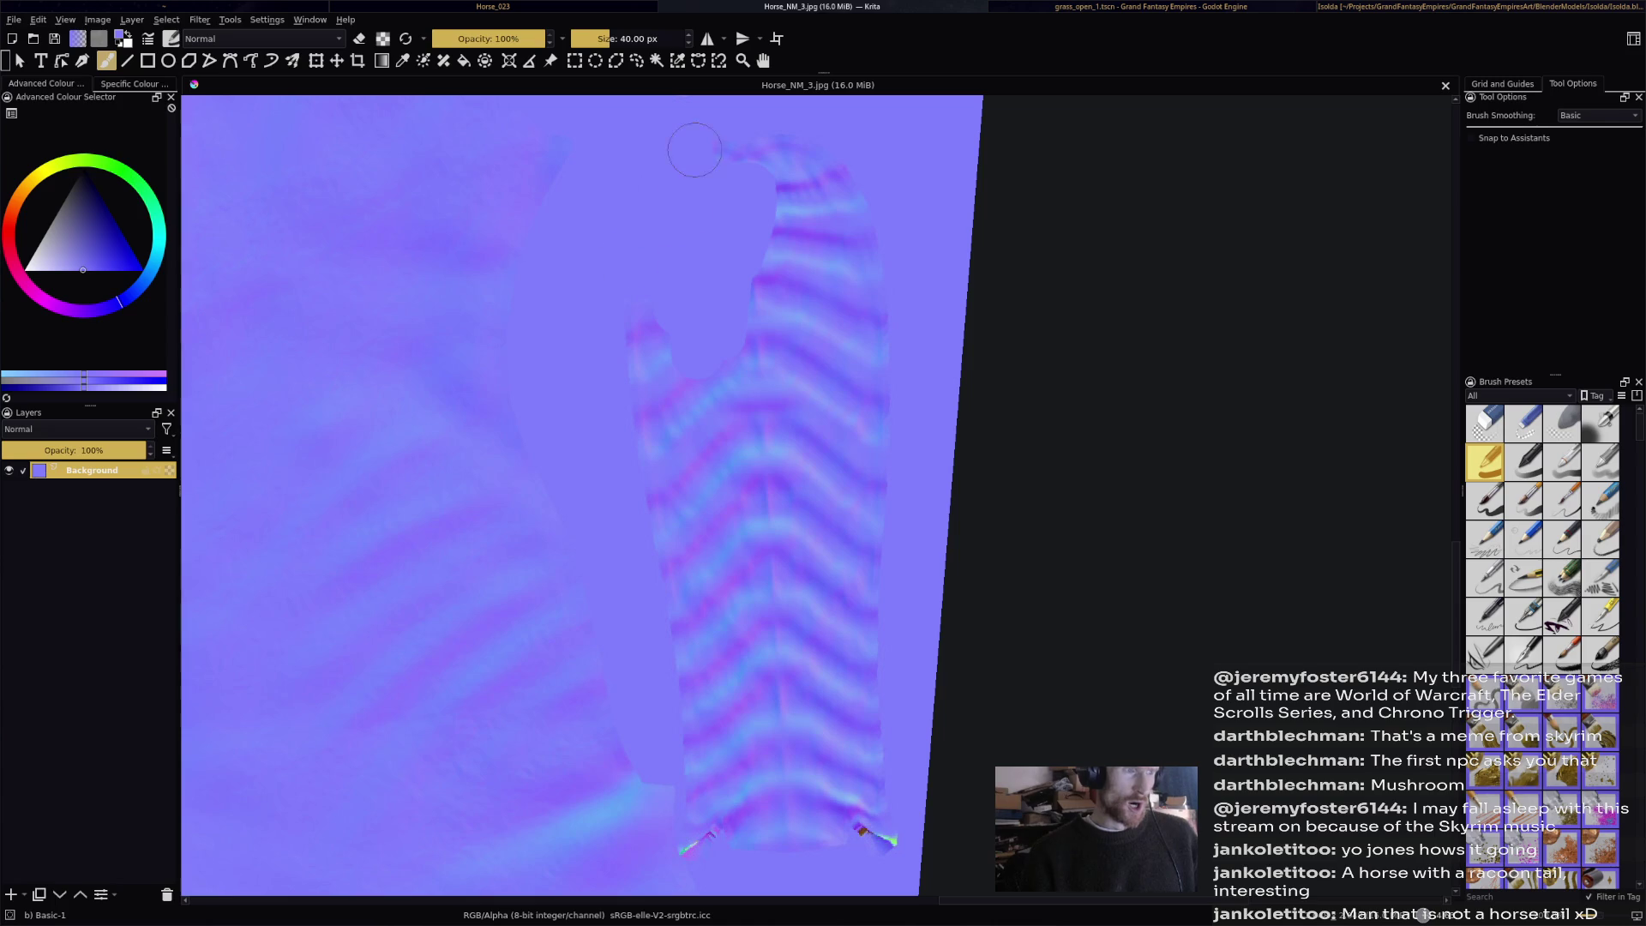
{"action": "key", "text": "ctrl+z"}
{"action": "key", "text": "ctrl+z"}
{"action": "key", "text": "ctrl+z"}
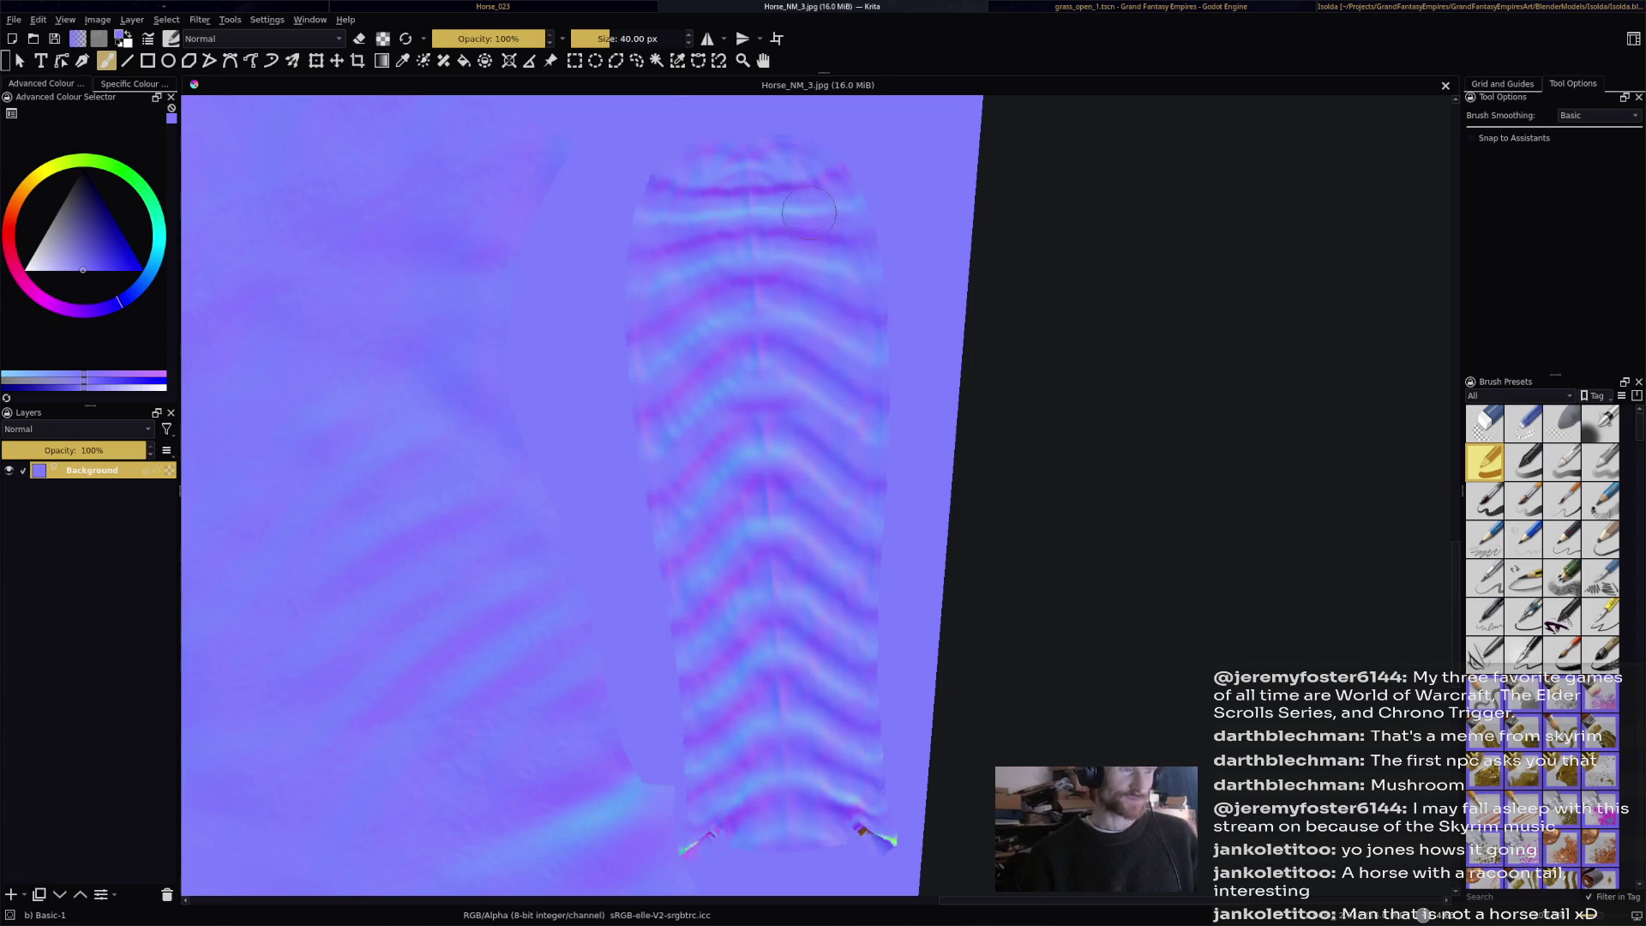
{"action": "mouse_move", "coordinate": [821, 197]}
{"action": "left_mouse_down"}
{"action": "mouse_move", "coordinate": [849, 343]}
{"action": "mouse_move", "coordinate": [829, 763]}
{"action": "mouse_move", "coordinate": [855, 847]}
{"action": "left_mouse_up"}
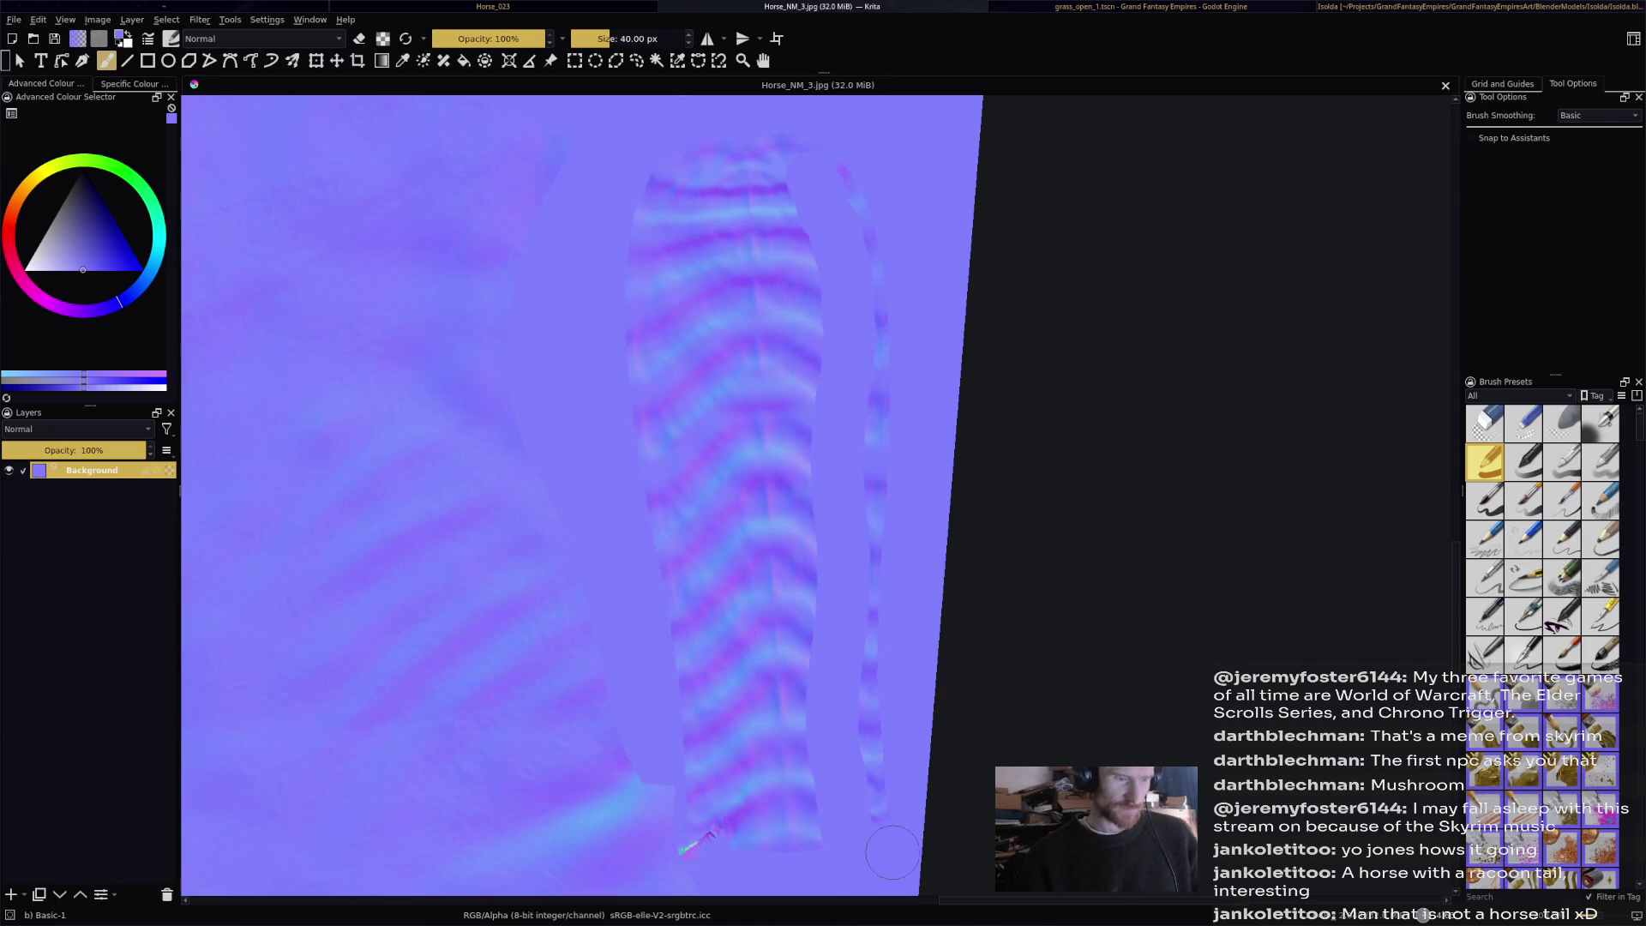
{"action": "mouse_move", "coordinate": [746, 866]}
{"action": "left_mouse_down"}
{"action": "mouse_move", "coordinate": [720, 845]}
{"action": "mouse_move", "coordinate": [802, 814]}
{"action": "mouse_move", "coordinate": [711, 822]}
{"action": "left_mouse_up"}
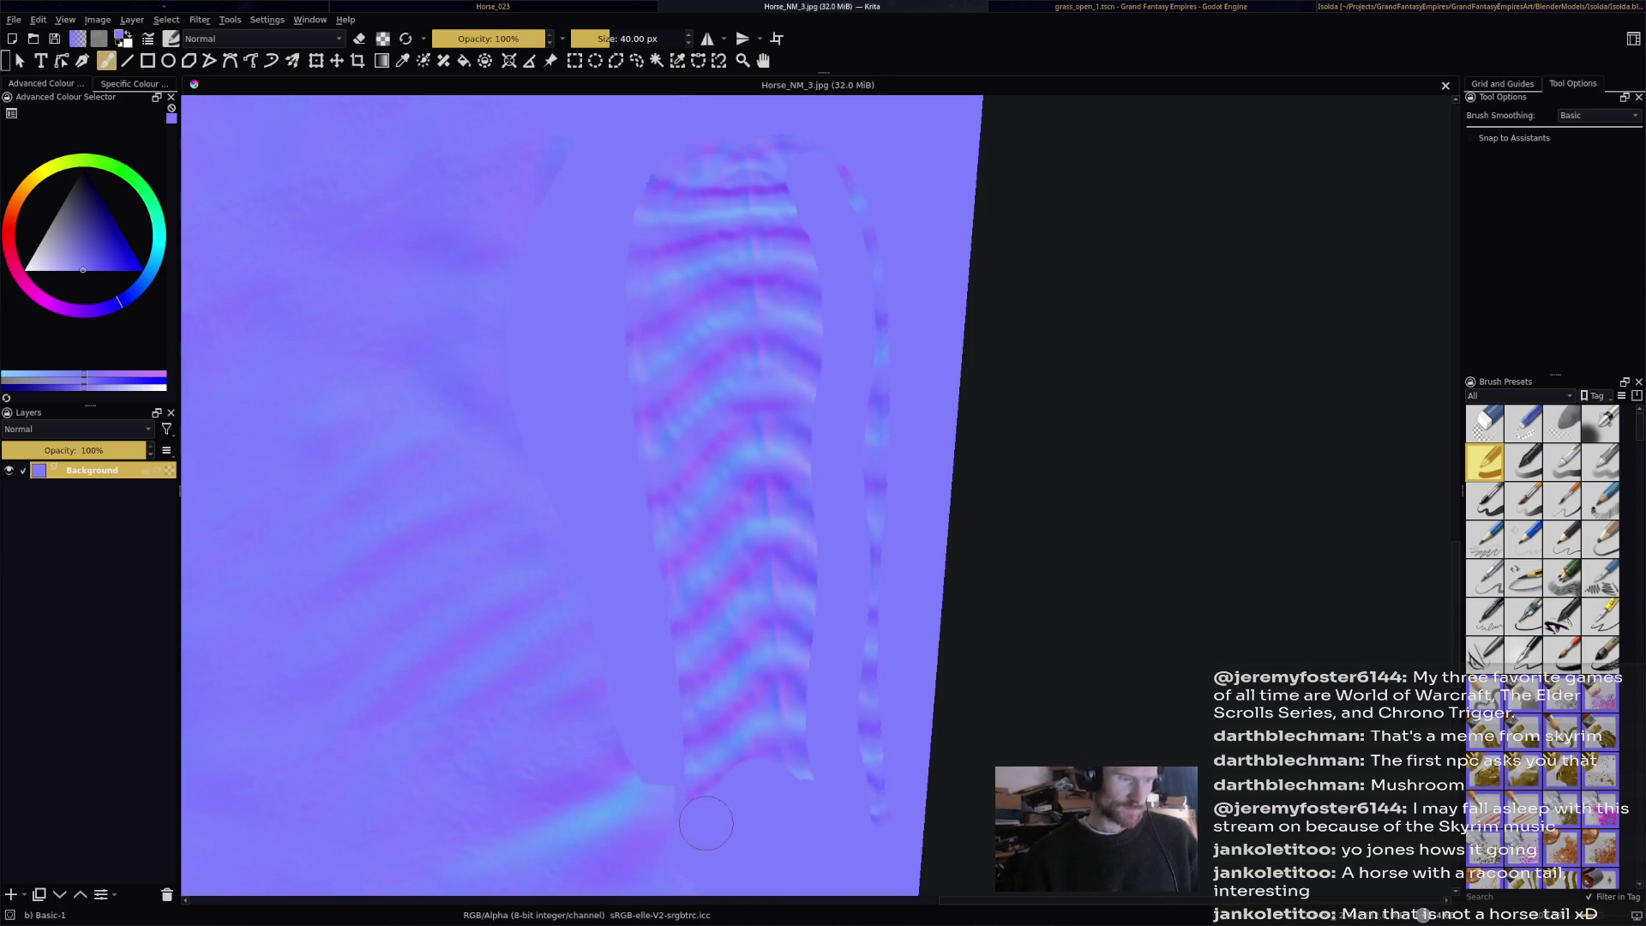
{"action": "left_click_drag", "start_coordinate": [726, 760], "coordinate": [704, 625]}
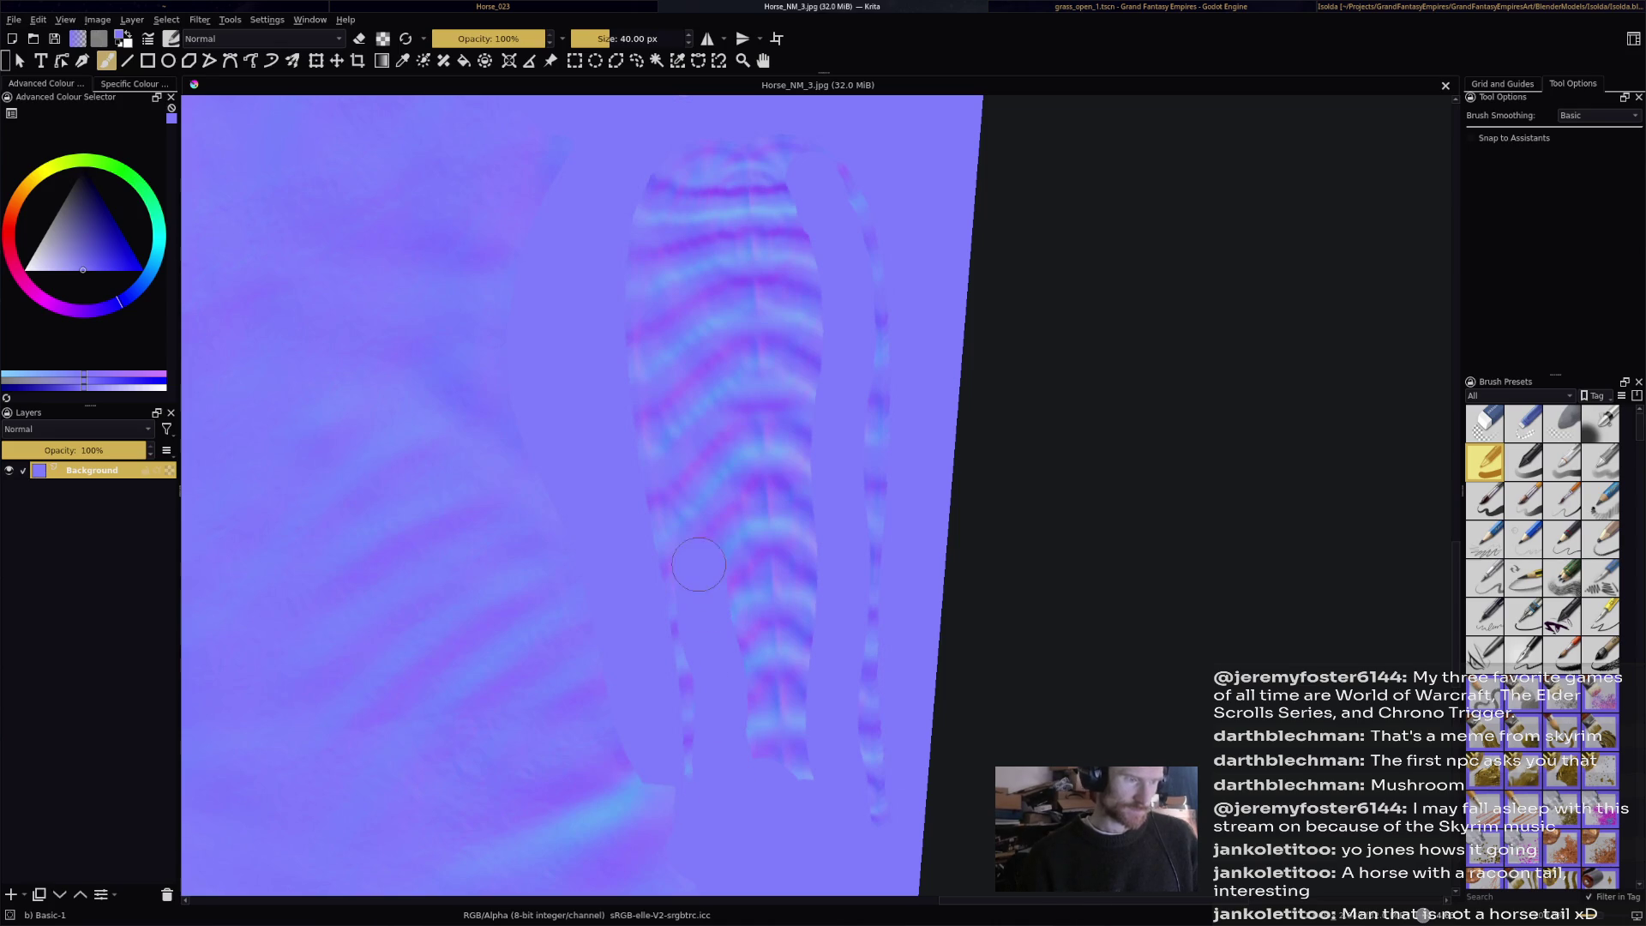
{"action": "mouse_move", "coordinate": [671, 410]}
{"action": "left_mouse_down"}
{"action": "mouse_move", "coordinate": [673, 225]}
{"action": "mouse_move", "coordinate": [720, 180]}
{"action": "mouse_move", "coordinate": [731, 212]}
{"action": "mouse_move", "coordinate": [709, 334]}
{"action": "mouse_move", "coordinate": [782, 463]}
{"action": "mouse_move", "coordinate": [777, 771]}
{"action": "left_mouse_up"}
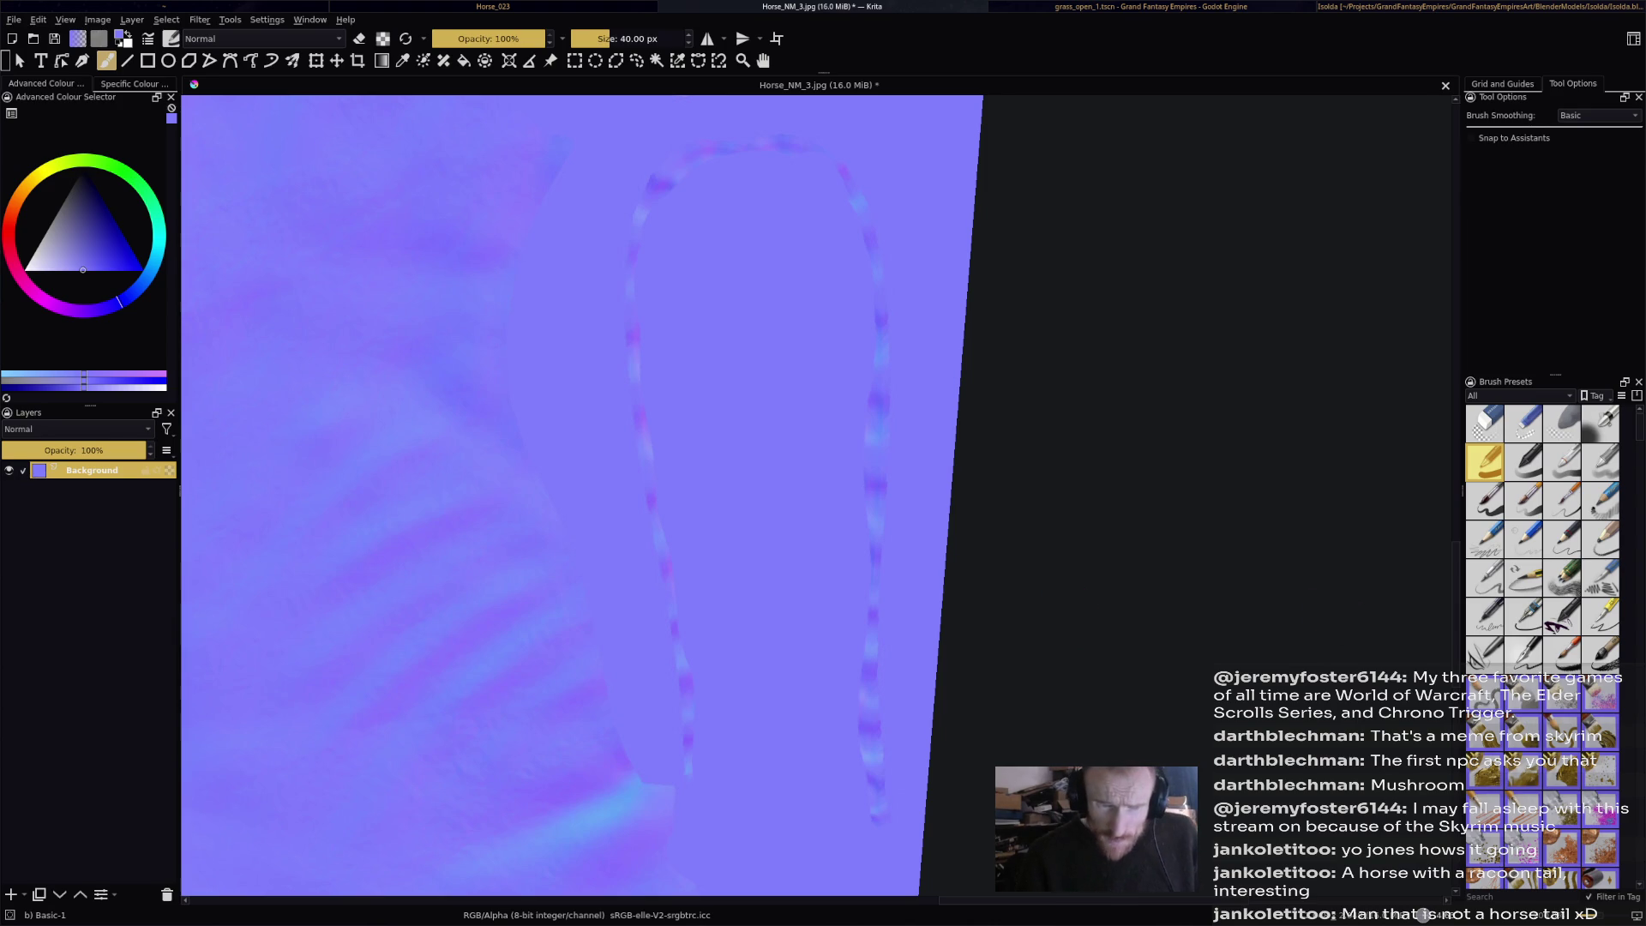
Try Pencil-6 Quick Shade and Details Beam, then pick Essential Hair Furry11 at about 112 px.
{"action": "left_click", "coordinate": [1561, 578]}
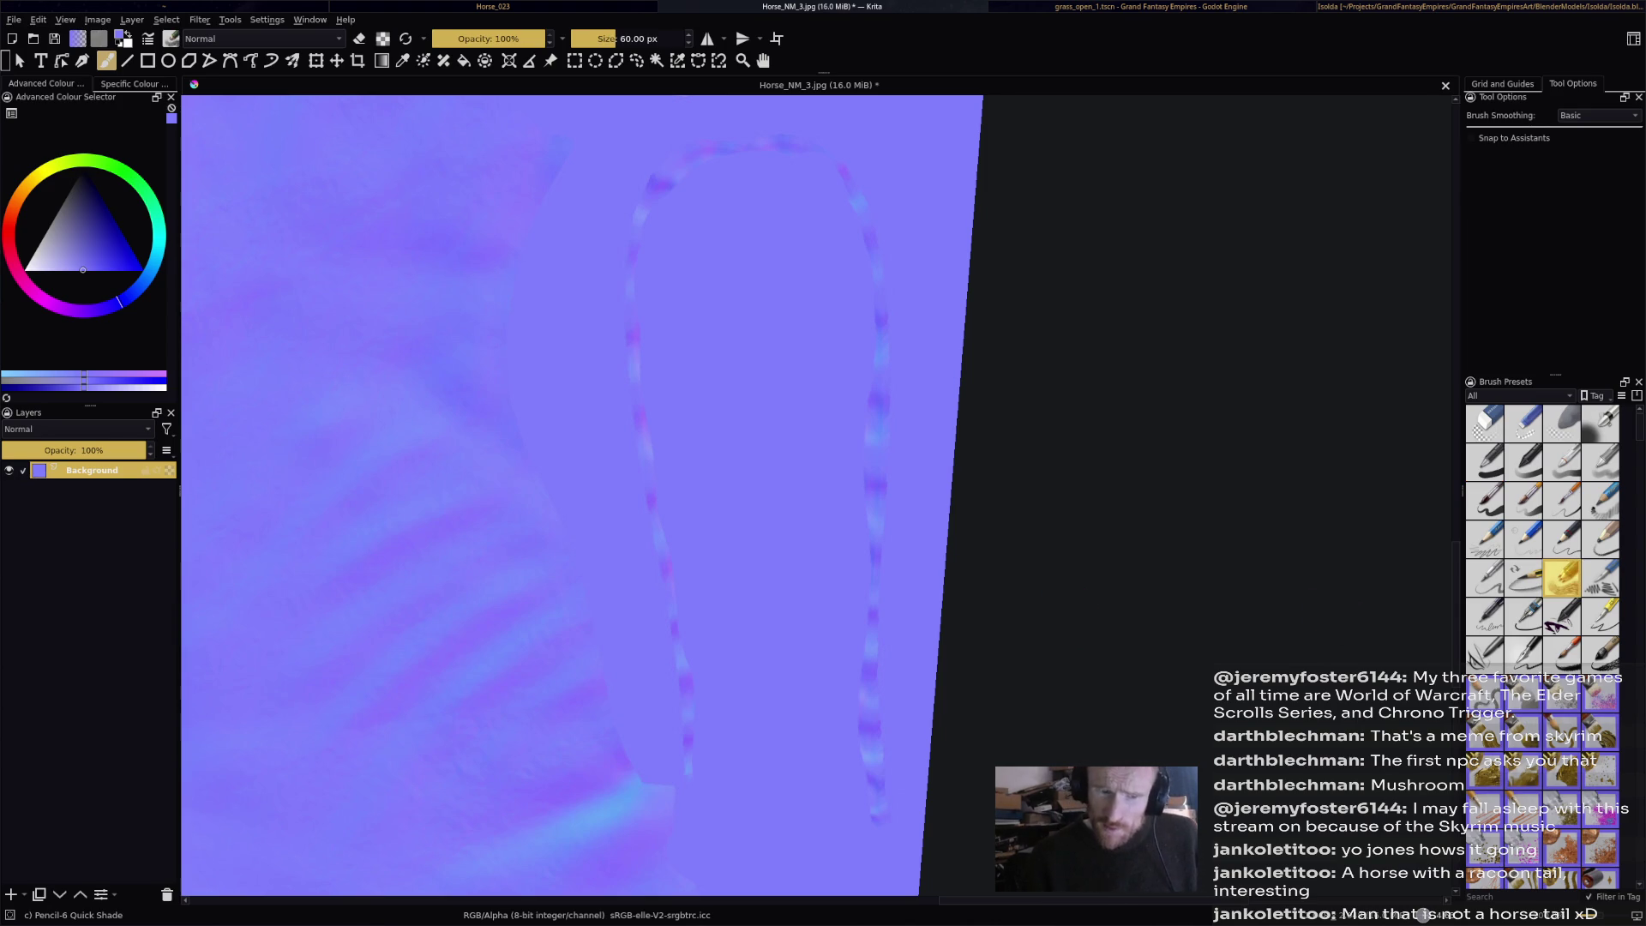
{"action": "scroll", "coordinate": [1561, 578], "scroll_direction": "down", "scroll_amount": 5}
{"action": "scroll", "coordinate": [1573, 803], "scroll_direction": "down", "scroll_amount": 5}
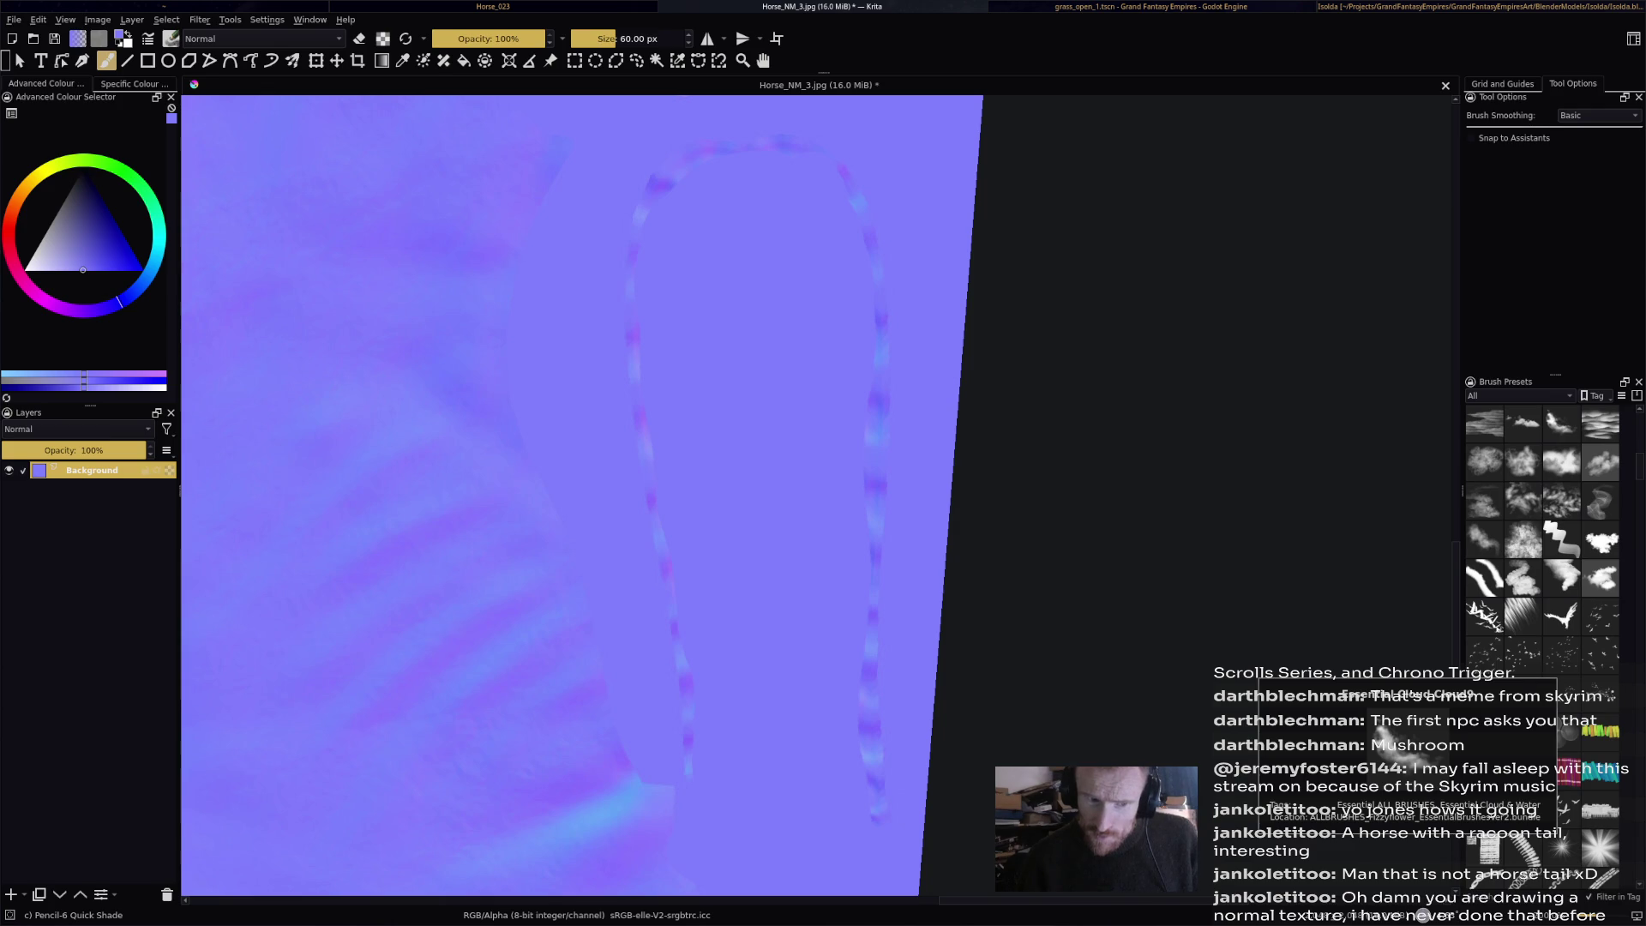
{"action": "left_click", "coordinate": [1523, 616]}
{"action": "scroll", "coordinate": [1522, 699], "scroll_direction": "down", "scroll_amount": 5}
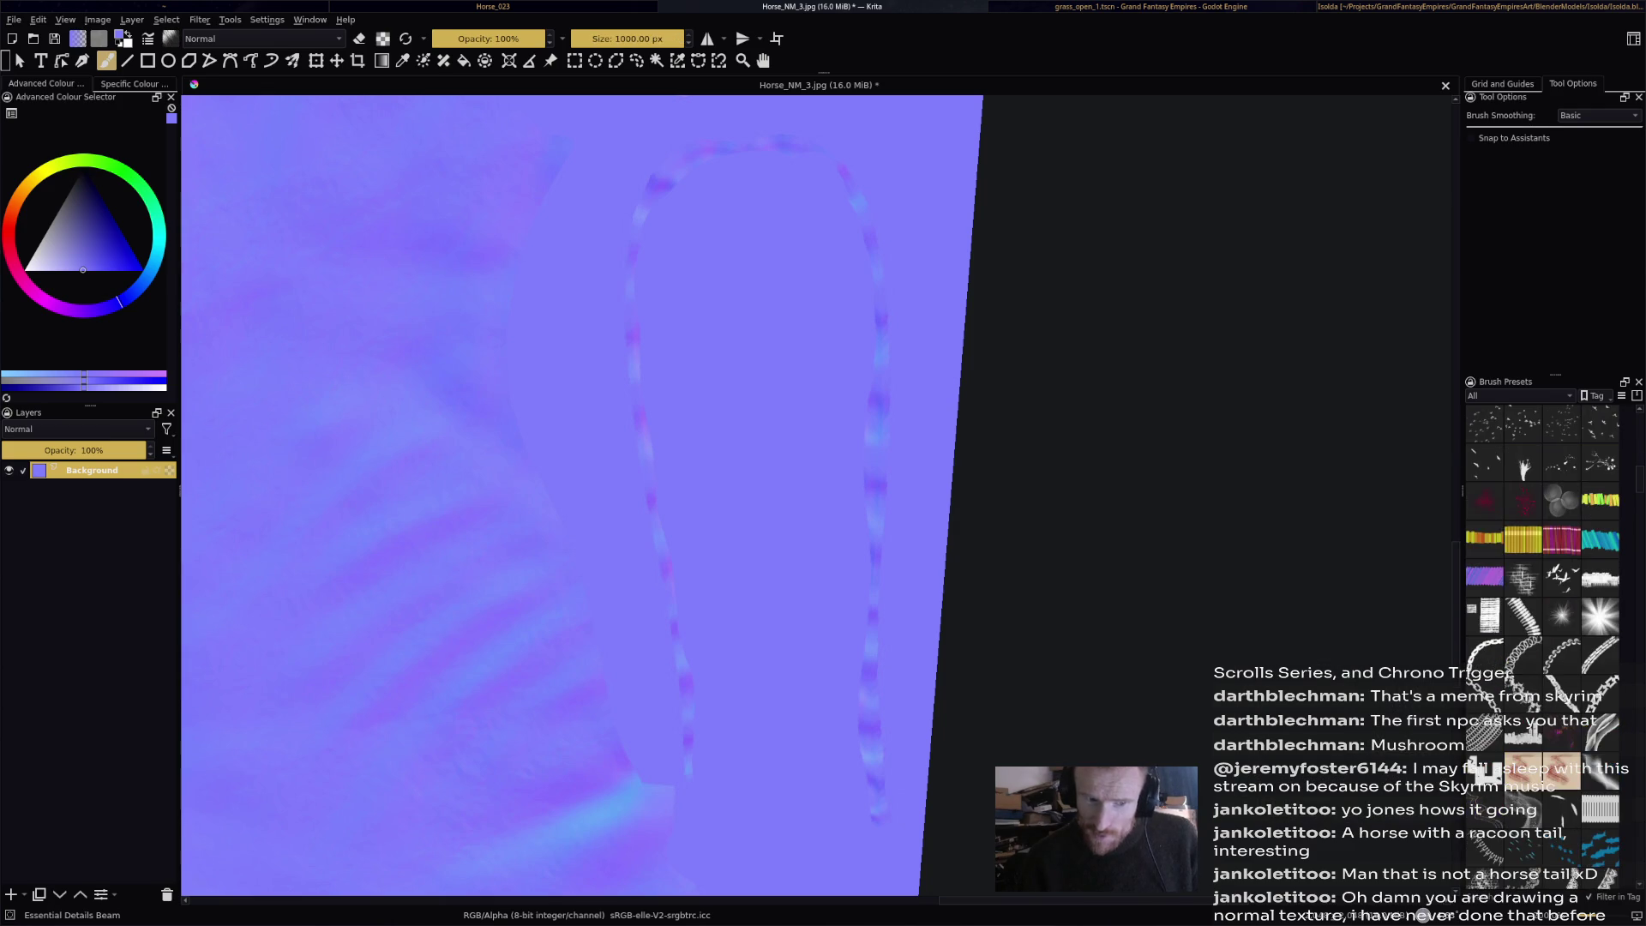
{"action": "scroll", "coordinate": [1543, 634], "scroll_direction": "down", "scroll_amount": 5}
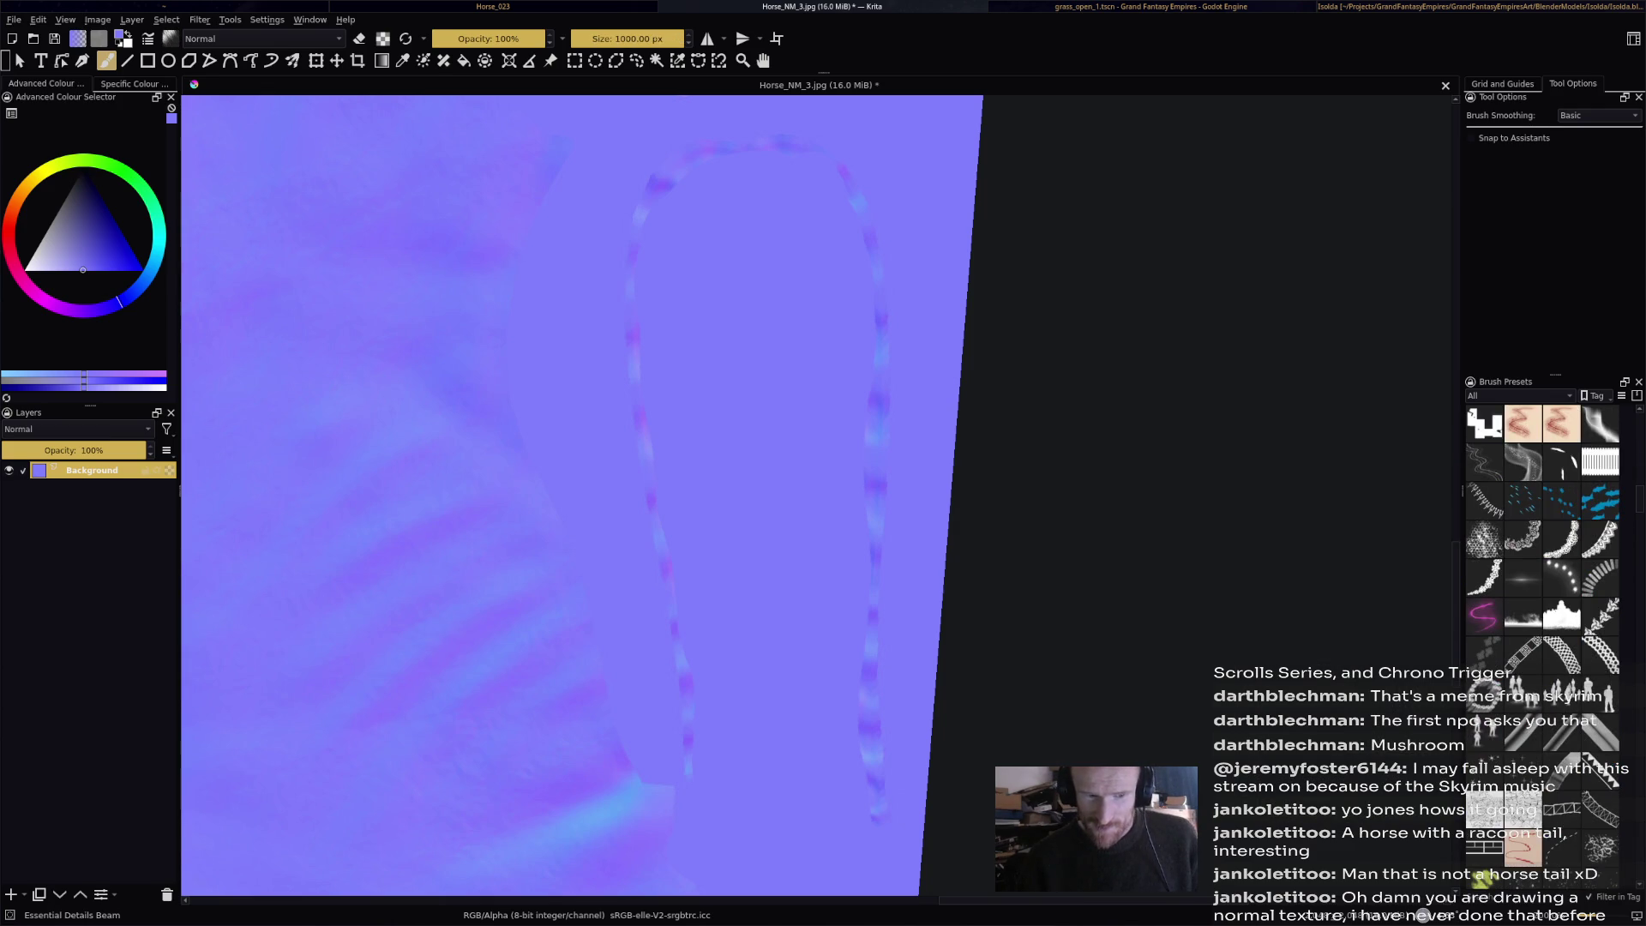
{"action": "scroll", "coordinate": [1543, 652], "scroll_direction": "down", "scroll_amount": 5}
{"action": "scroll", "coordinate": [1543, 635], "scroll_direction": "down", "scroll_amount": 5}
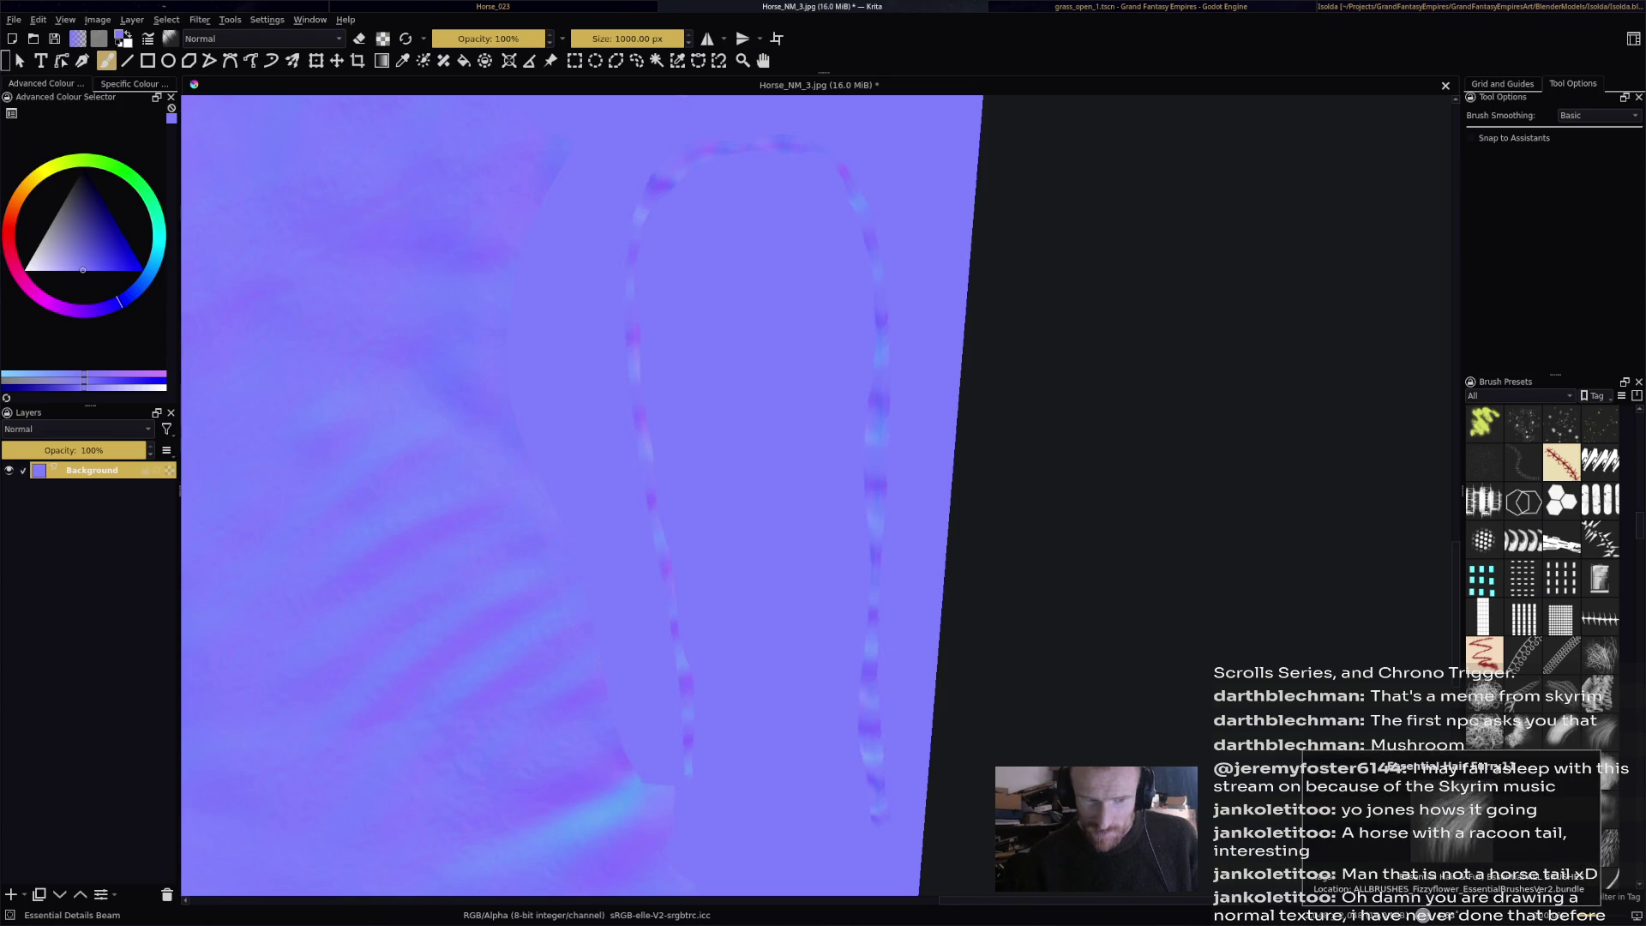
{"action": "left_click", "coordinate": [1599, 732]}
{"action": "left_click", "coordinate": [626, 38]}
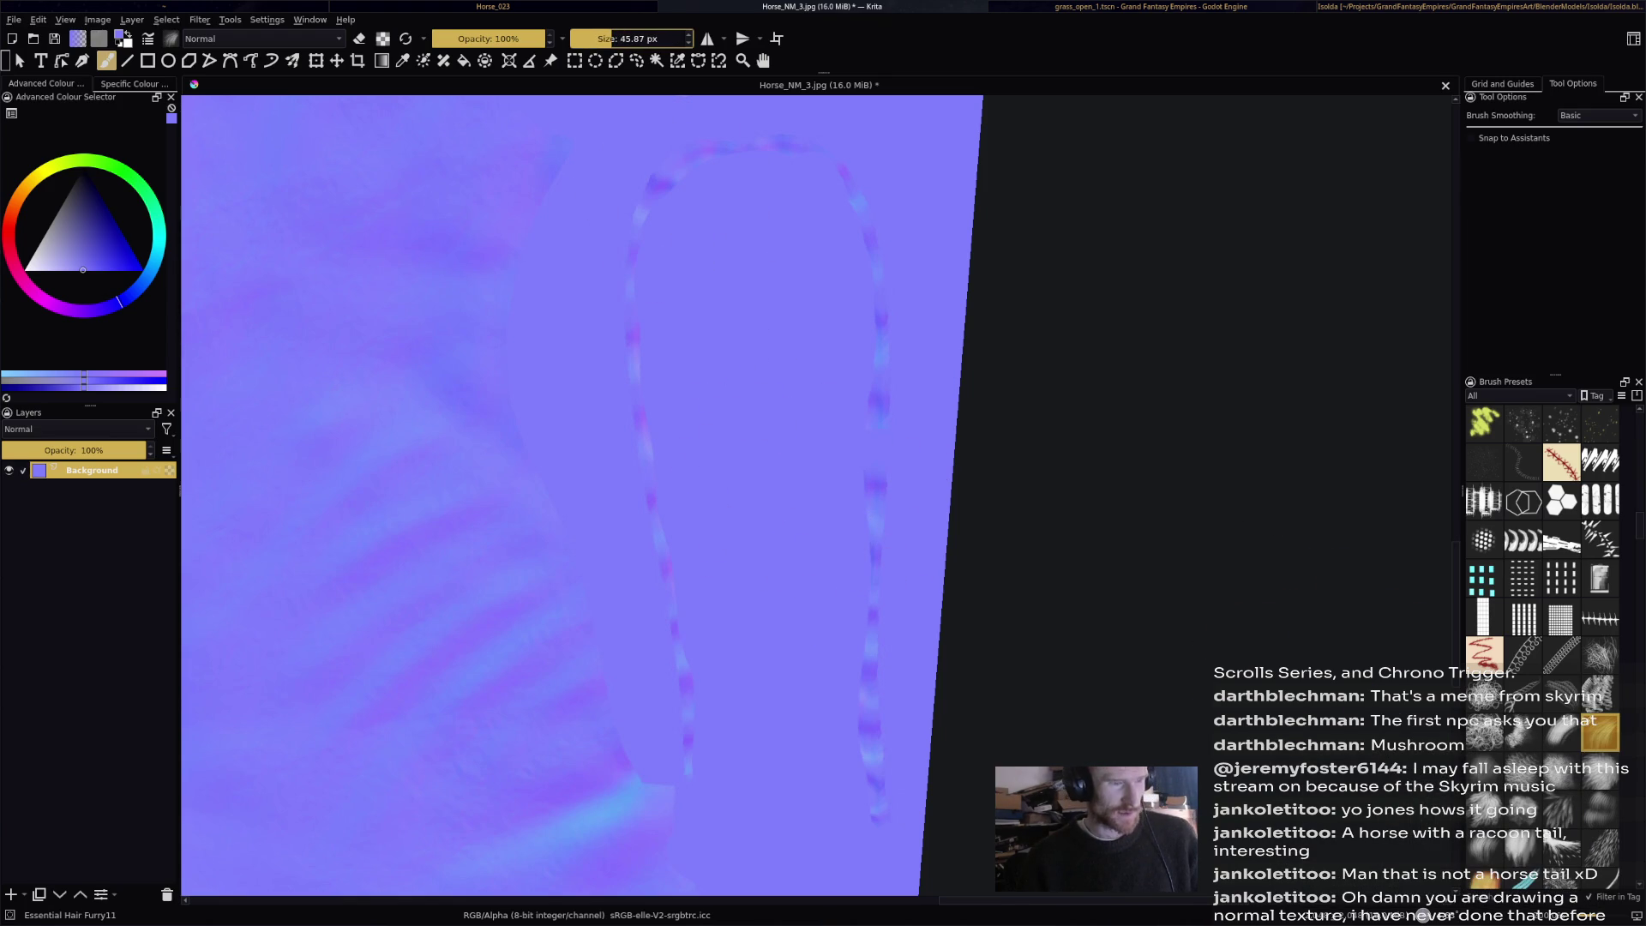
Sample a blue from the canvas and test Furry11 hair strokes on the tail, undoing one.
{"action": "left_click", "coordinate": [855, 409], "text": "ctrl"}
{"action": "left_click_drag", "start_coordinate": [730, 207], "coordinate": [771, 253]}
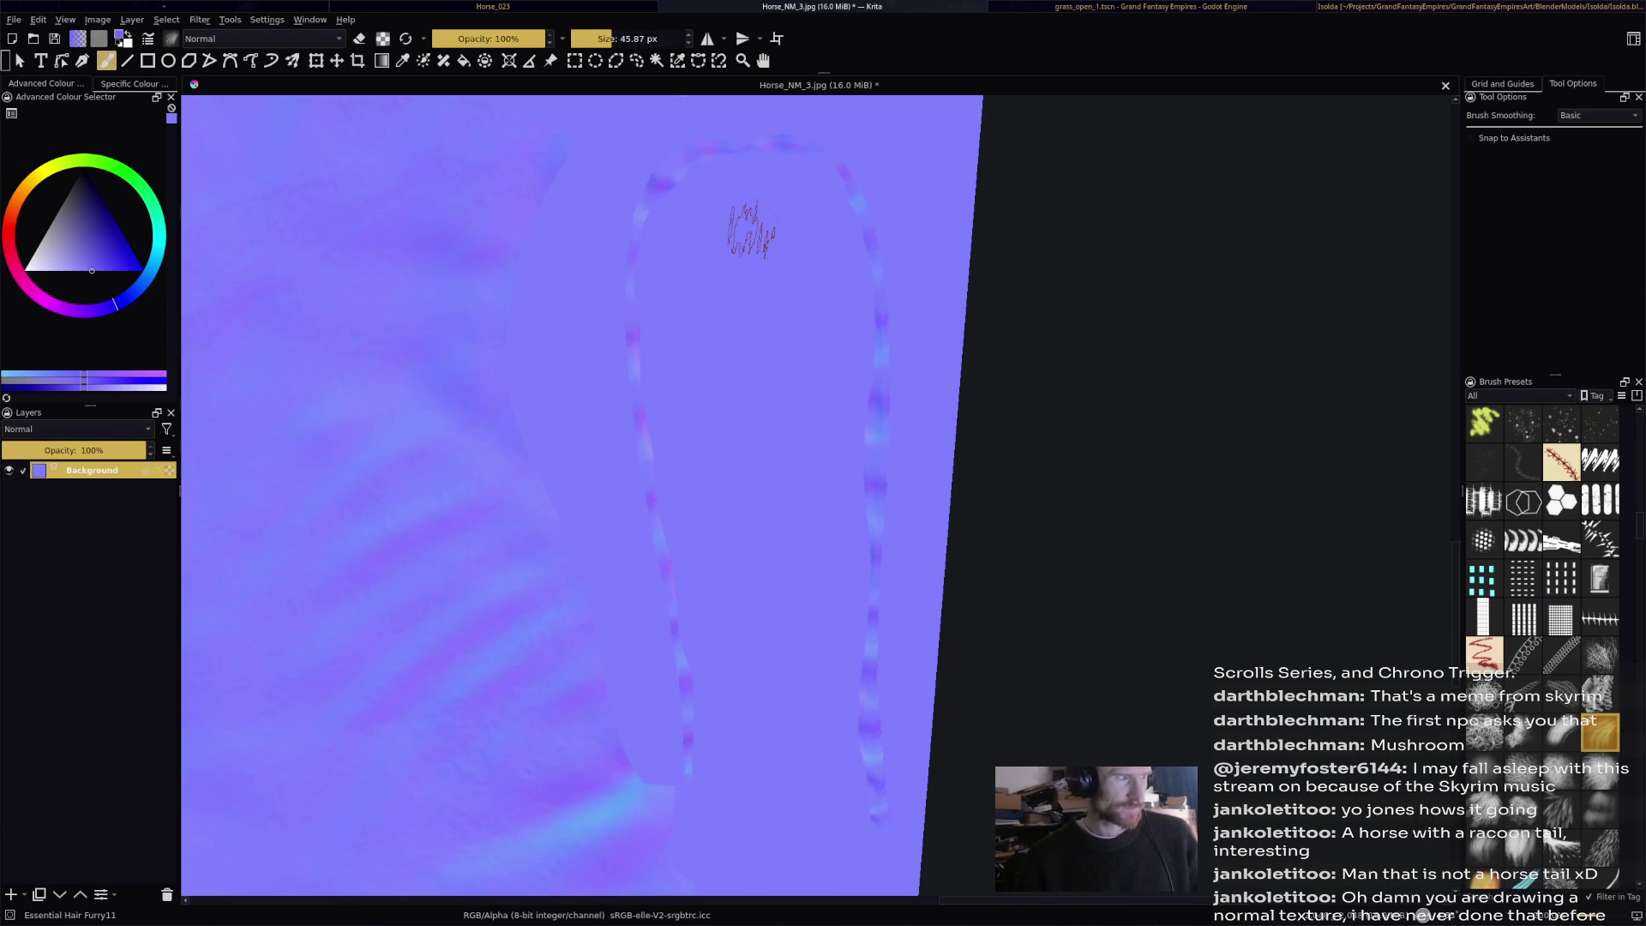
{"action": "left_click_drag", "start_coordinate": [789, 186], "coordinate": [816, 573]}
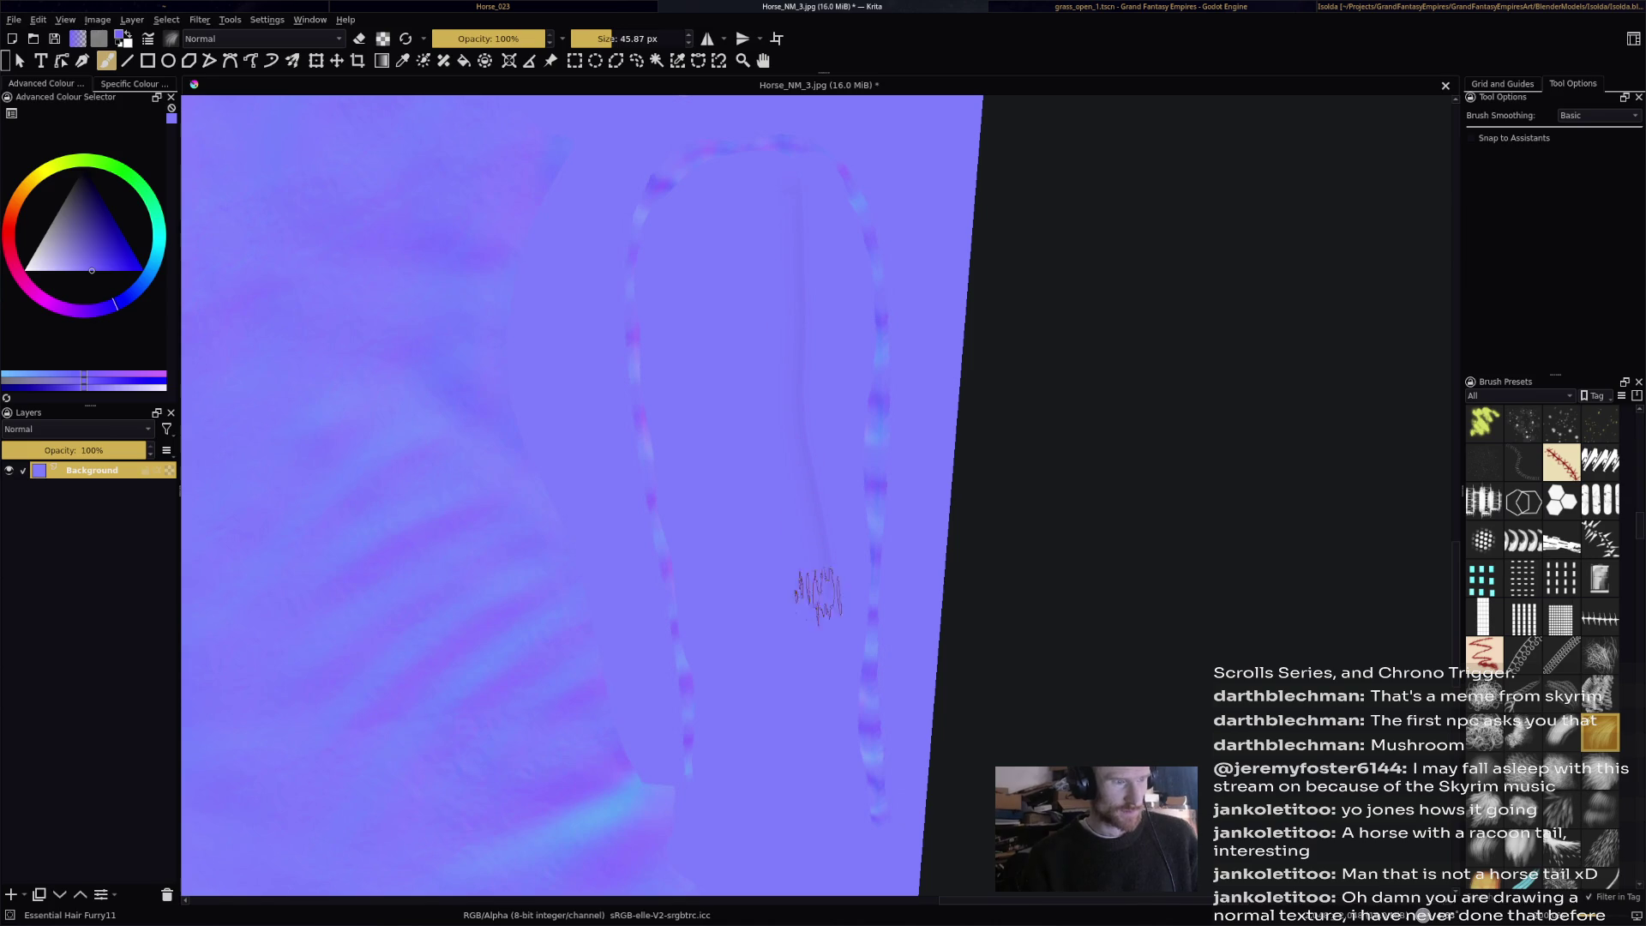
{"action": "key", "text": "ctrl+z"}
{"action": "left_click_drag", "start_coordinate": [763, 168], "coordinate": [753, 755]}
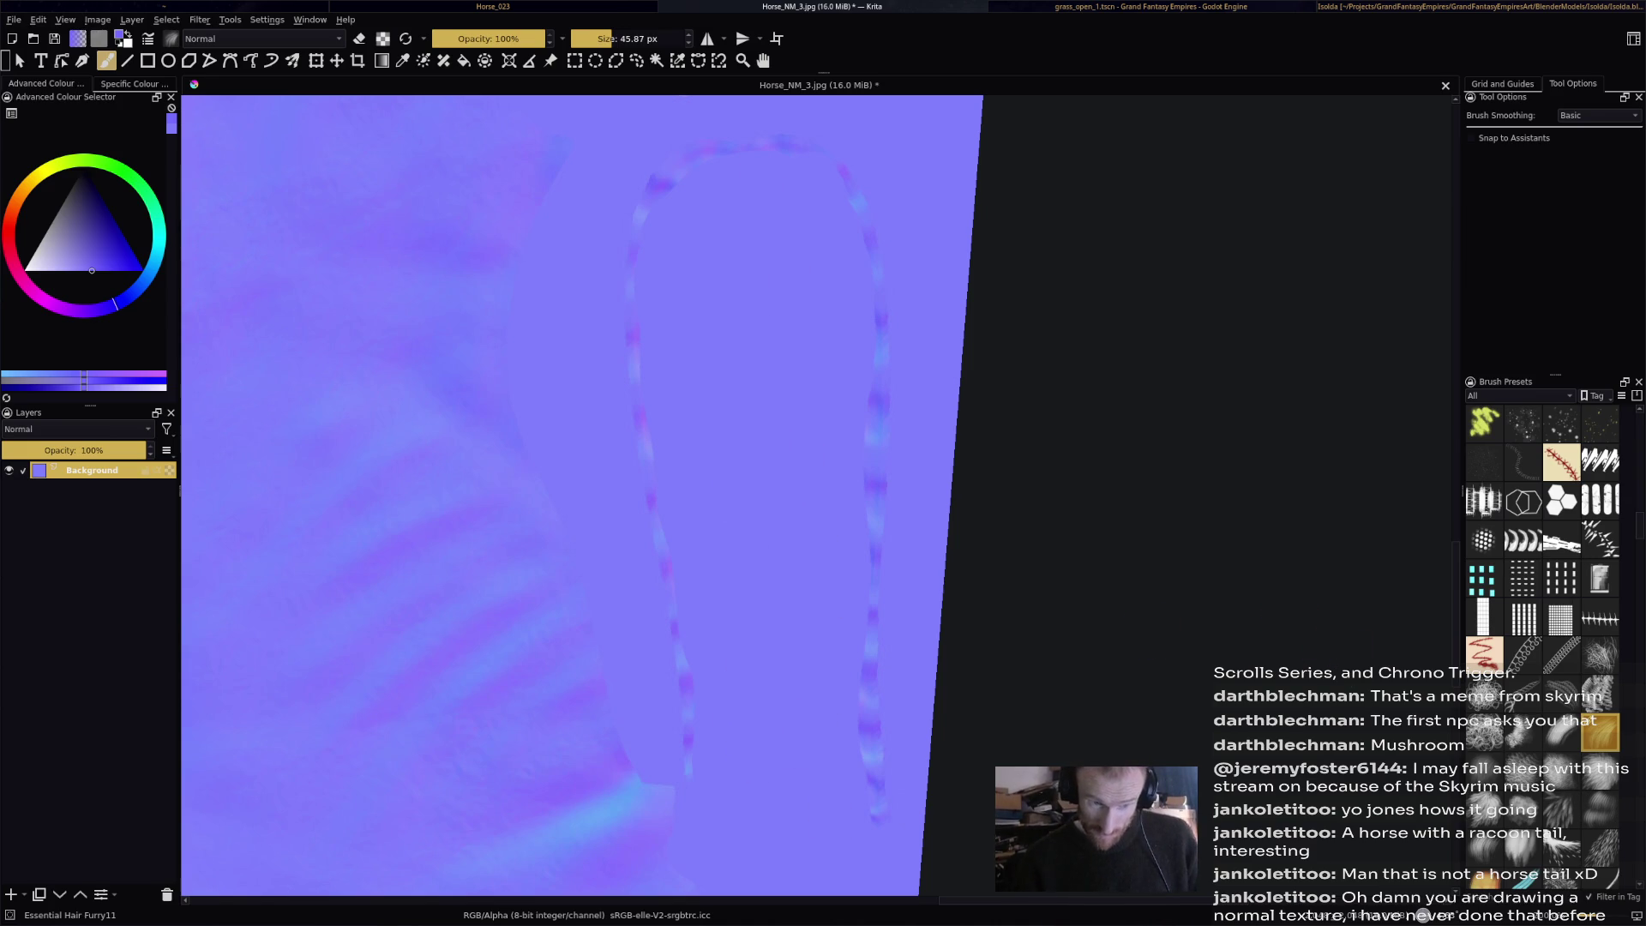
Test larger furry brushes, settle on Furry12 at 83.75 px, and paint faint tail strands.
{"action": "left_click", "coordinate": [1561, 731]}
{"action": "left_click_drag", "start_coordinate": [753, 294], "coordinate": [754, 754]}
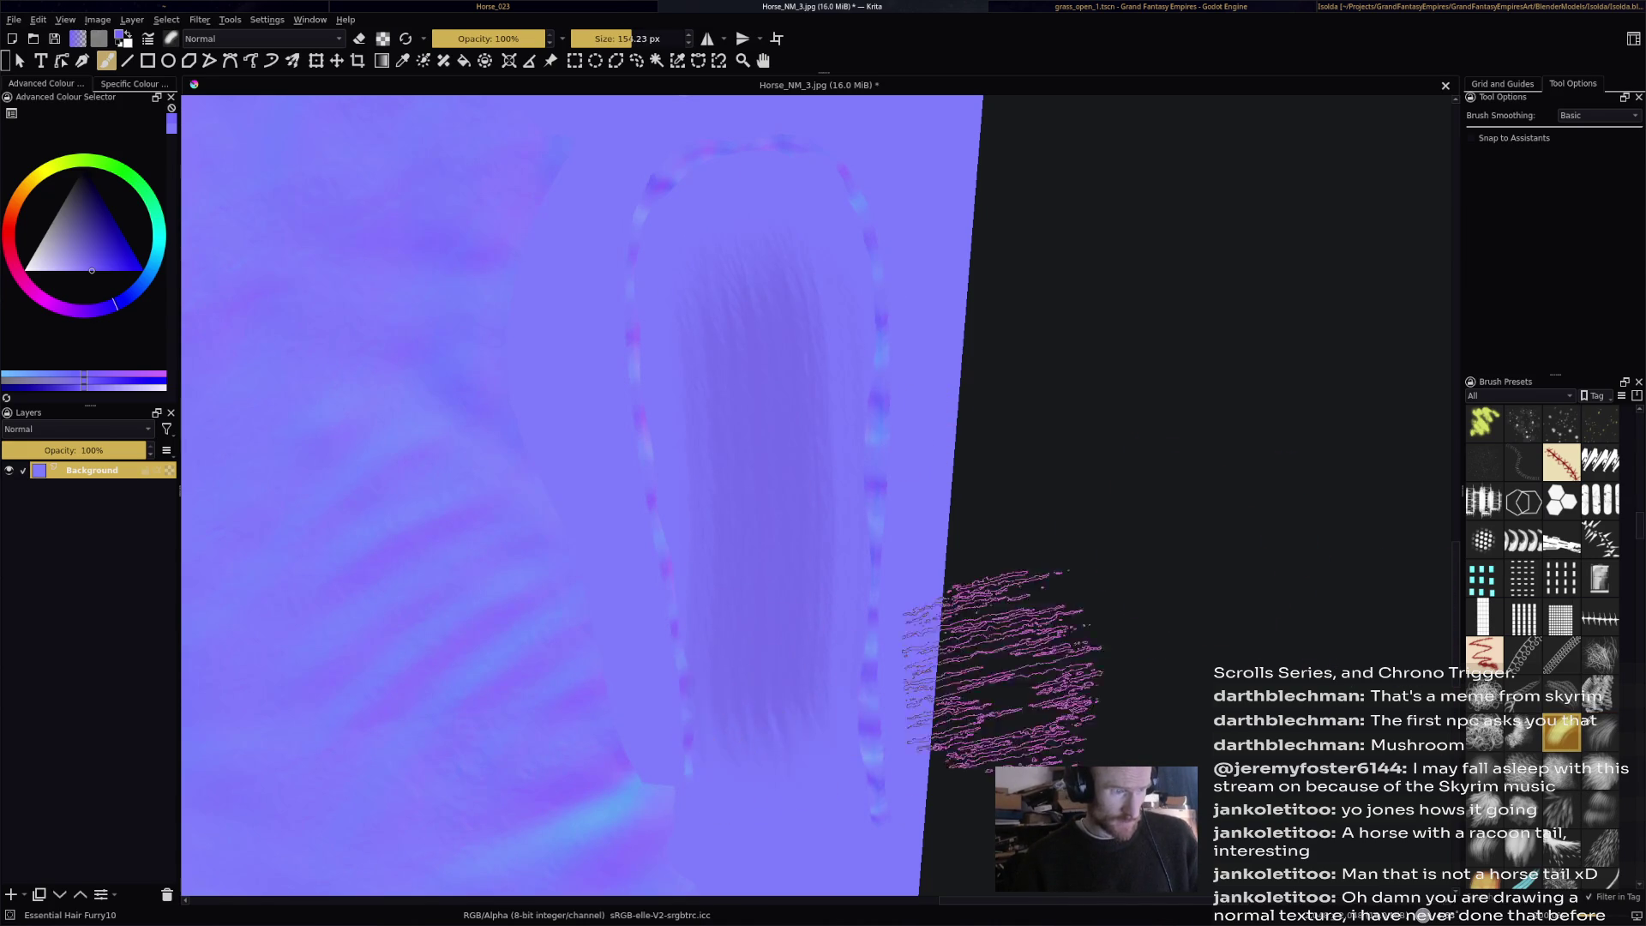
{"action": "key", "text": "ctrl+z"}
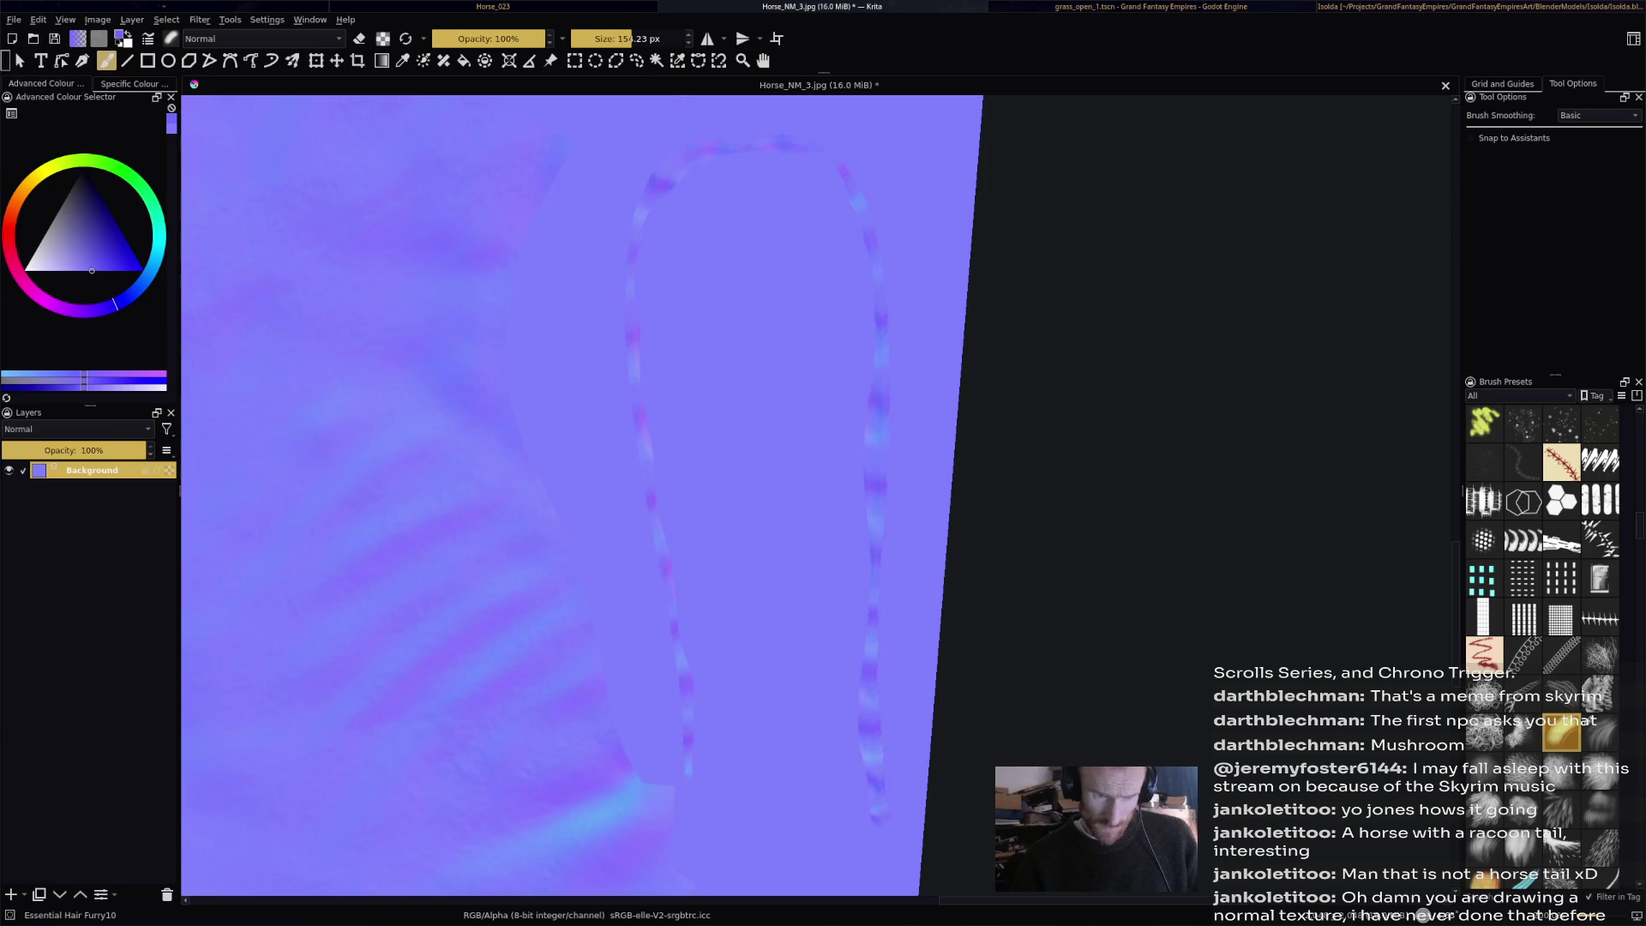
{"action": "left_click", "coordinate": [1484, 768]}
{"action": "mouse_move", "coordinate": [754, 323]}
{"action": "left_mouse_down"}
{"action": "mouse_move", "coordinate": [826, 588]}
{"action": "mouse_move", "coordinate": [780, 737]}
{"action": "left_mouse_up"}
{"action": "key", "text": "ctrl+z"}
{"action": "left_click_drag", "start_coordinate": [639, 38], "coordinate": [620, 38]}
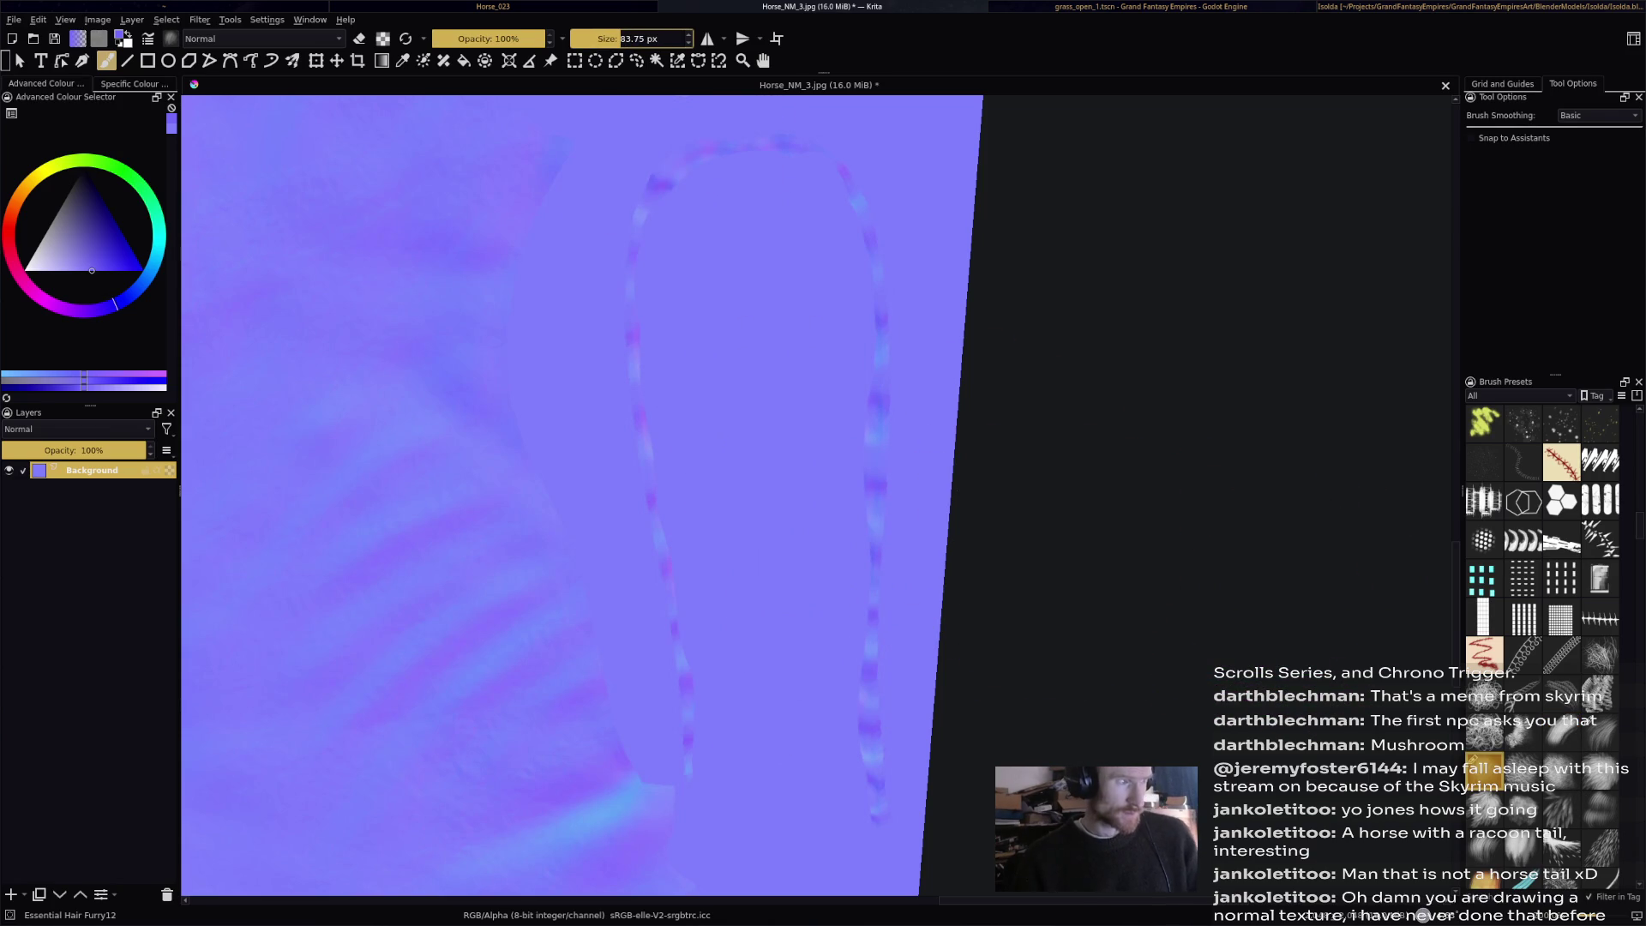
{"action": "mouse_move", "coordinate": [720, 184]}
{"action": "left_mouse_down"}
{"action": "mouse_move", "coordinate": [746, 460]}
{"action": "mouse_move", "coordinate": [783, 220]}
{"action": "mouse_move", "coordinate": [838, 404]}
{"action": "mouse_move", "coordinate": [845, 625]}
{"action": "mouse_move", "coordinate": [791, 793]}
{"action": "mouse_move", "coordinate": [708, 686]}
{"action": "mouse_move", "coordinate": [697, 370]}
{"action": "mouse_move", "coordinate": [726, 386]}
{"action": "mouse_move", "coordinate": [717, 342]}
{"action": "mouse_move", "coordinate": [782, 368]}
{"action": "mouse_move", "coordinate": [808, 478]}
{"action": "mouse_move", "coordinate": [823, 399]}
{"action": "mouse_move", "coordinate": [819, 665]}
{"action": "mouse_move", "coordinate": [837, 580]}
{"action": "mouse_move", "coordinate": [805, 572]}
{"action": "mouse_move", "coordinate": [836, 769]}
{"action": "mouse_move", "coordinate": [758, 549]}
{"action": "mouse_move", "coordinate": [756, 858]}
{"action": "mouse_move", "coordinate": [779, 312]}
{"action": "mouse_move", "coordinate": [724, 162]}
{"action": "mouse_move", "coordinate": [651, 274]}
{"action": "left_mouse_up"}
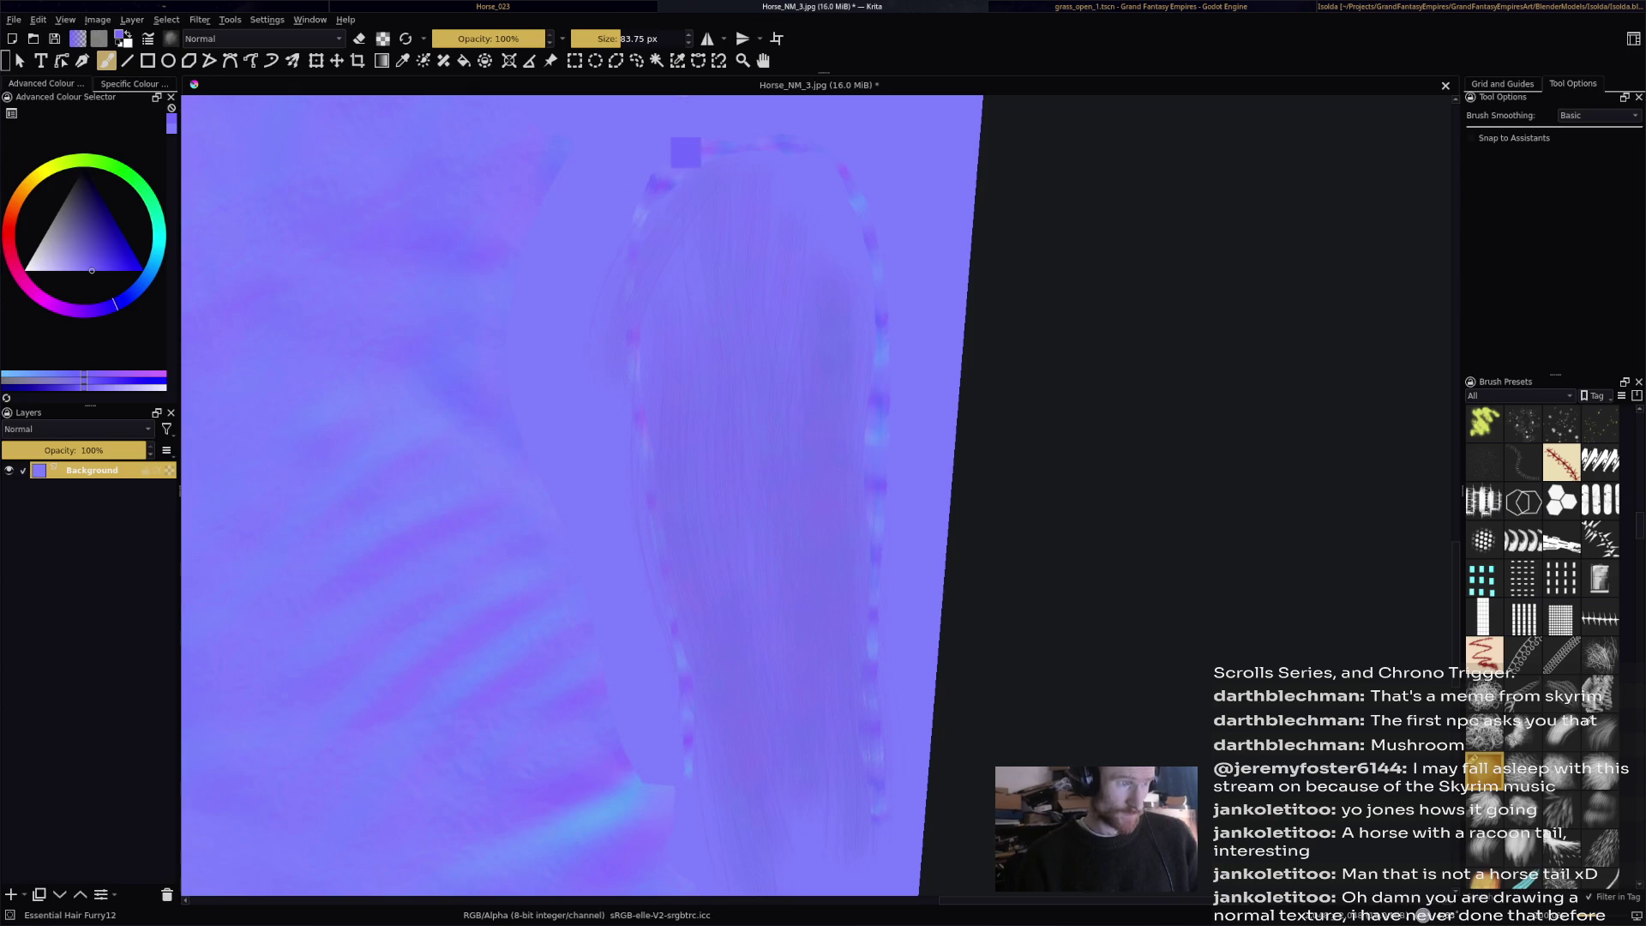
Paint hair strokes at the top of the tail, then sampled light cyan streaks down it.
{"action": "mouse_move", "coordinate": [661, 184]}
{"action": "left_mouse_down"}
{"action": "mouse_move", "coordinate": [690, 172]}
{"action": "mouse_move", "coordinate": [707, 275]}
{"action": "mouse_move", "coordinate": [717, 172]}
{"action": "mouse_move", "coordinate": [761, 275]}
{"action": "mouse_move", "coordinate": [845, 330]}
{"action": "mouse_move", "coordinate": [801, 589]}
{"action": "mouse_move", "coordinate": [754, 488]}
{"action": "mouse_move", "coordinate": [701, 587]}
{"action": "mouse_move", "coordinate": [707, 615]}
{"action": "mouse_move", "coordinate": [871, 544]}
{"action": "mouse_move", "coordinate": [825, 403]}
{"action": "left_mouse_up"}
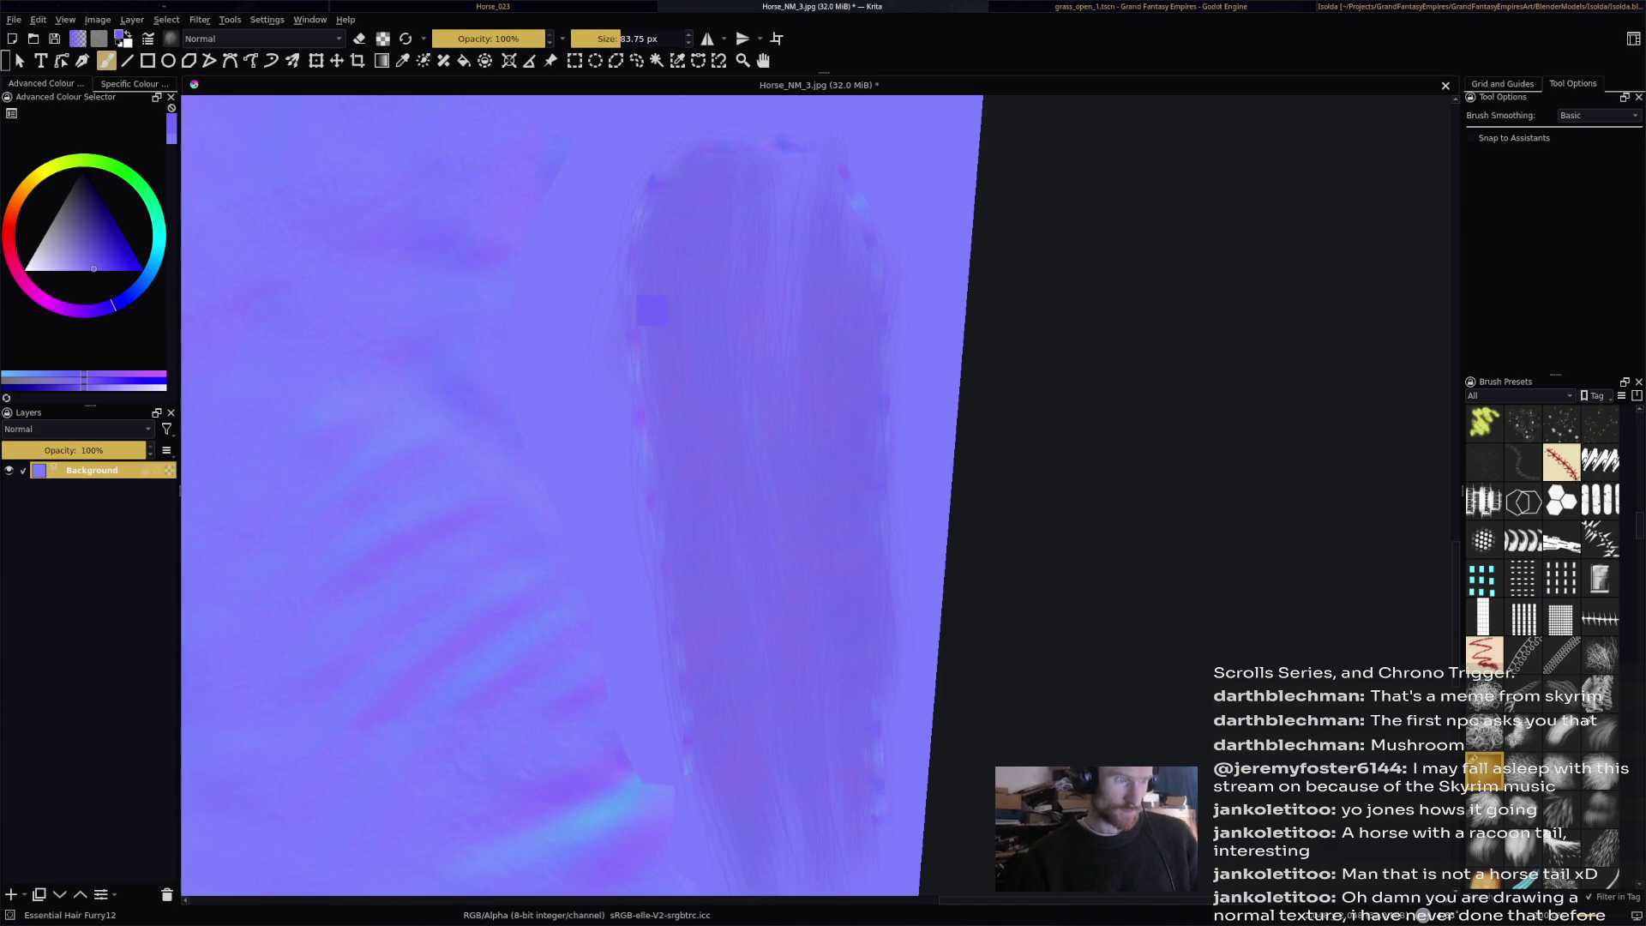
{"action": "left_click", "coordinate": [559, 107], "text": "ctrl"}
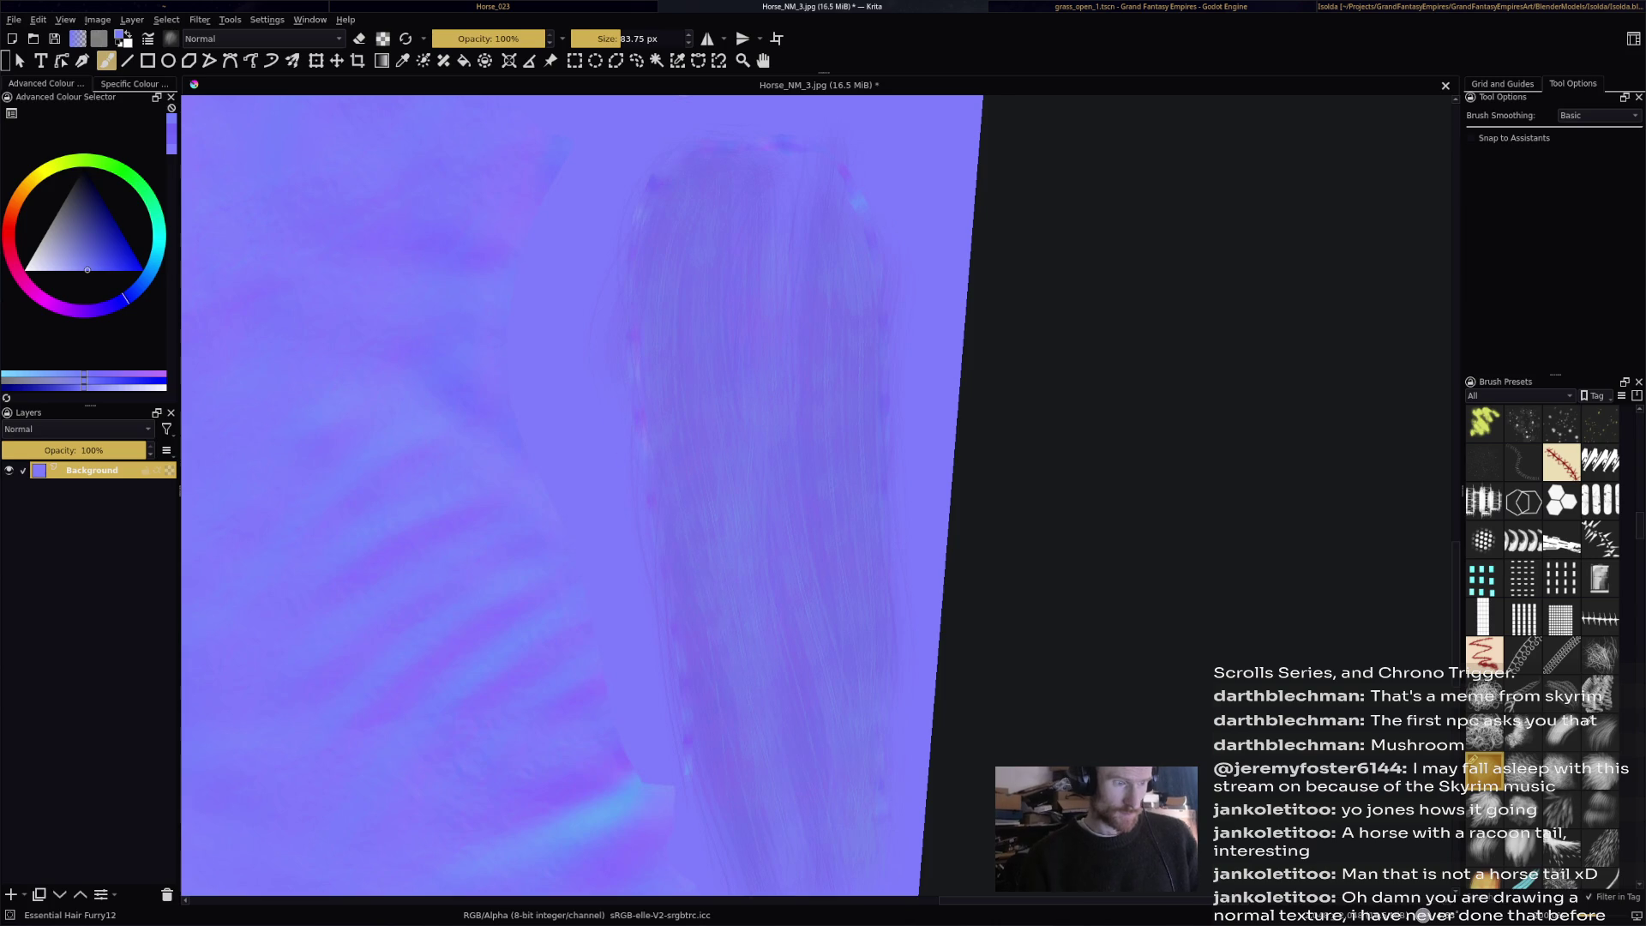
{"action": "left_click", "coordinate": [625, 789], "text": "ctrl"}
{"action": "left_click_drag", "start_coordinate": [739, 244], "coordinate": [770, 848]}
{"action": "left_click_drag", "start_coordinate": [682, 246], "coordinate": [711, 776]}
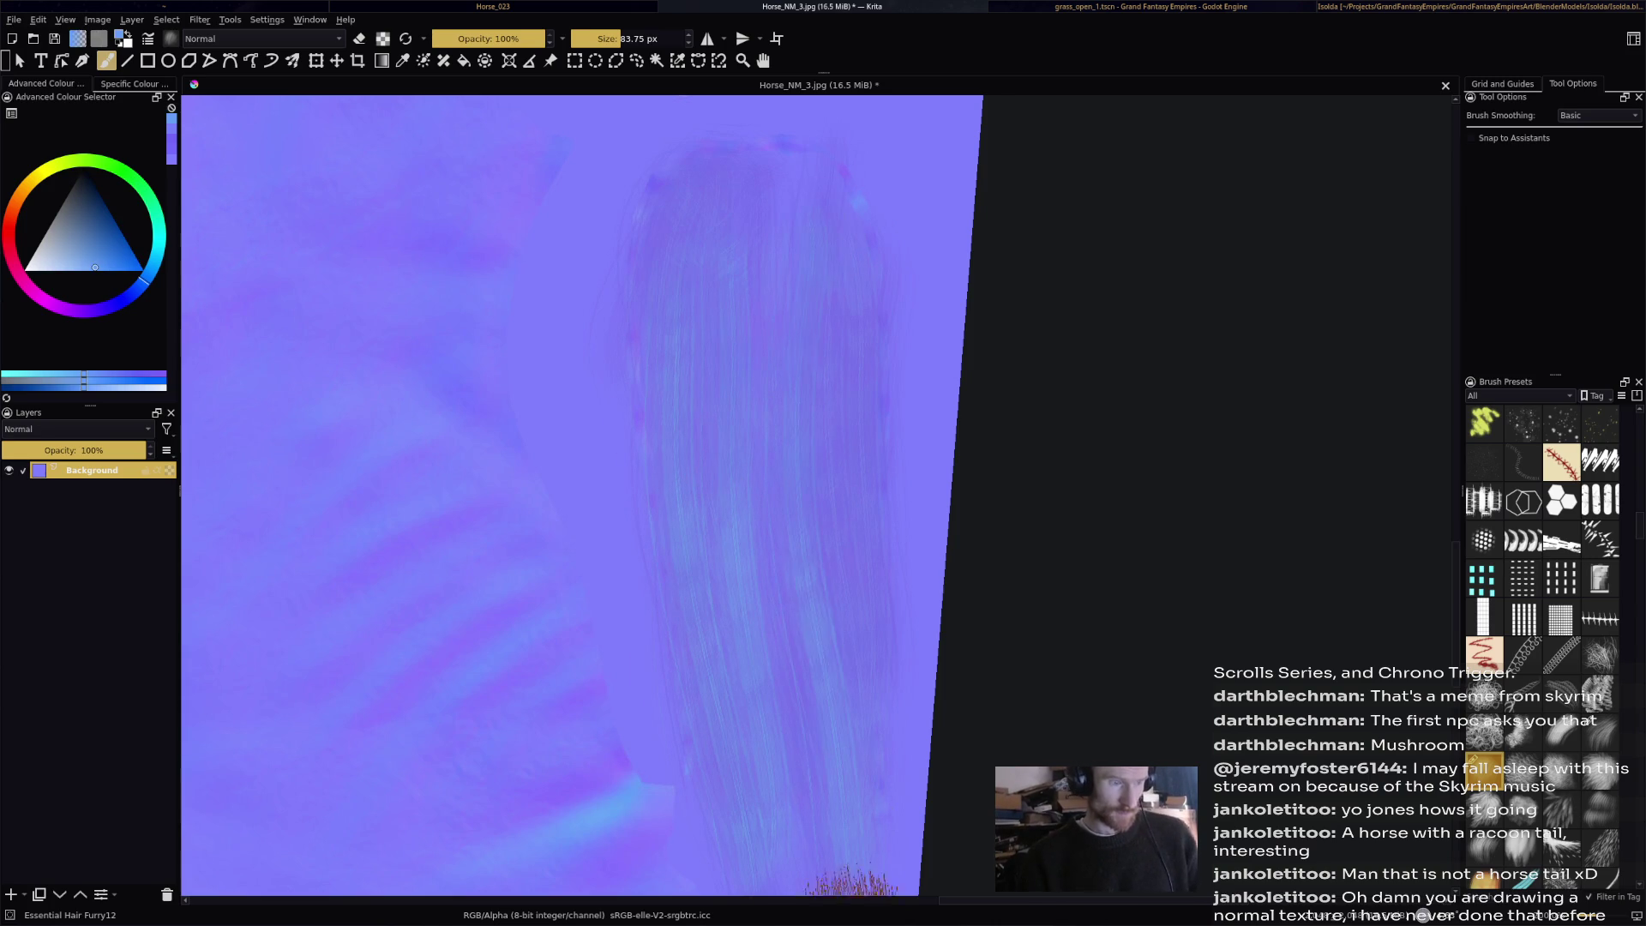
{"action": "left_click_drag", "start_coordinate": [857, 244], "coordinate": [870, 754]}
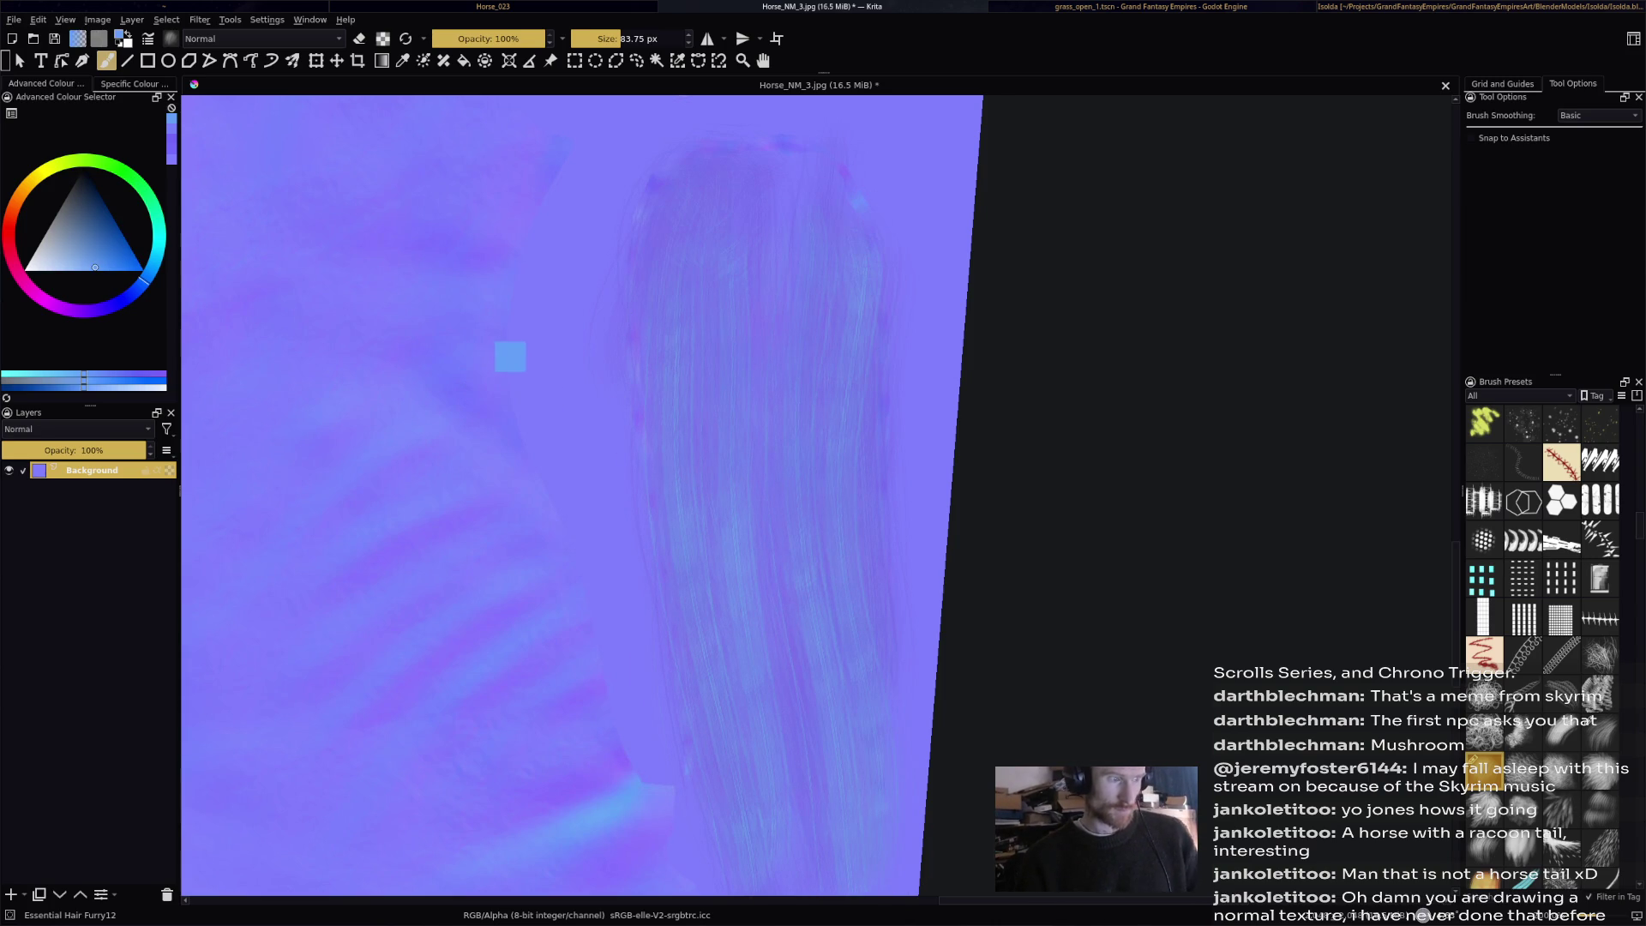
Sample blue-violet and mid-tail colours and paint faint downward hair strands along the tail.
{"action": "left_click", "coordinate": [507, 357], "text": "ctrl"}
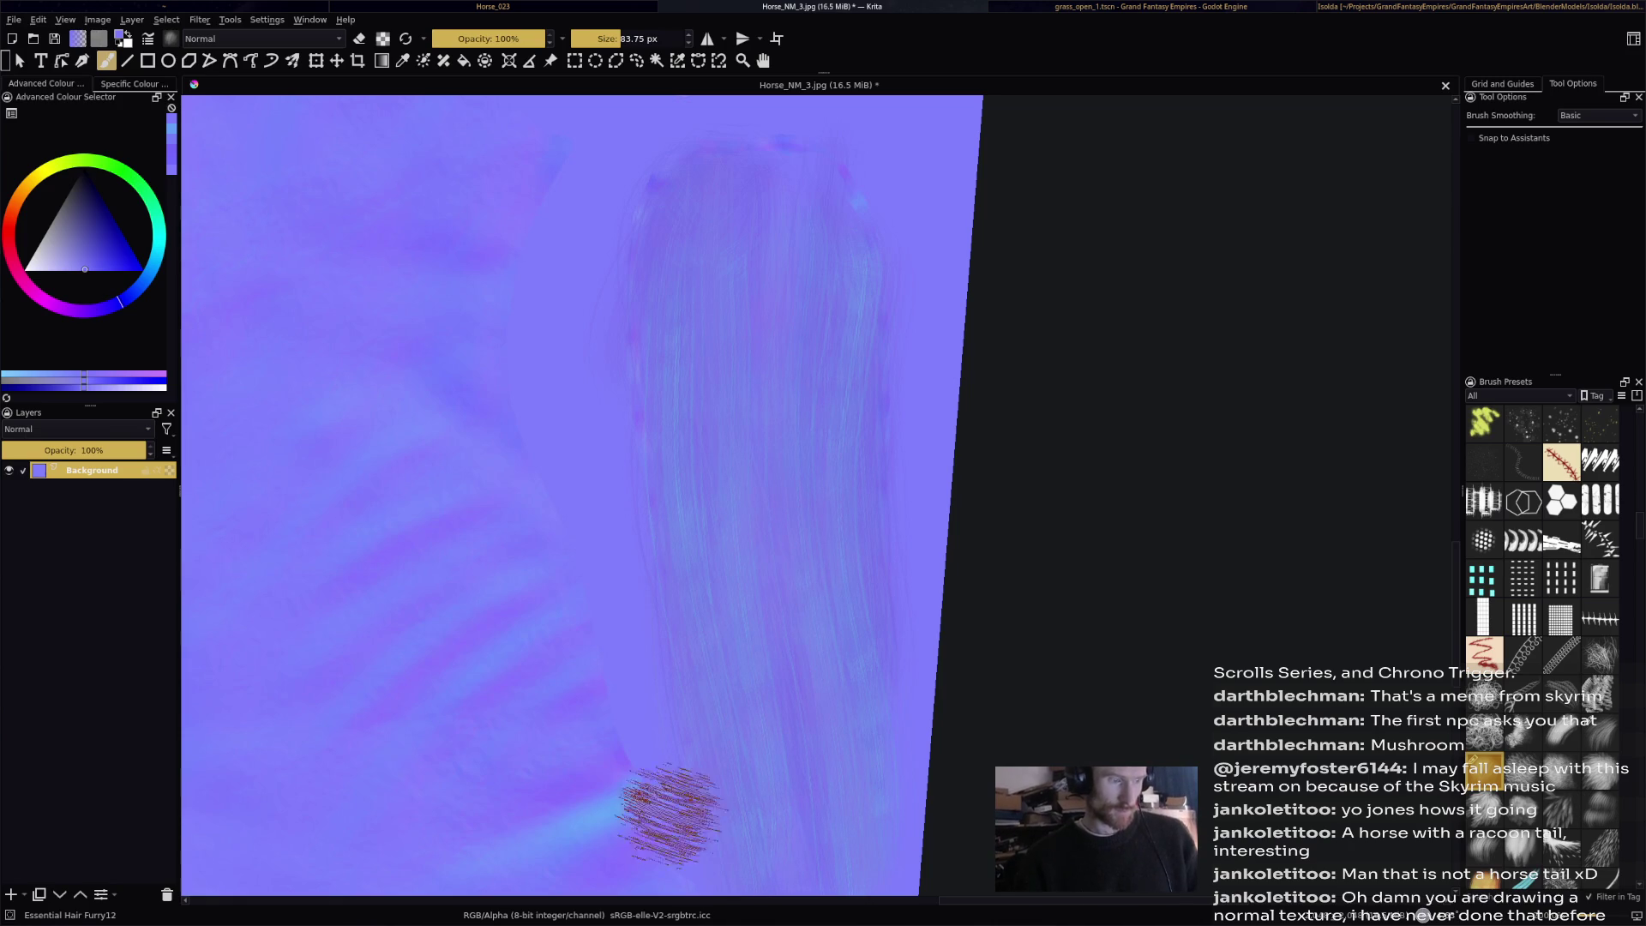
{"action": "left_click", "coordinate": [728, 266], "text": "ctrl"}
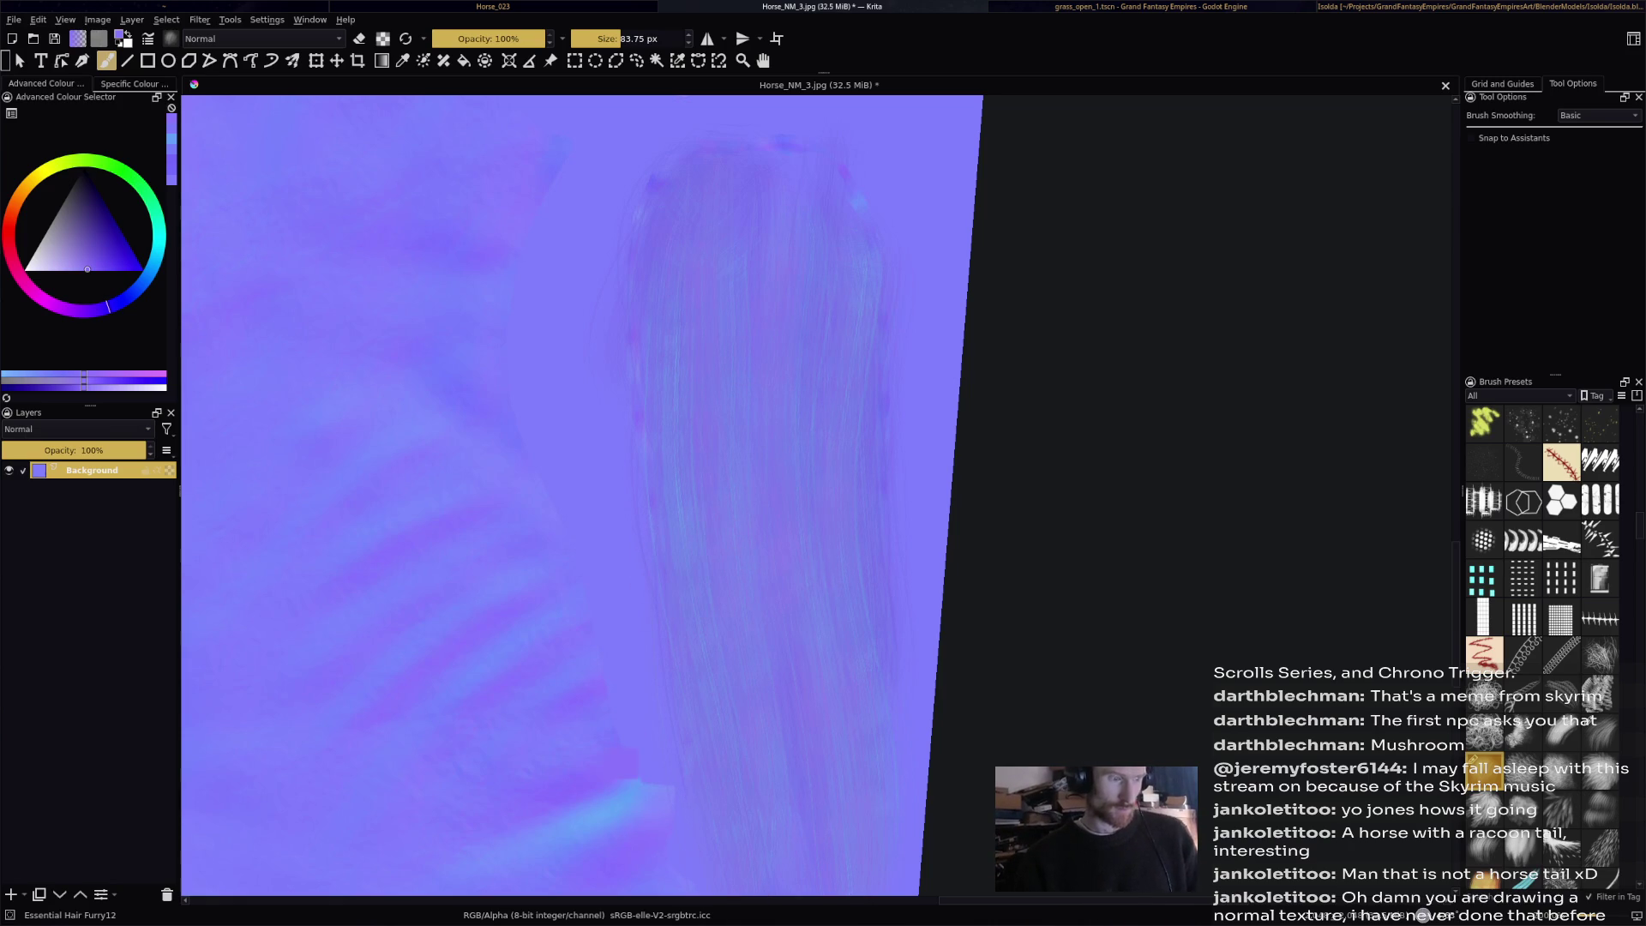
{"action": "left_click", "coordinate": [718, 511], "text": "ctrl"}
{"action": "left_click", "coordinate": [652, 336], "text": "ctrl"}
{"action": "left_click", "coordinate": [470, 353], "text": "ctrl"}
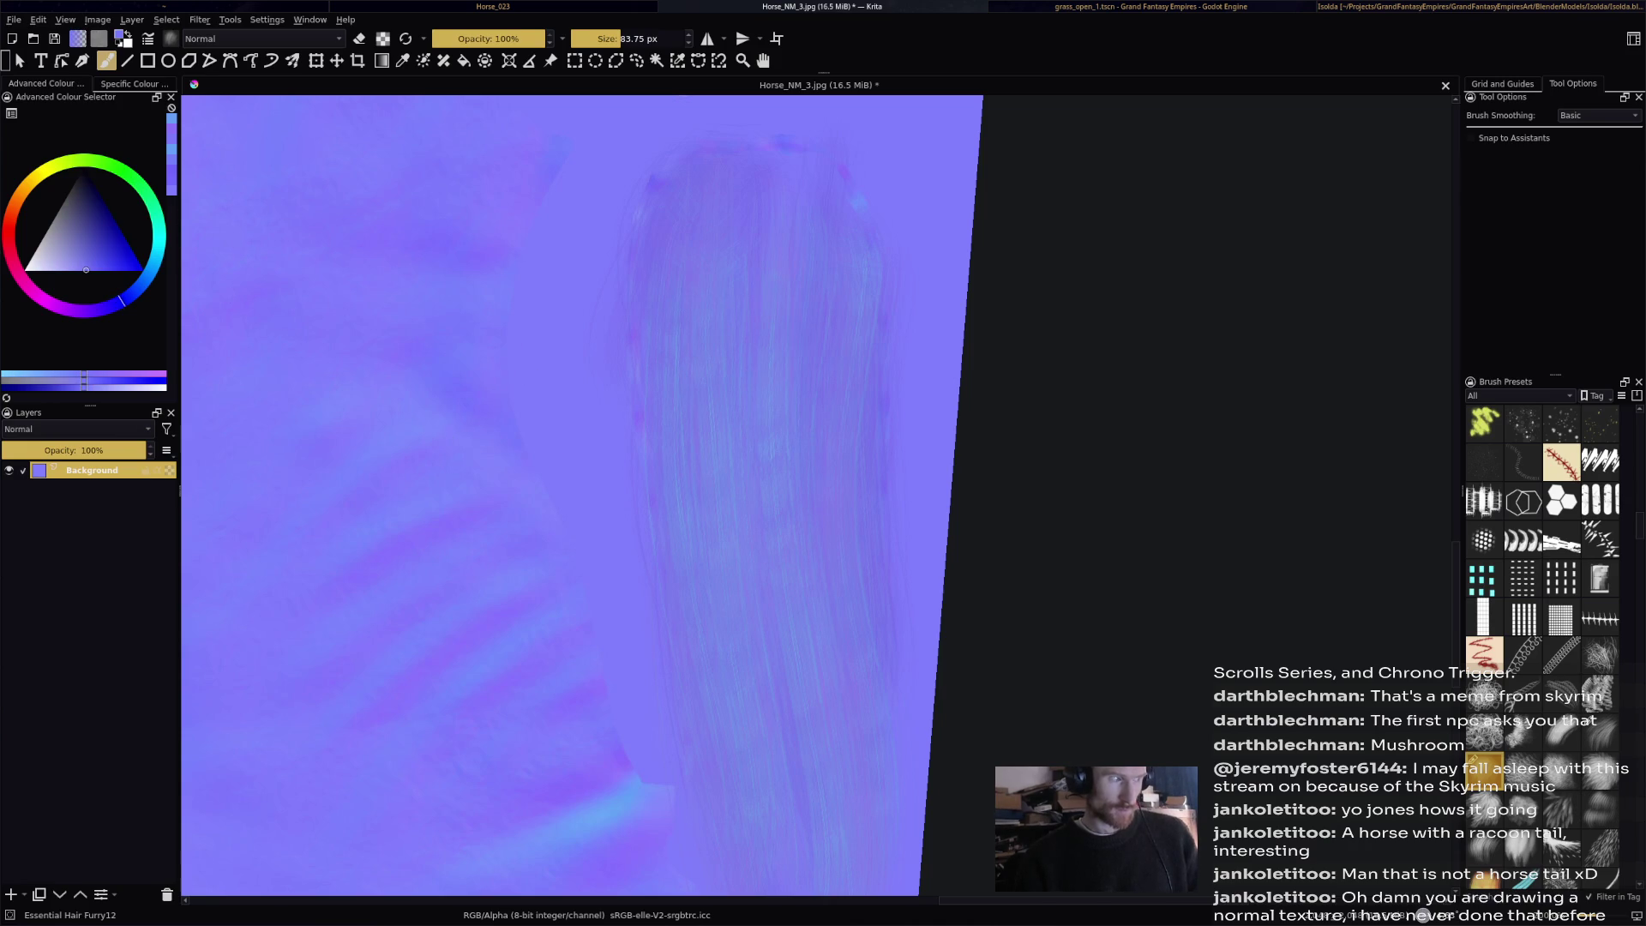
{"action": "left_click", "coordinate": [656, 265], "text": "ctrl"}
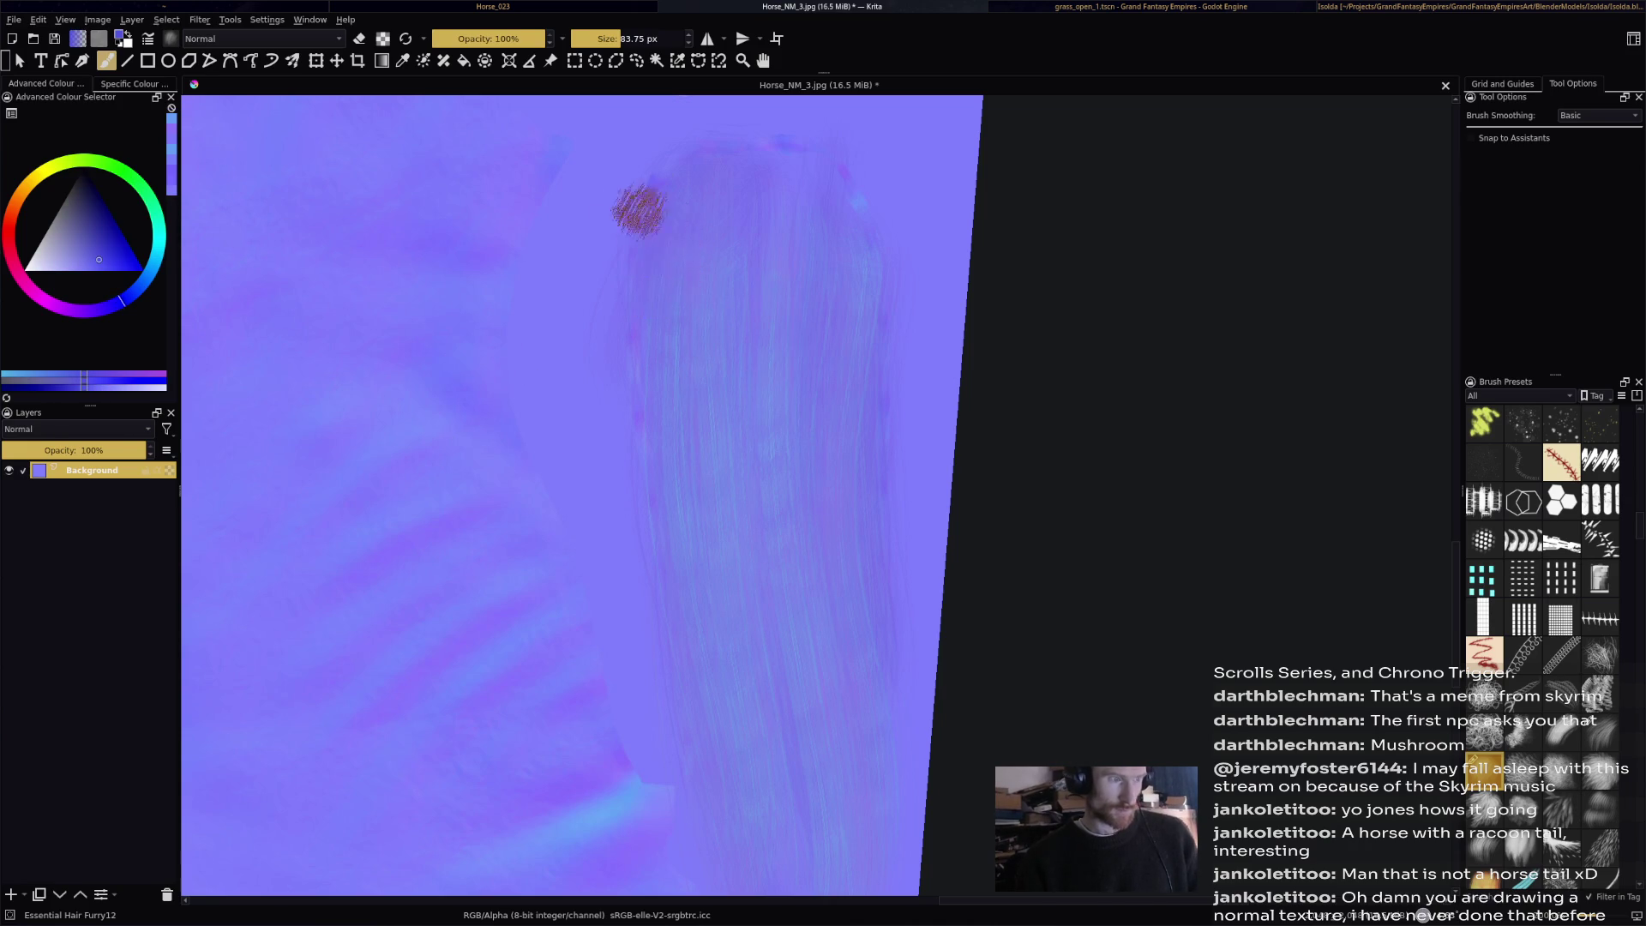
{"action": "left_click_drag", "start_coordinate": [763, 242], "coordinate": [783, 734]}
{"action": "left_click_drag", "start_coordinate": [837, 278], "coordinate": [821, 857]}
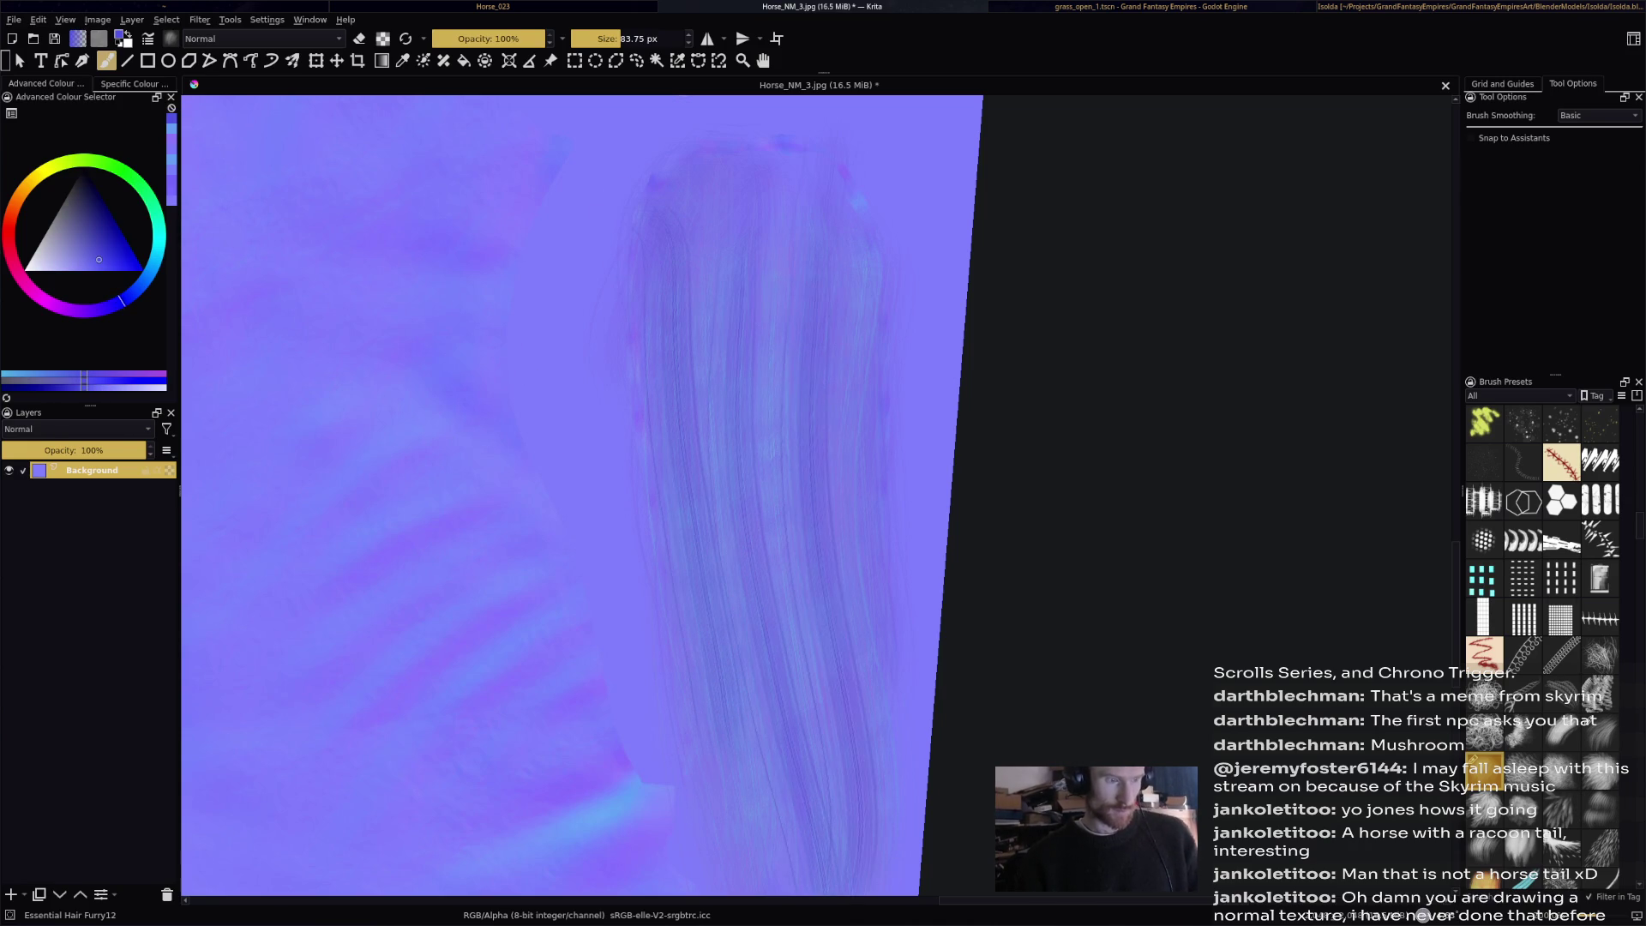
{"action": "left_click_drag", "start_coordinate": [850, 248], "coordinate": [857, 844]}
{"action": "left_click_drag", "start_coordinate": [759, 476], "coordinate": [753, 853]}
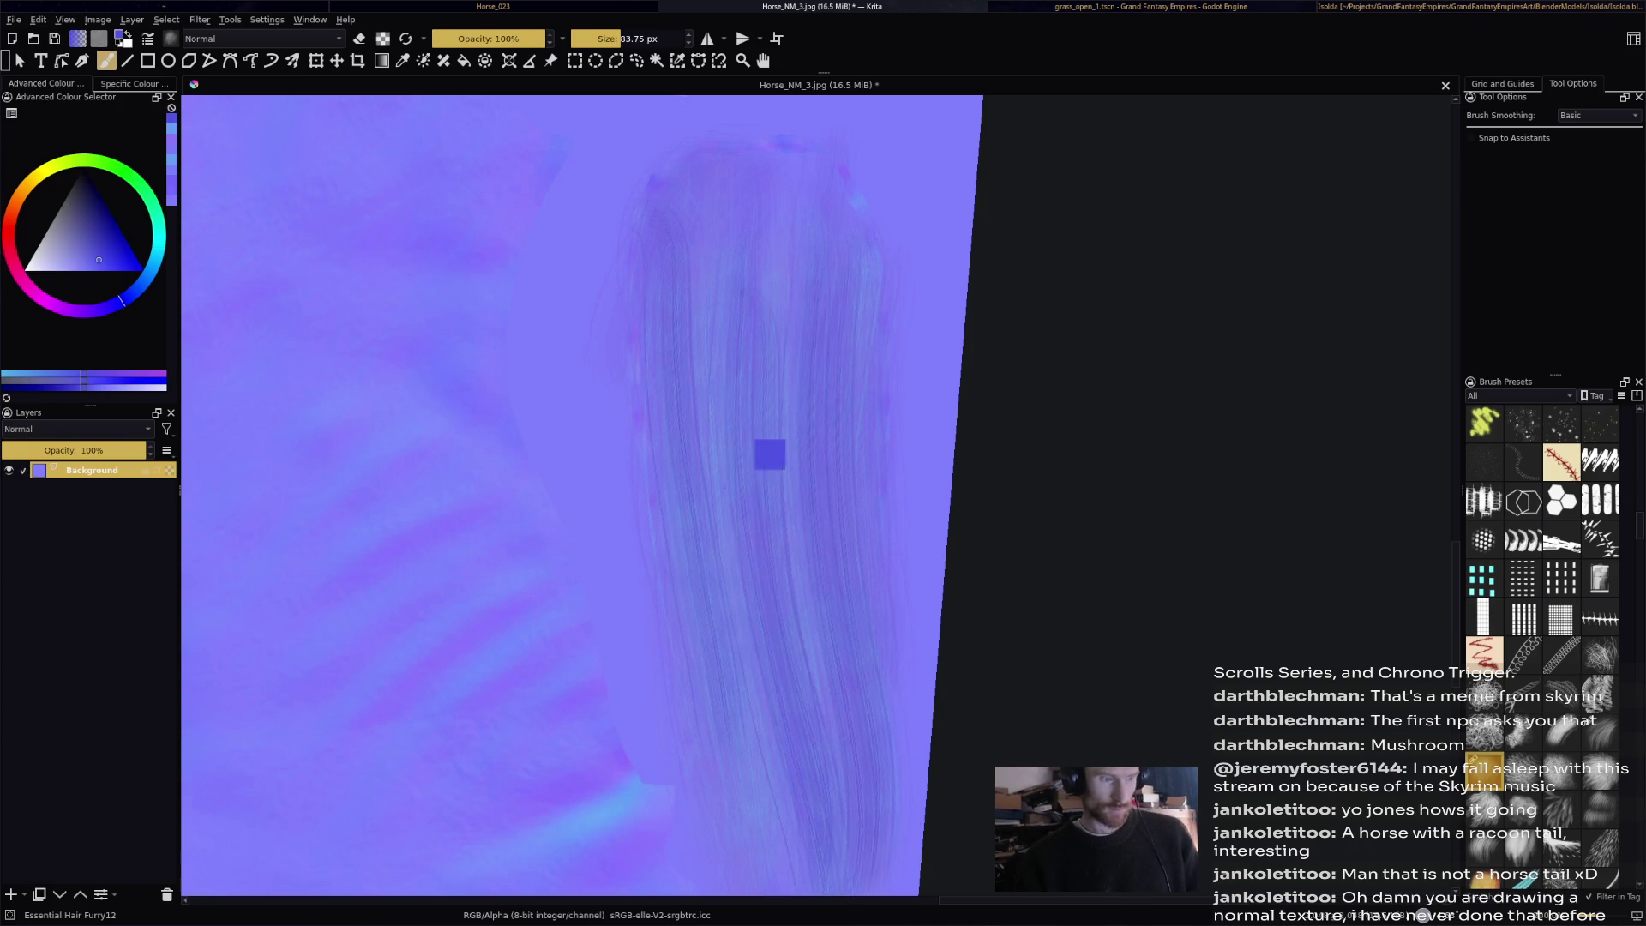
{"action": "left_click_drag", "start_coordinate": [753, 305], "coordinate": [798, 891]}
{"action": "left_click_drag", "start_coordinate": [711, 231], "coordinate": [702, 745]}
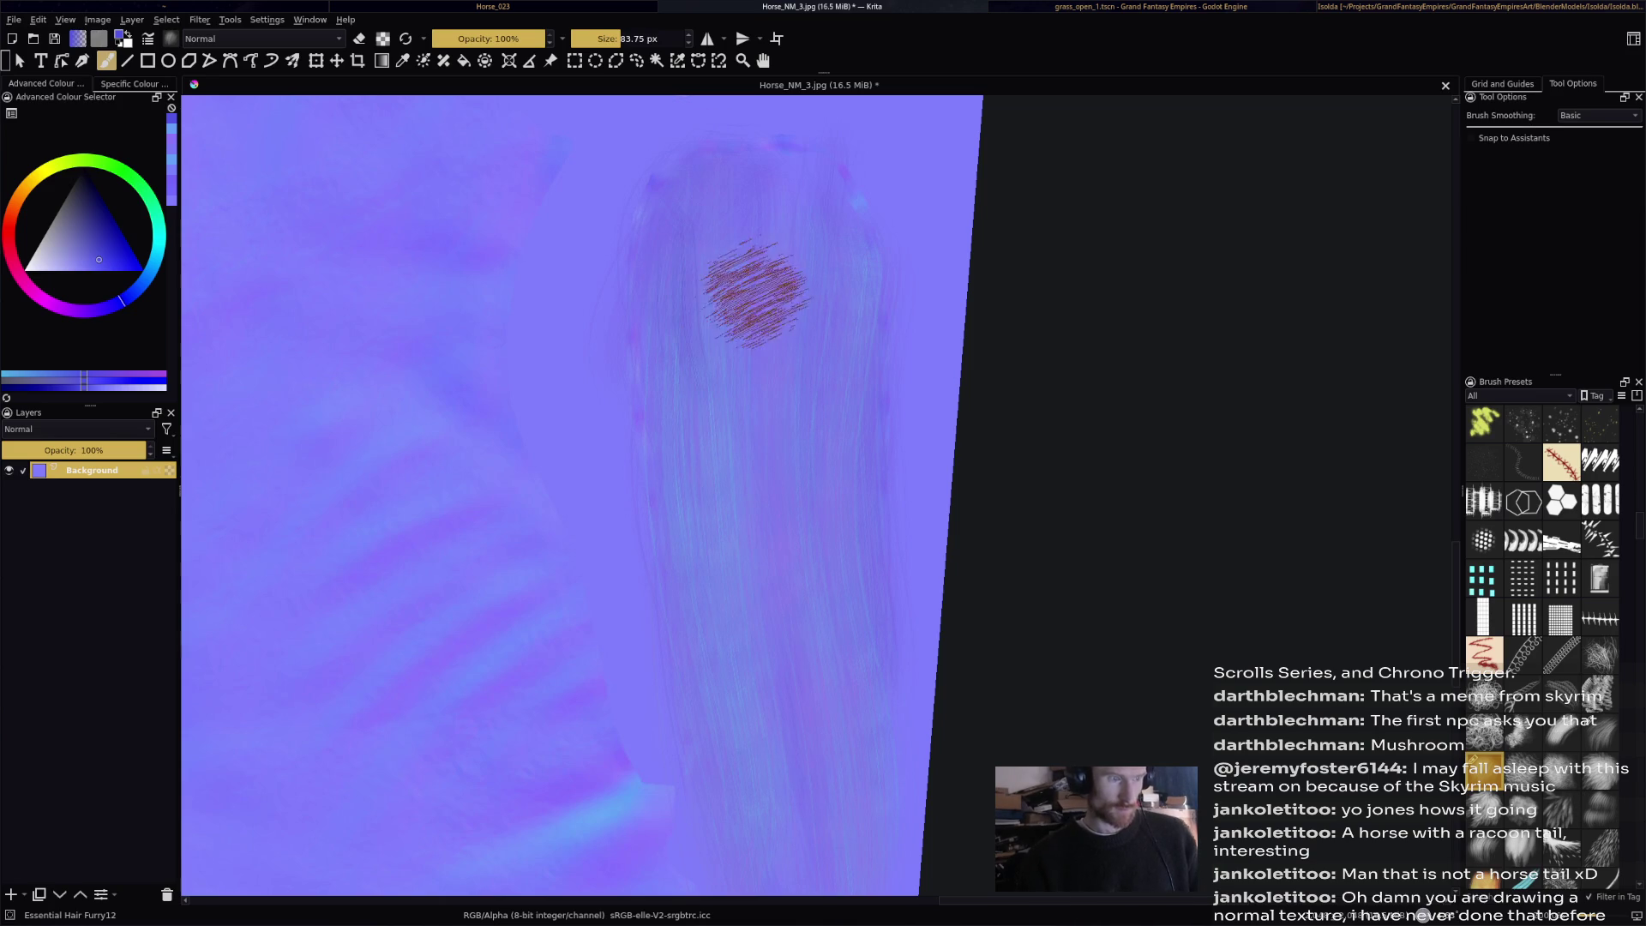
Undo a dark reddish blotch and paint more downward hair strands on the tail.
{"action": "left_click_drag", "start_coordinate": [770, 253], "coordinate": [775, 325]}
{"action": "key", "text": "ctrl+z"}
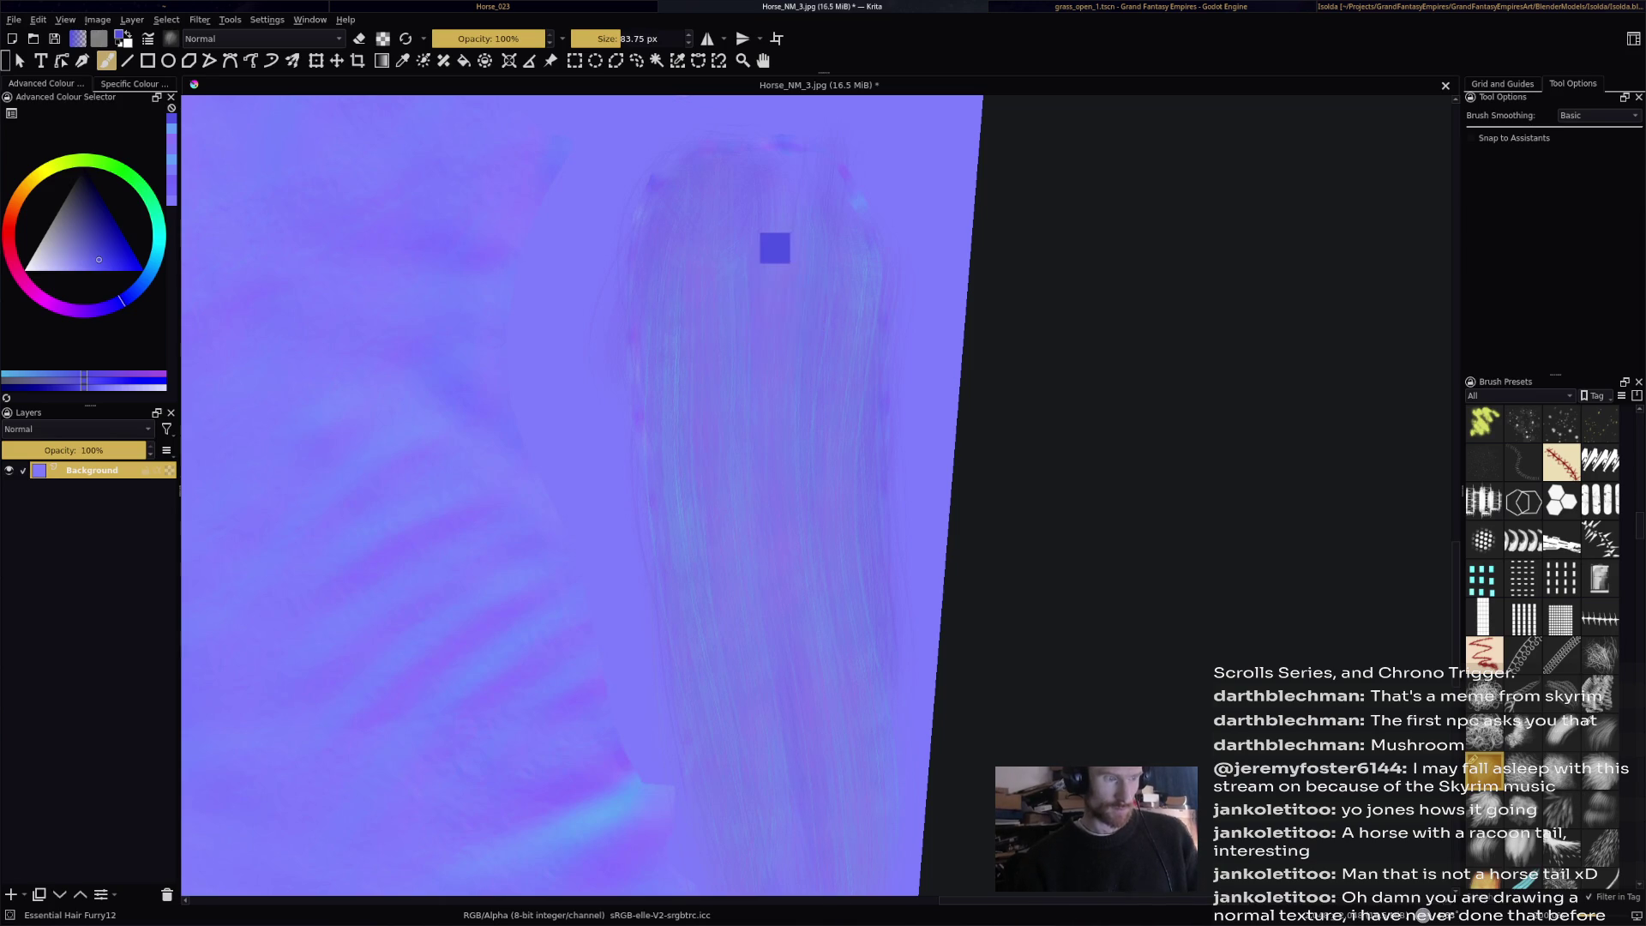
{"action": "left_click_drag", "start_coordinate": [782, 154], "coordinate": [787, 677]}
{"action": "left_click_drag", "start_coordinate": [863, 220], "coordinate": [840, 840]}
{"action": "left_click_drag", "start_coordinate": [715, 199], "coordinate": [711, 745]}
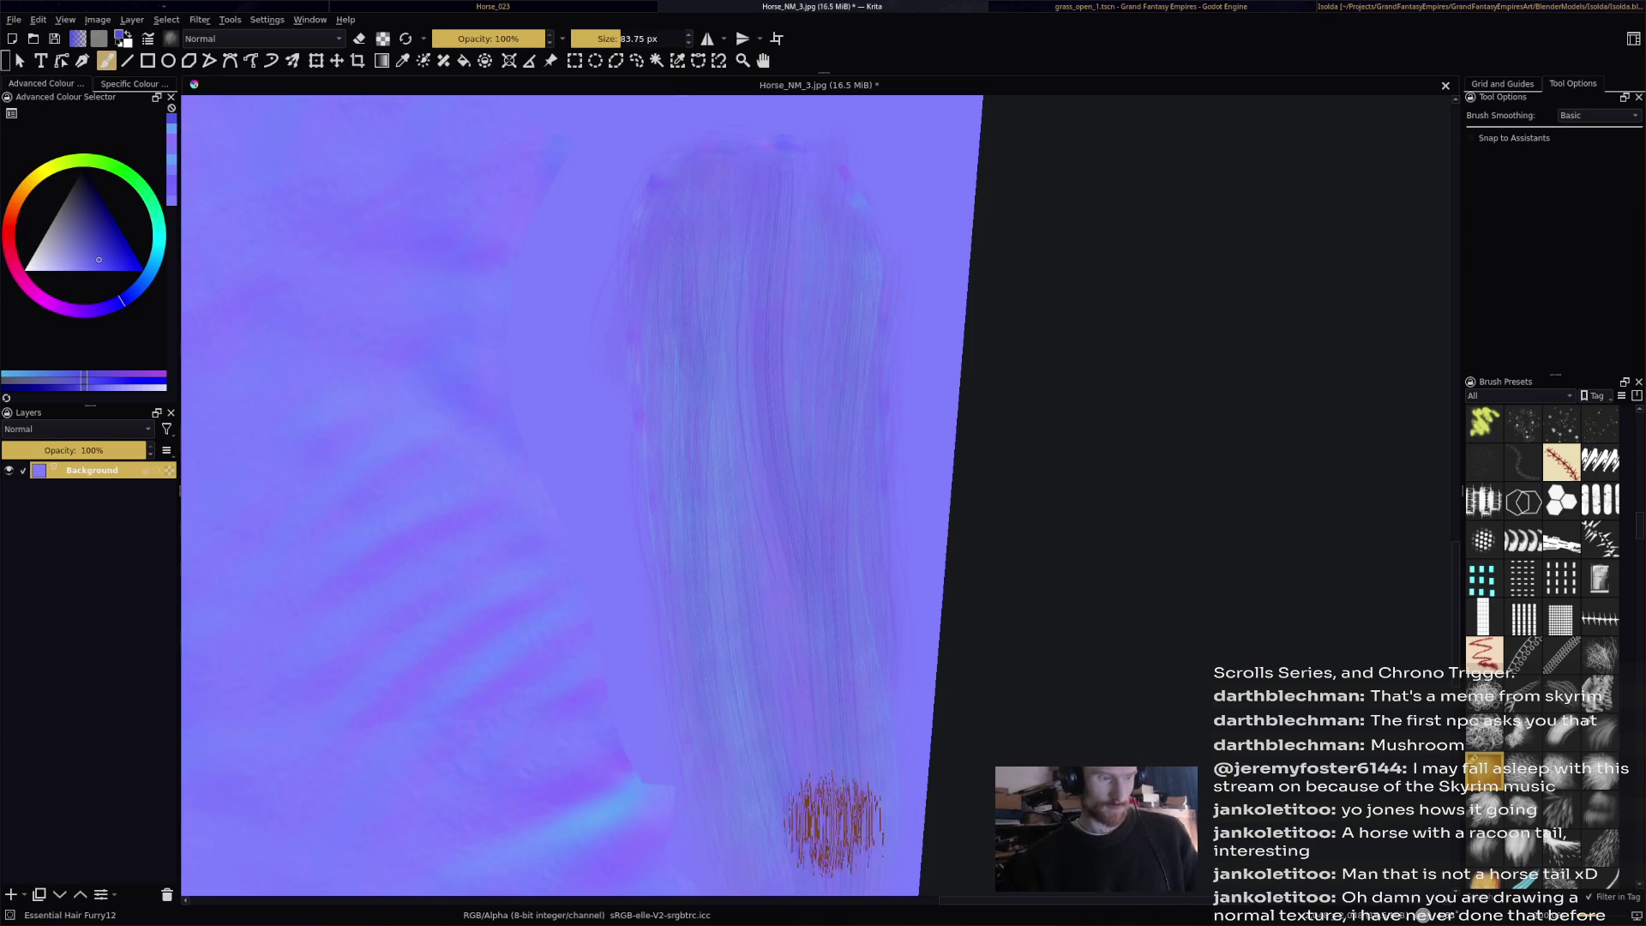
Save the normal map as Horse_NM_3.jpg, accept the JPEG settings, and return to Blender.
{"action": "scroll", "coordinate": [862, 634], "scroll_direction": "down", "scroll_amount": 1}
{"action": "scroll", "coordinate": [869, 617], "scroll_direction": "down", "scroll_amount": 3}
{"action": "middle_click_drag", "start_coordinate": [882, 558], "coordinate": [936, 497]}
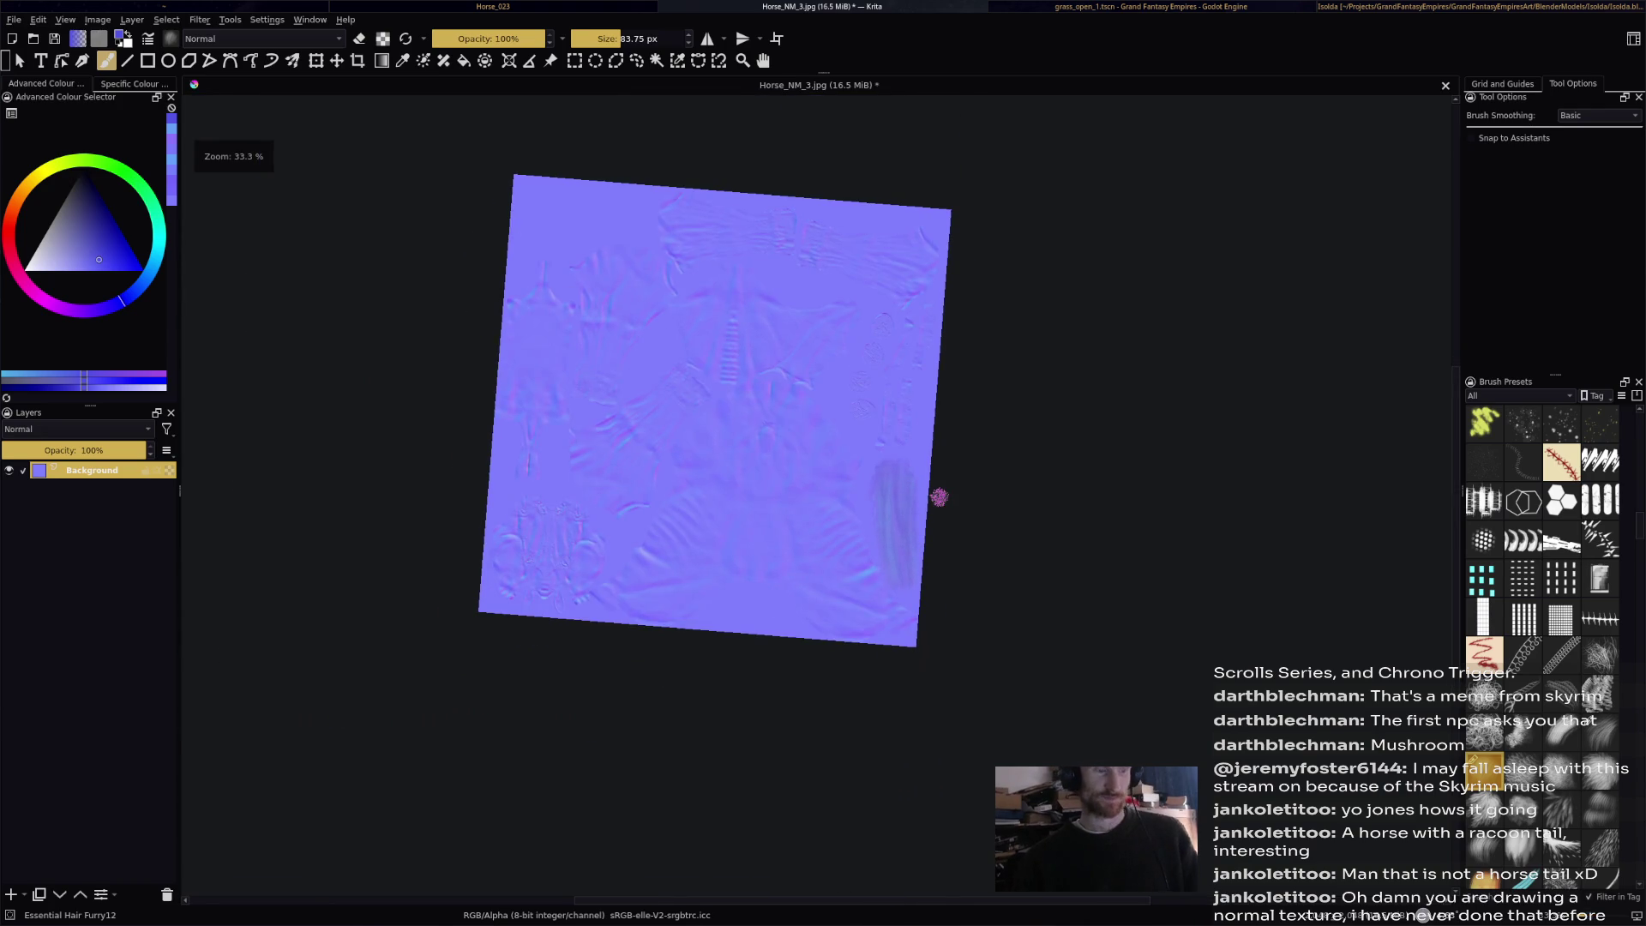
{"action": "scroll", "coordinate": [939, 497], "scroll_direction": "up", "scroll_amount": 2}
{"action": "scroll", "coordinate": [934, 506], "scroll_direction": "up", "scroll_amount": 2}
{"action": "key", "text": "ctrl+s"}
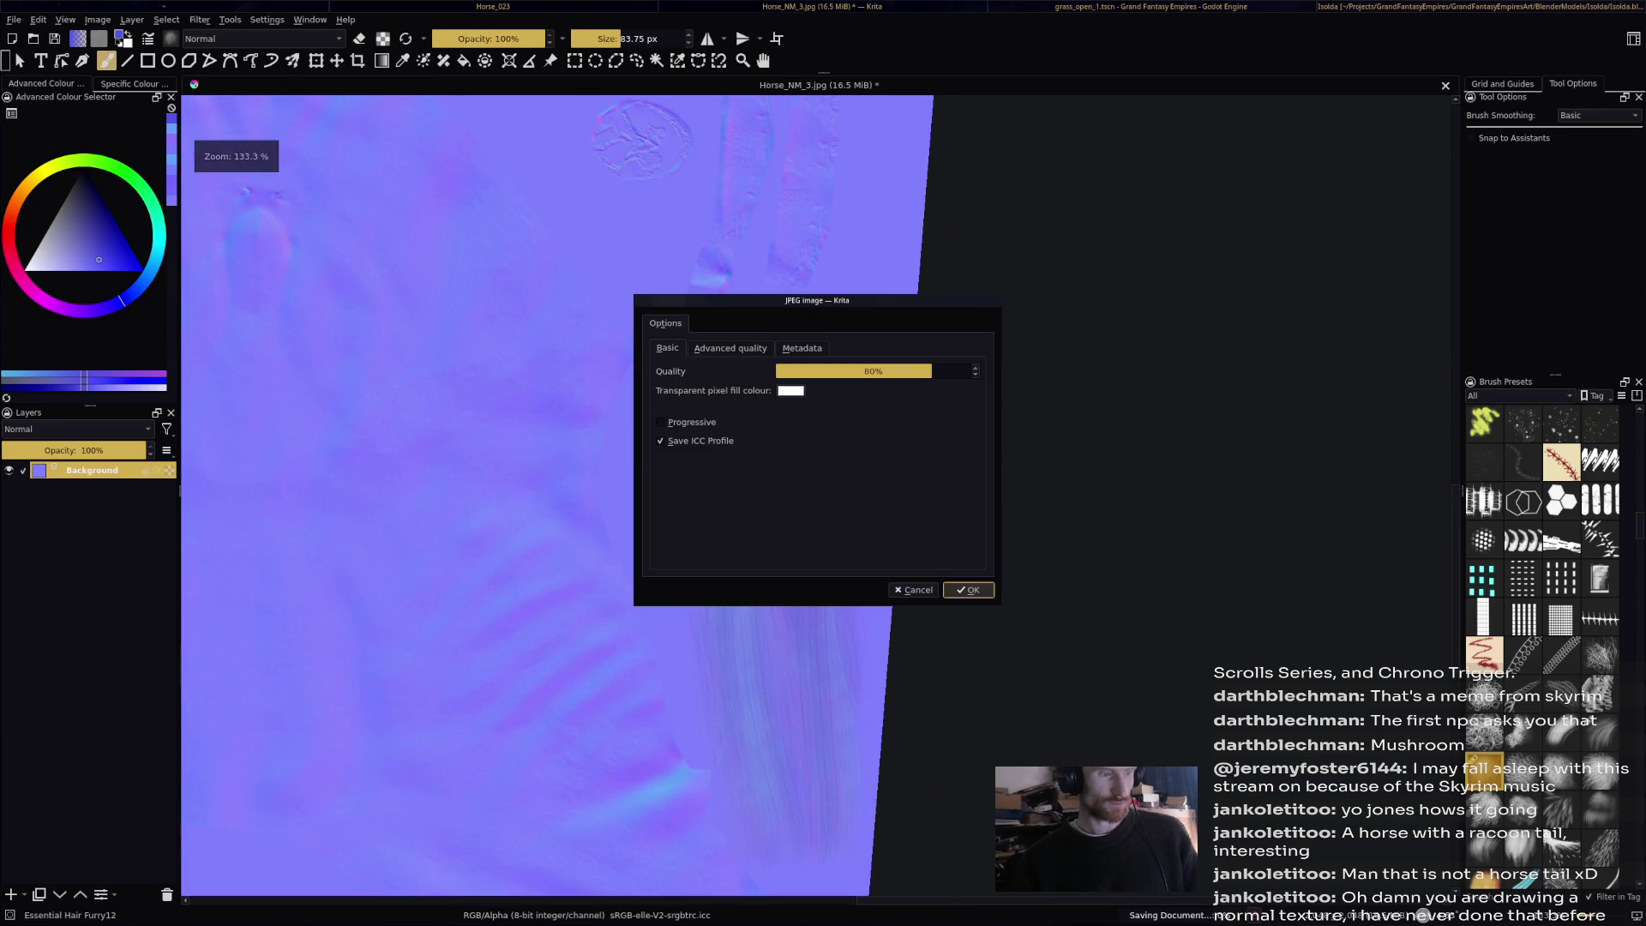
{"action": "key", "text": "Return"}
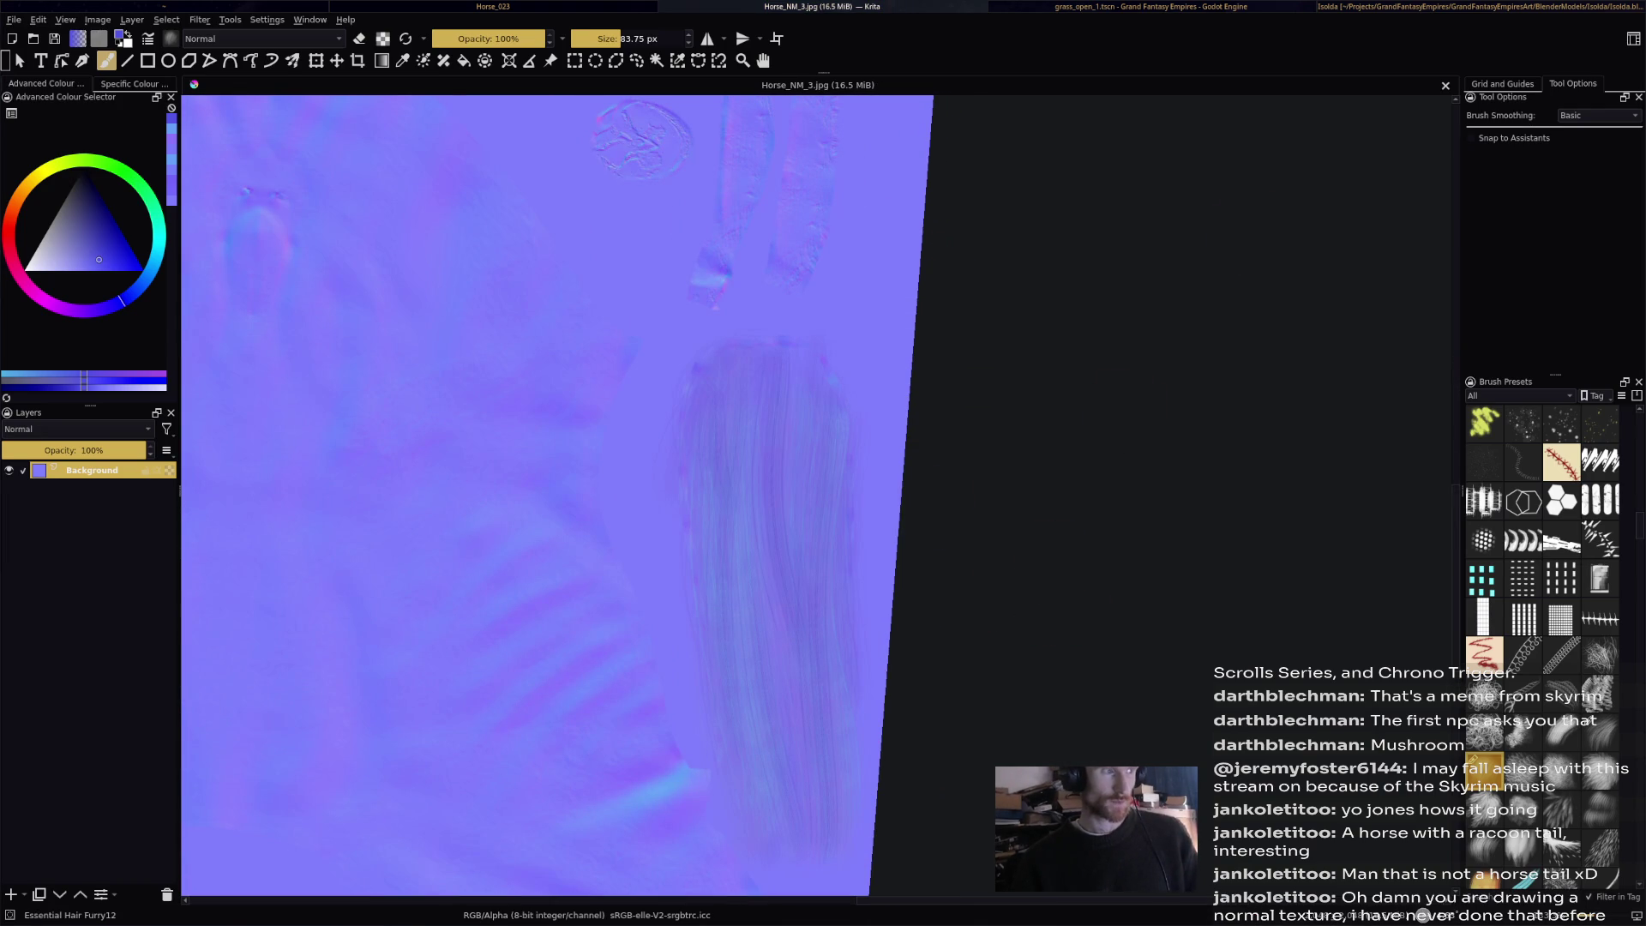
{"action": "key", "text": "alt+Tab"}
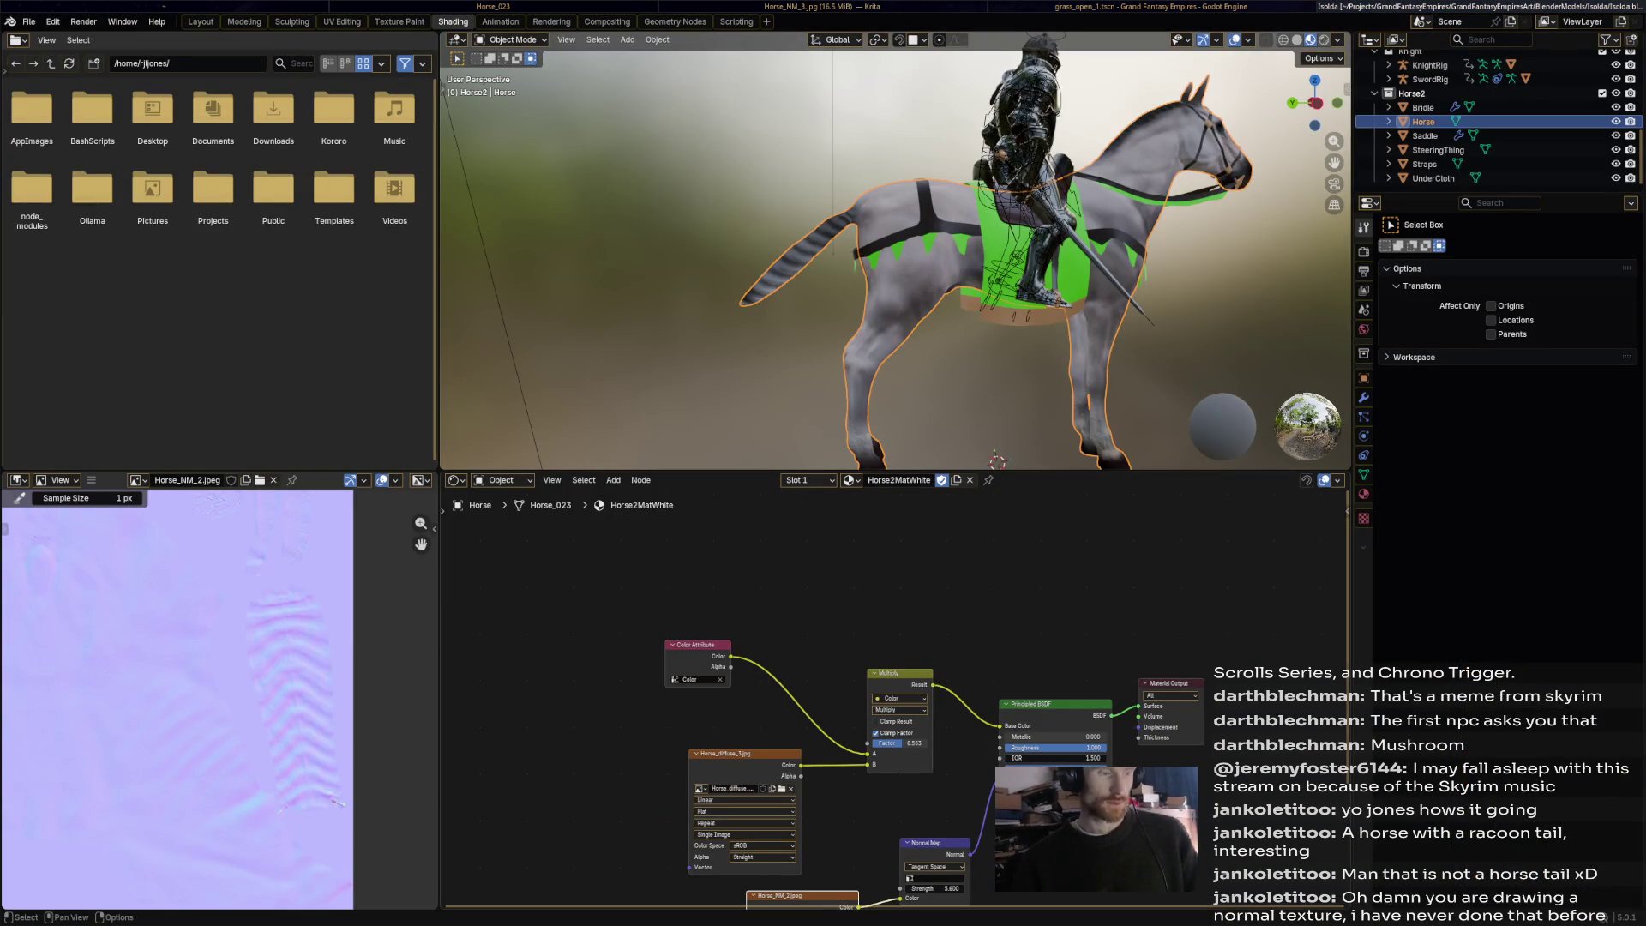
Load Horse_NM_3.jpg from horse-basemesh > source > Horse_023 as the replacement image and save.
{"action": "left_click", "coordinate": [259, 480]}
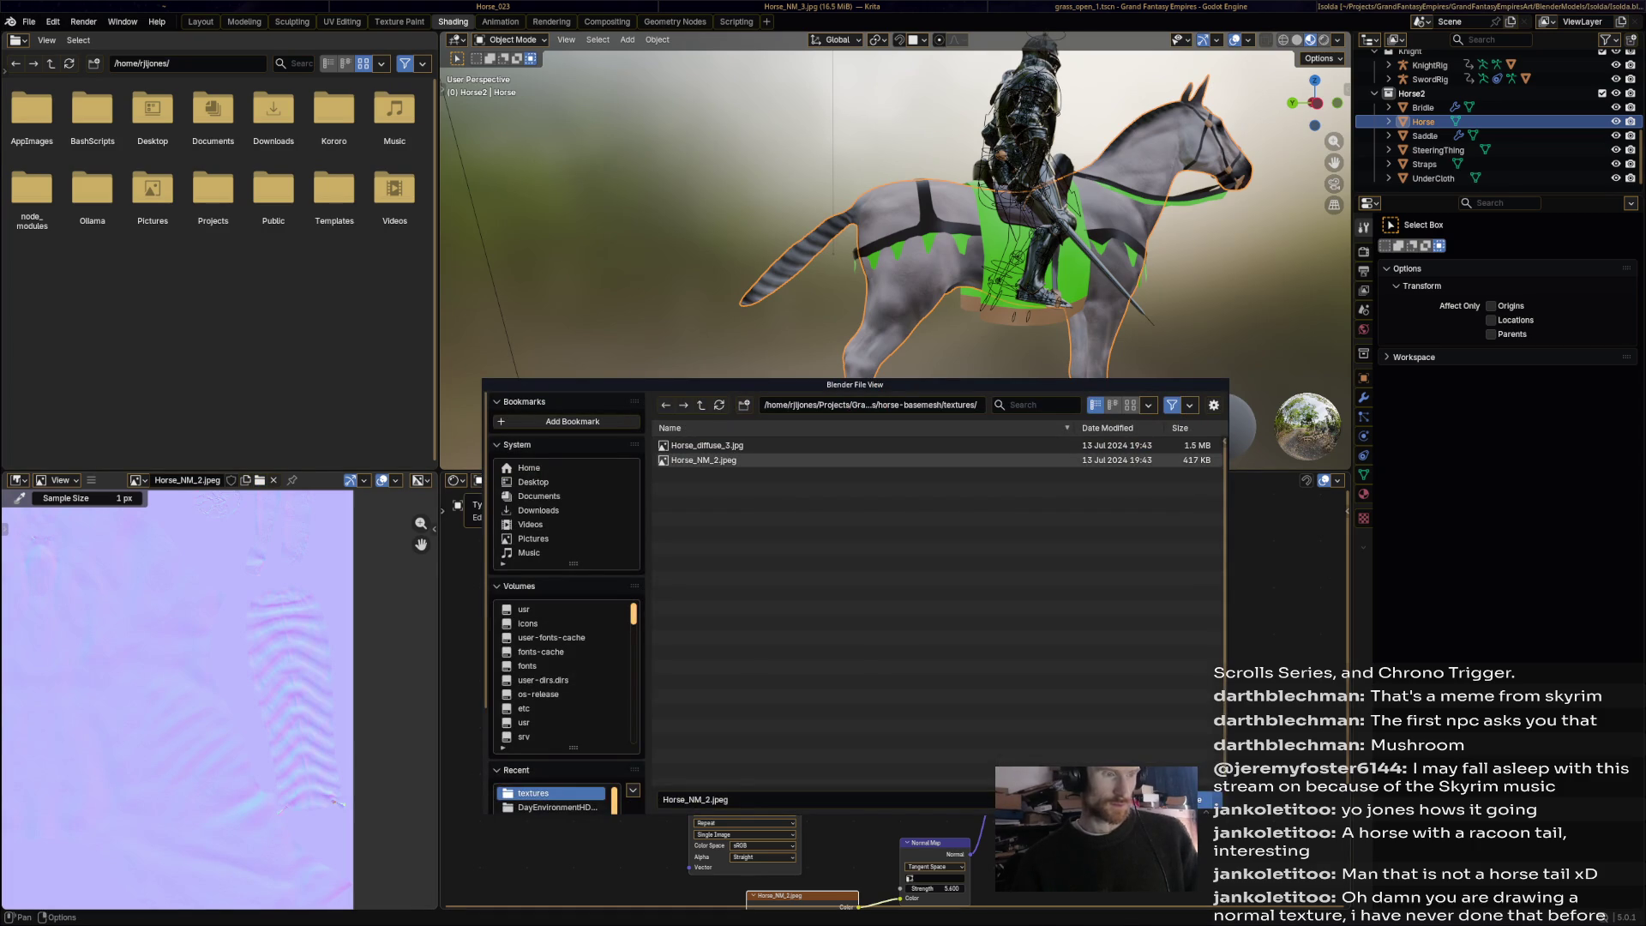
{"action": "key", "text": "BackSpace"}
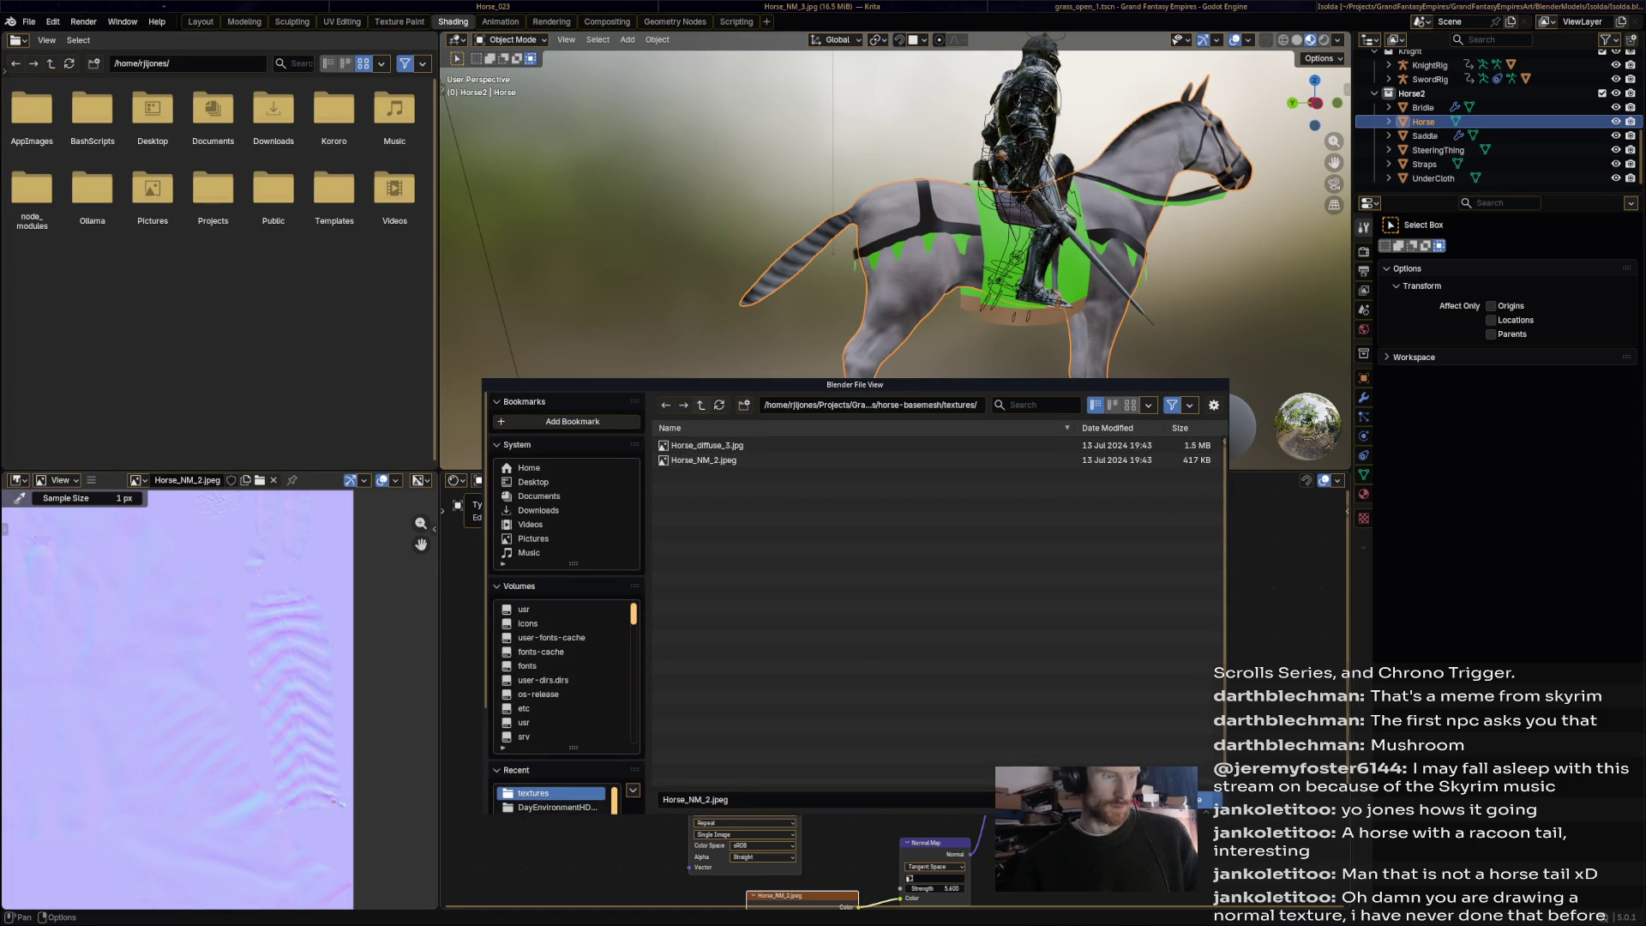
{"action": "key", "text": "BackSpace"}
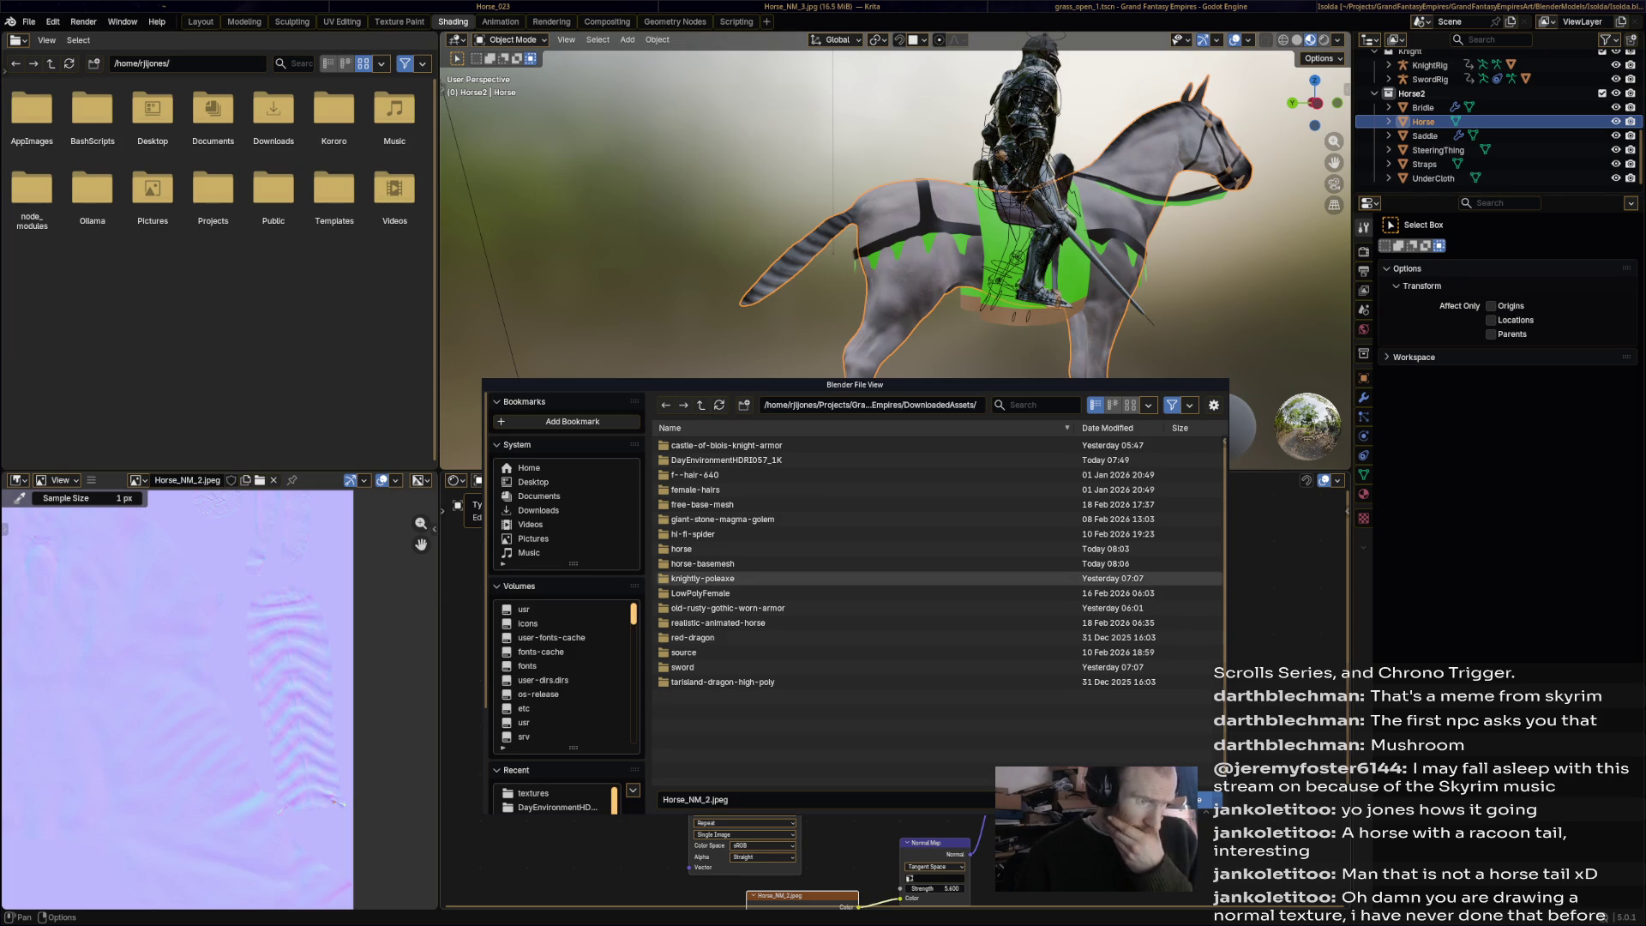
{"action": "left_click", "coordinate": [698, 563]}
{"action": "left_click", "coordinate": [683, 445]}
{"action": "left_click", "coordinate": [686, 445]}
{"action": "double_click", "coordinate": [698, 489]}
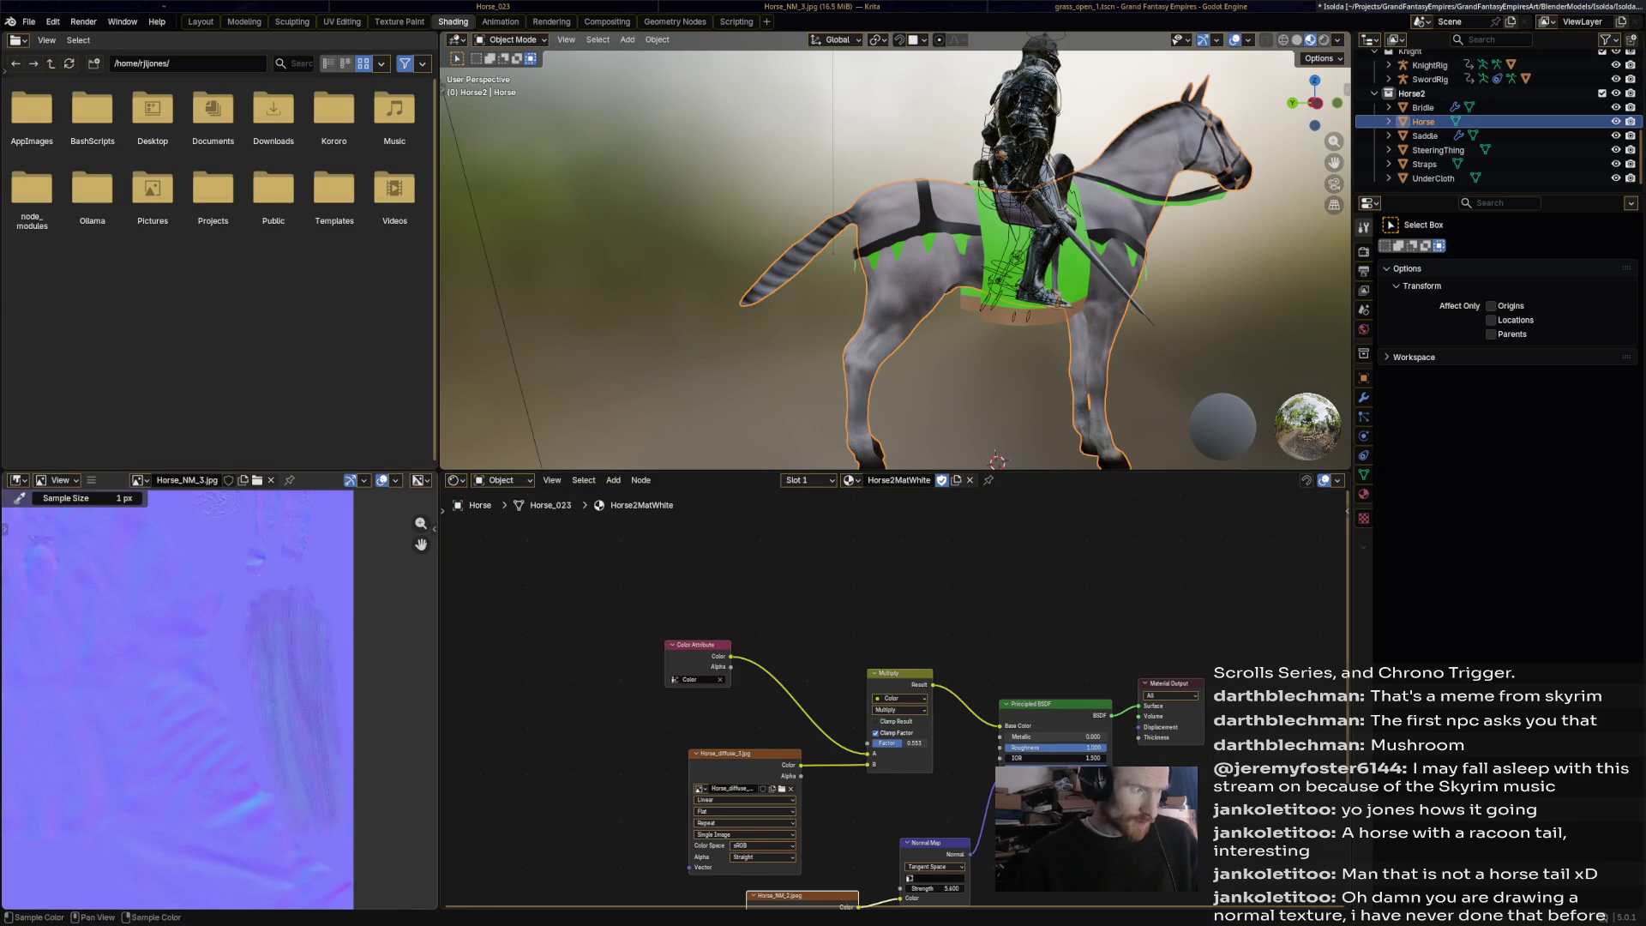
{"action": "key", "text": "ctrl+s"}
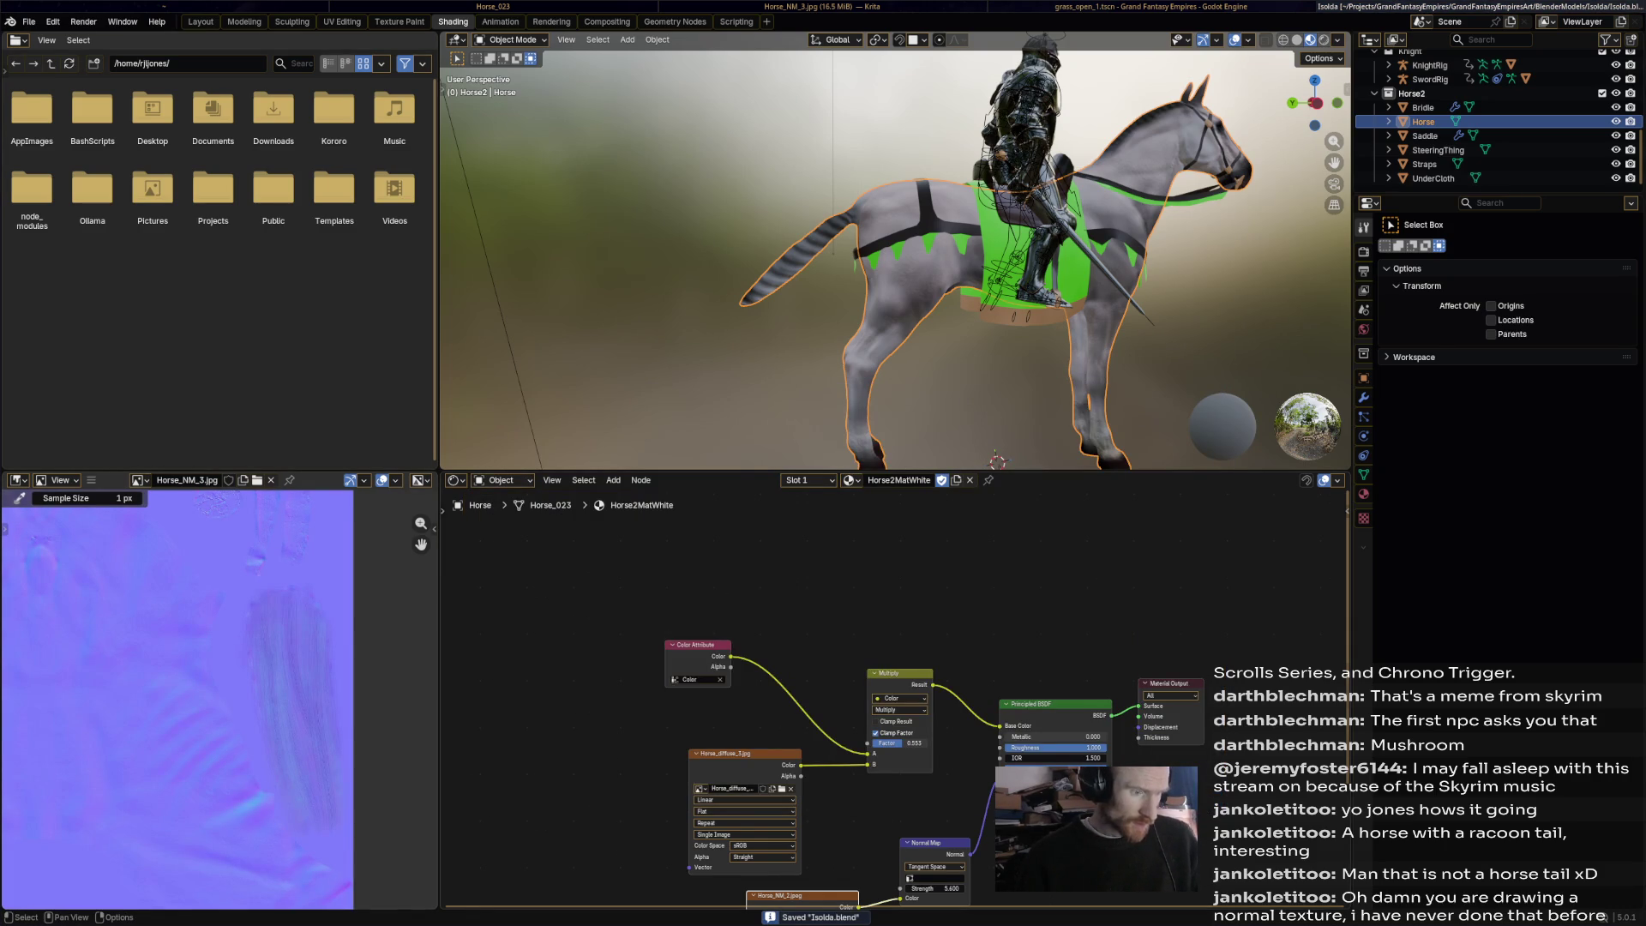
Frame all shader nodes and load Horse_NM_3.jpg into the normal map node's image.
{"action": "key", "text": "Home"}
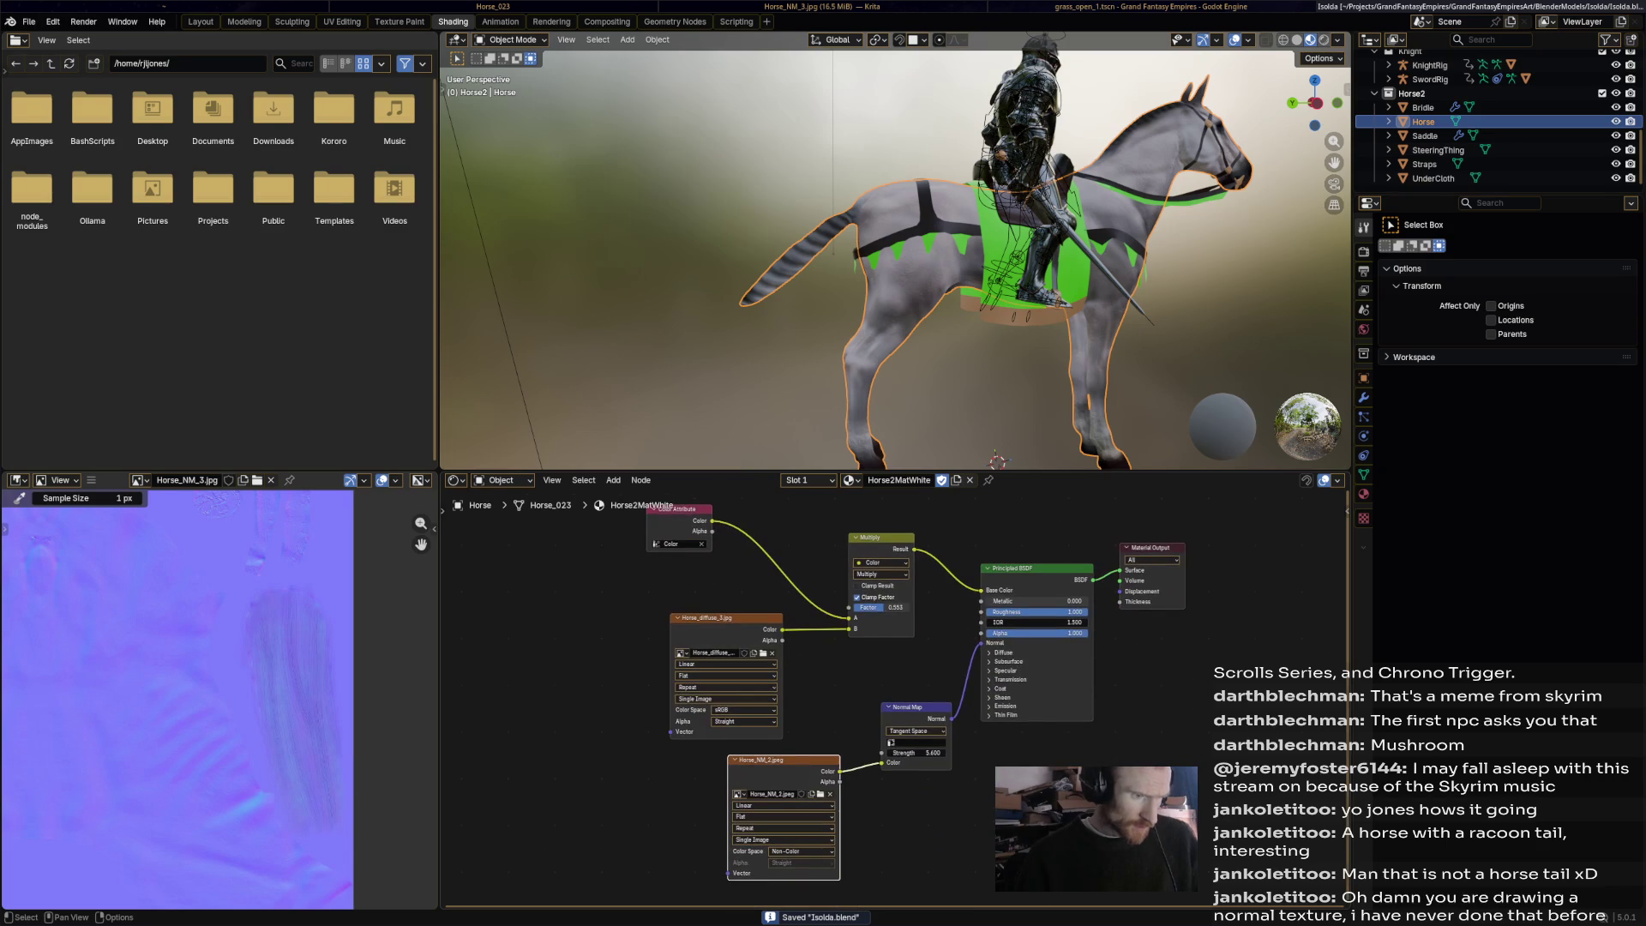
{"action": "left_click", "coordinate": [820, 795]}
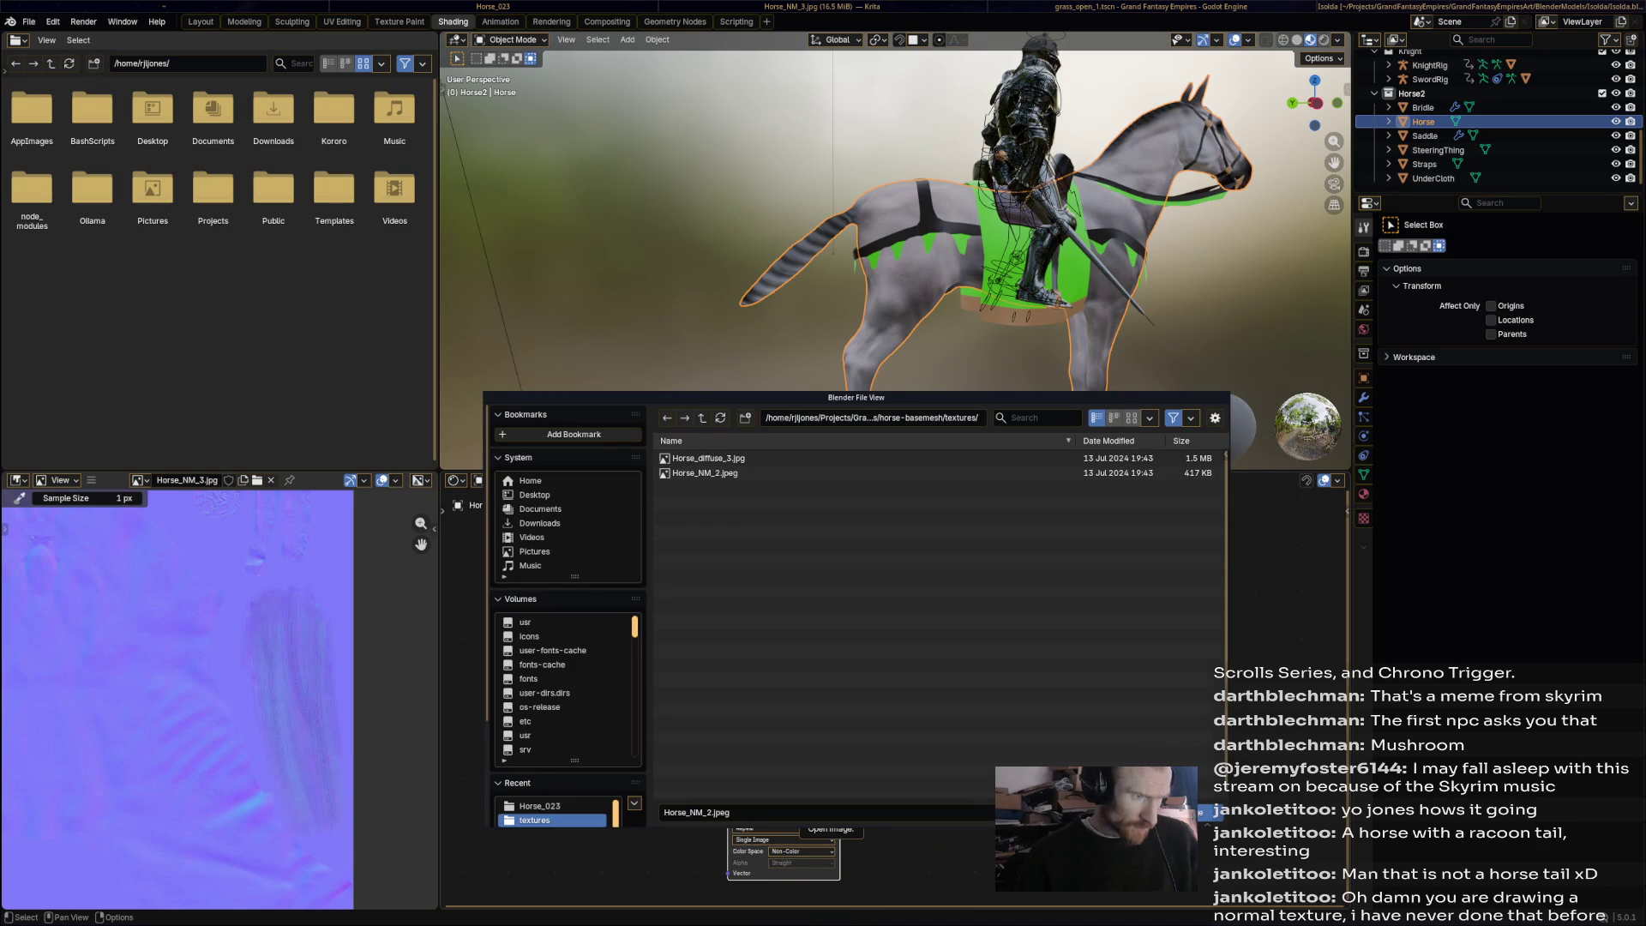
{"action": "key", "text": "BackSpace"}
{"action": "key", "text": "BackSpace"}
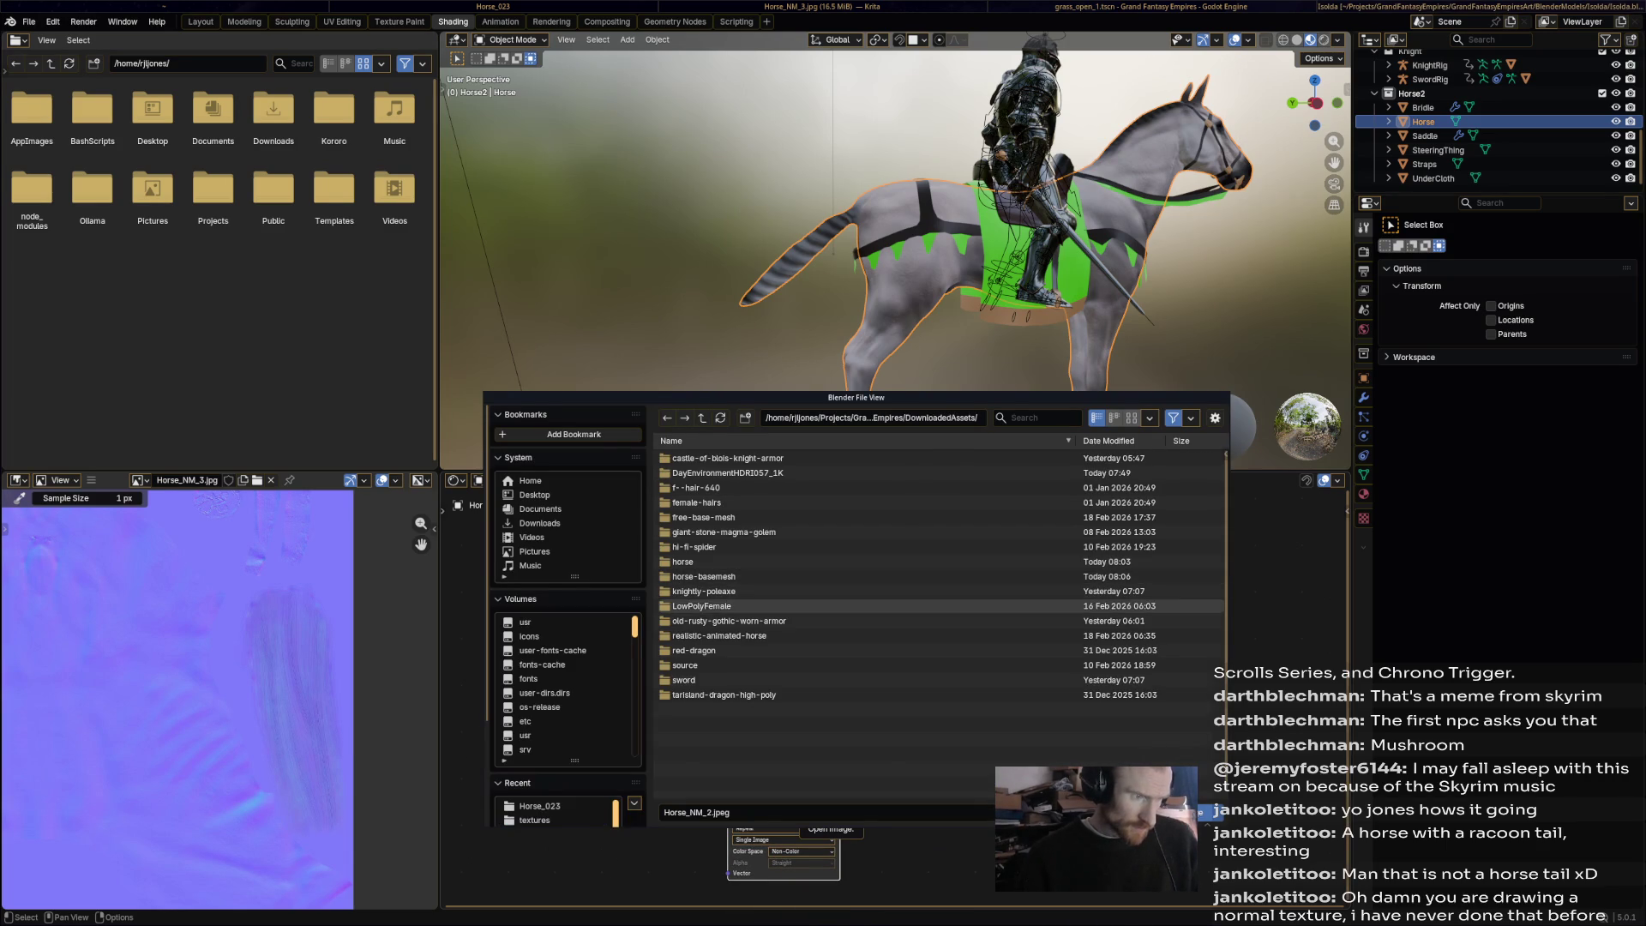
{"action": "double_click", "coordinate": [703, 576]}
{"action": "double_click", "coordinate": [685, 458]}
{"action": "double_click", "coordinate": [686, 458]}
{"action": "double_click", "coordinate": [694, 500]}
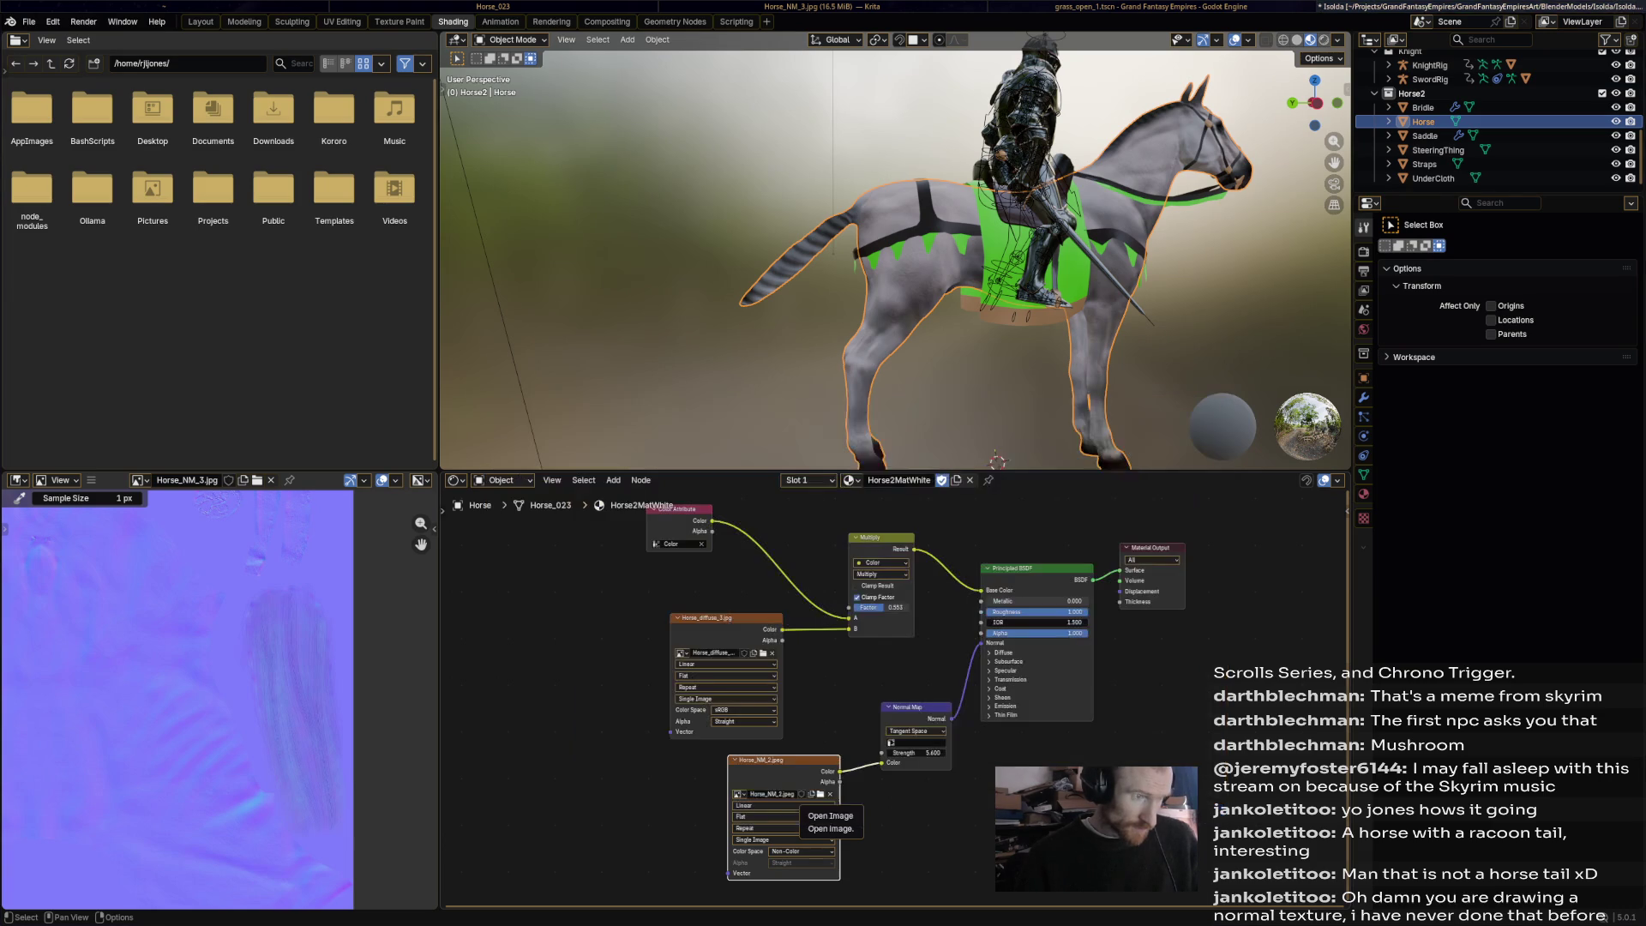
{"action": "scroll", "coordinate": [895, 251], "scroll_direction": "up", "scroll_amount": 3}
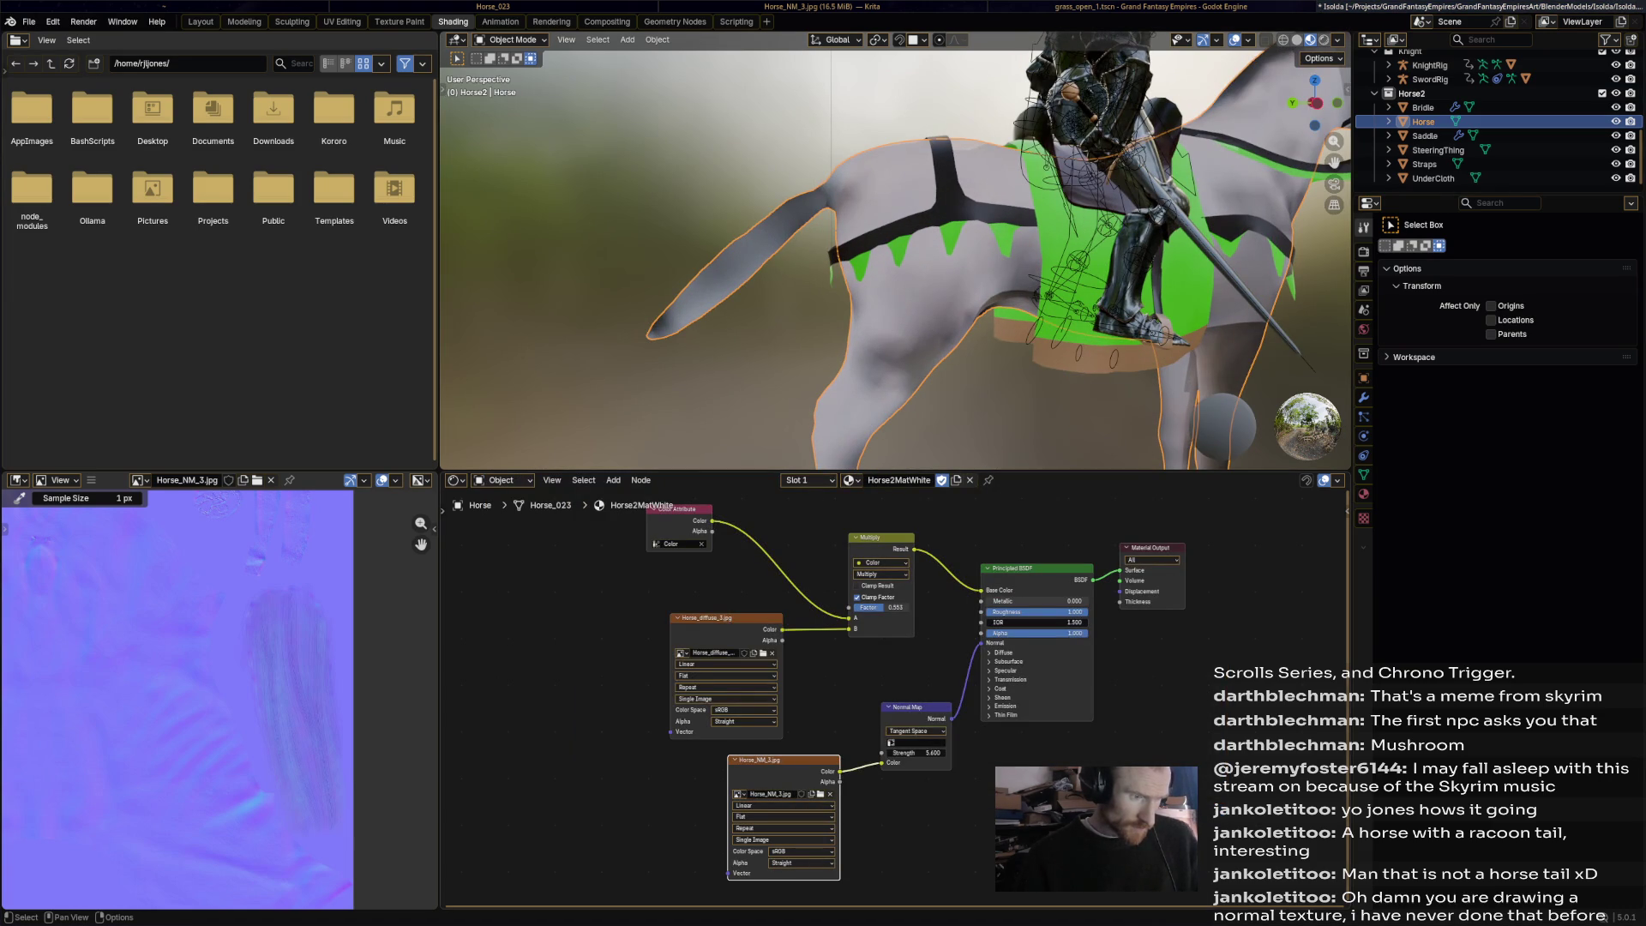
Set the Horse_NM_3.jpg node's colour space to Non-Color and orbit to inspect the tail.
{"action": "left_click", "coordinate": [801, 852]}
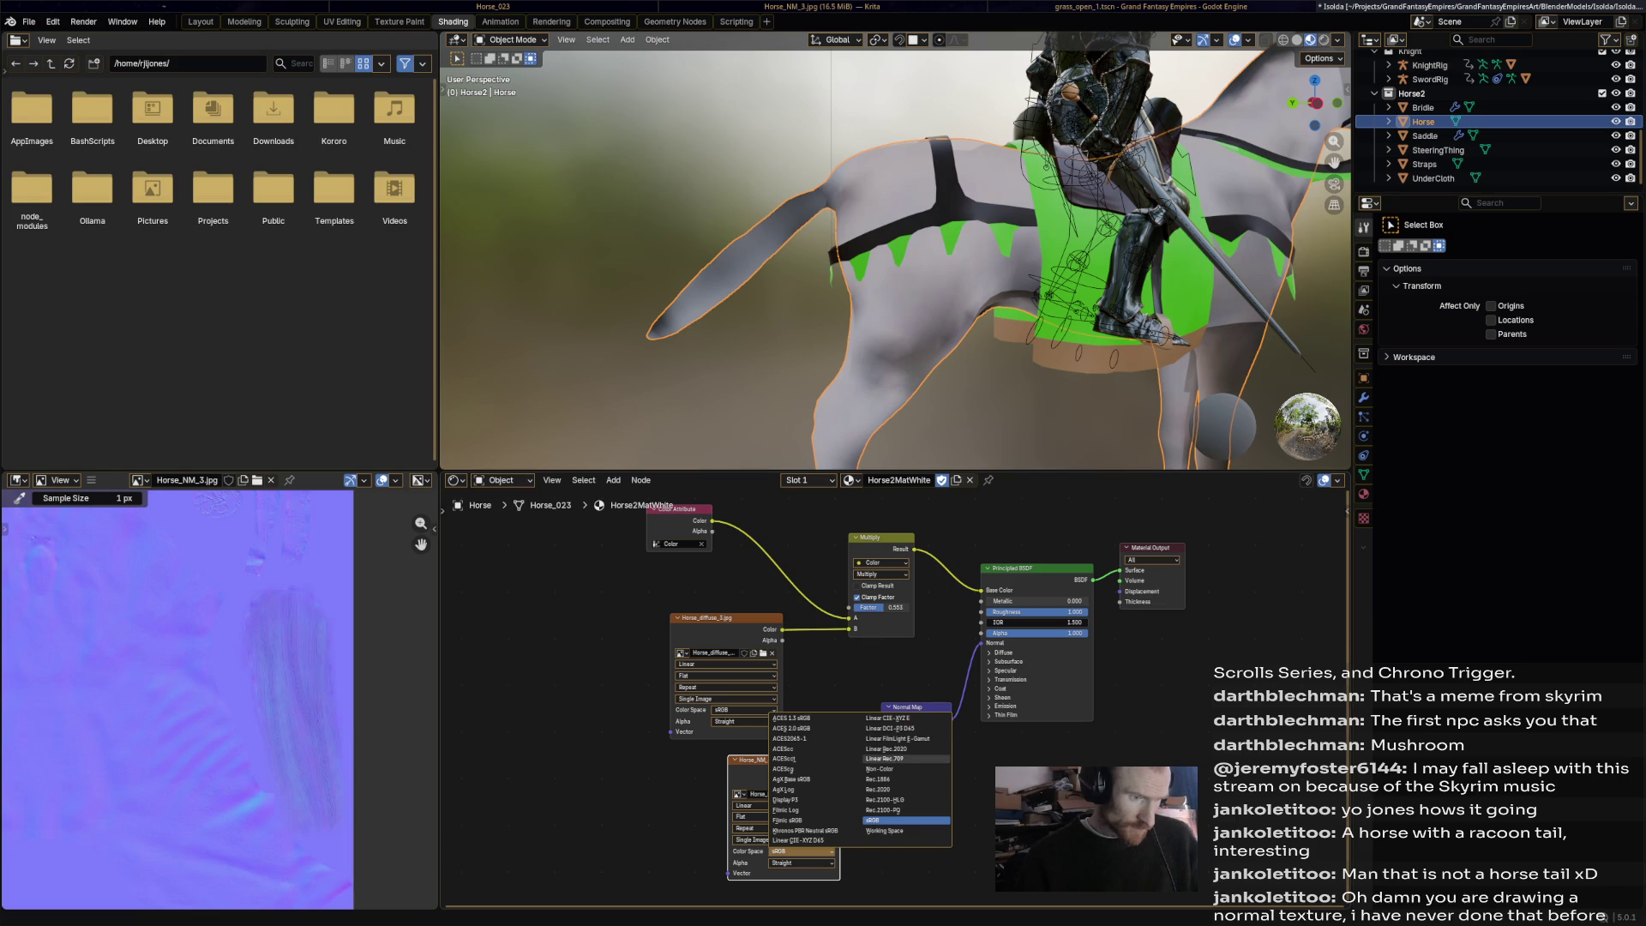
{"action": "left_click", "coordinate": [883, 759]}
{"action": "left_click", "coordinate": [801, 851]}
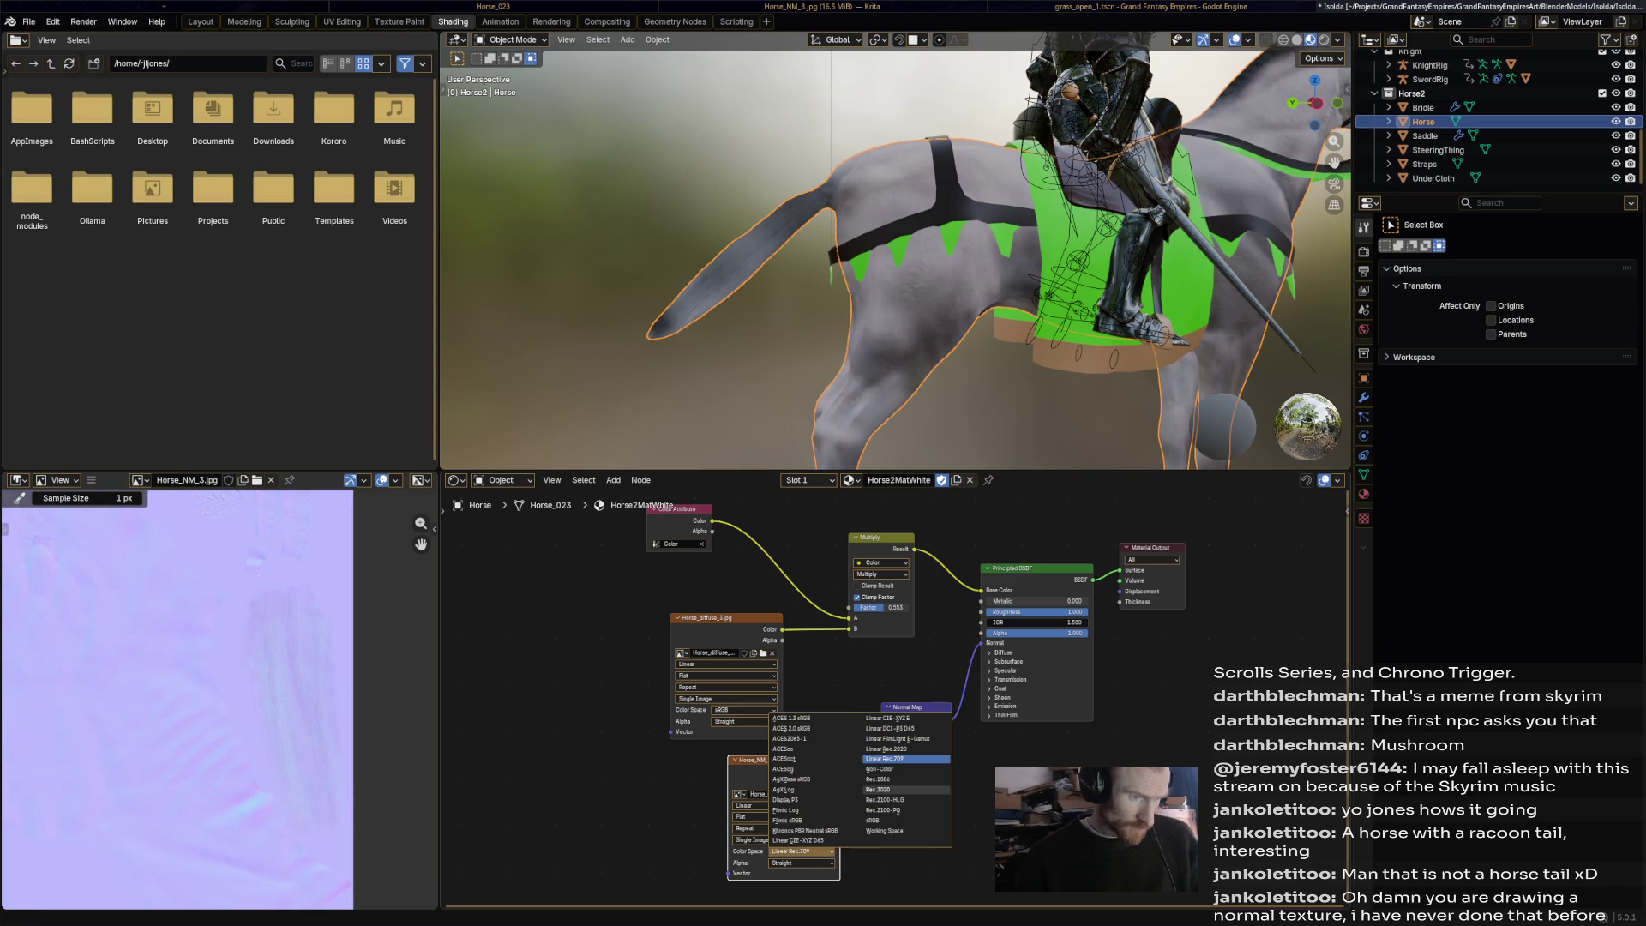
{"action": "left_click", "coordinate": [879, 769]}
{"action": "middle_click_drag", "start_coordinate": [858, 257], "coordinate": [1028, 257]}
{"action": "scroll", "coordinate": [895, 257], "scroll_direction": "up", "scroll_amount": 3}
{"action": "mouse_move", "coordinate": [896, 257]}
{"action": "middle_mouse_down"}
{"action": "mouse_move", "coordinate": [943, 180]}
{"action": "mouse_move", "coordinate": [1218, 317]}
{"action": "middle_mouse_up"}
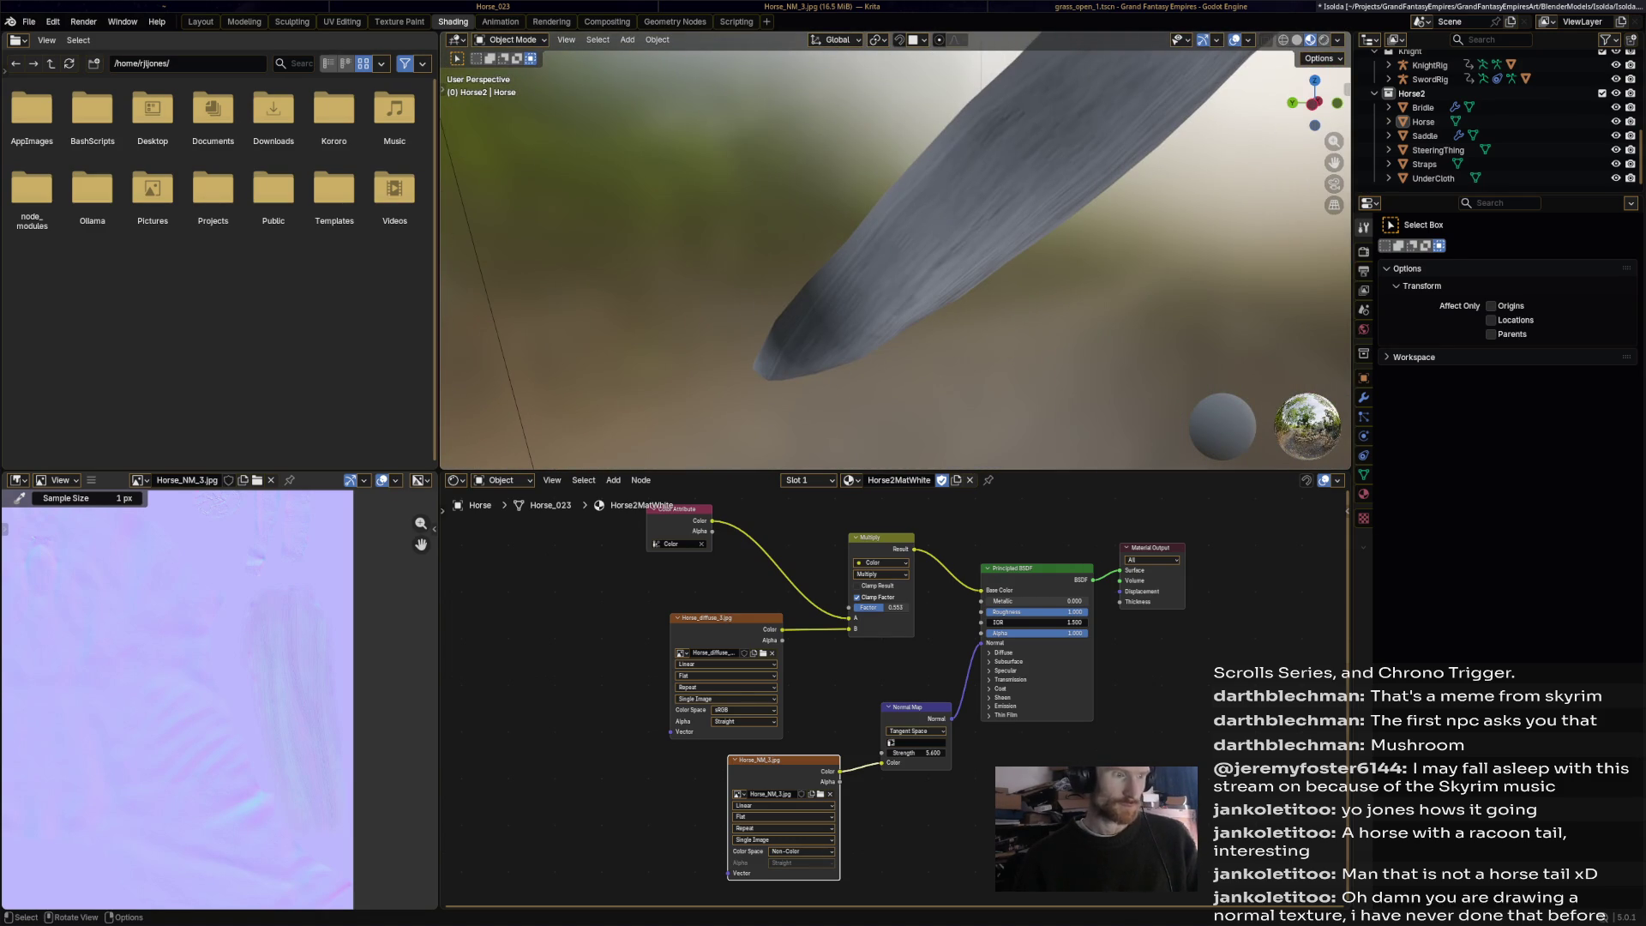
{"action": "left_click", "coordinate": [511, 40]}
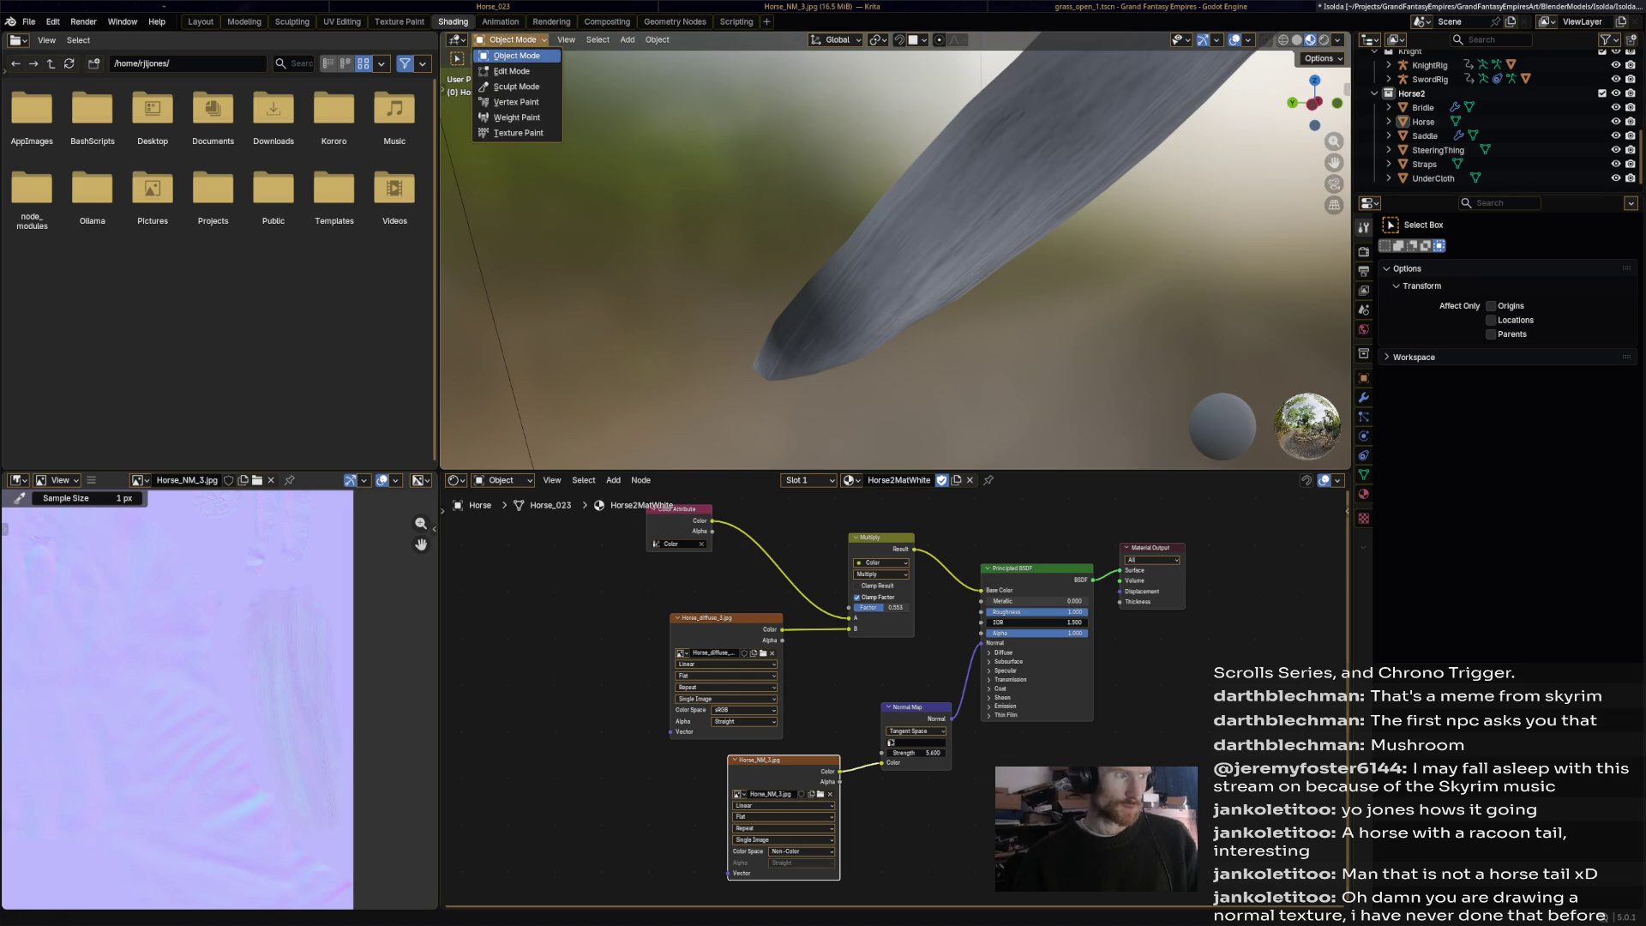
In Vertex Paint mode, paint the horse's tail tip a light grey-beige.
{"action": "left_click", "coordinate": [516, 102]}
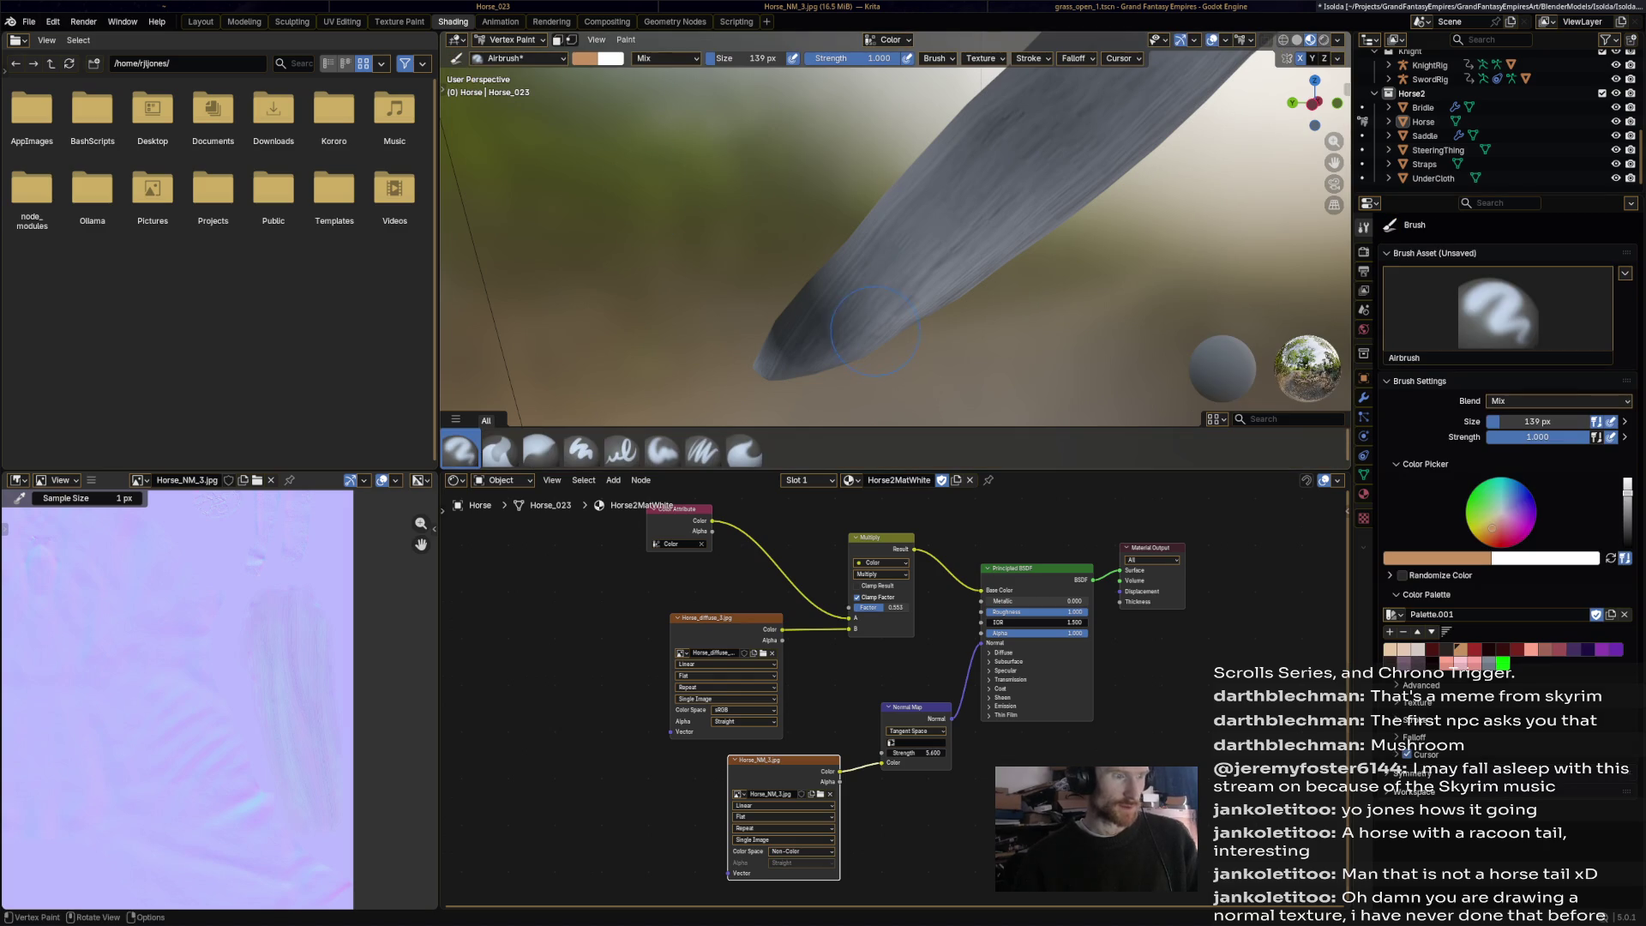
{"action": "left_click", "coordinate": [1462, 662]}
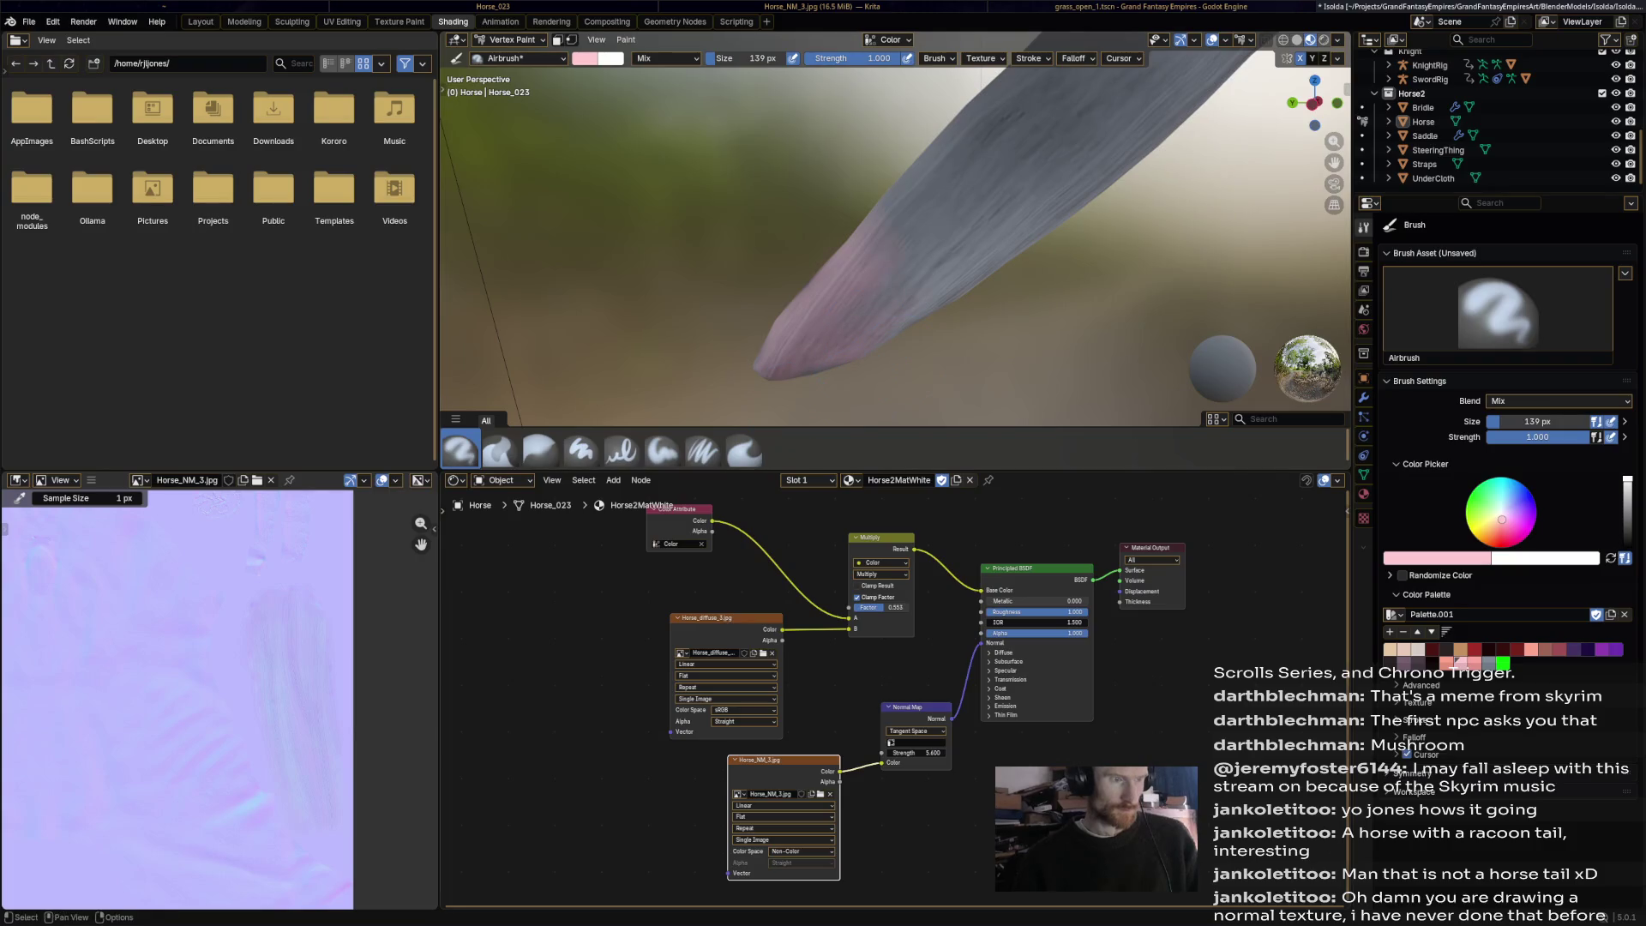
{"action": "key", "text": "ctrl+z"}
{"action": "left_click", "coordinate": [1418, 649]}
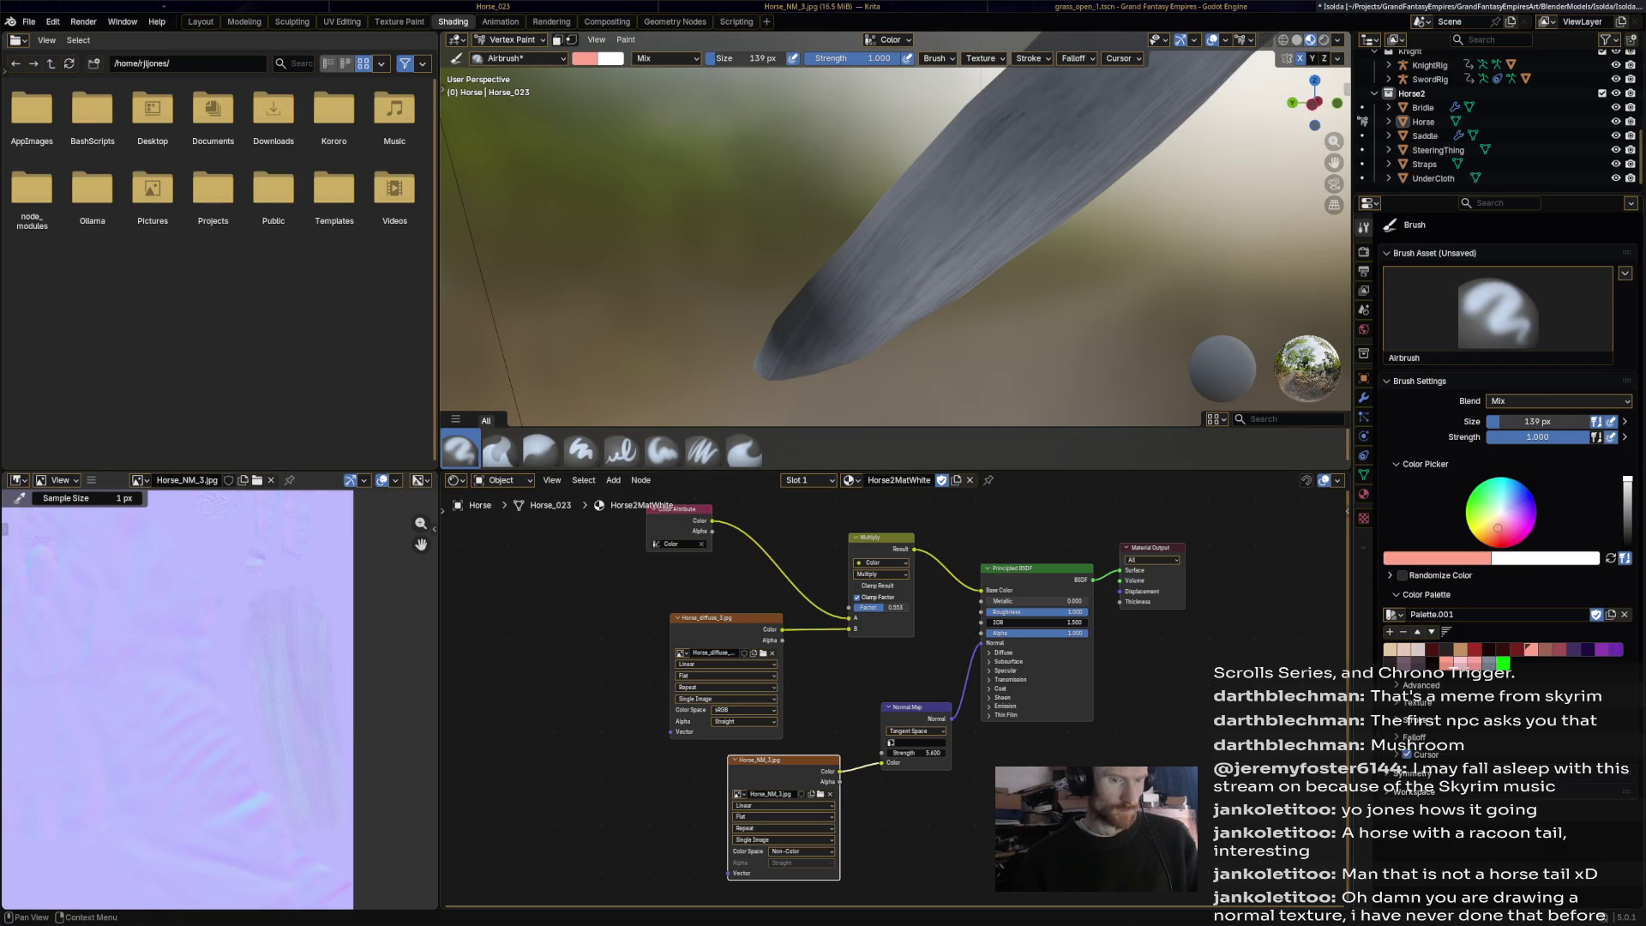
{"action": "left_click_drag", "start_coordinate": [849, 326], "coordinate": [767, 374]}
Airbrush part of the horse's rump a slightly darker grey.
{"action": "scroll", "coordinate": [811, 373], "scroll_direction": "down", "scroll_amount": 5}
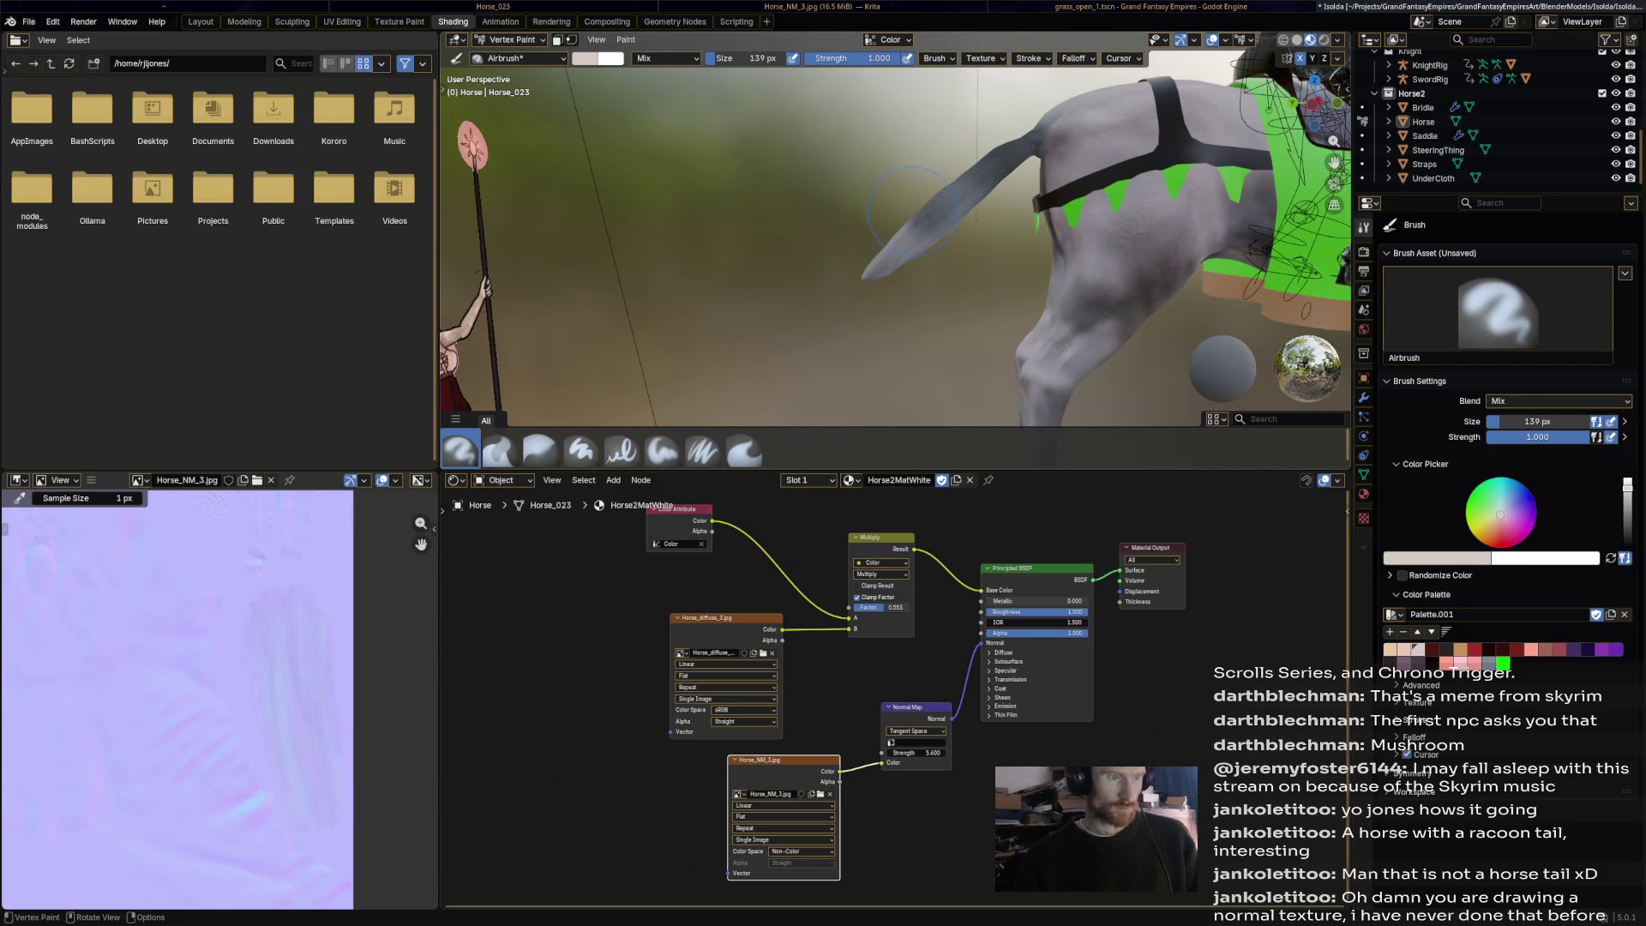
{"action": "scroll", "coordinate": [917, 388], "scroll_direction": "down", "scroll_amount": 5}
{"action": "middle_click_drag", "start_coordinate": [917, 387], "coordinate": [1012, 292]}
{"action": "scroll", "coordinate": [1095, 207], "scroll_direction": "up", "scroll_amount": 8}
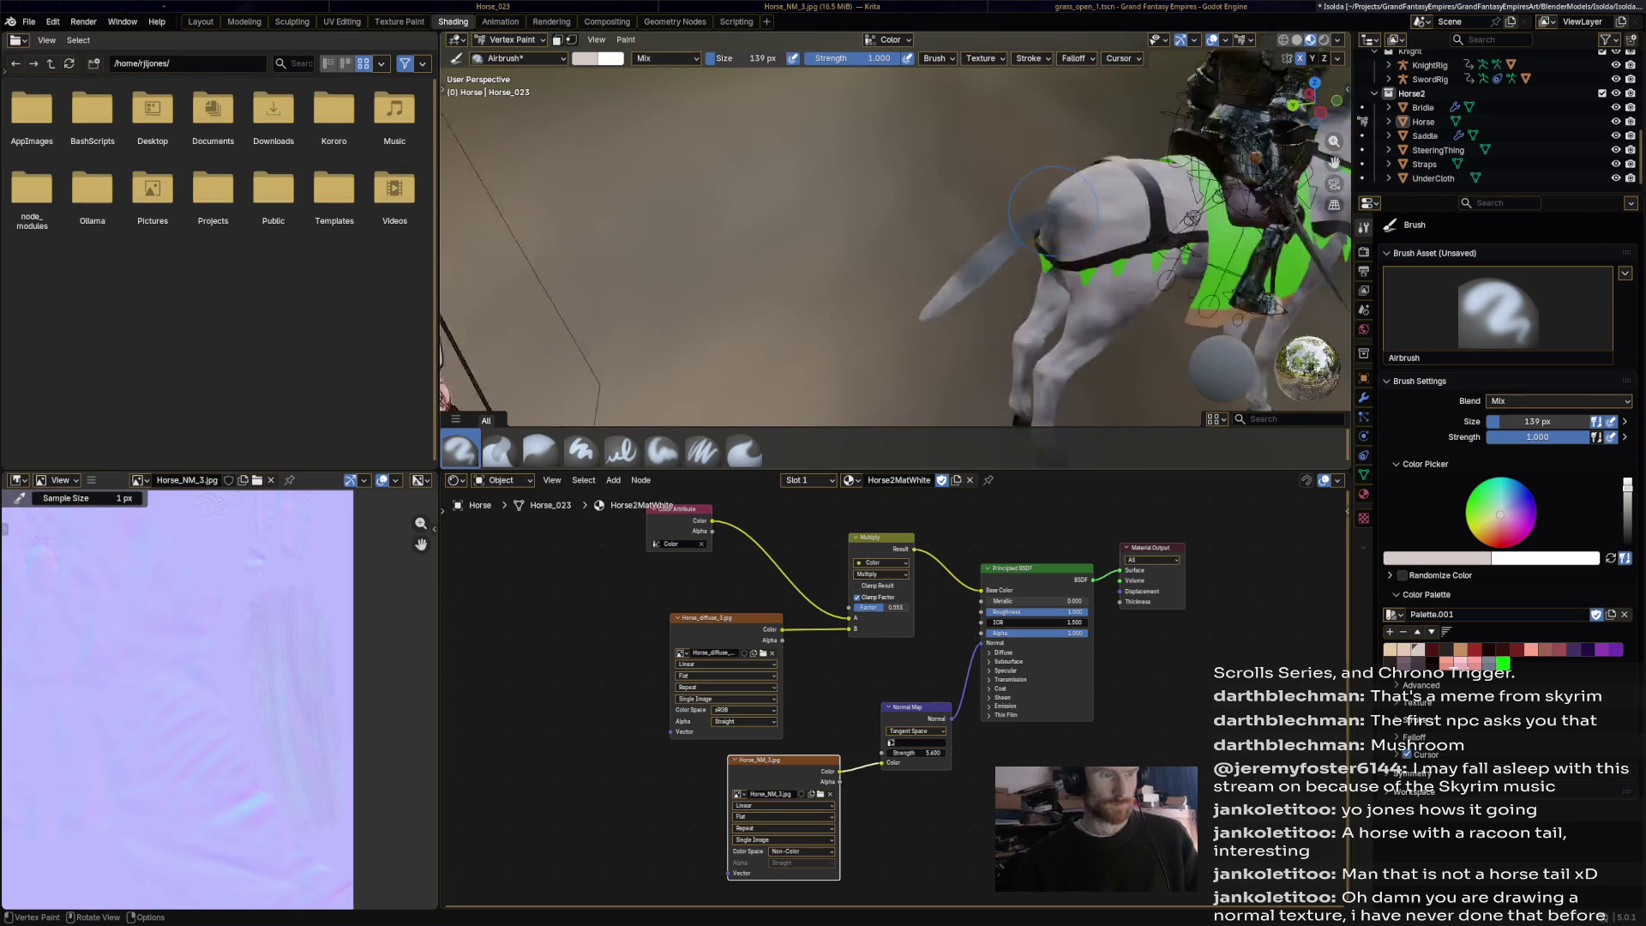
{"action": "left_click_drag", "start_coordinate": [1183, 147], "coordinate": [1183, 224]}
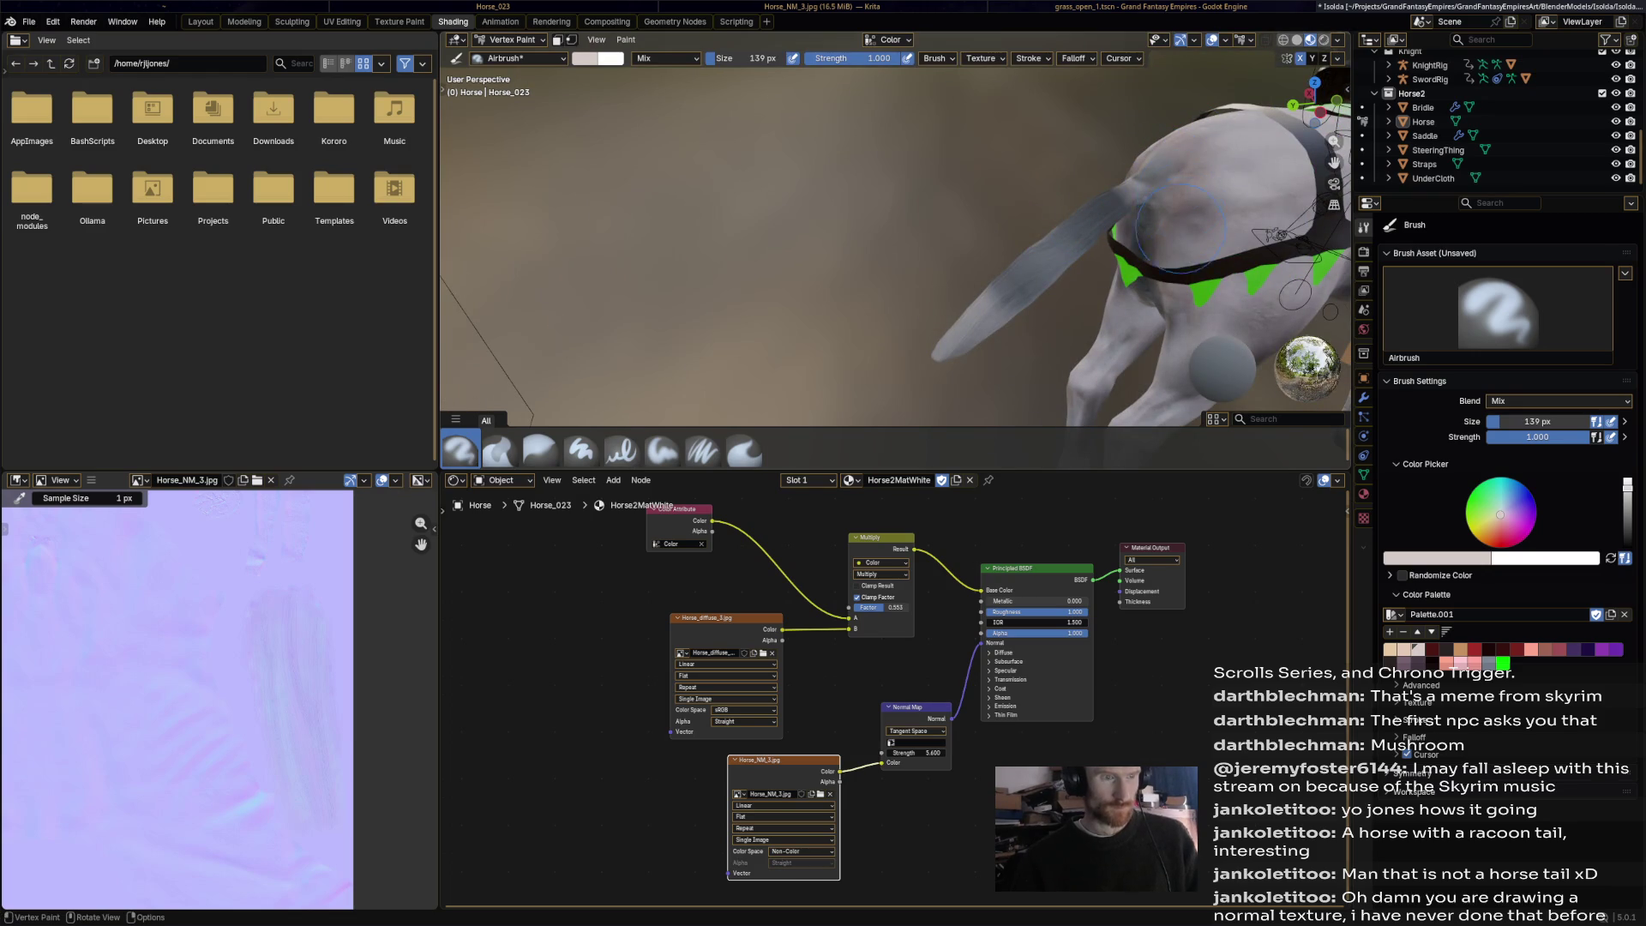
{"action": "left_click_drag", "start_coordinate": [1123, 171], "coordinate": [1187, 214]}
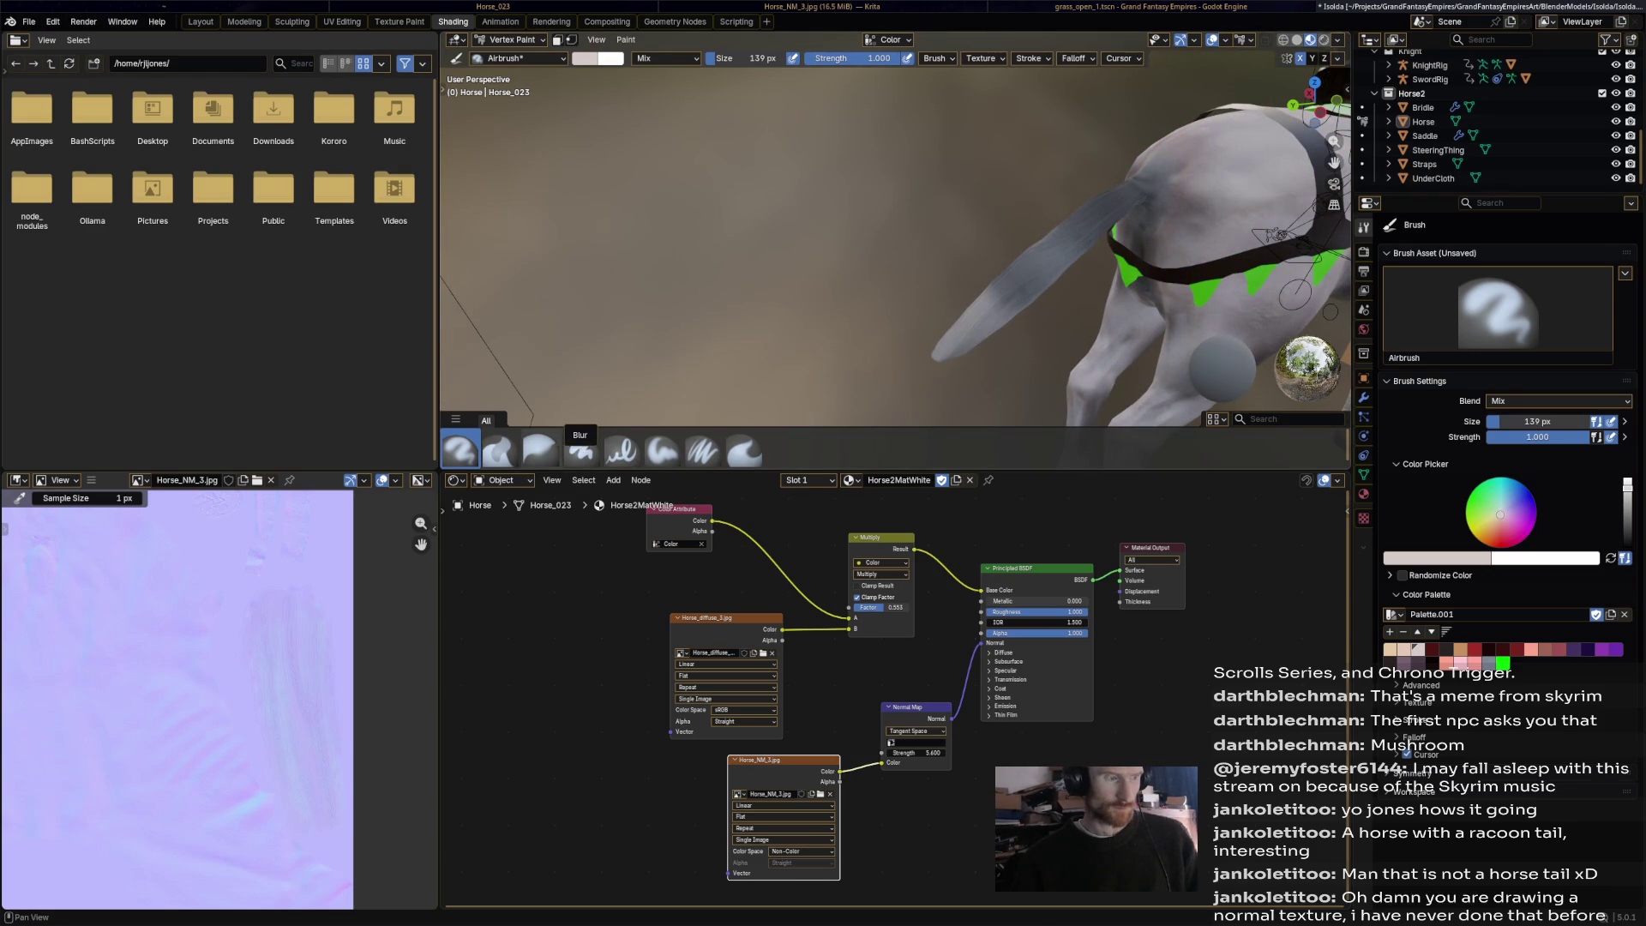
Select the Blur brush and save Isolda.blend.
{"action": "left_click", "coordinate": [540, 448]}
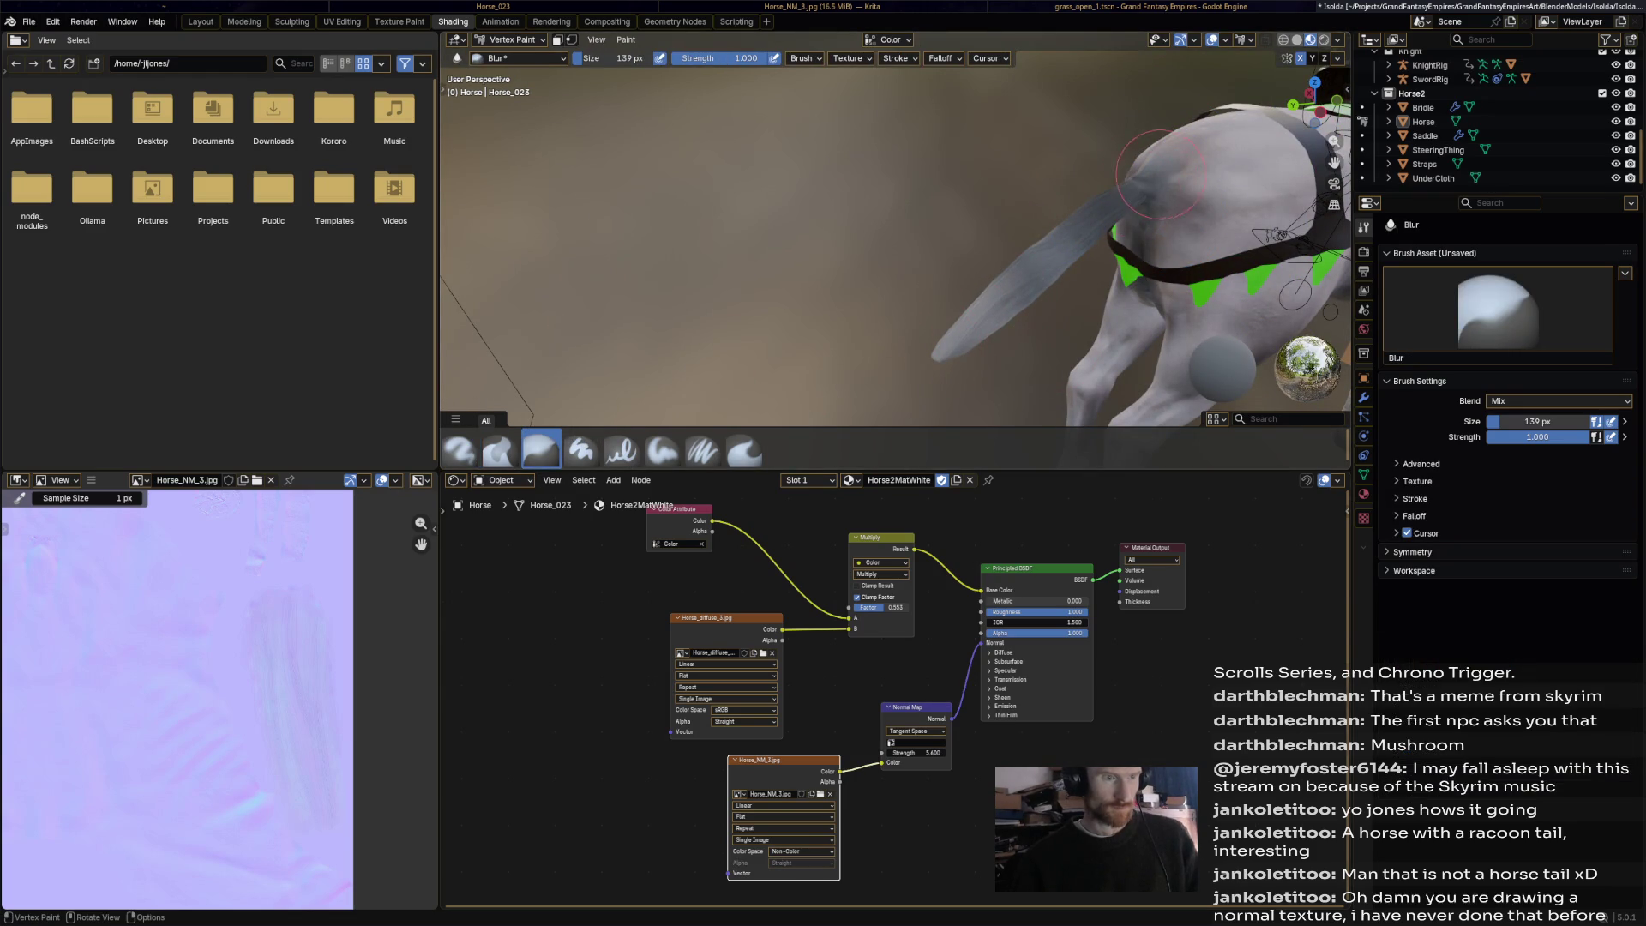
{"action": "scroll", "coordinate": [1163, 221], "scroll_direction": "down", "scroll_amount": 12}
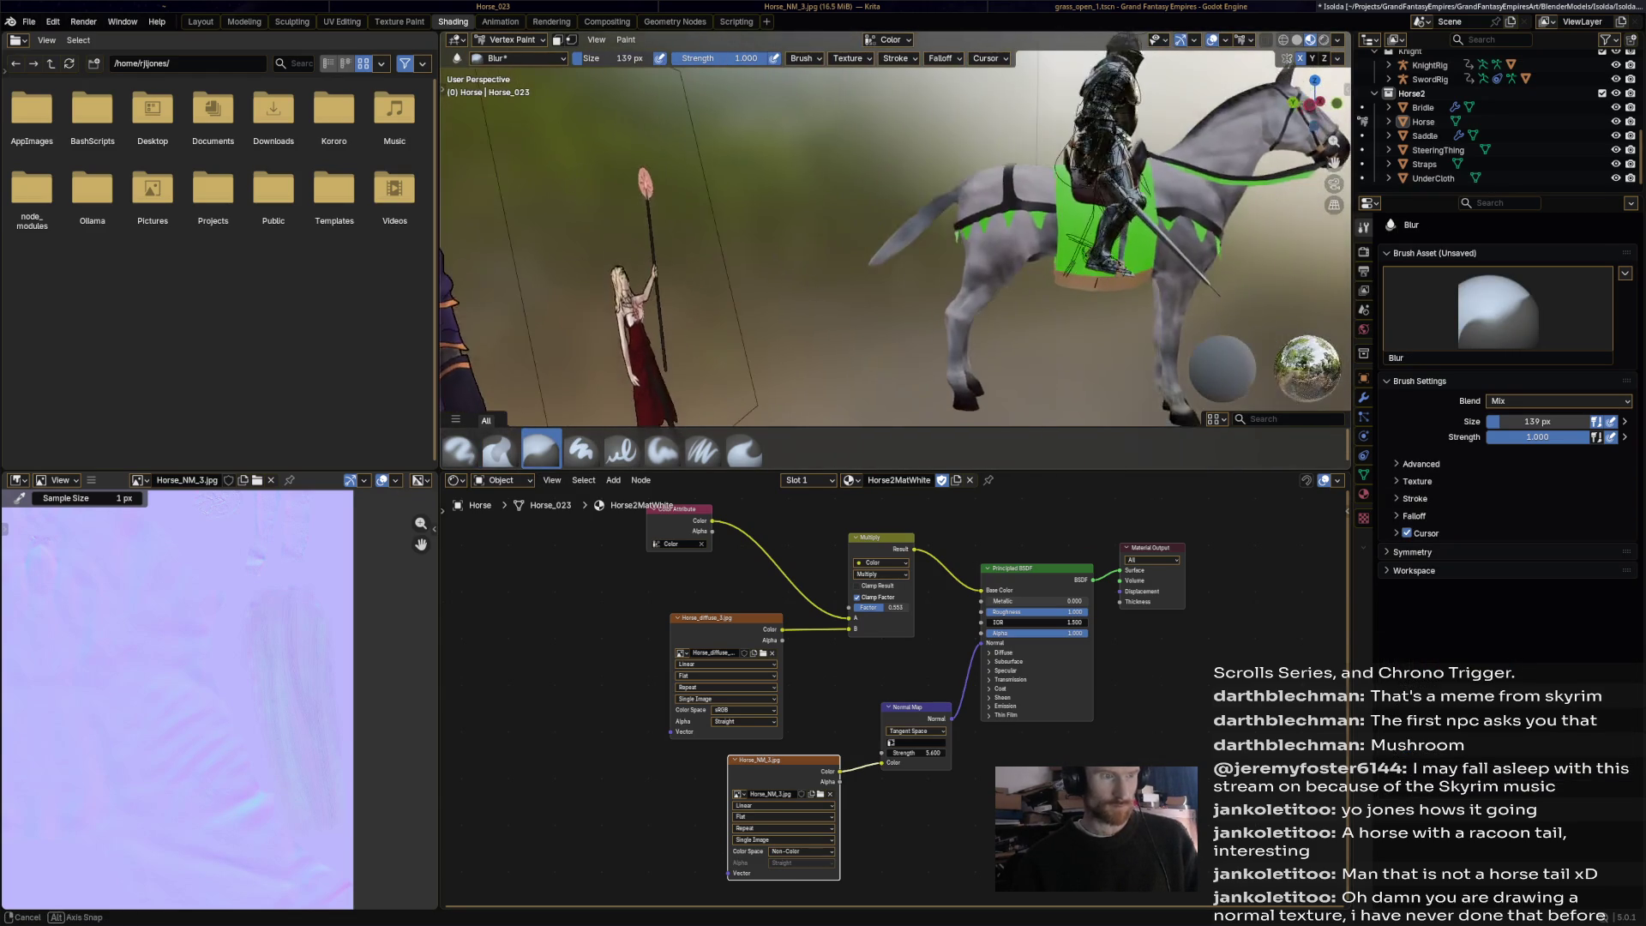
{"action": "scroll", "coordinate": [1038, 289], "scroll_direction": "up", "scroll_amount": 4}
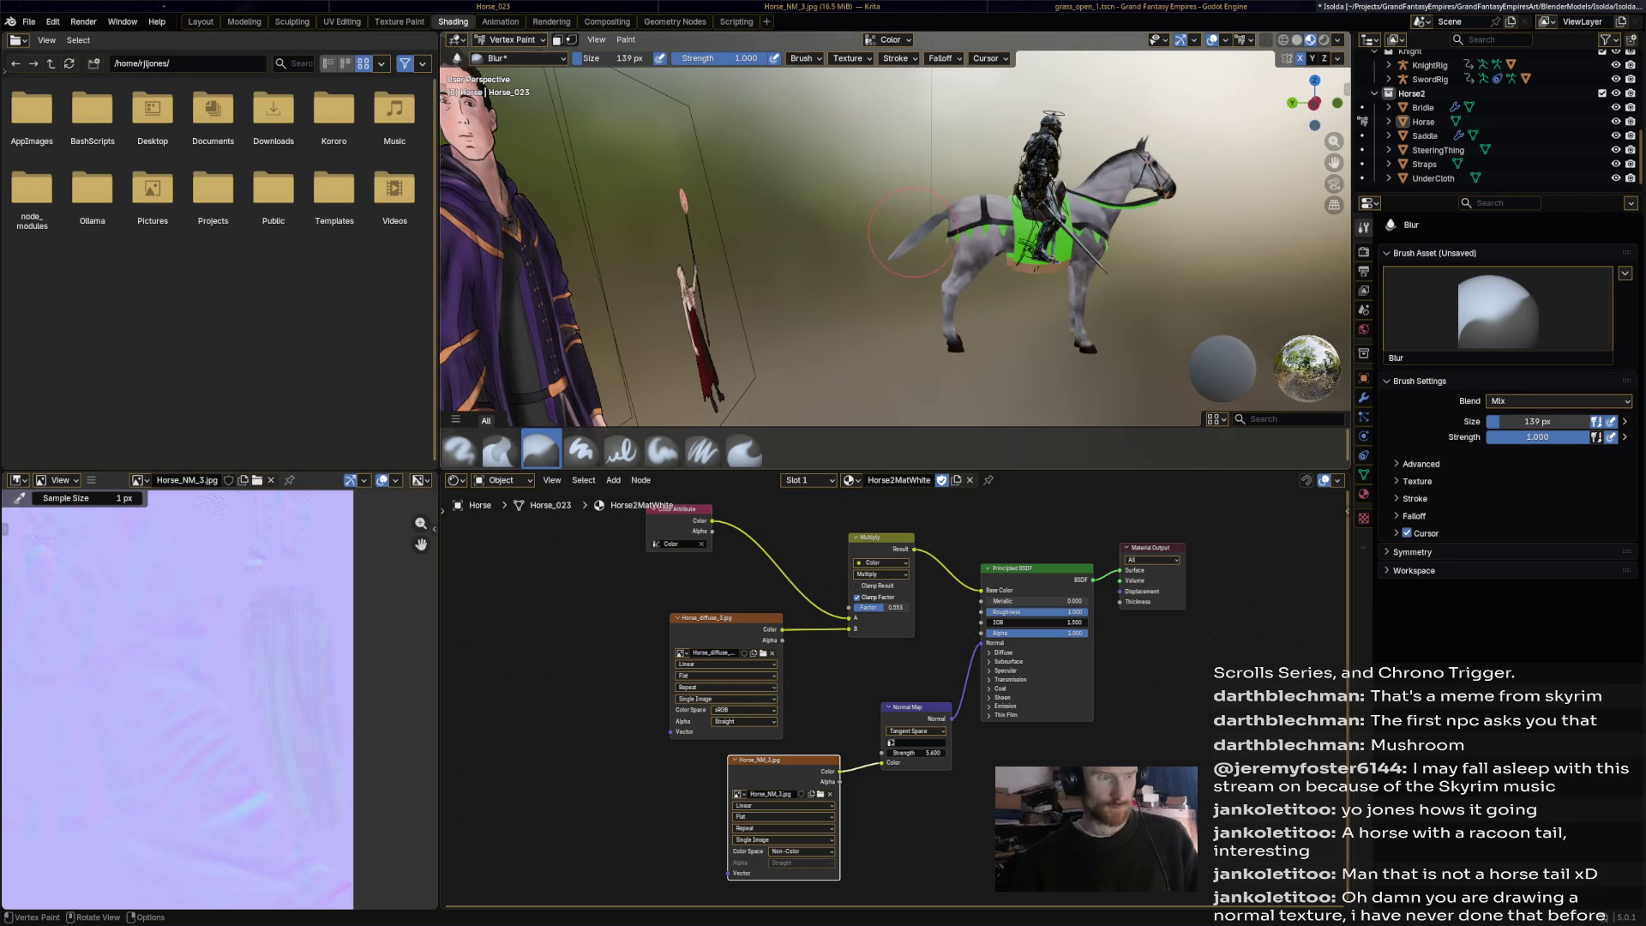
{"action": "mouse_move", "coordinate": [874, 324]}
{"action": "middle_mouse_down"}
{"action": "mouse_move", "coordinate": [947, 286]}
{"action": "mouse_move", "coordinate": [969, 234]}
{"action": "mouse_move", "coordinate": [965, 137]}
{"action": "mouse_move", "coordinate": [907, 188]}
{"action": "mouse_move", "coordinate": [790, 220]}
{"action": "mouse_move", "coordinate": [797, 195]}
{"action": "middle_mouse_up"}
{"action": "key", "text": "ctrl+s"}
{"action": "scroll", "coordinate": [798, 194], "scroll_direction": "down", "scroll_amount": 3}
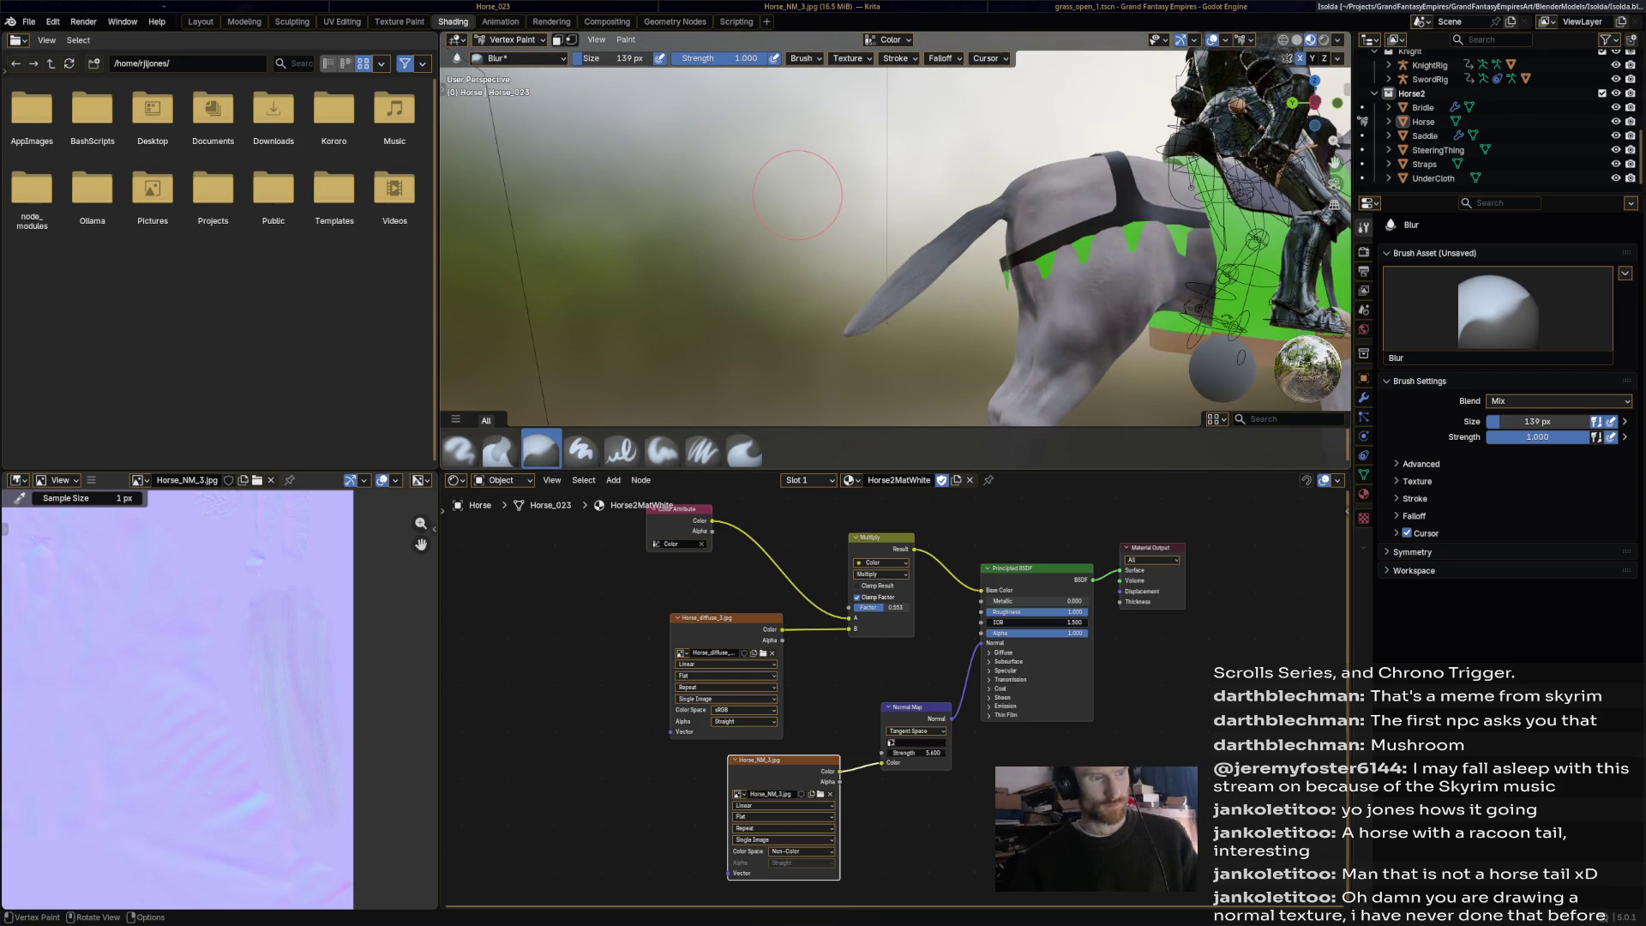
{"action": "left_click", "coordinate": [512, 39]}
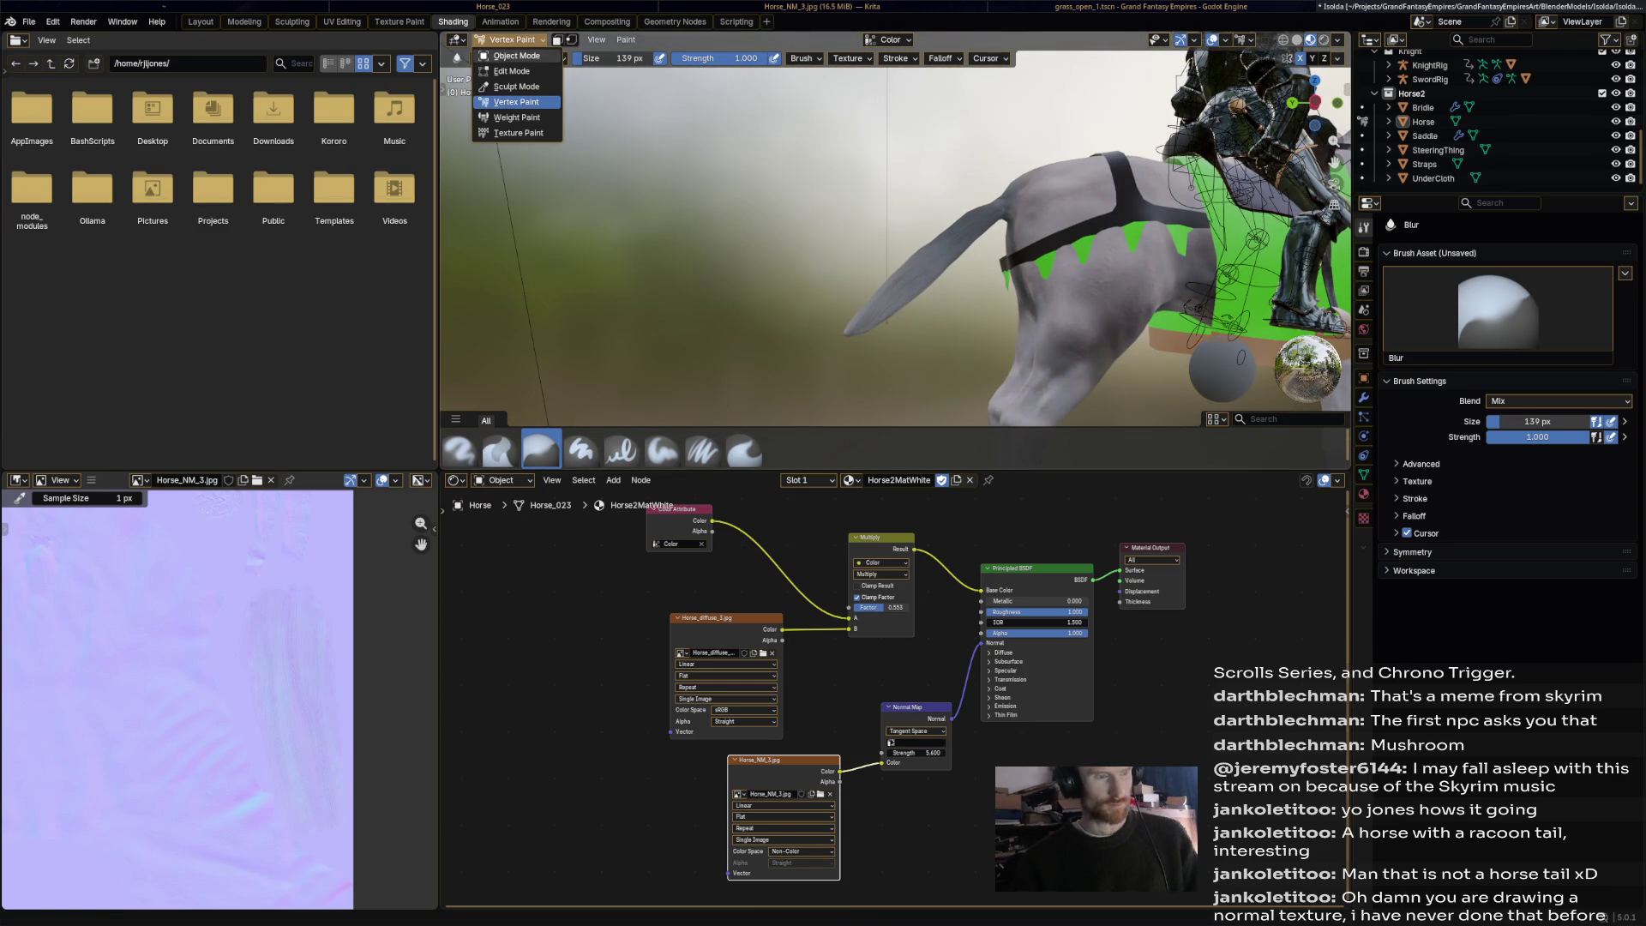
Return to Object Mode, select the Horse, and enter Edit Mode.
{"action": "left_click", "coordinate": [517, 56]}
{"action": "scroll", "coordinate": [896, 257], "scroll_direction": "up", "scroll_amount": 6}
{"action": "left_click", "coordinate": [1157, 257]}
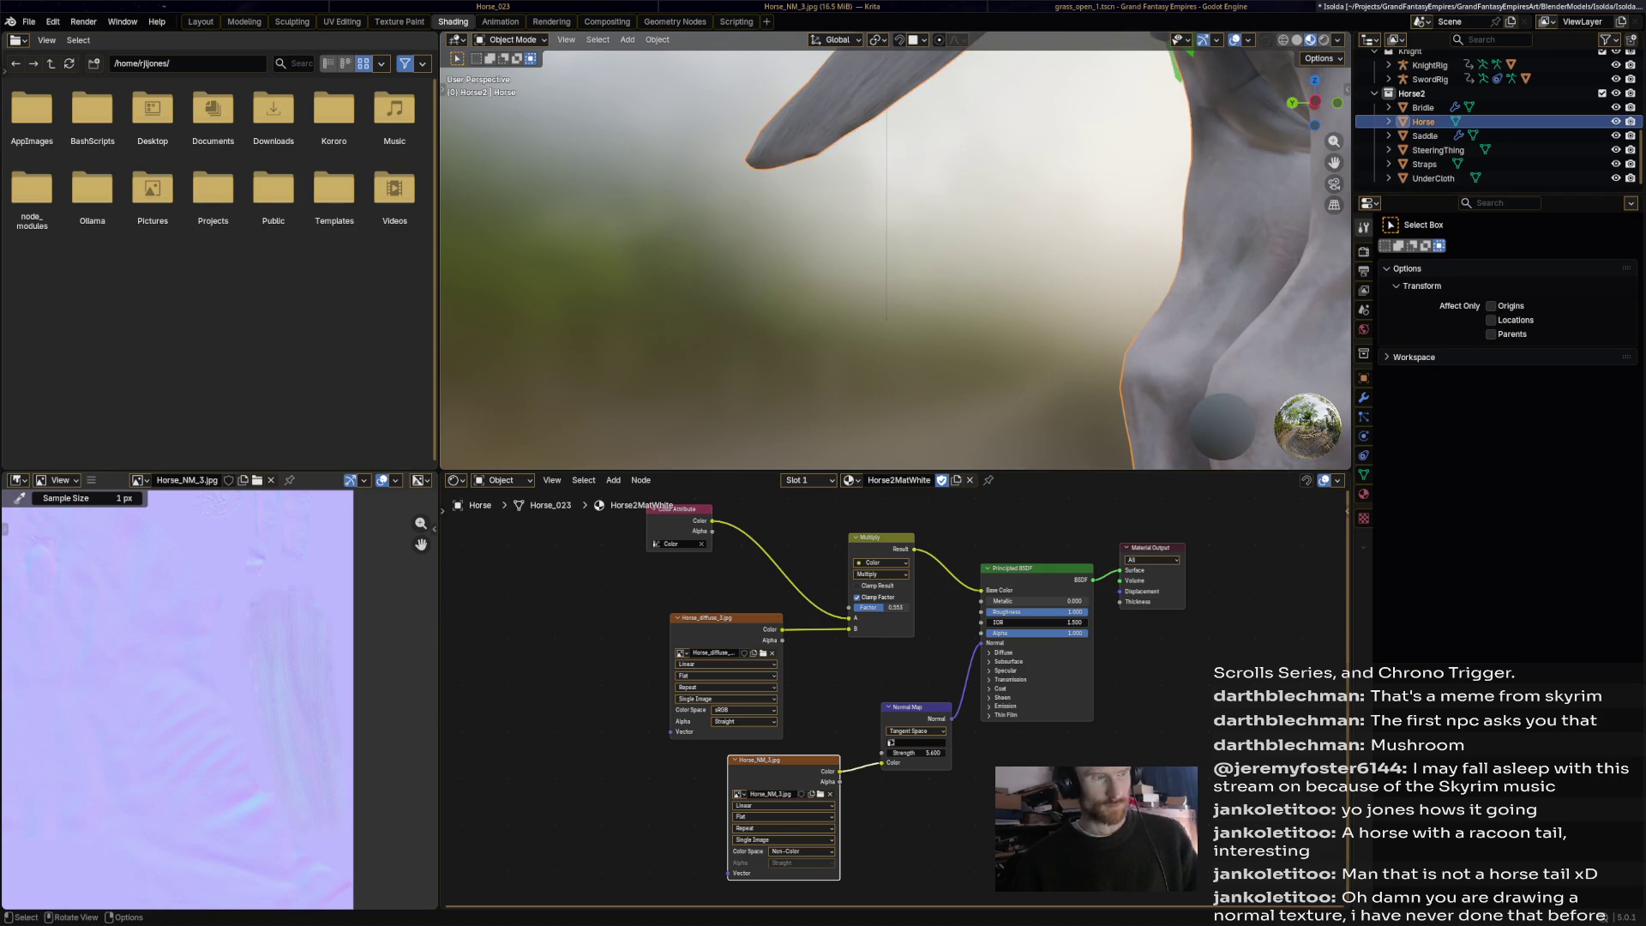
{"action": "left_click", "coordinate": [512, 40]}
{"action": "left_click", "coordinate": [512, 71]}
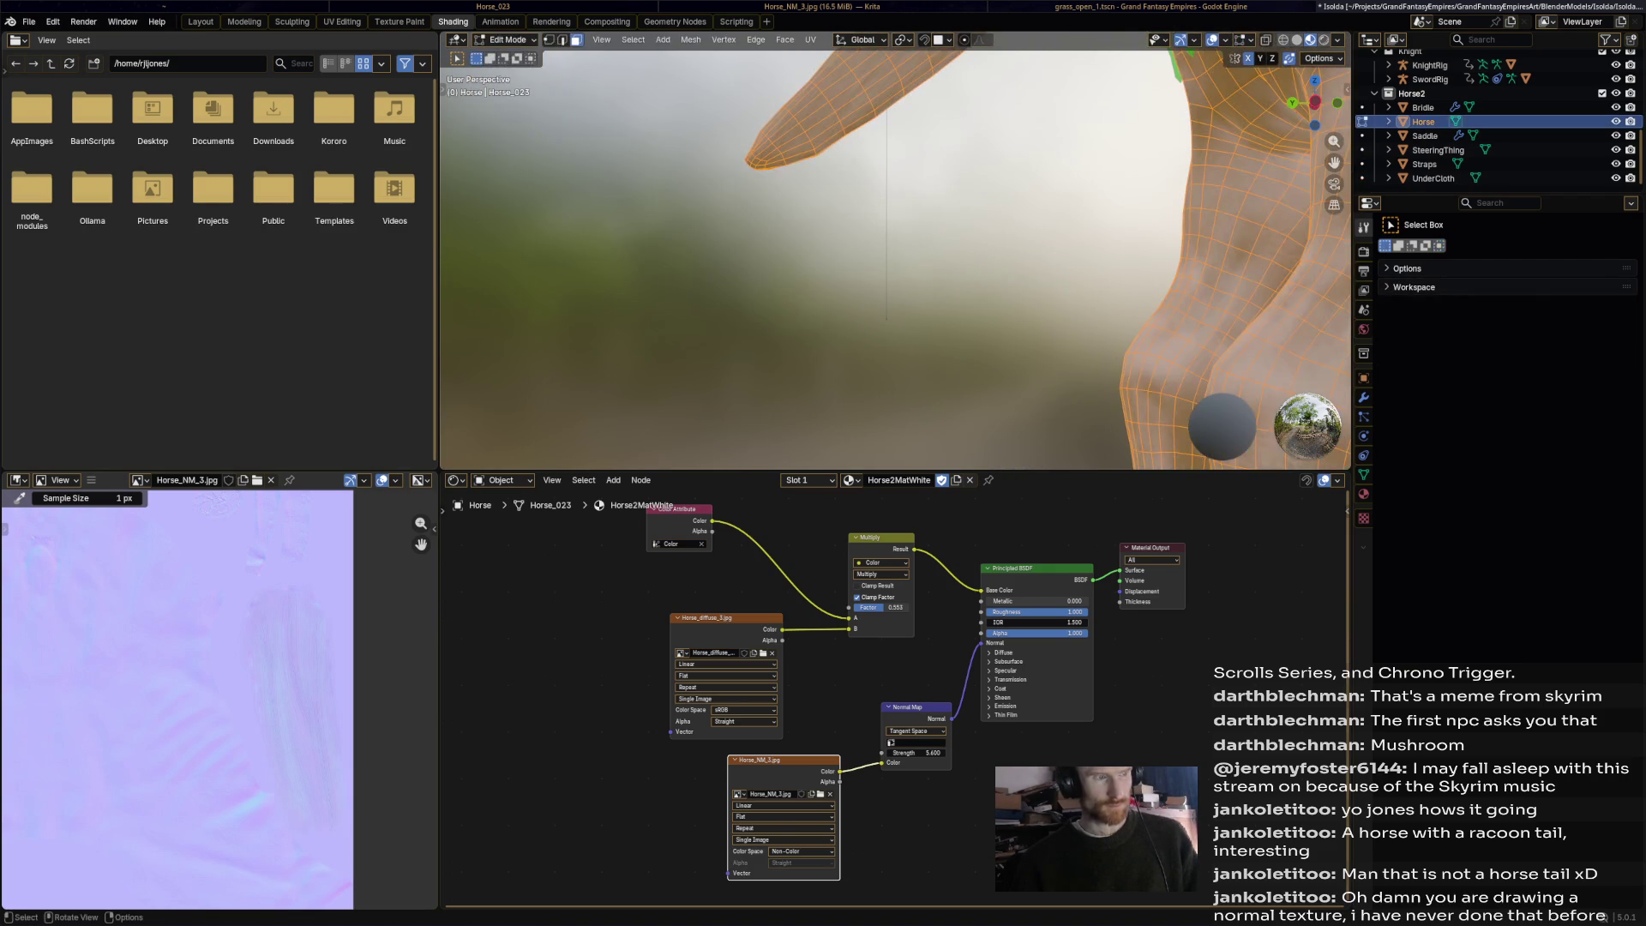
Box-select the tail-tip faces, trial-move them, undo the move, and enter Sculpt Mode.
{"action": "mouse_move", "coordinate": [771, 177]}
{"action": "left_mouse_down"}
{"action": "mouse_move", "coordinate": [806, 151]}
{"action": "mouse_move", "coordinate": [745, 134]}
{"action": "left_mouse_up"}
{"action": "key", "text": "alt+a"}
{"action": "middle_click_drag", "start_coordinate": [891, 258], "coordinate": [848, 300]}
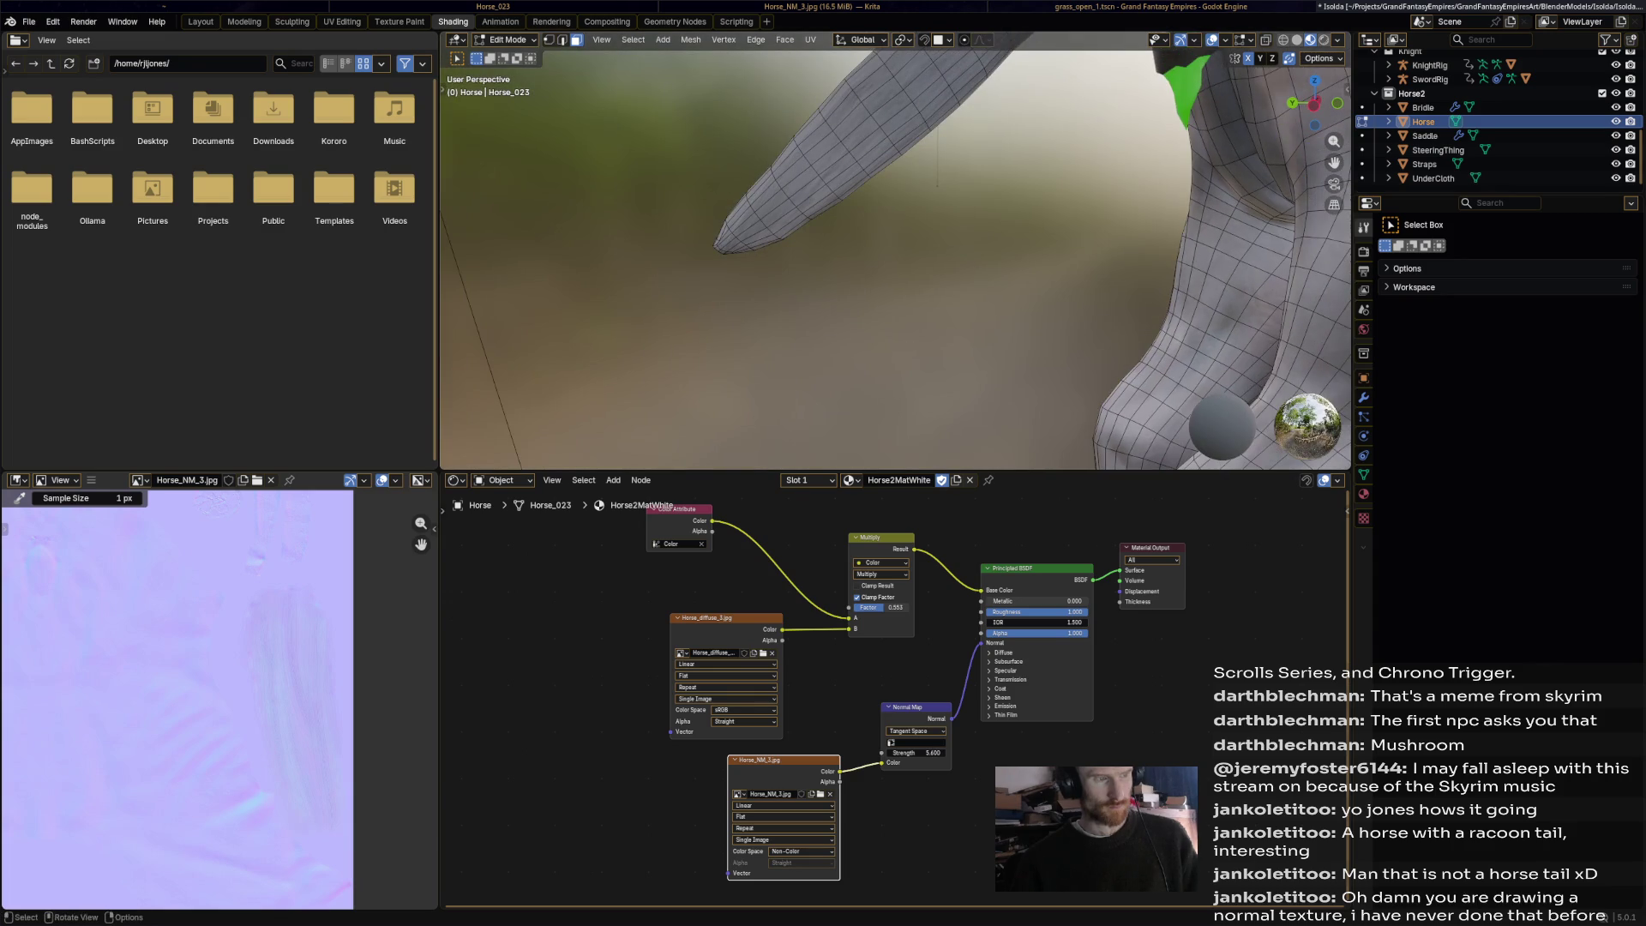
{"action": "left_click_drag", "start_coordinate": [731, 264], "coordinate": [750, 247]}
{"action": "key", "text": "g"}
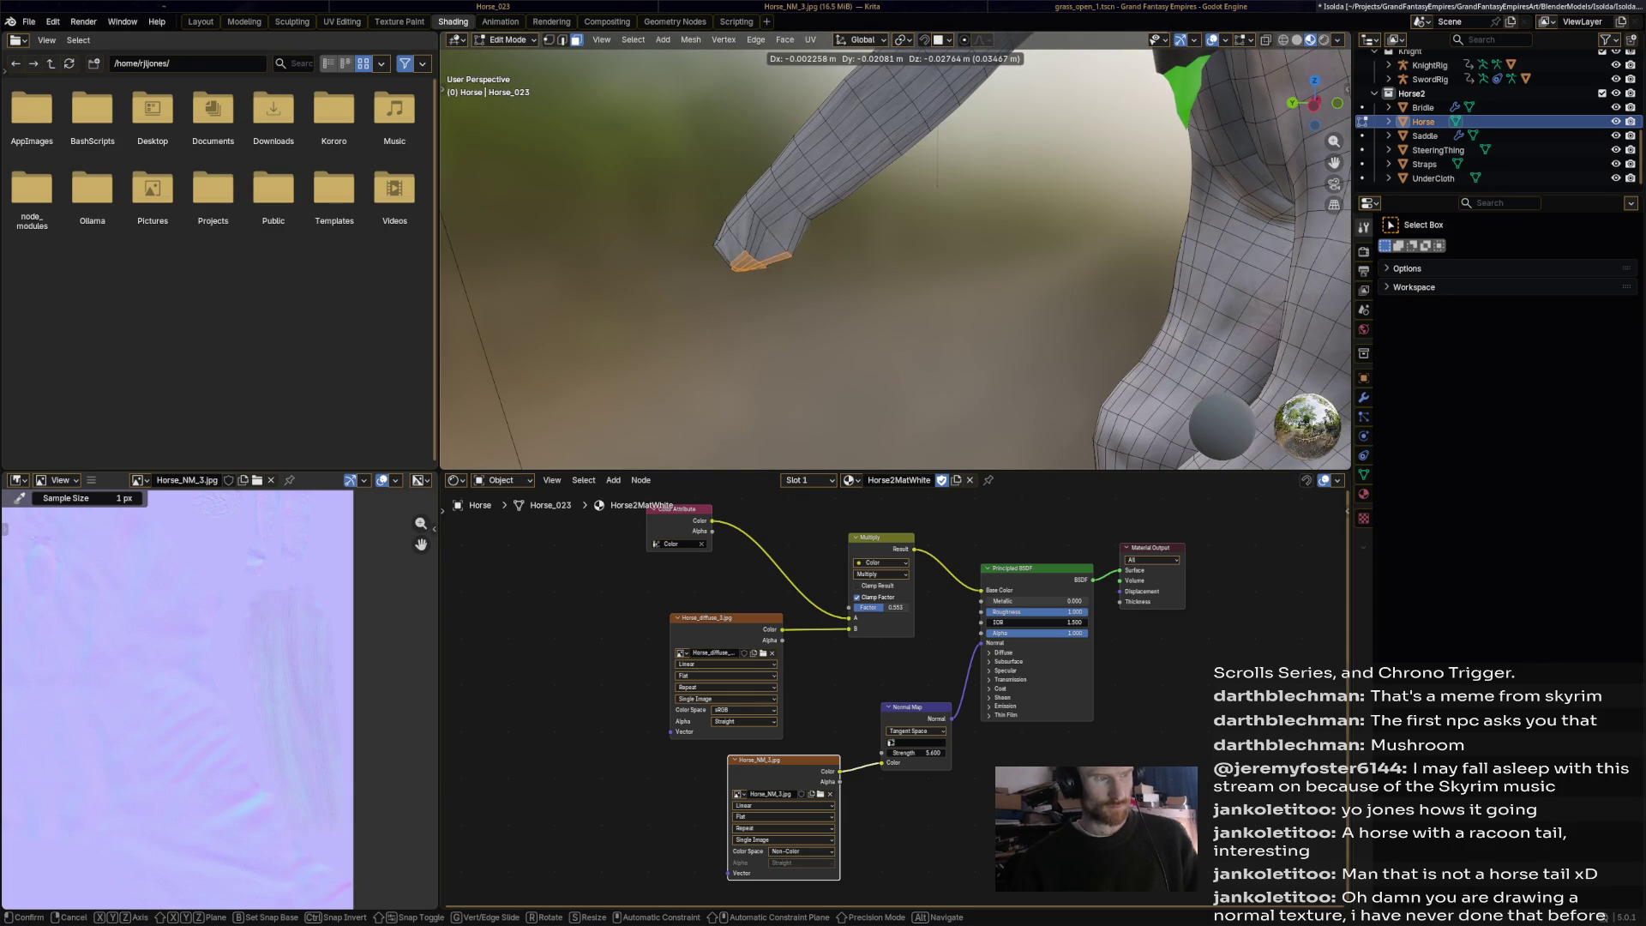
{"action": "key", "text": "Return"}
{"action": "key", "text": "ctrl+z"}
{"action": "left_click", "coordinate": [507, 40]}
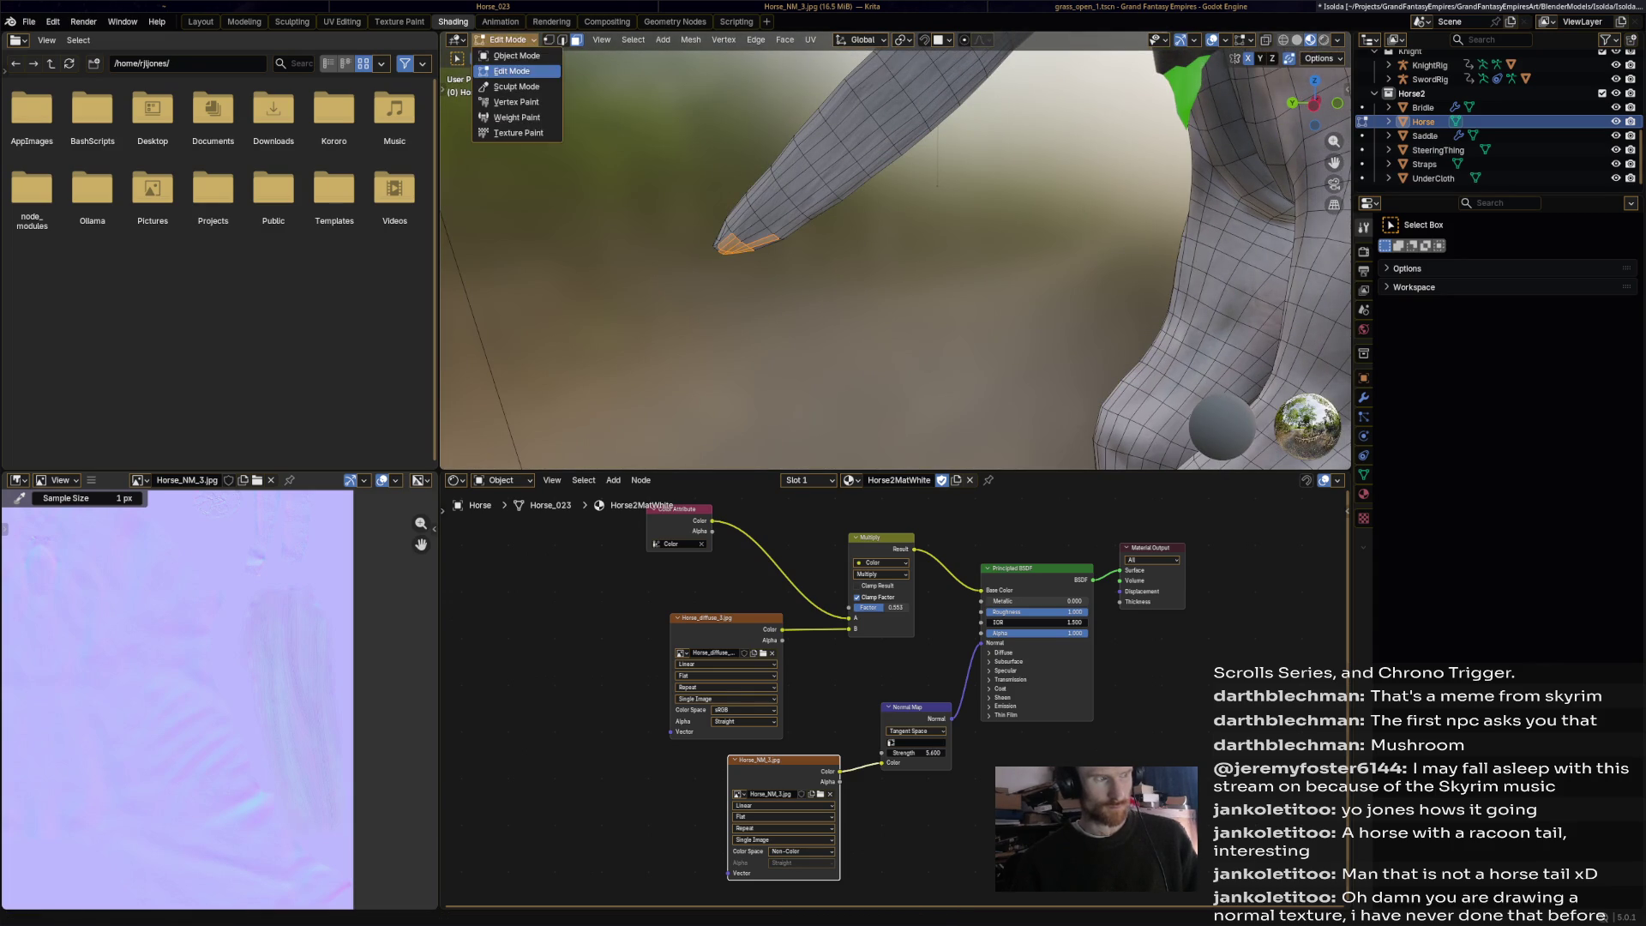
{"action": "left_click", "coordinate": [516, 87]}
Reframe the view on the horse's back and tail and pick the Inflate/Deflate brush.
{"action": "mouse_move", "coordinate": [806, 257]}
{"action": "middle_mouse_down", "text": "shift"}
{"action": "mouse_move", "coordinate": [870, 221]}
{"action": "mouse_move", "coordinate": [963, 367]}
{"action": "middle_mouse_up", "text": "shift"}
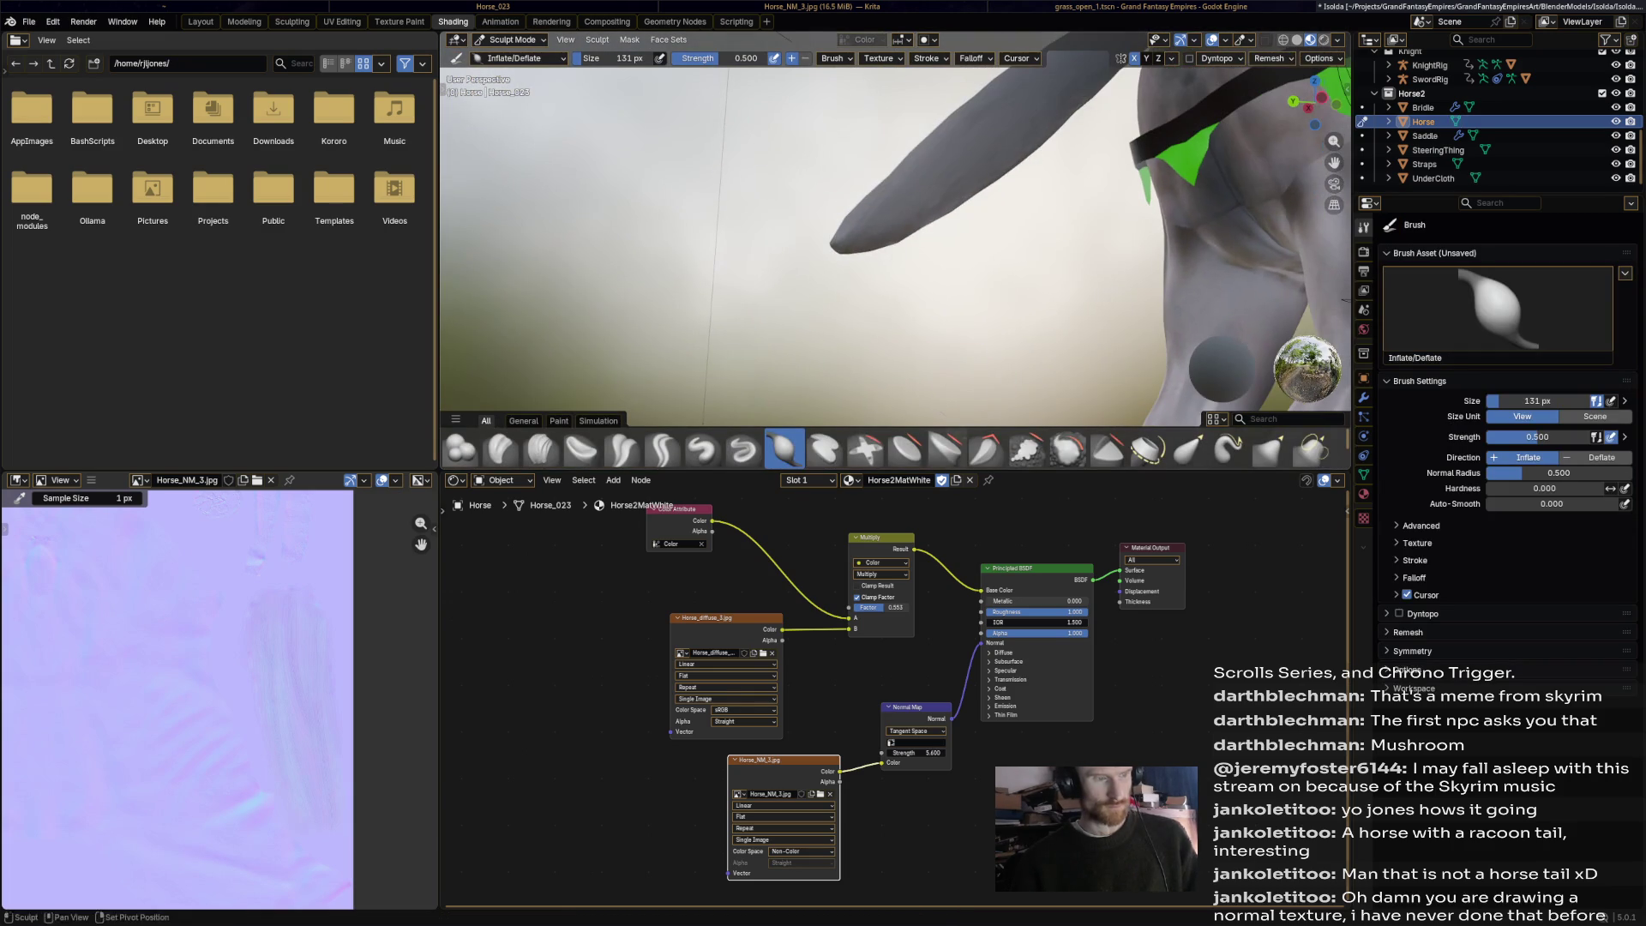
{"action": "mouse_move", "coordinate": [868, 249]}
{"action": "middle_mouse_down", "text": "shift"}
{"action": "mouse_move", "coordinate": [974, 317]}
{"action": "mouse_move", "coordinate": [972, 247]}
{"action": "middle_mouse_up", "text": "shift"}
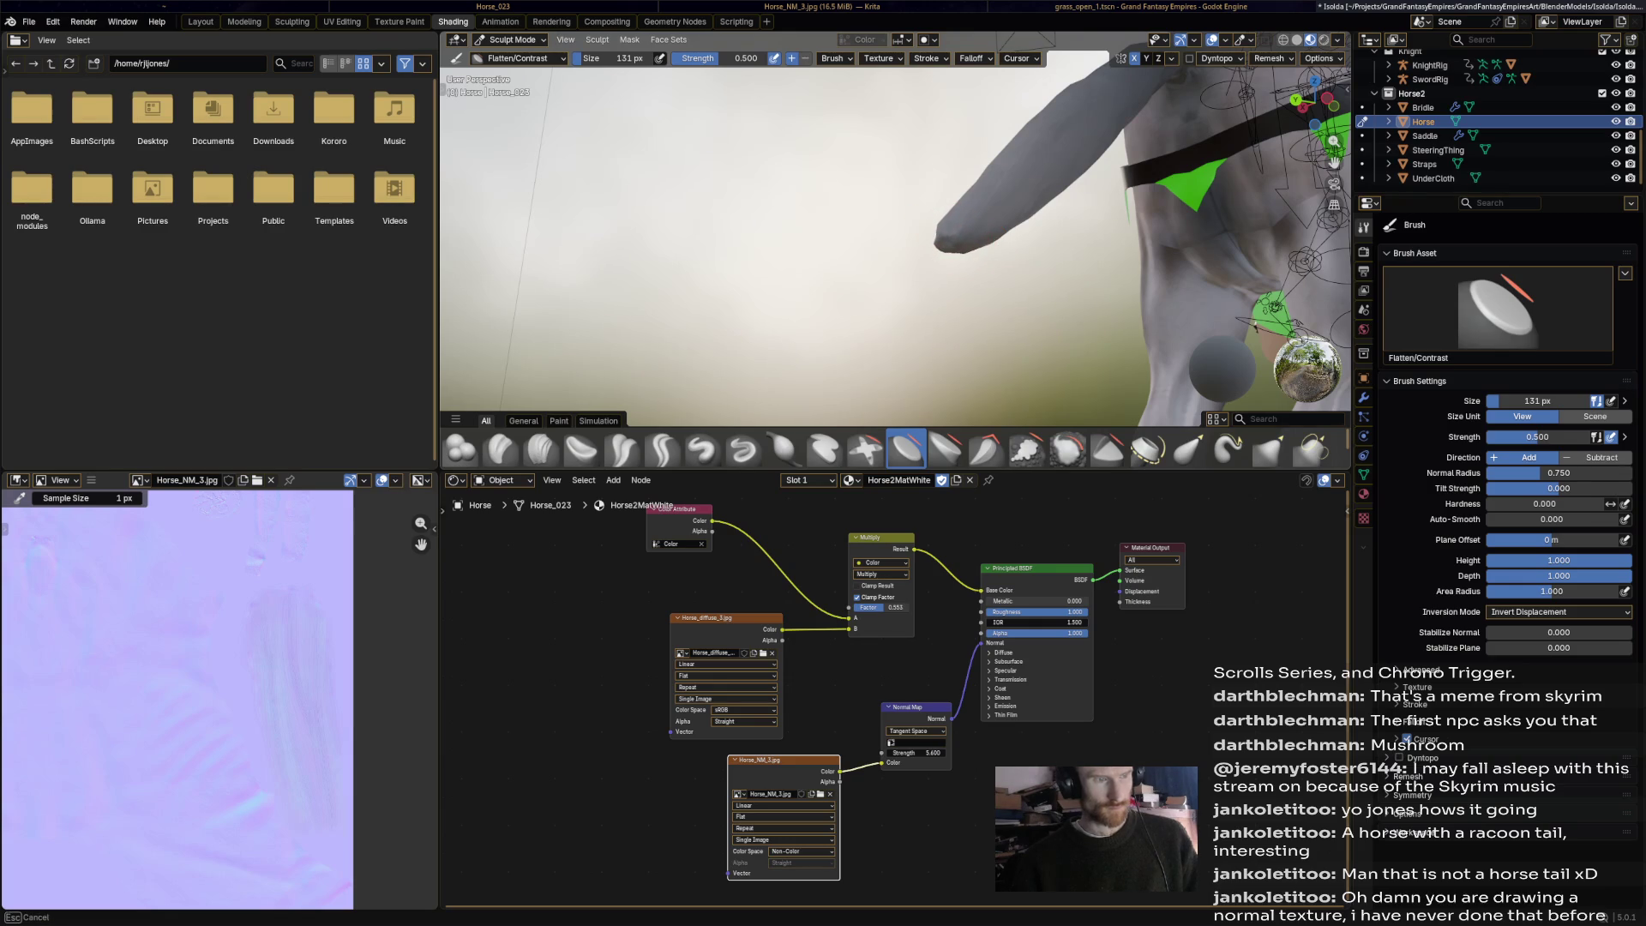
{"action": "mouse_move", "coordinate": [944, 246]}
{"action": "middle_mouse_down"}
{"action": "mouse_move", "coordinate": [1045, 237]}
{"action": "mouse_move", "coordinate": [1175, 263]}
{"action": "middle_mouse_up"}
{"action": "mouse_move", "coordinate": [1075, 338]}
{"action": "middle_mouse_down", "text": "shift"}
{"action": "mouse_move", "coordinate": [968, 317]}
{"action": "mouse_move", "coordinate": [934, 342]}
{"action": "middle_mouse_up", "text": "shift"}
{"action": "left_click", "coordinate": [783, 448]}
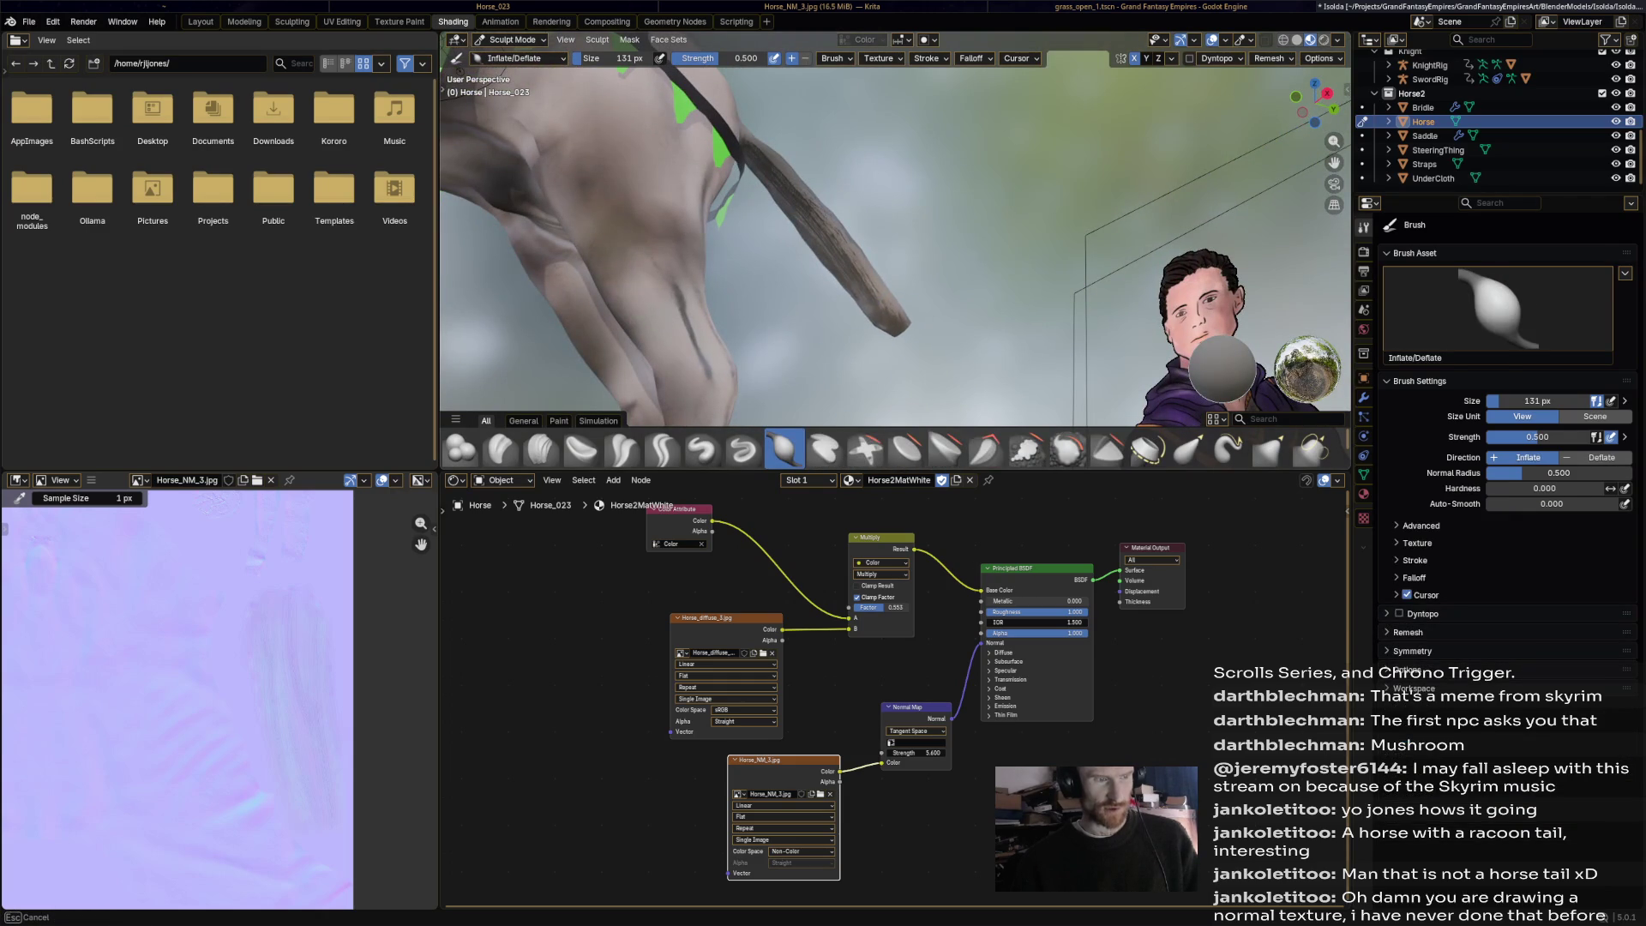
Inspect the legs, tail and saddle trim from several angles, then save Isolda.blend.
{"action": "mouse_move", "coordinate": [887, 347]}
{"action": "middle_mouse_down"}
{"action": "mouse_move", "coordinate": [1024, 261]}
{"action": "mouse_move", "coordinate": [1052, 263]}
{"action": "mouse_move", "coordinate": [1012, 270]}
{"action": "middle_mouse_up"}
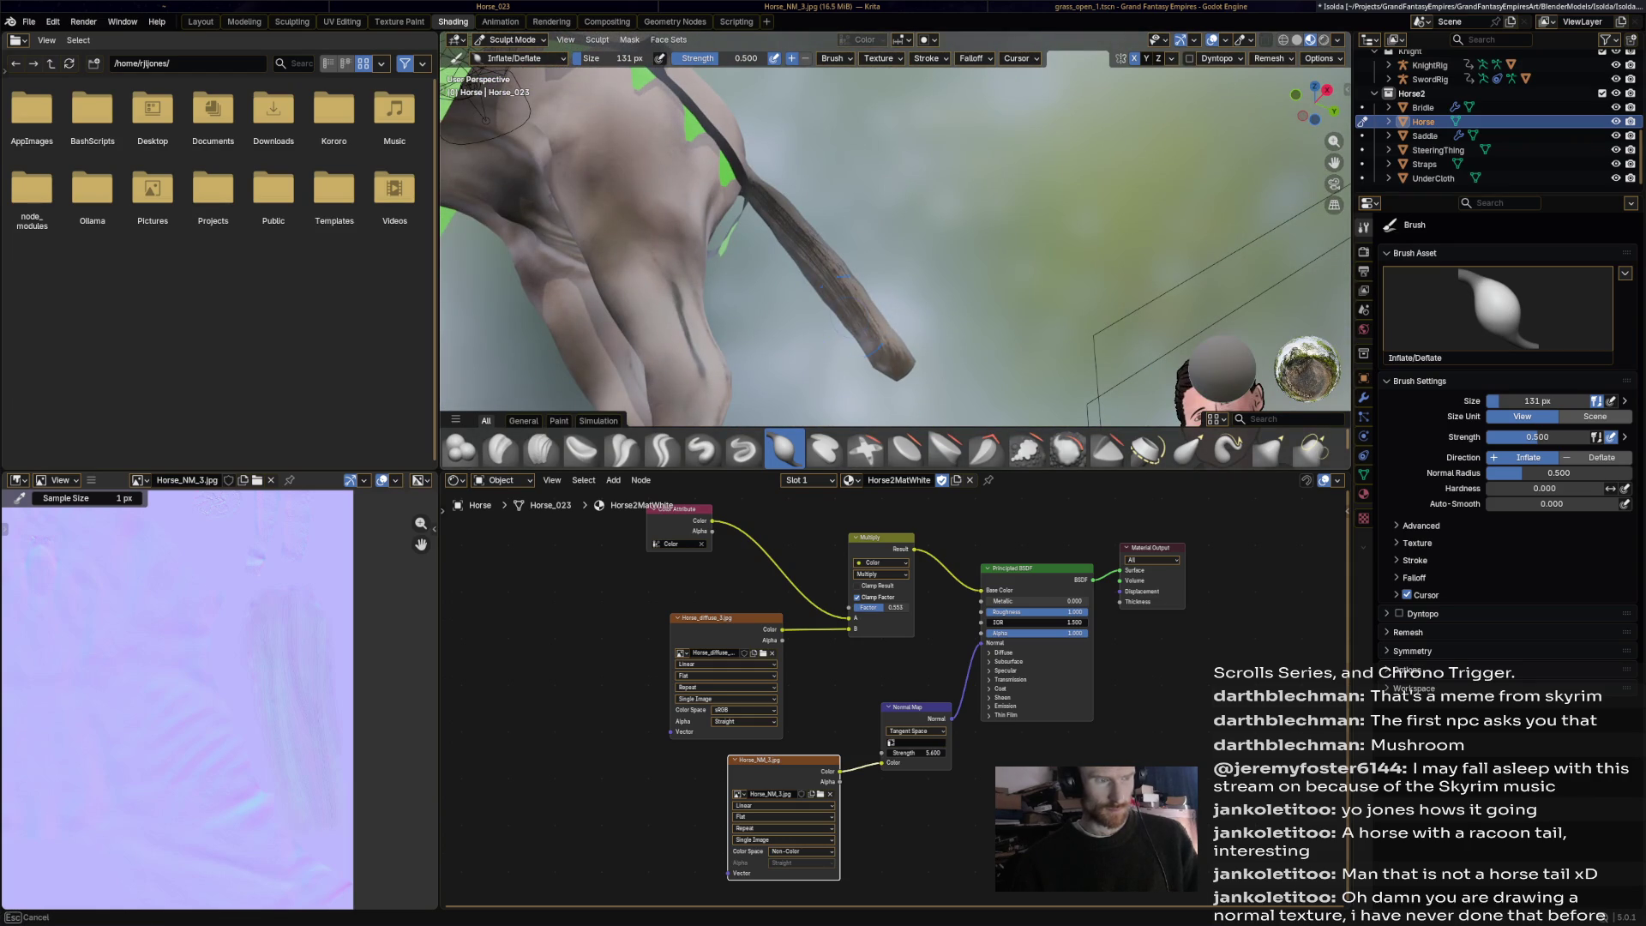
{"action": "middle_click_drag", "start_coordinate": [1012, 270], "coordinate": [926, 278]}
{"action": "middle_click_drag", "start_coordinate": [1033, 243], "coordinate": [985, 326]}
{"action": "middle_click_drag", "start_coordinate": [699, 82], "coordinate": [818, 135]}
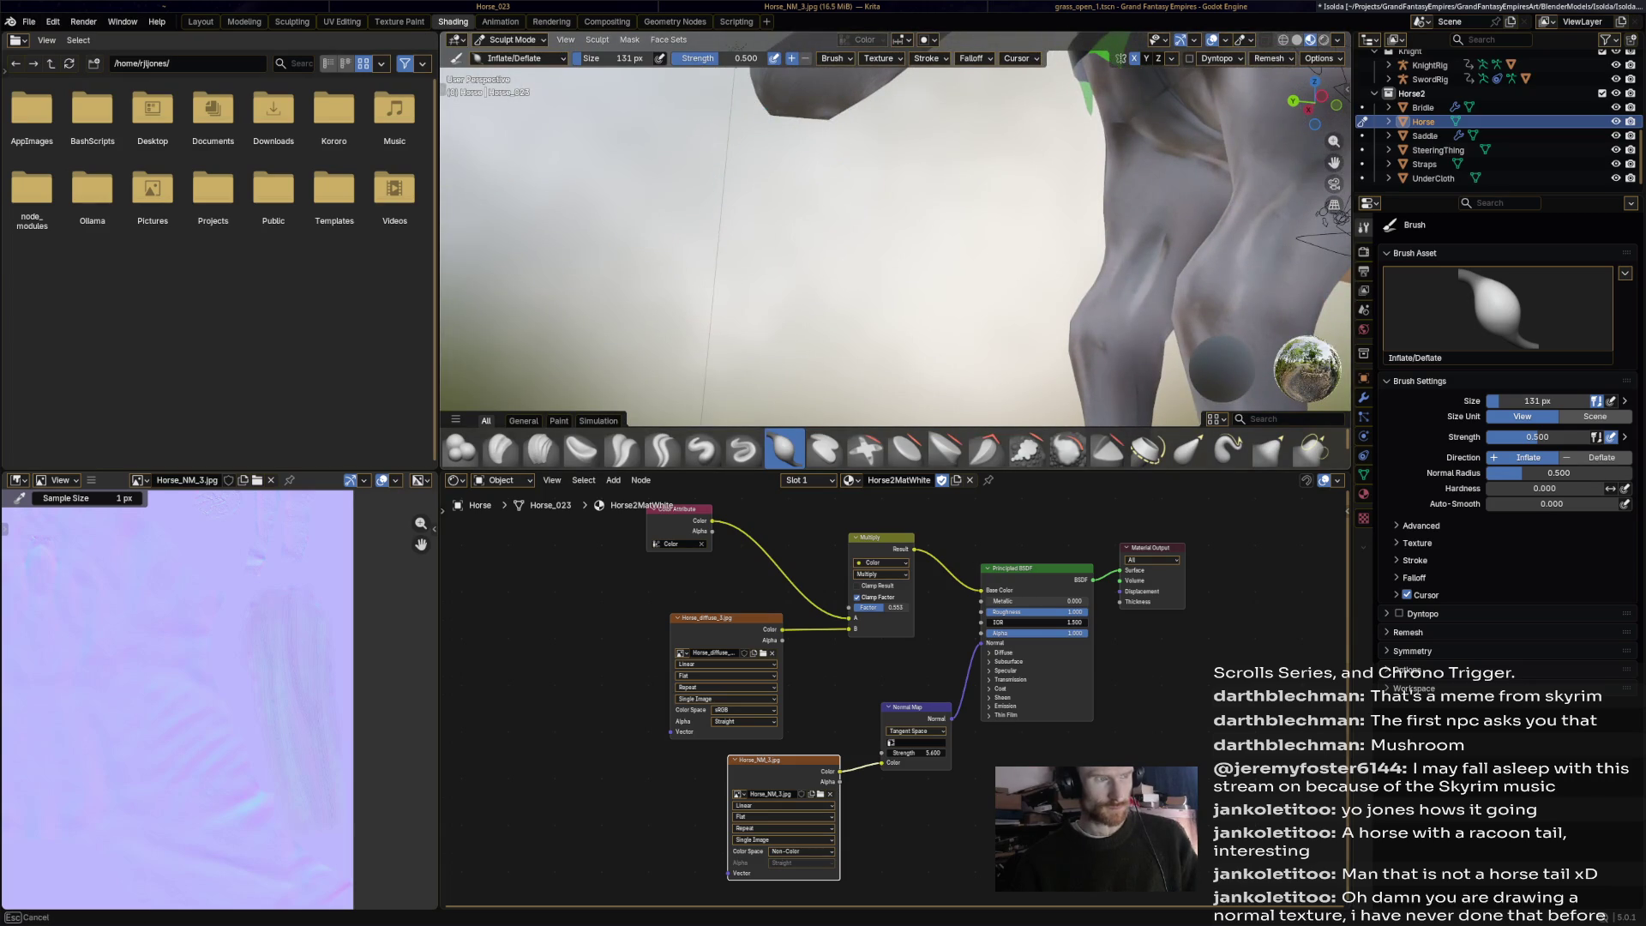
{"action": "mouse_move", "coordinate": [819, 137]}
{"action": "middle_mouse_down"}
{"action": "mouse_move", "coordinate": [763, 273]}
{"action": "mouse_move", "coordinate": [837, 254]}
{"action": "middle_mouse_up"}
{"action": "scroll", "coordinate": [848, 241], "scroll_direction": "down", "scroll_amount": 8}
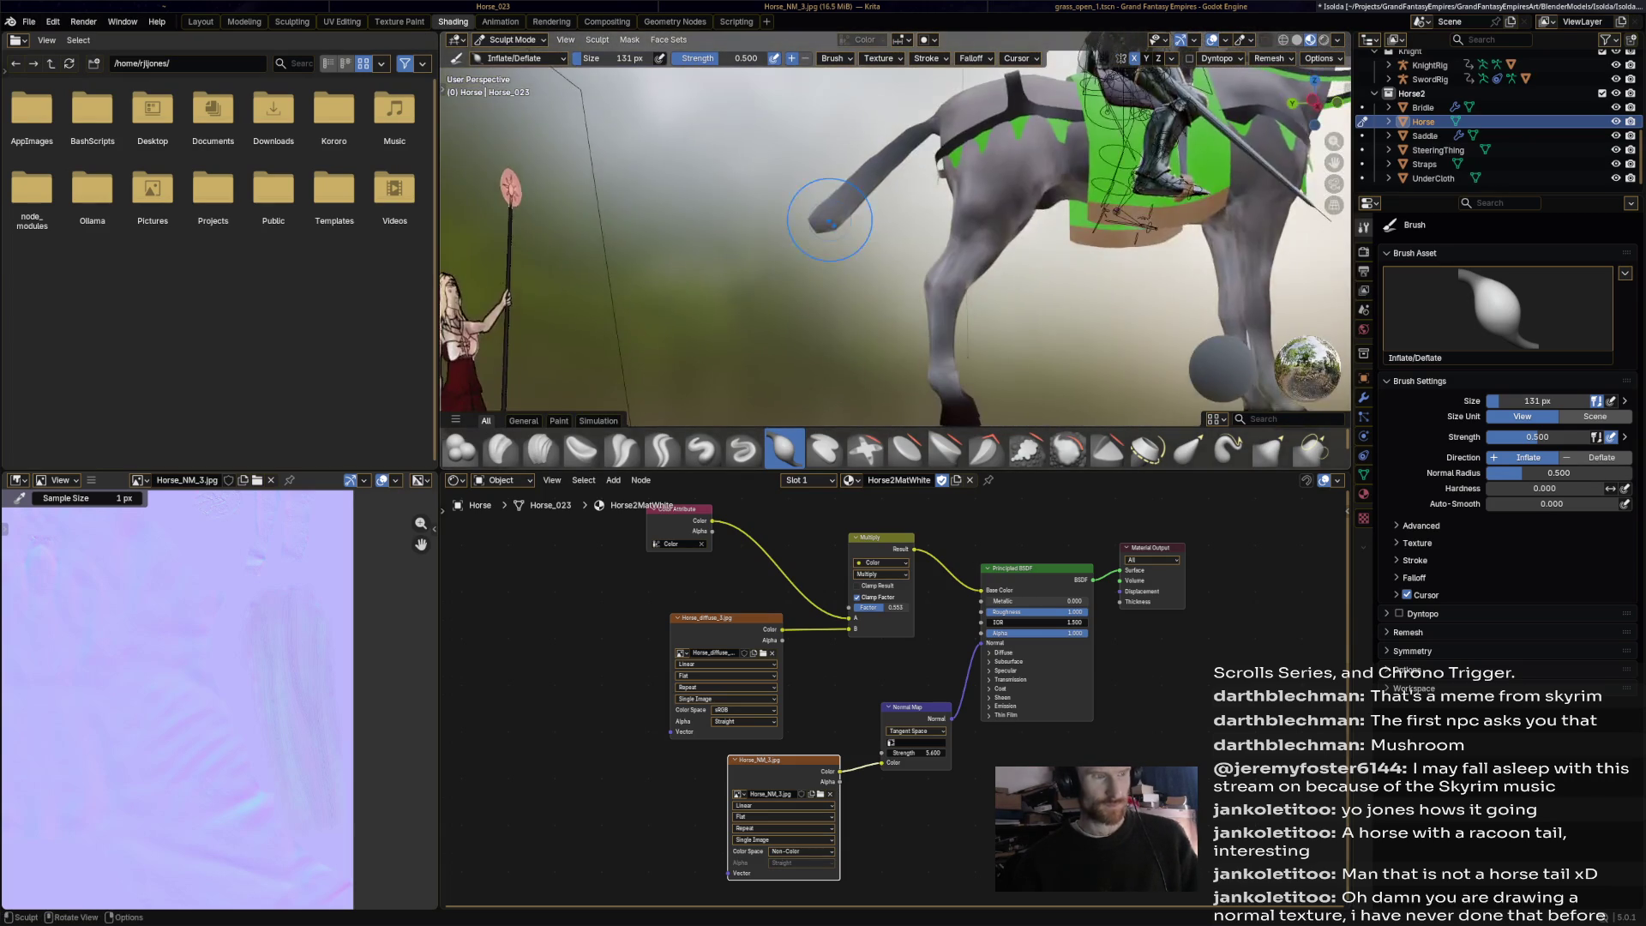
{"action": "mouse_move", "coordinate": [848, 242]}
{"action": "middle_mouse_down"}
{"action": "mouse_move", "coordinate": [866, 240]}
{"action": "mouse_move", "coordinate": [844, 273]}
{"action": "mouse_move", "coordinate": [716, 120]}
{"action": "middle_mouse_up"}
{"action": "scroll", "coordinate": [842, 276], "scroll_direction": "up", "scroll_amount": 6}
{"action": "scroll", "coordinate": [820, 296], "scroll_direction": "down", "scroll_amount": 8}
{"action": "key", "text": "ctrl+s"}
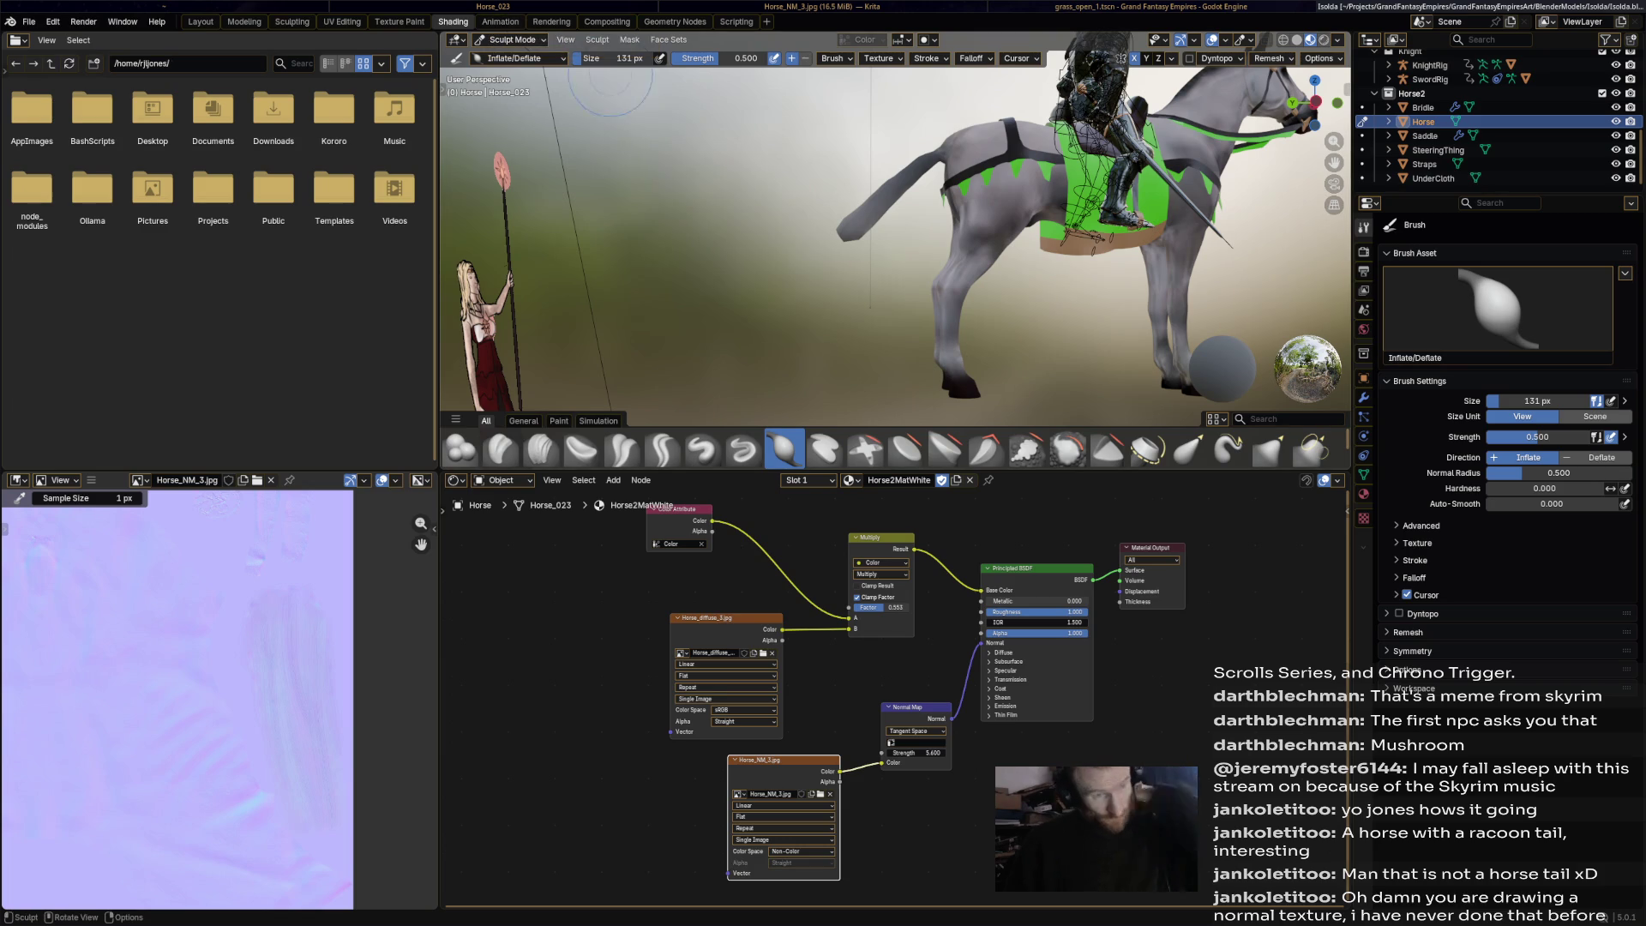
Bring the whole horse into view and return to Object Mode.
{"action": "middle_click_drag", "start_coordinate": [1208, 279], "coordinate": [1046, 276], "text": "shift"}
{"action": "left_click", "coordinate": [511, 39]}
{"action": "left_click", "coordinate": [515, 57]}
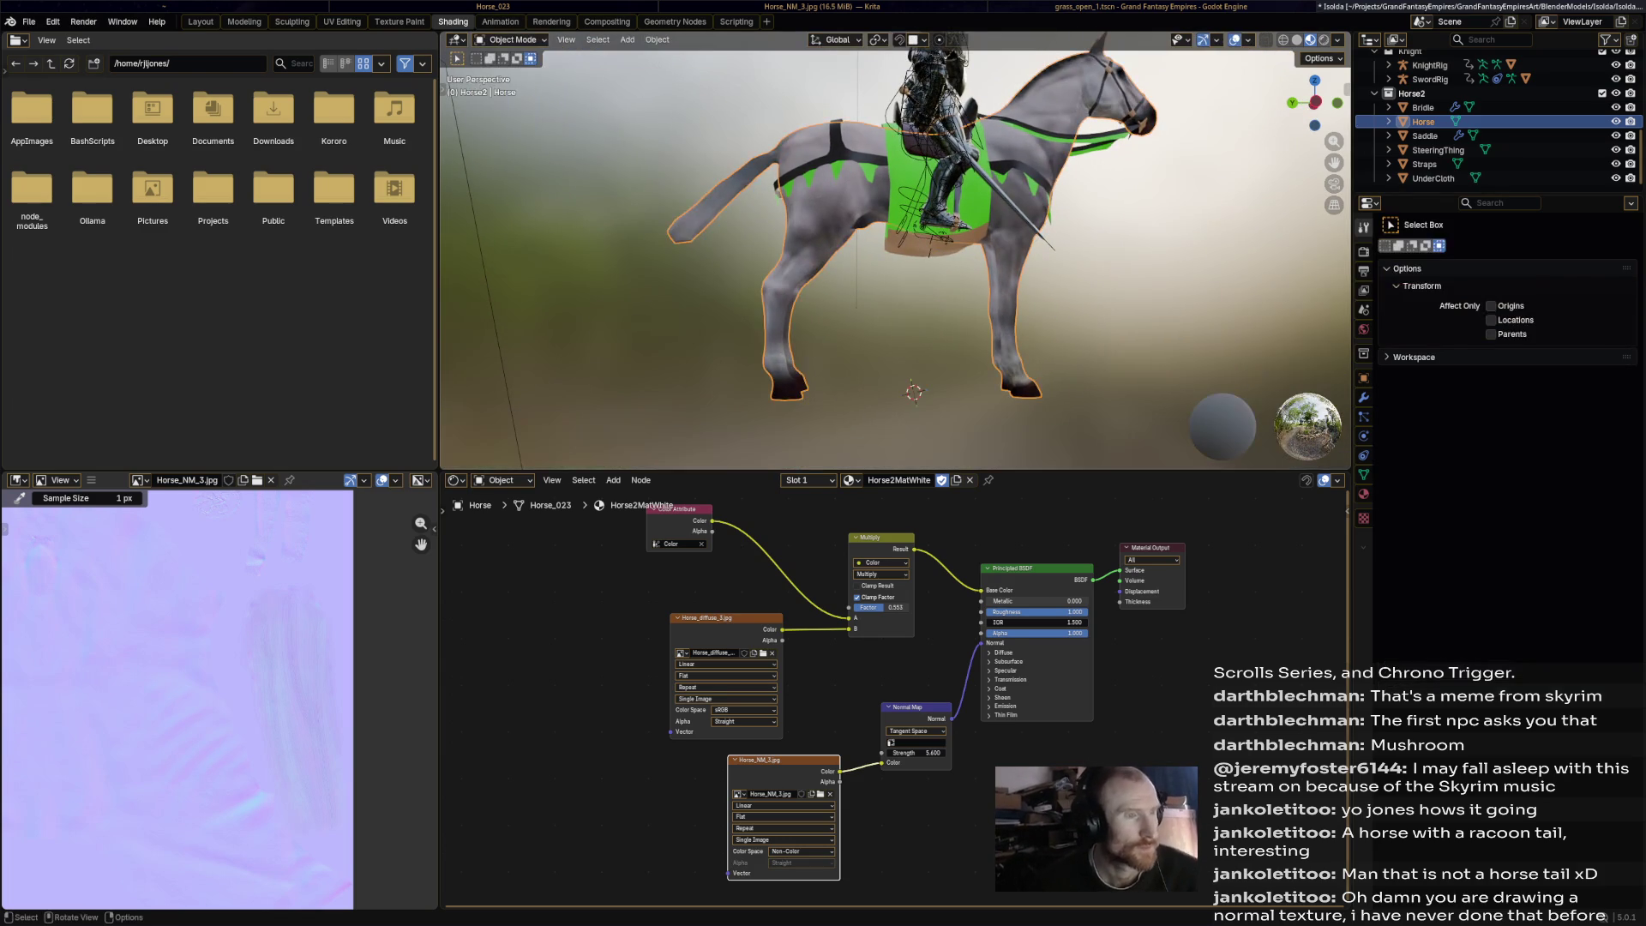
Switch to the Animation workspace, orbit to a side view, and save.
{"action": "key", "text": "ctrl+Page_Down"}
{"action": "middle_click_drag", "start_coordinate": [849, 385], "coordinate": [938, 369]}
{"action": "key", "text": "ctrl+s"}
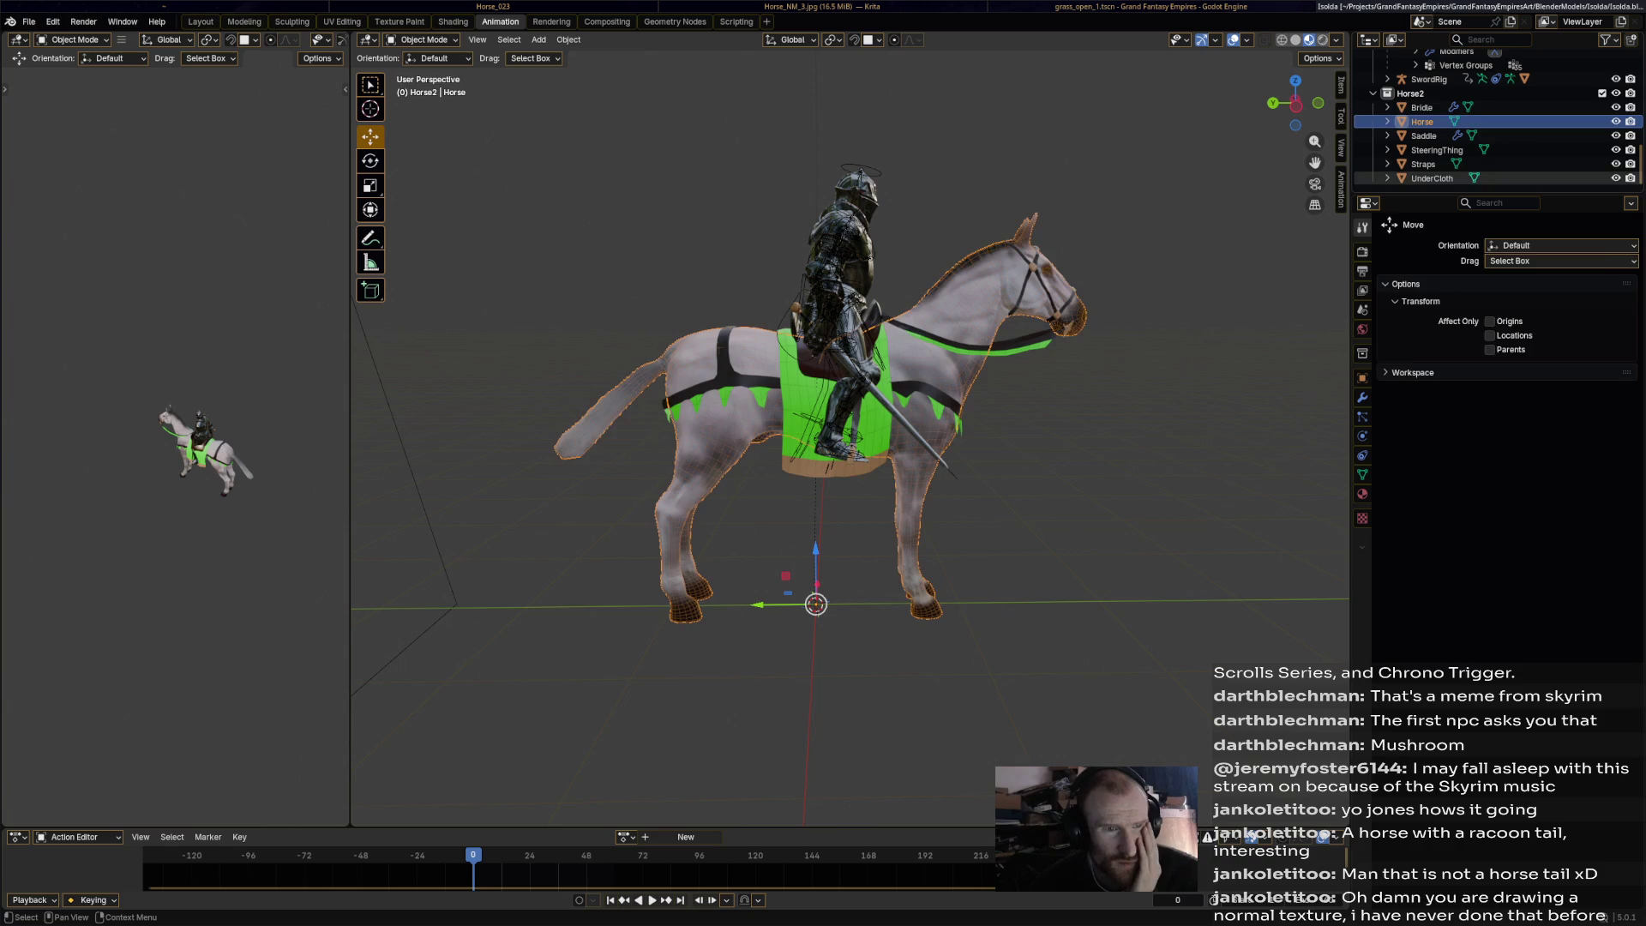
Show mesh data and select SteeringThing, Horse, Bridle and Saddle in turn in the Outliner.
{"action": "left_click", "coordinate": [1362, 474]}
{"action": "left_click", "coordinate": [1437, 150]}
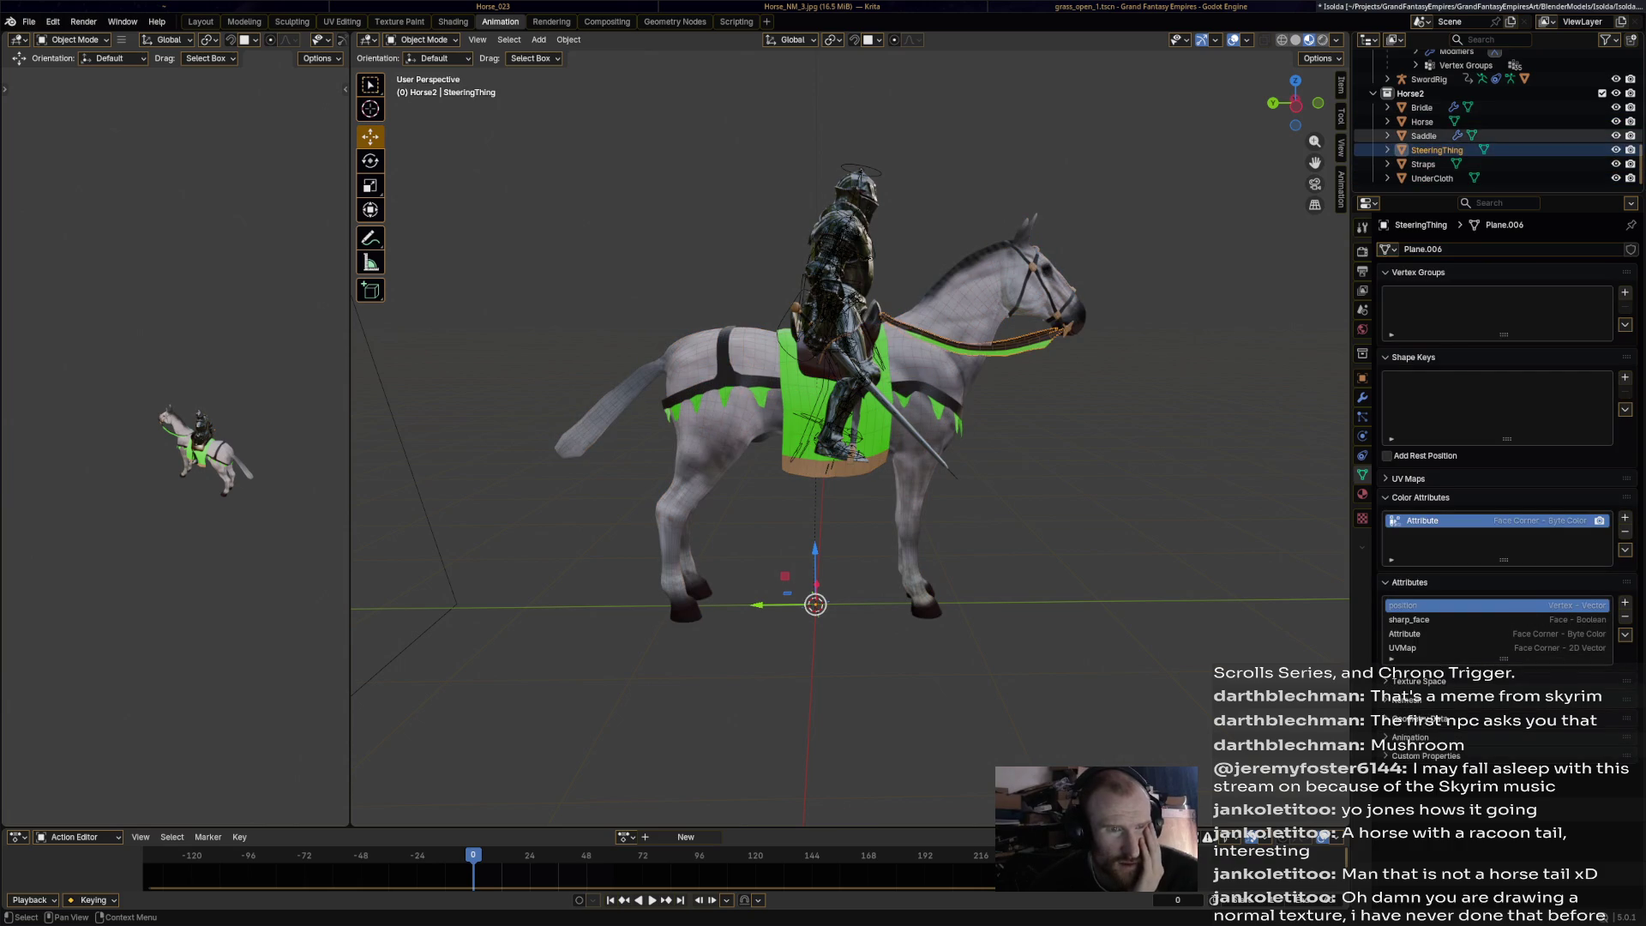
{"action": "left_click", "coordinate": [1422, 122]}
{"action": "left_click", "coordinate": [1421, 107]}
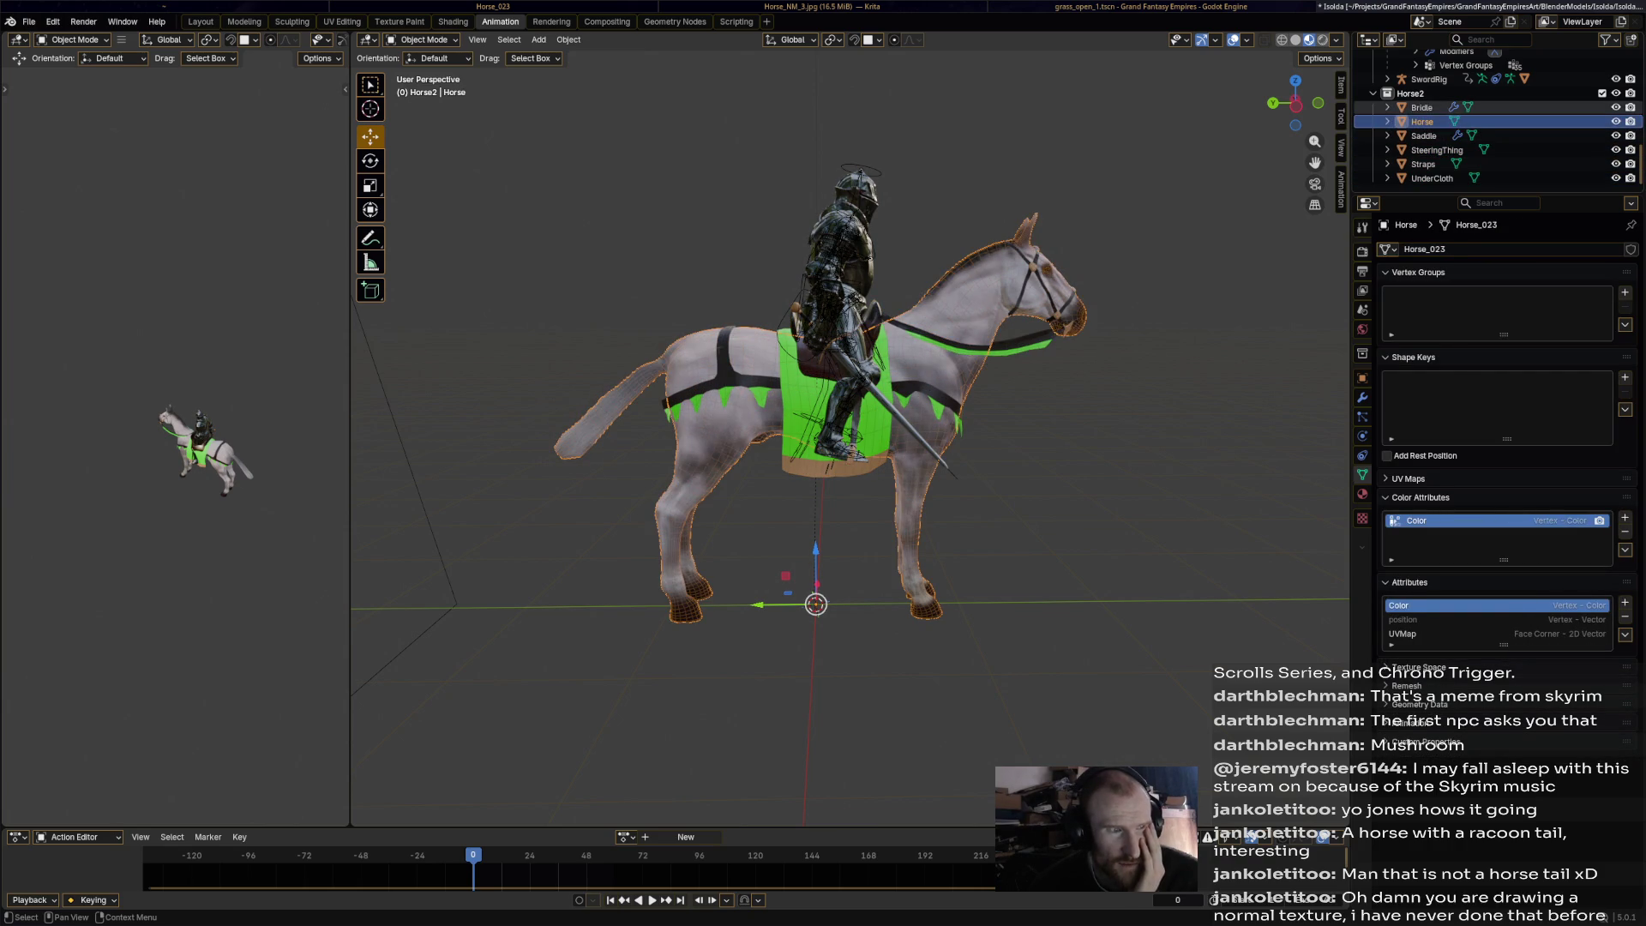
{"action": "left_click", "coordinate": [1423, 136]}
{"action": "left_click", "coordinate": [1422, 122]}
{"action": "left_click", "coordinate": [1423, 135]}
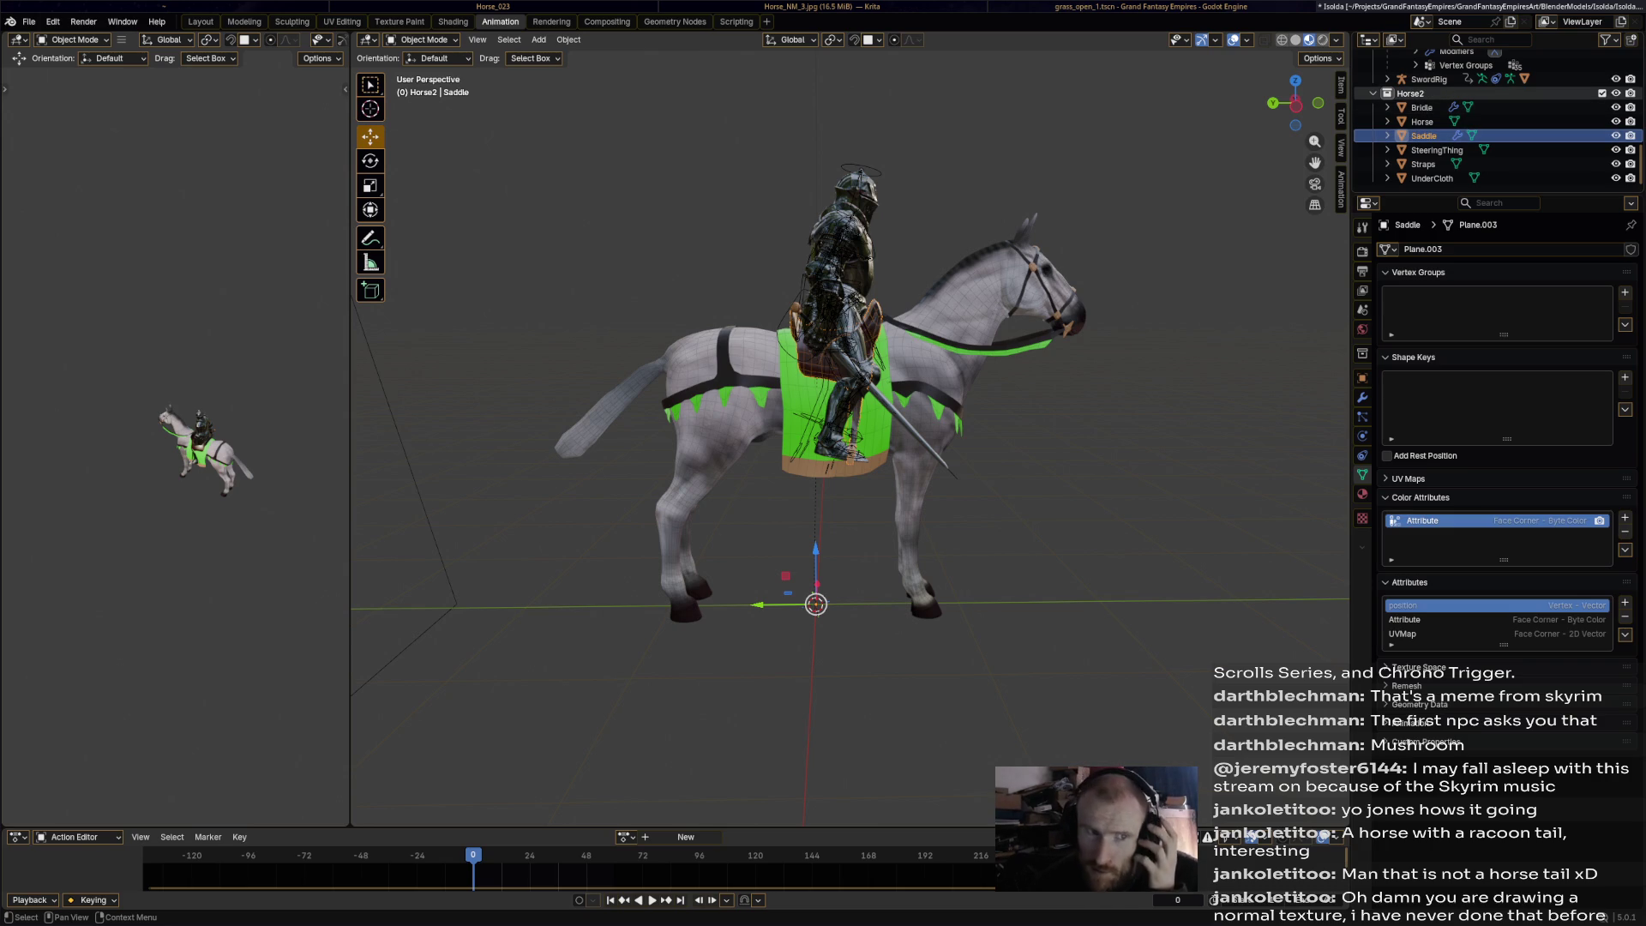
Select the Horse2 collection, save Isolda.blend again, and open the collection's context menu.
{"action": "left_click", "coordinate": [1410, 92]}
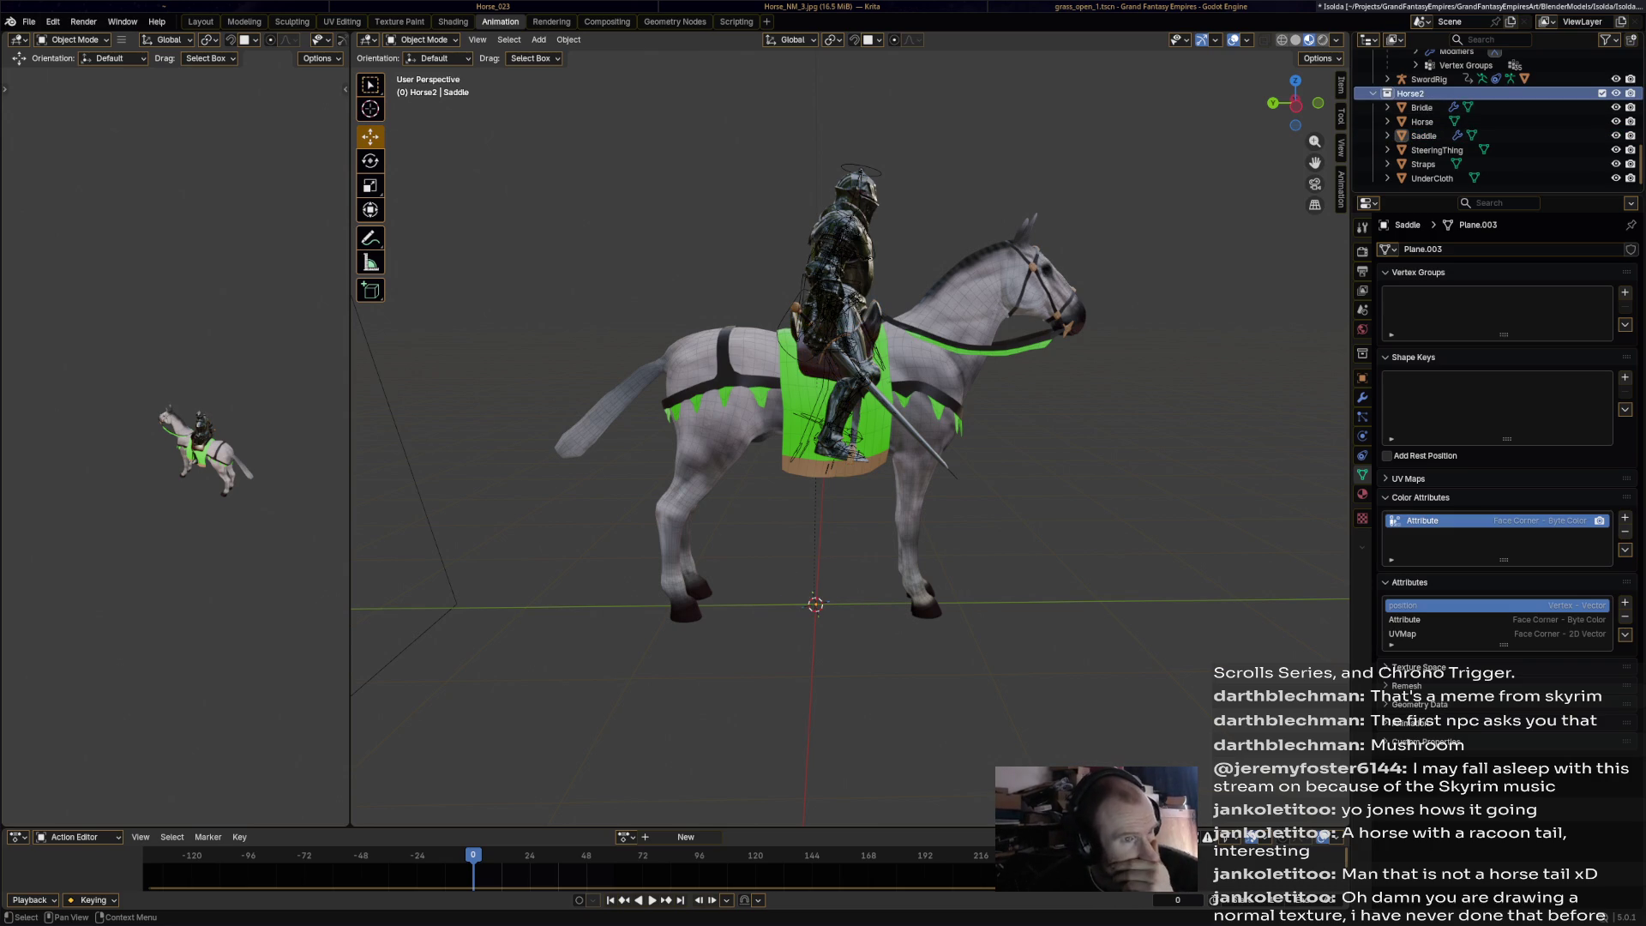
{"action": "mouse_move", "coordinate": [857, 428]}
{"action": "middle_mouse_down"}
{"action": "mouse_move", "coordinate": [806, 429]}
{"action": "mouse_move", "coordinate": [840, 428]}
{"action": "middle_mouse_up"}
{"action": "key", "text": "ctrl+s"}
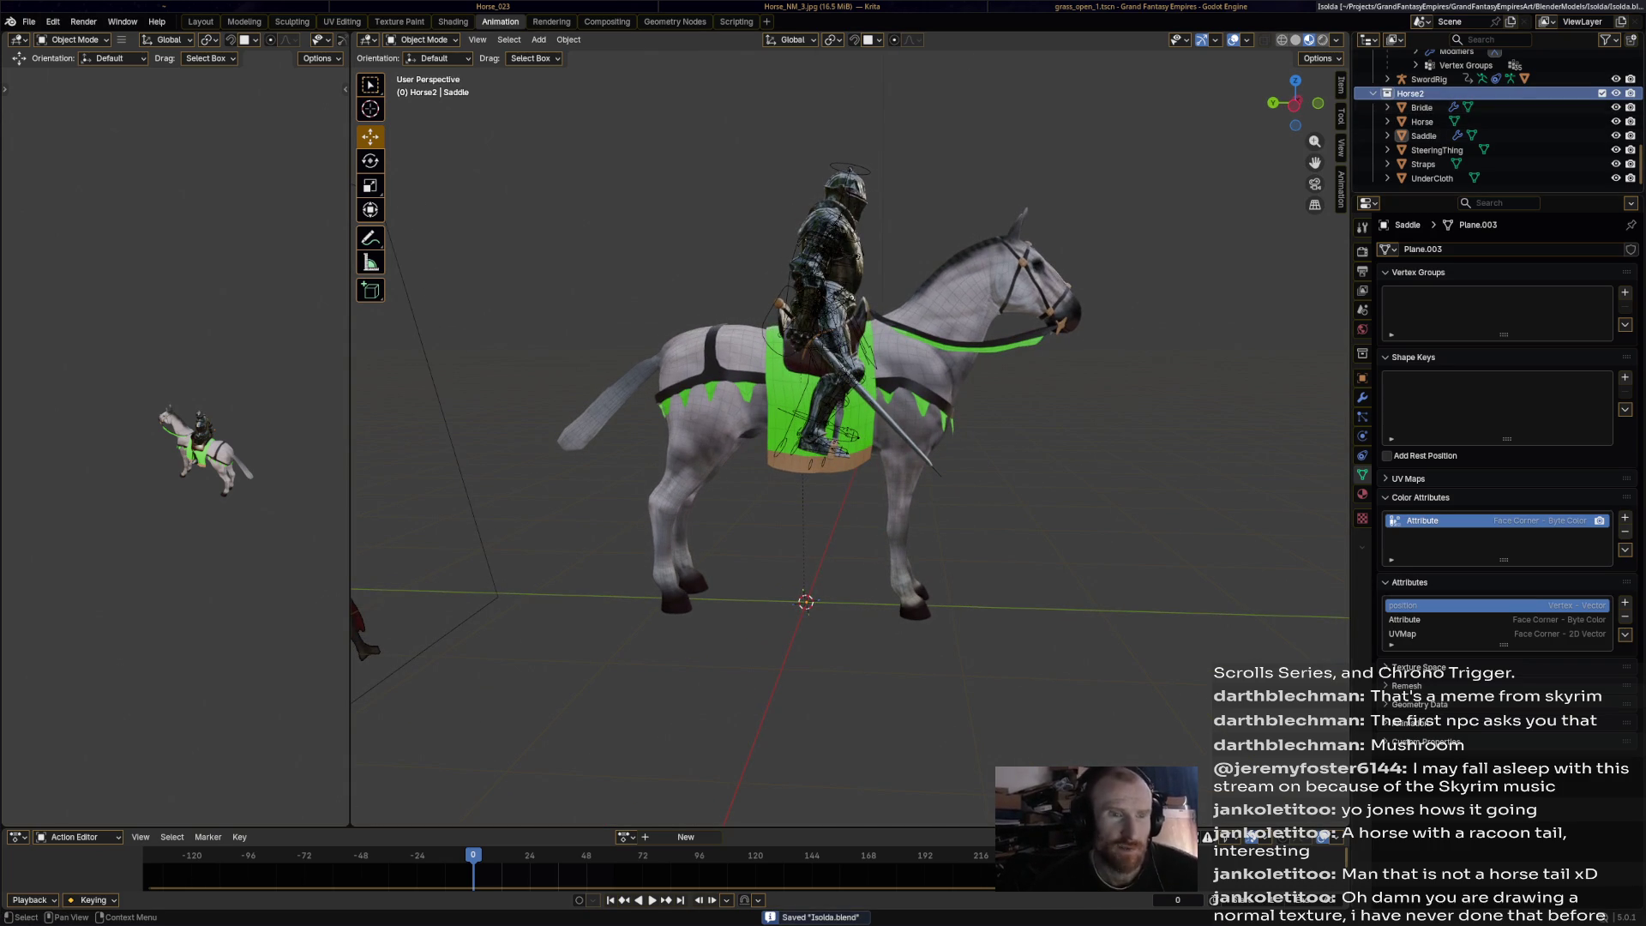
{"action": "right_click", "coordinate": [1406, 94]}
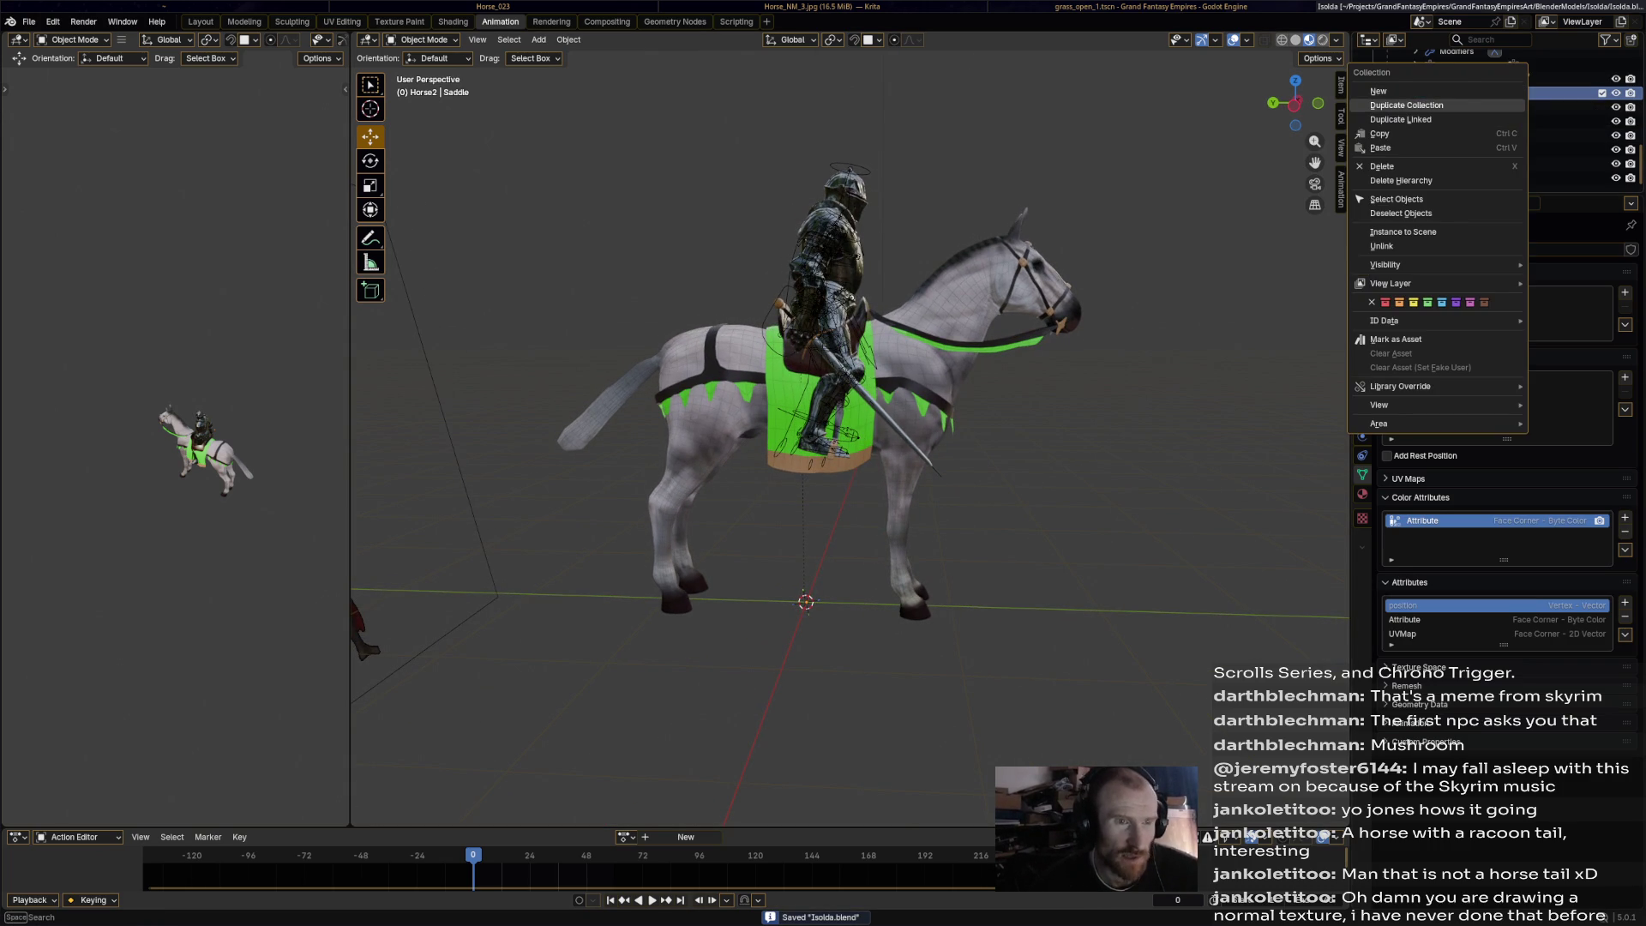
Duplicate the Horse2 collection as Horse2.001 and reselect the original.
{"action": "left_click", "coordinate": [1405, 104]}
{"action": "scroll", "coordinate": [1423, 107], "scroll_direction": "up", "scroll_amount": 1}
{"action": "left_click", "coordinate": [1414, 104]}
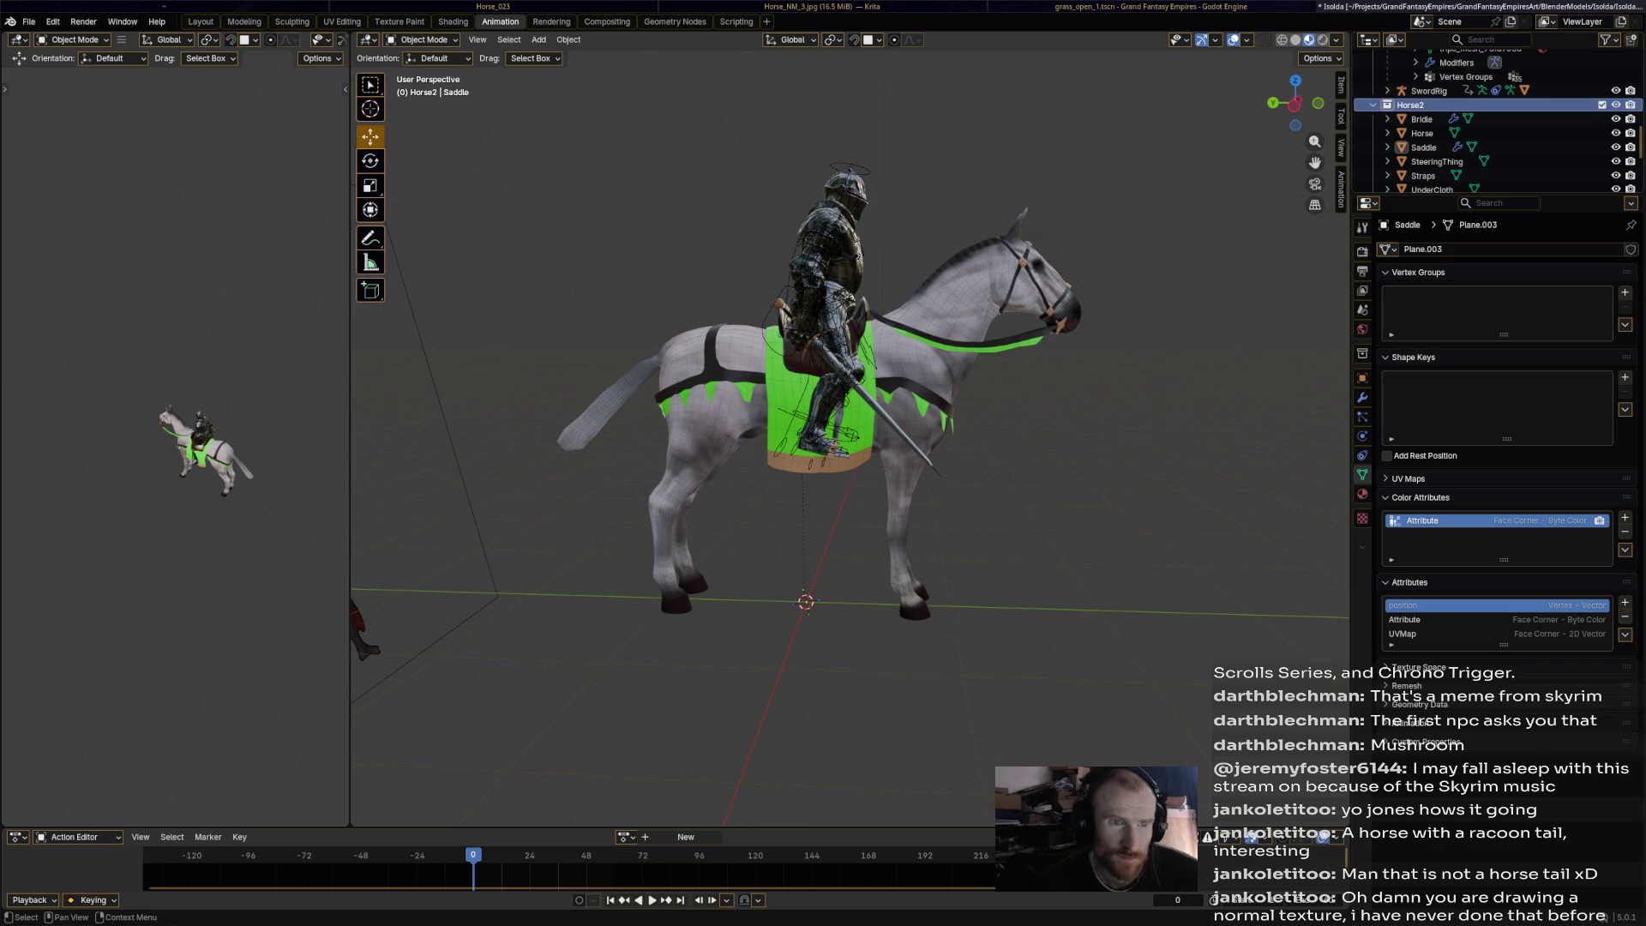
{"action": "scroll", "coordinate": [1457, 120], "scroll_direction": "up", "scroll_amount": 1}
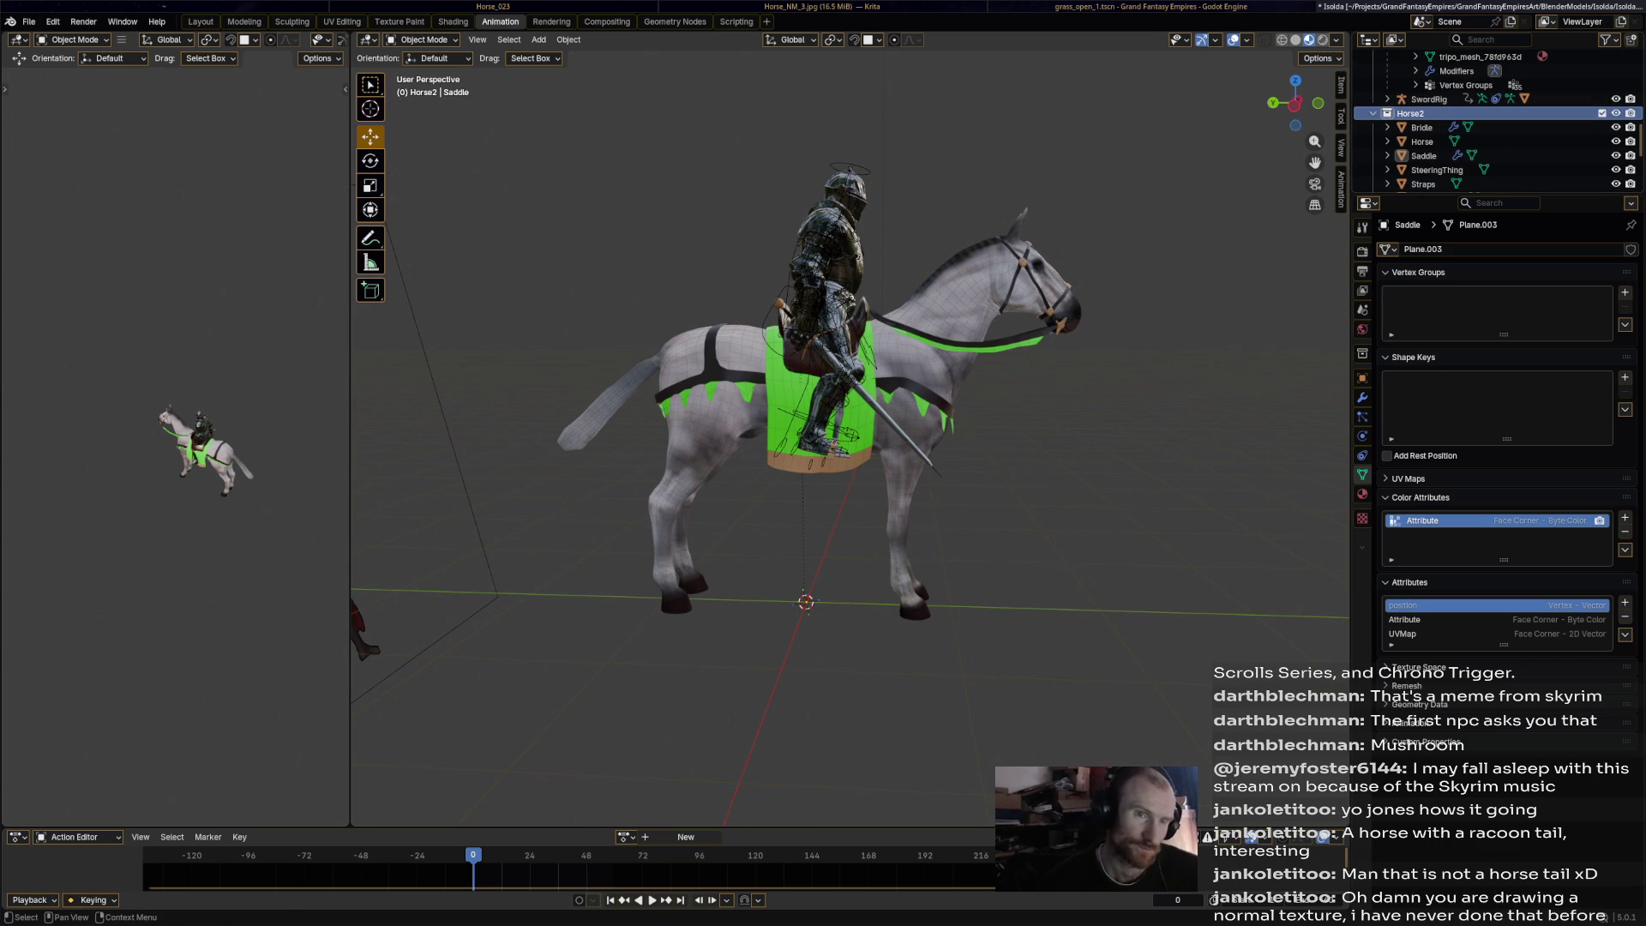
Rename the original collection Horse2Backup and hide its objects.
{"action": "key", "text": "F2"}
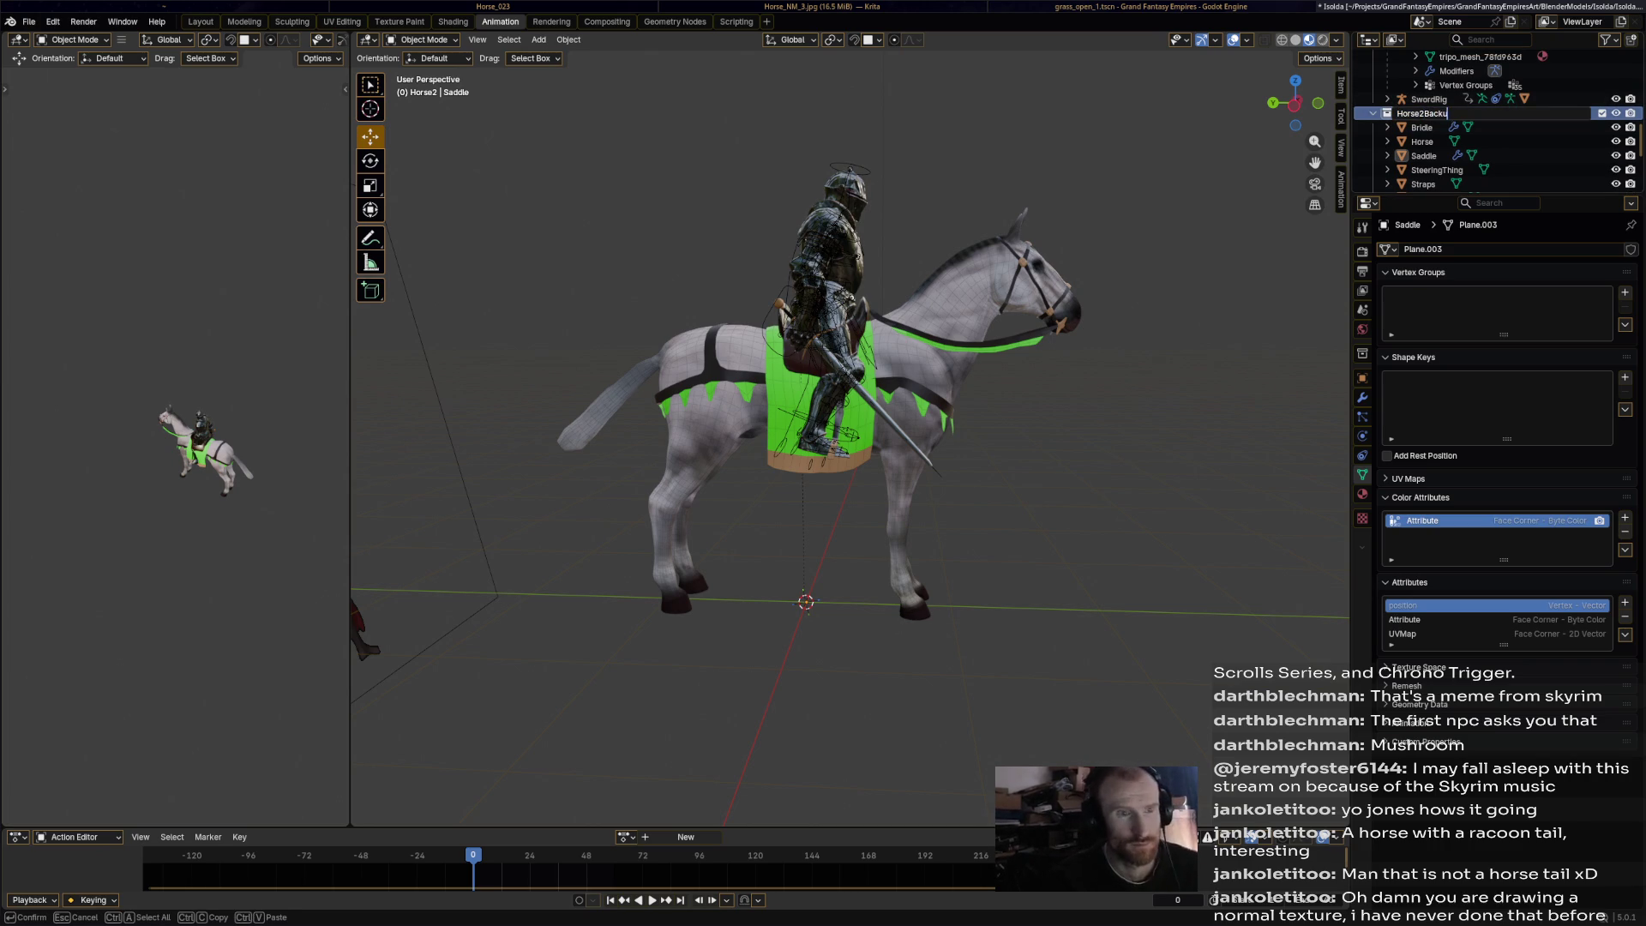
{"action": "type", "text": "up"}
{"action": "key", "text": "Return"}
{"action": "scroll", "coordinate": [1457, 129], "scroll_direction": "down", "scroll_amount": 3}
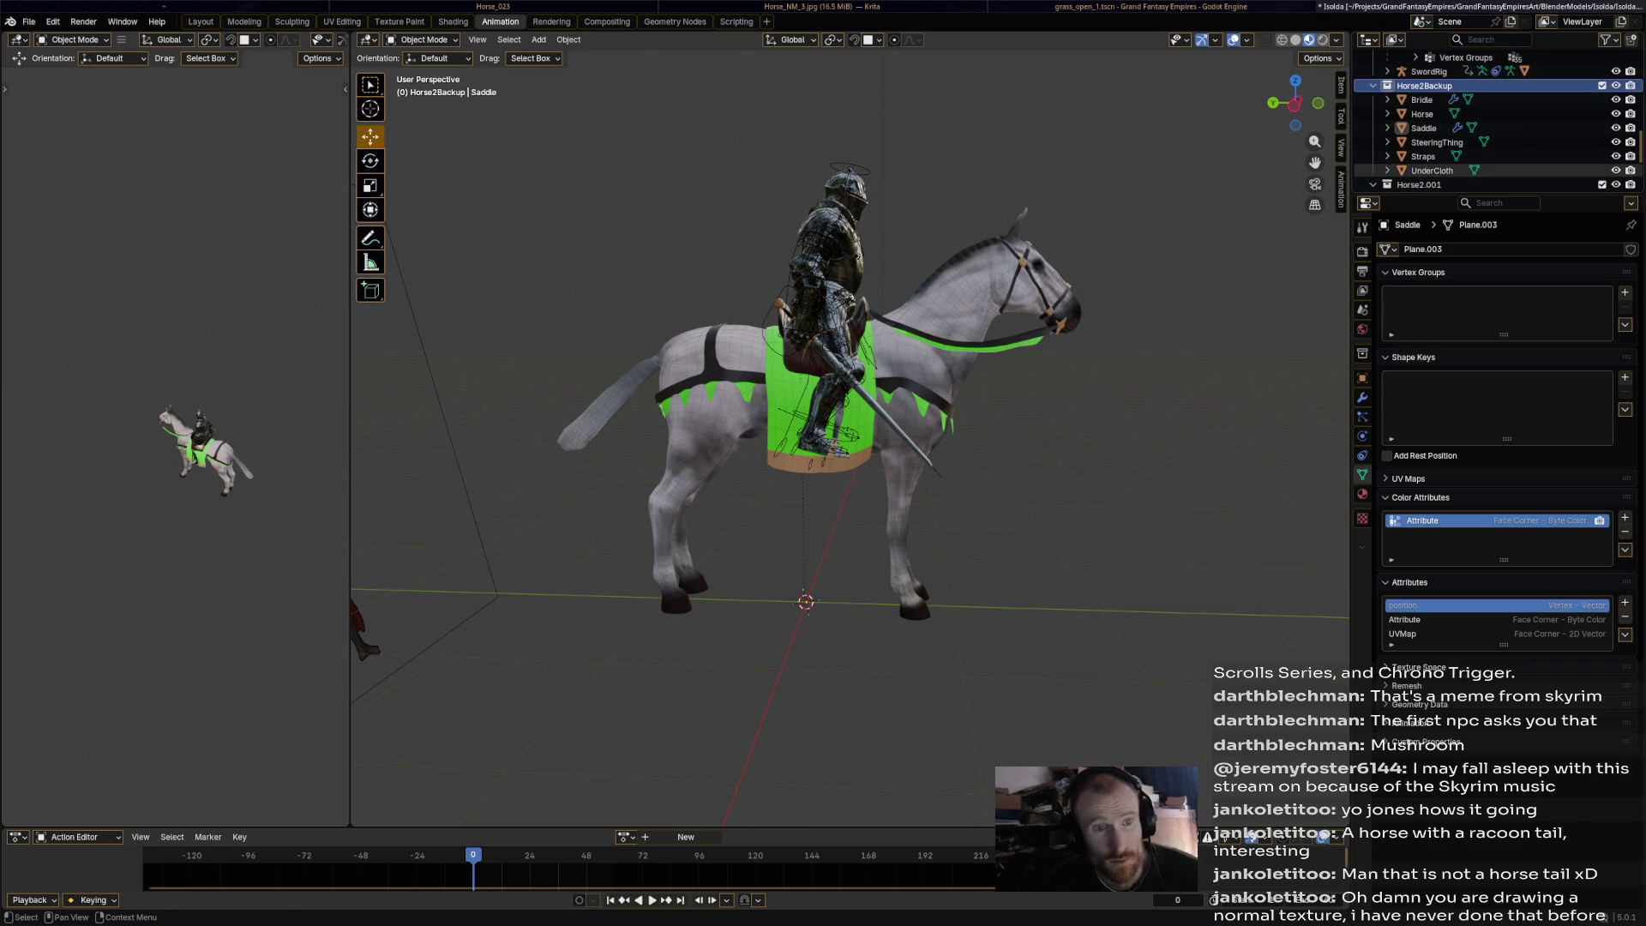
{"action": "left_click_drag", "start_coordinate": [1616, 170], "coordinate": [1616, 110]}
{"action": "left_click", "coordinate": [1373, 86]}
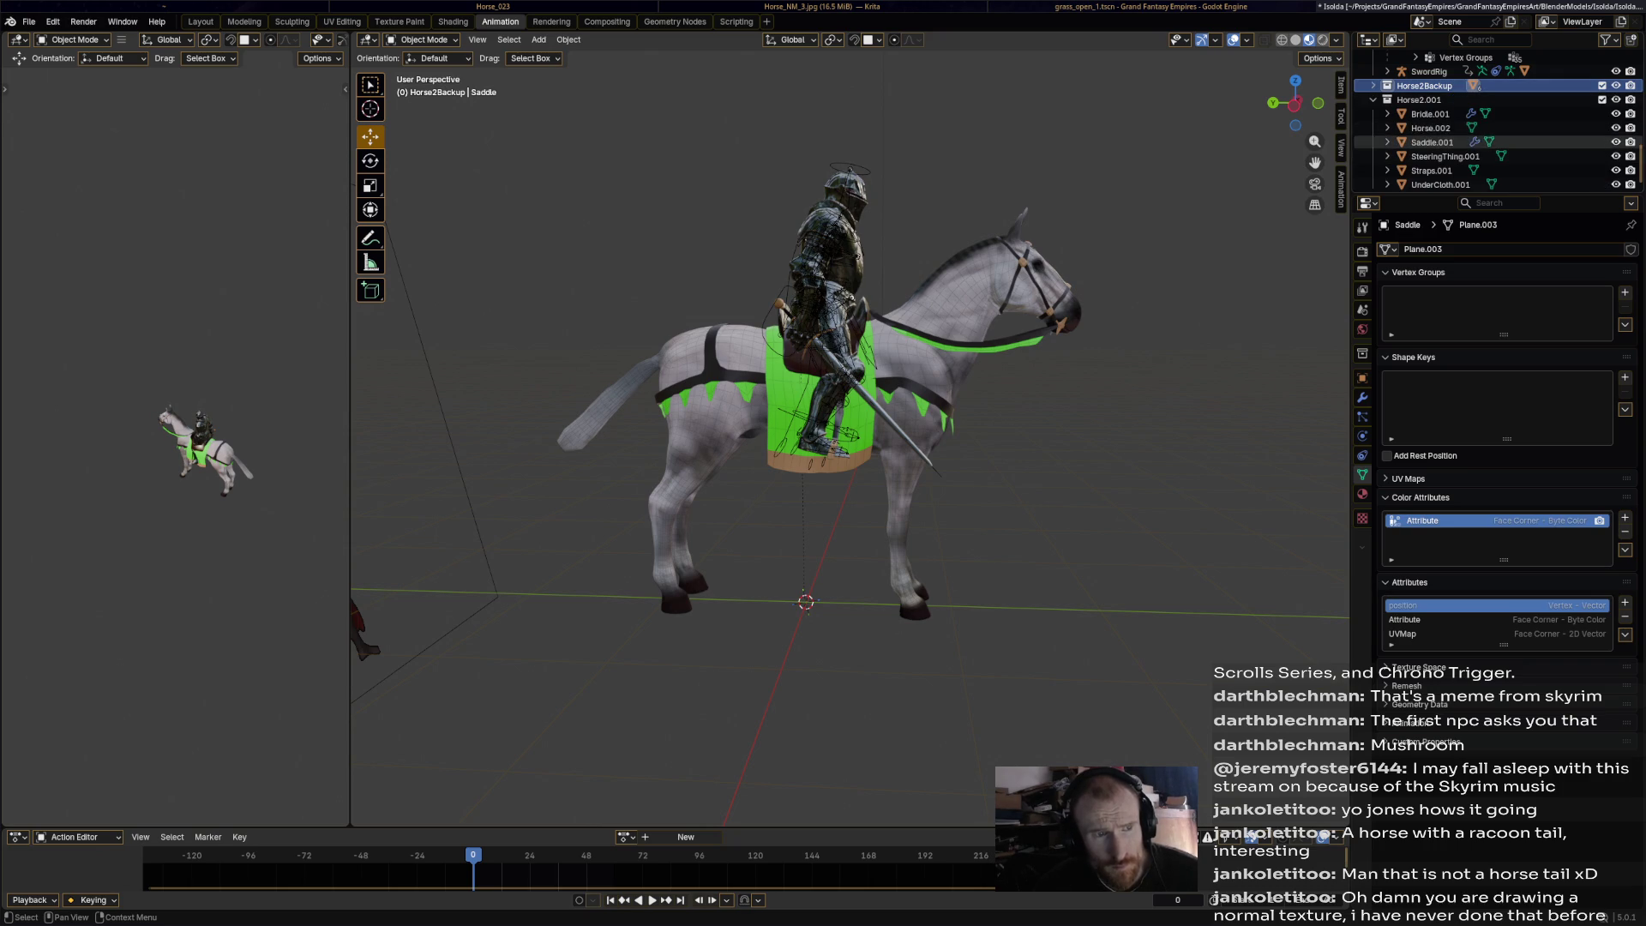
Select the copied Bridle, SteeringThing, Straps and UnderCloth pieces and join them into Horse.002.
{"action": "left_click", "coordinate": [1430, 113]}
{"action": "middle_click_drag", "start_coordinate": [857, 429], "coordinate": [793, 428], "text": "shift"}
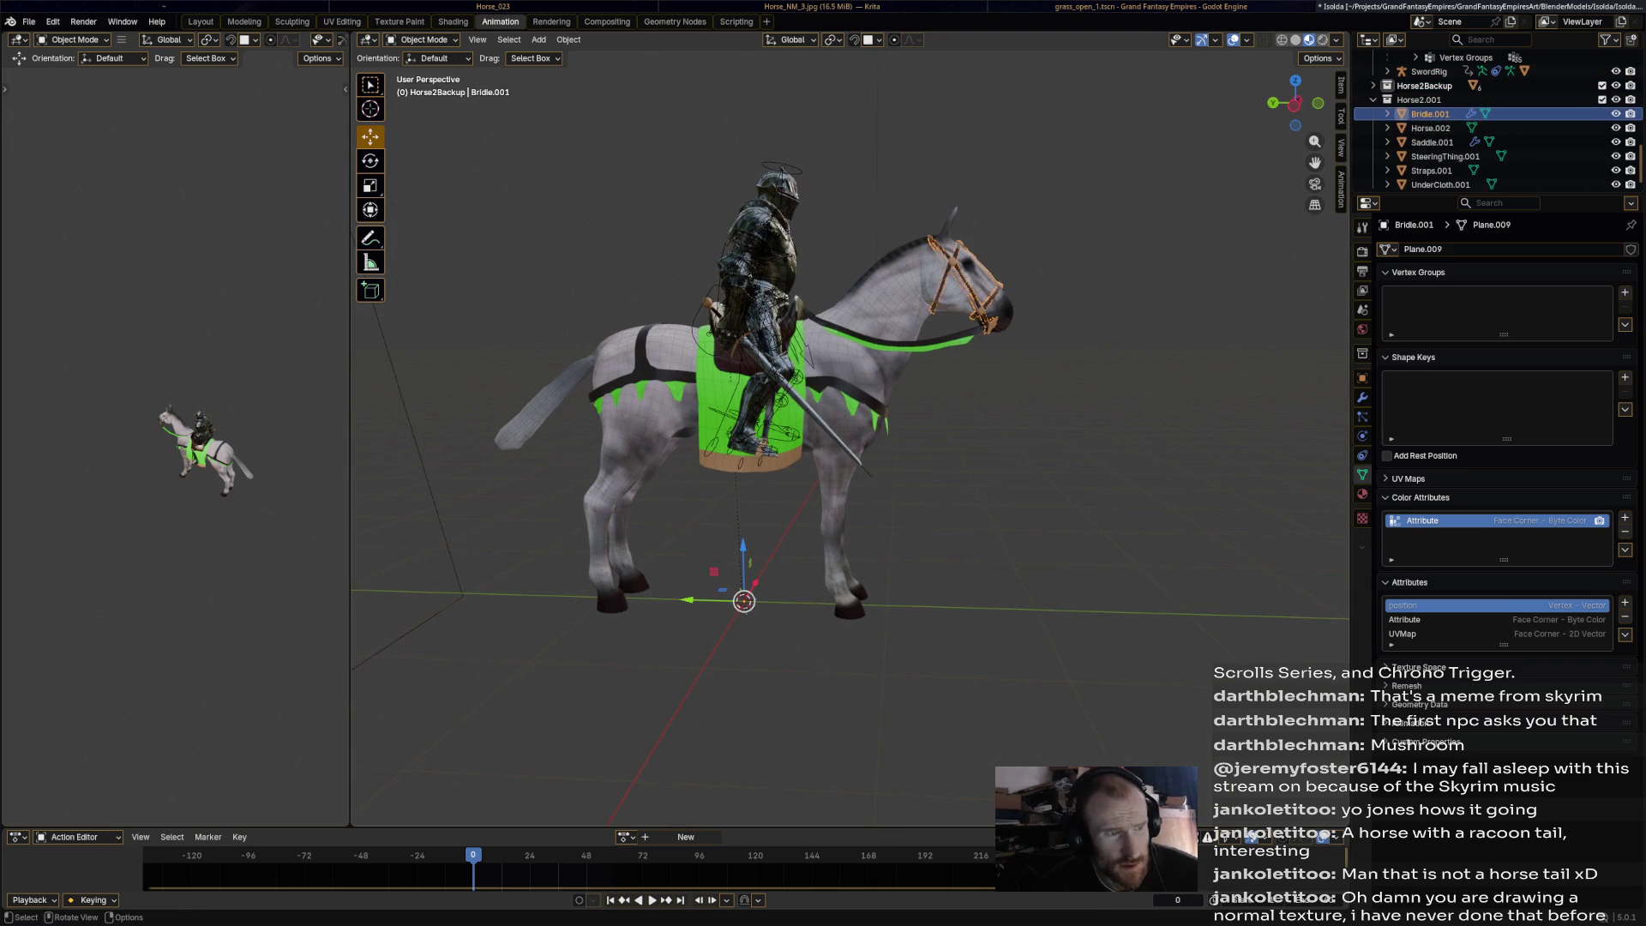
{"action": "left_click", "coordinate": [1445, 156], "text": "shift"}
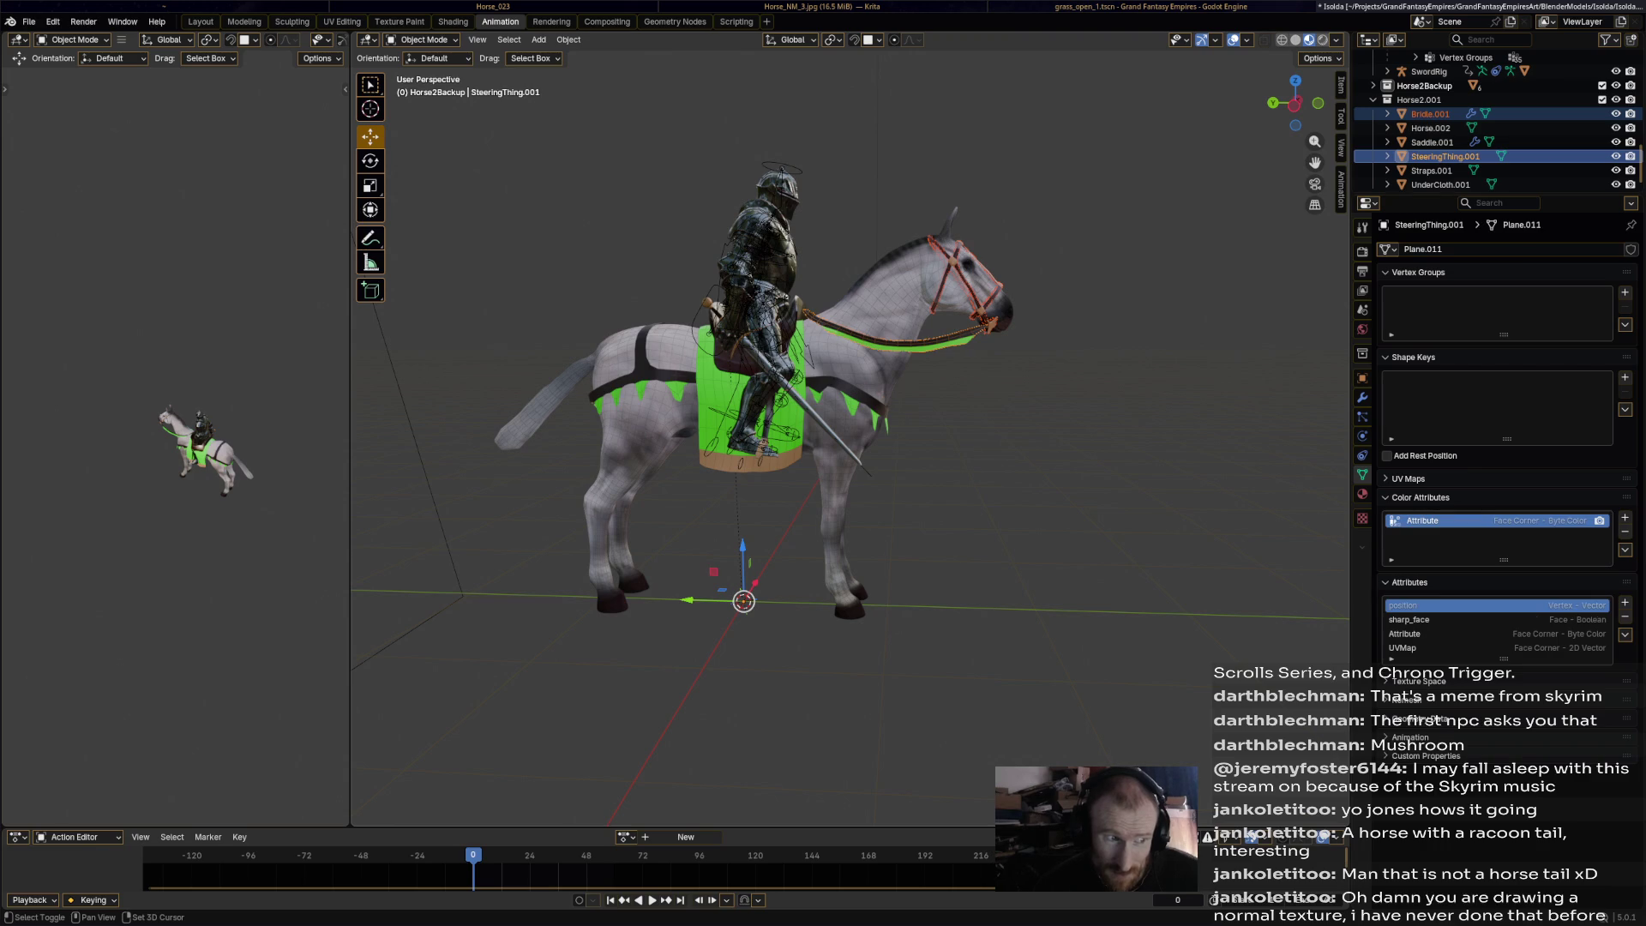
{"action": "left_click", "coordinate": [1431, 171], "text": "shift"}
{"action": "left_click", "coordinate": [1440, 184], "text": "shift"}
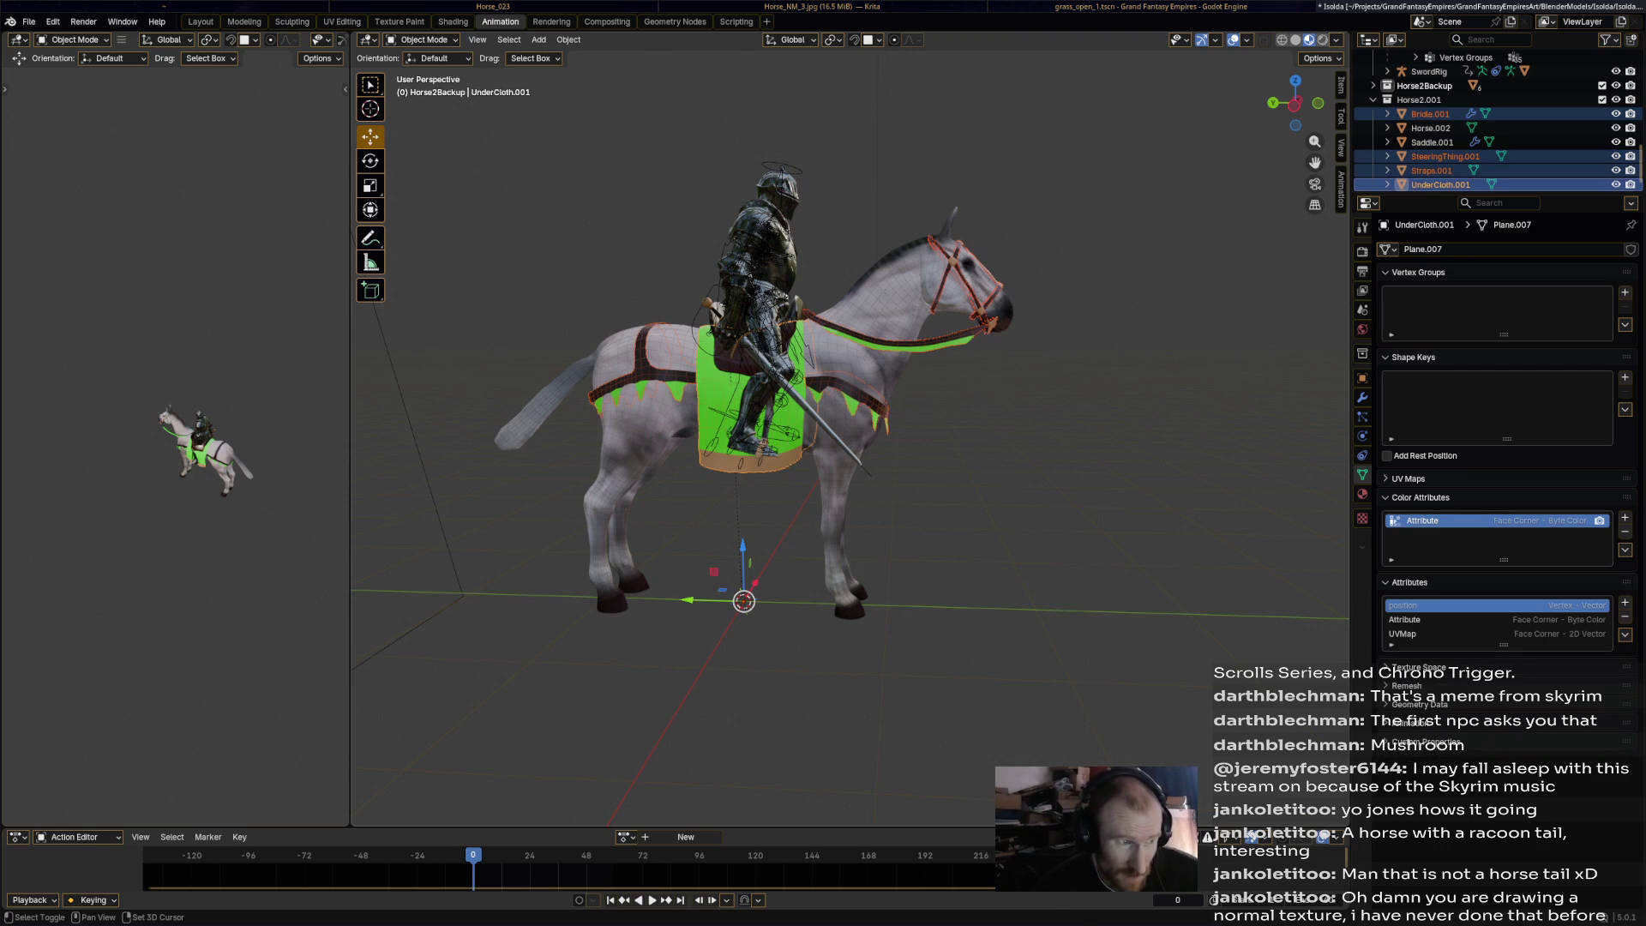
{"action": "left_click", "coordinate": [1430, 113]}
{"action": "left_click_drag", "start_coordinate": [1430, 113], "coordinate": [1430, 184]}
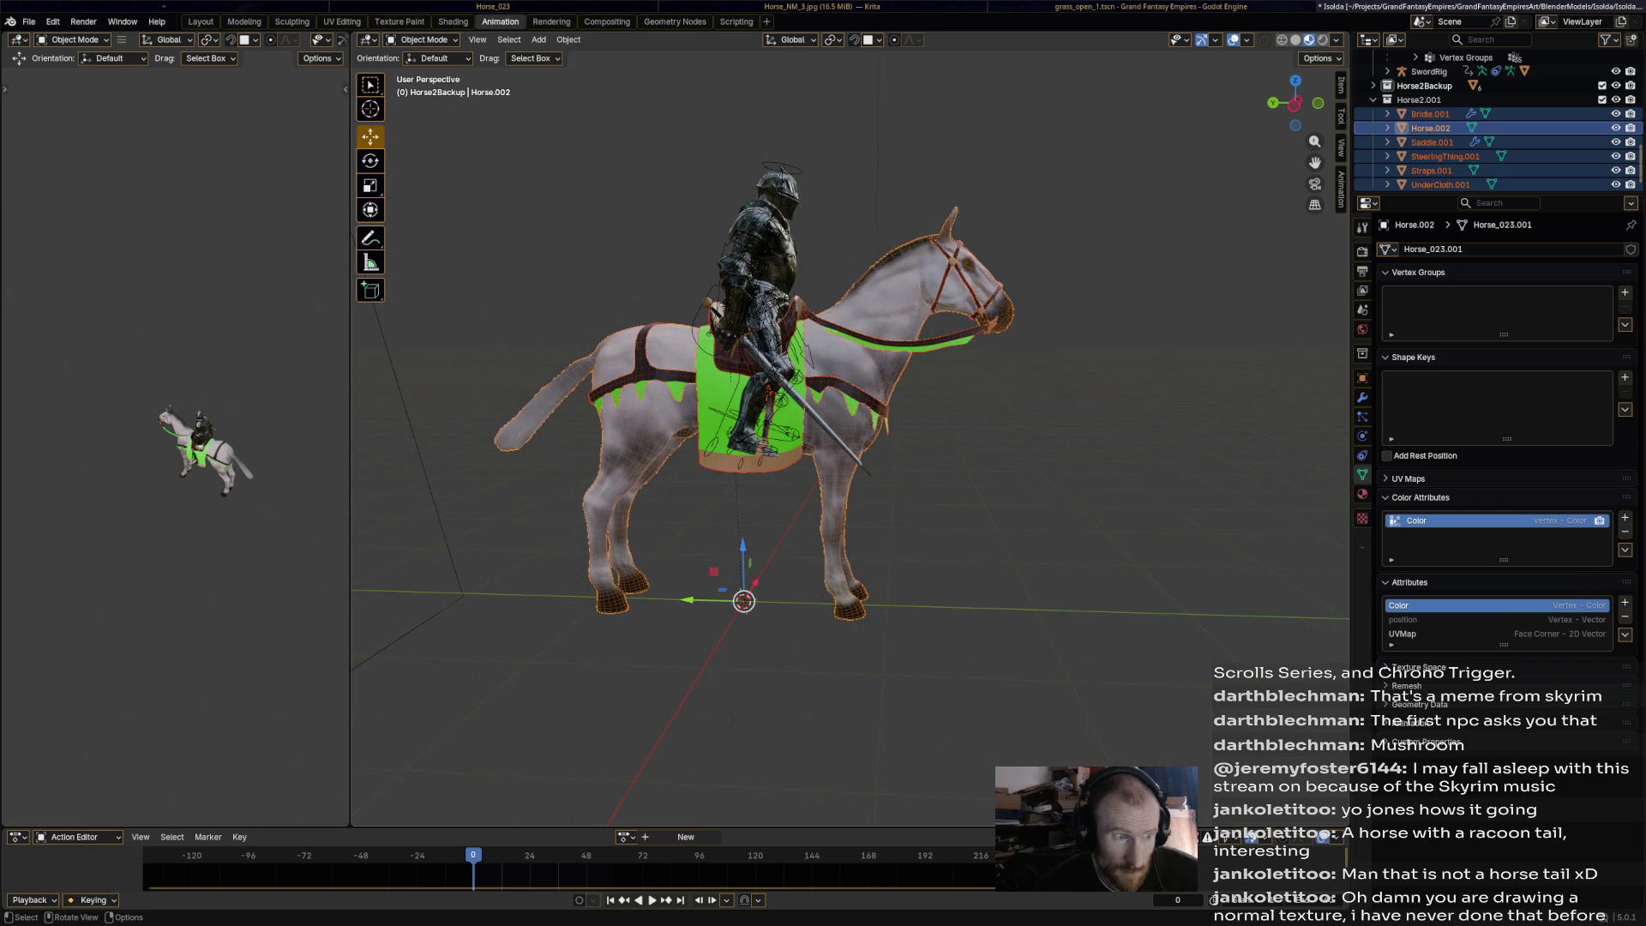
{"action": "right_click", "coordinate": [840, 365]}
{"action": "mouse_move", "coordinate": [849, 300]}
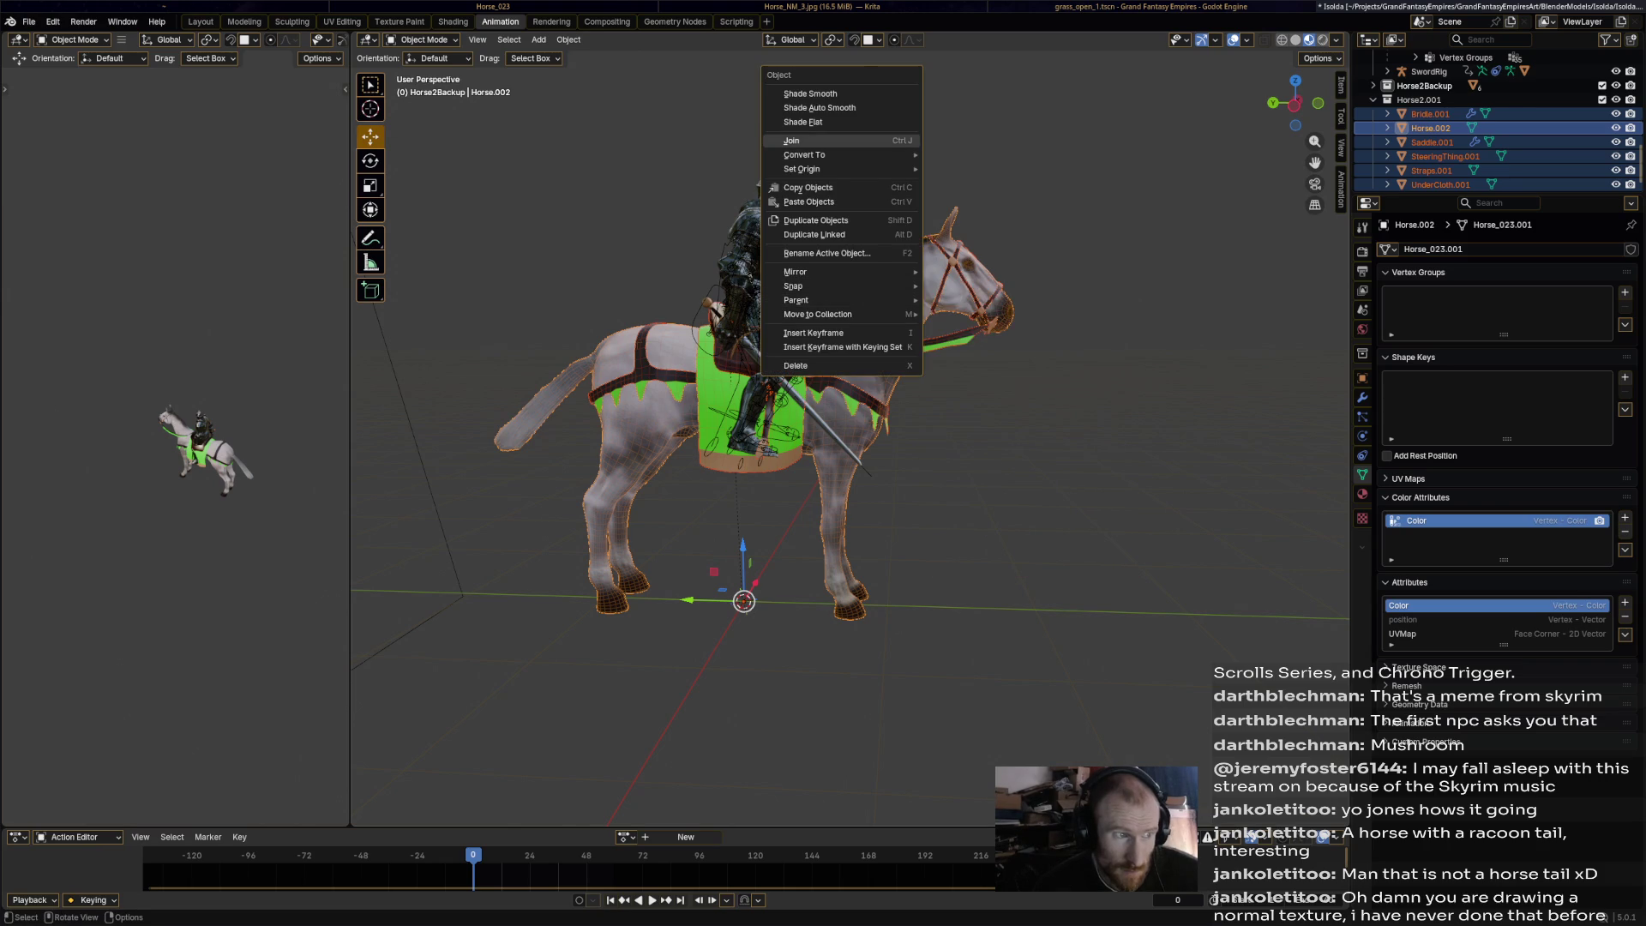
{"action": "left_click", "coordinate": [791, 141]}
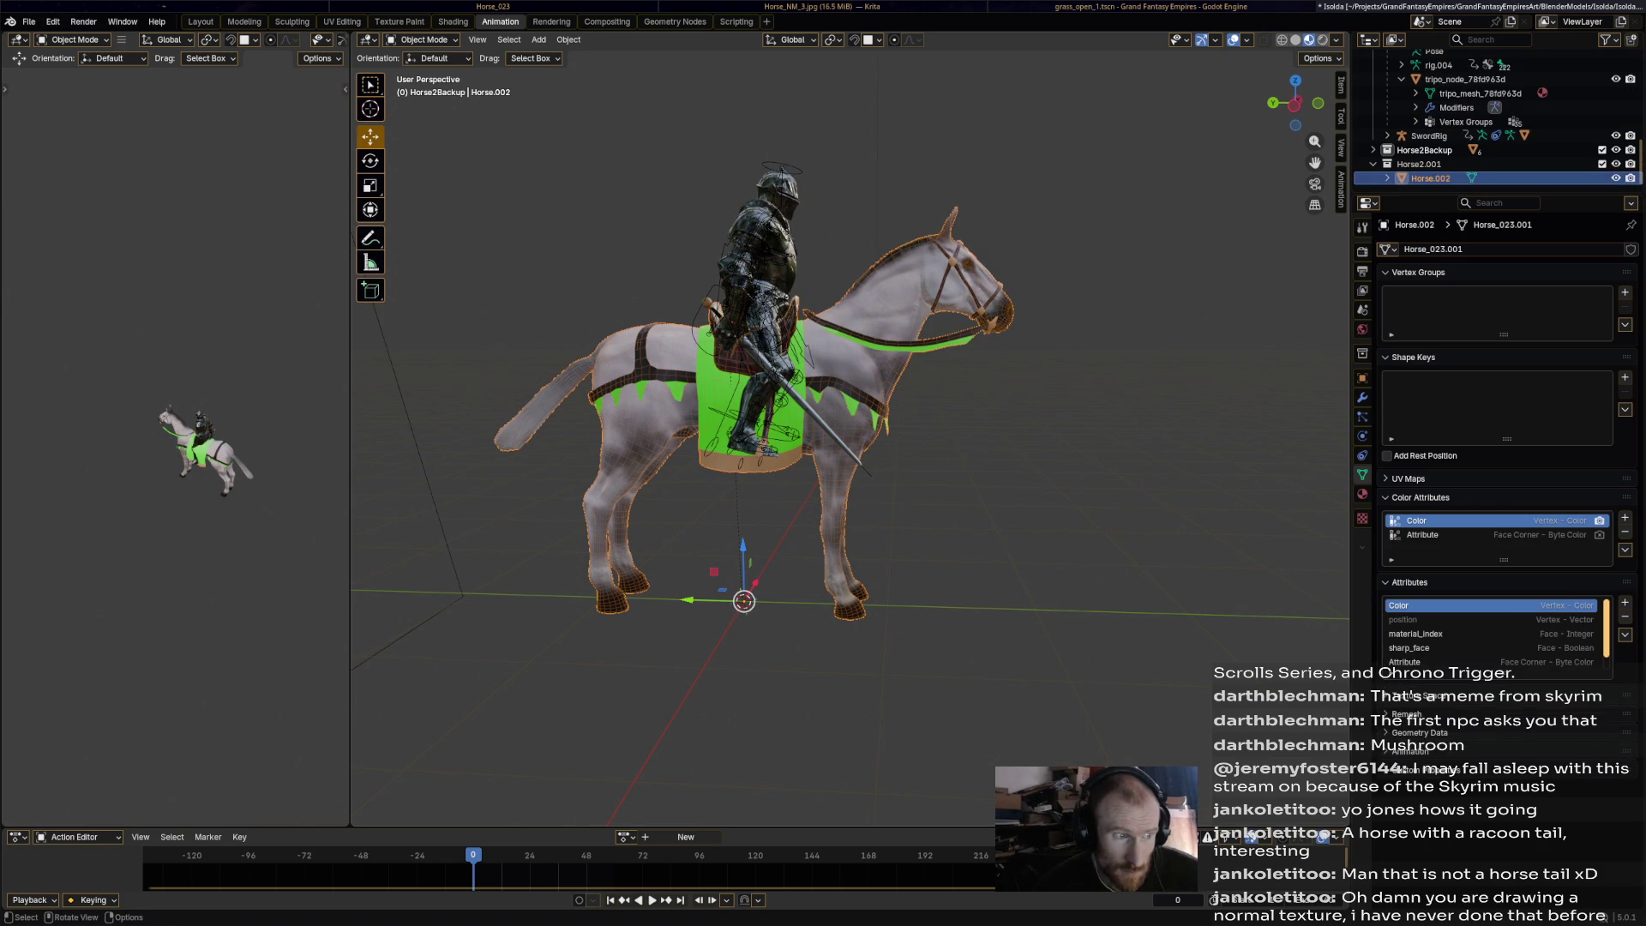
Save Isolda.blend, then reselect the joined Horse.002 mesh and open the interaction-mode list.
{"action": "key", "text": "alt+a"}
{"action": "middle_click_drag", "start_coordinate": [532, 613], "coordinate": [356, 618]}
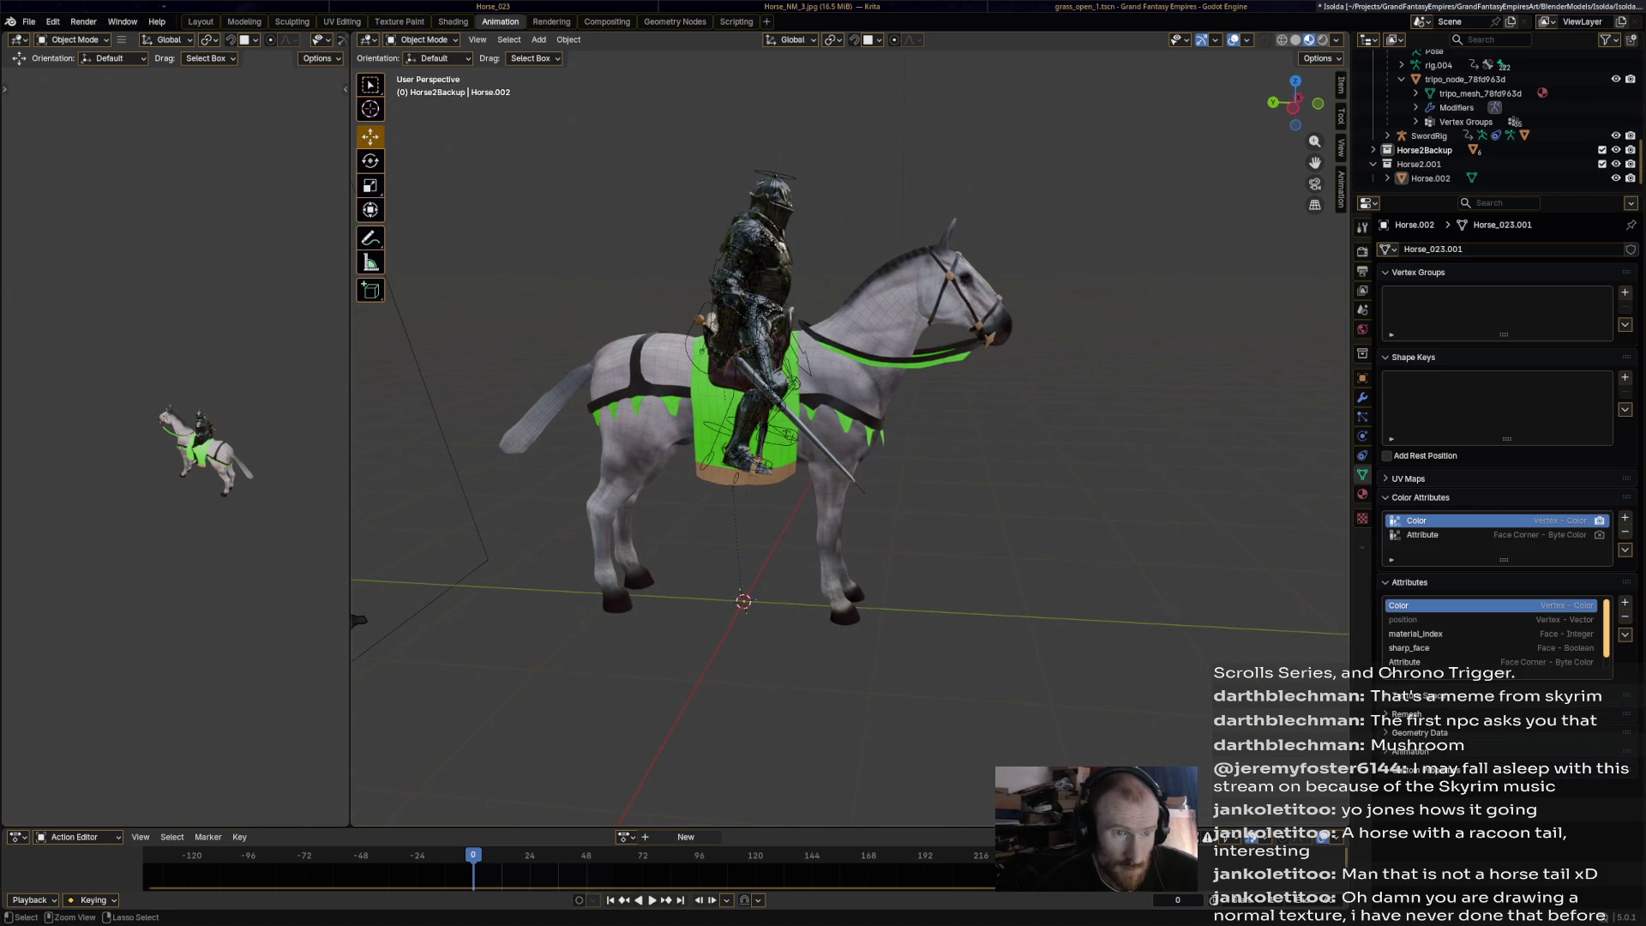
{"action": "key", "text": "ctrl+s"}
{"action": "left_click", "coordinate": [600, 412]}
{"action": "middle_click_drag", "start_coordinate": [600, 412], "coordinate": [677, 417]}
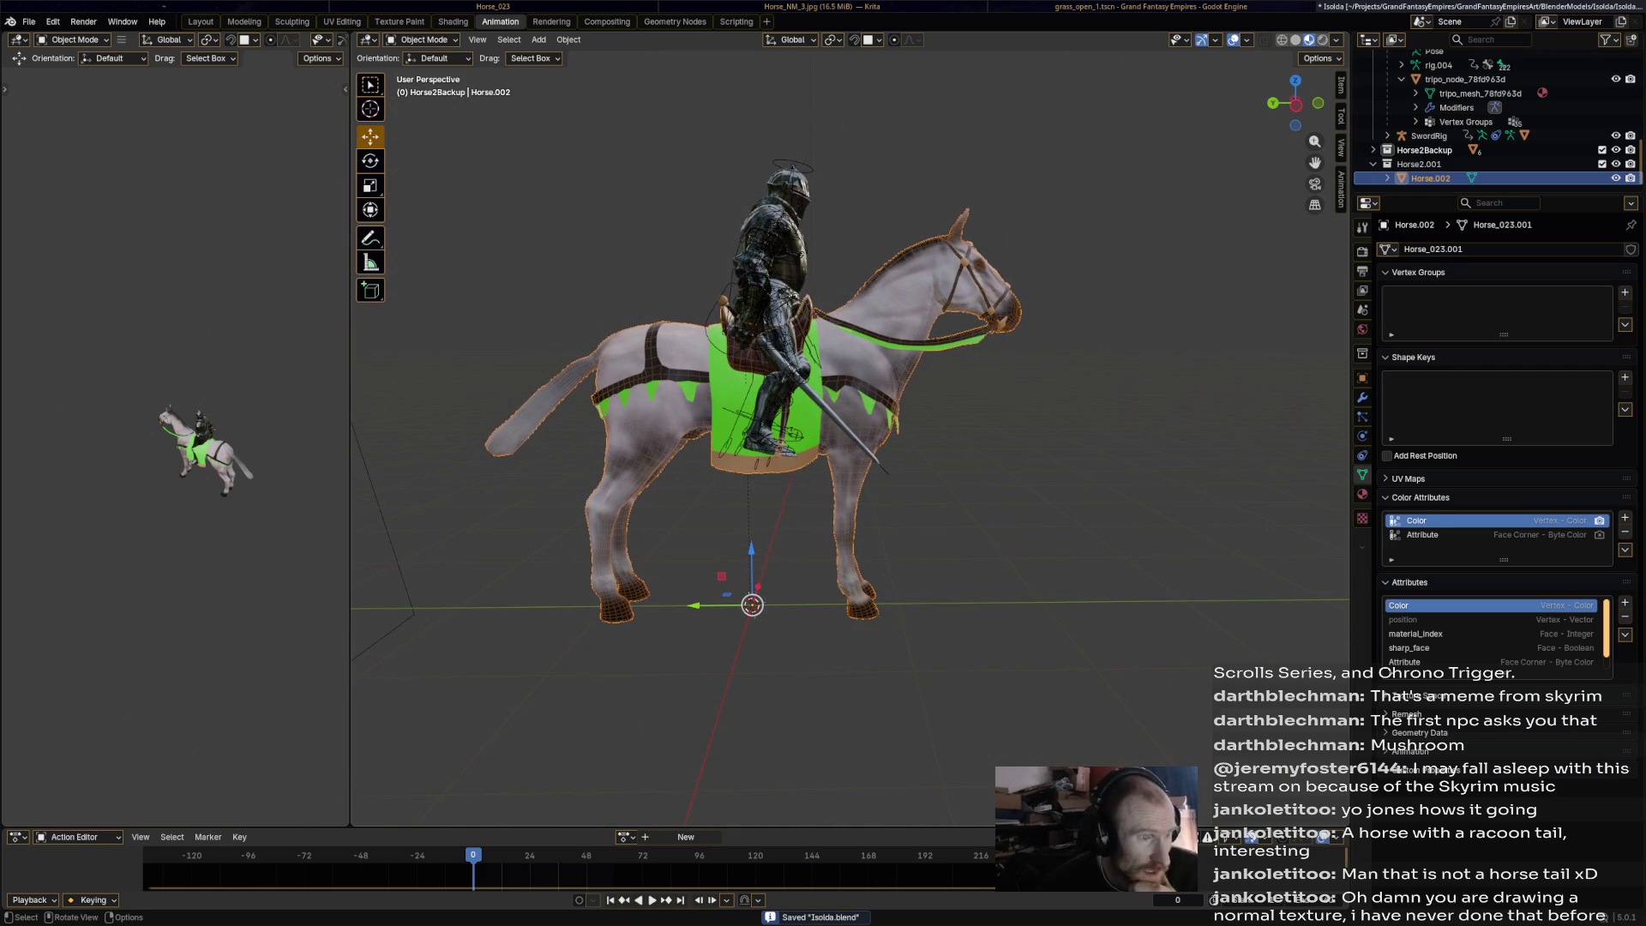
{"action": "left_click", "coordinate": [425, 39]}
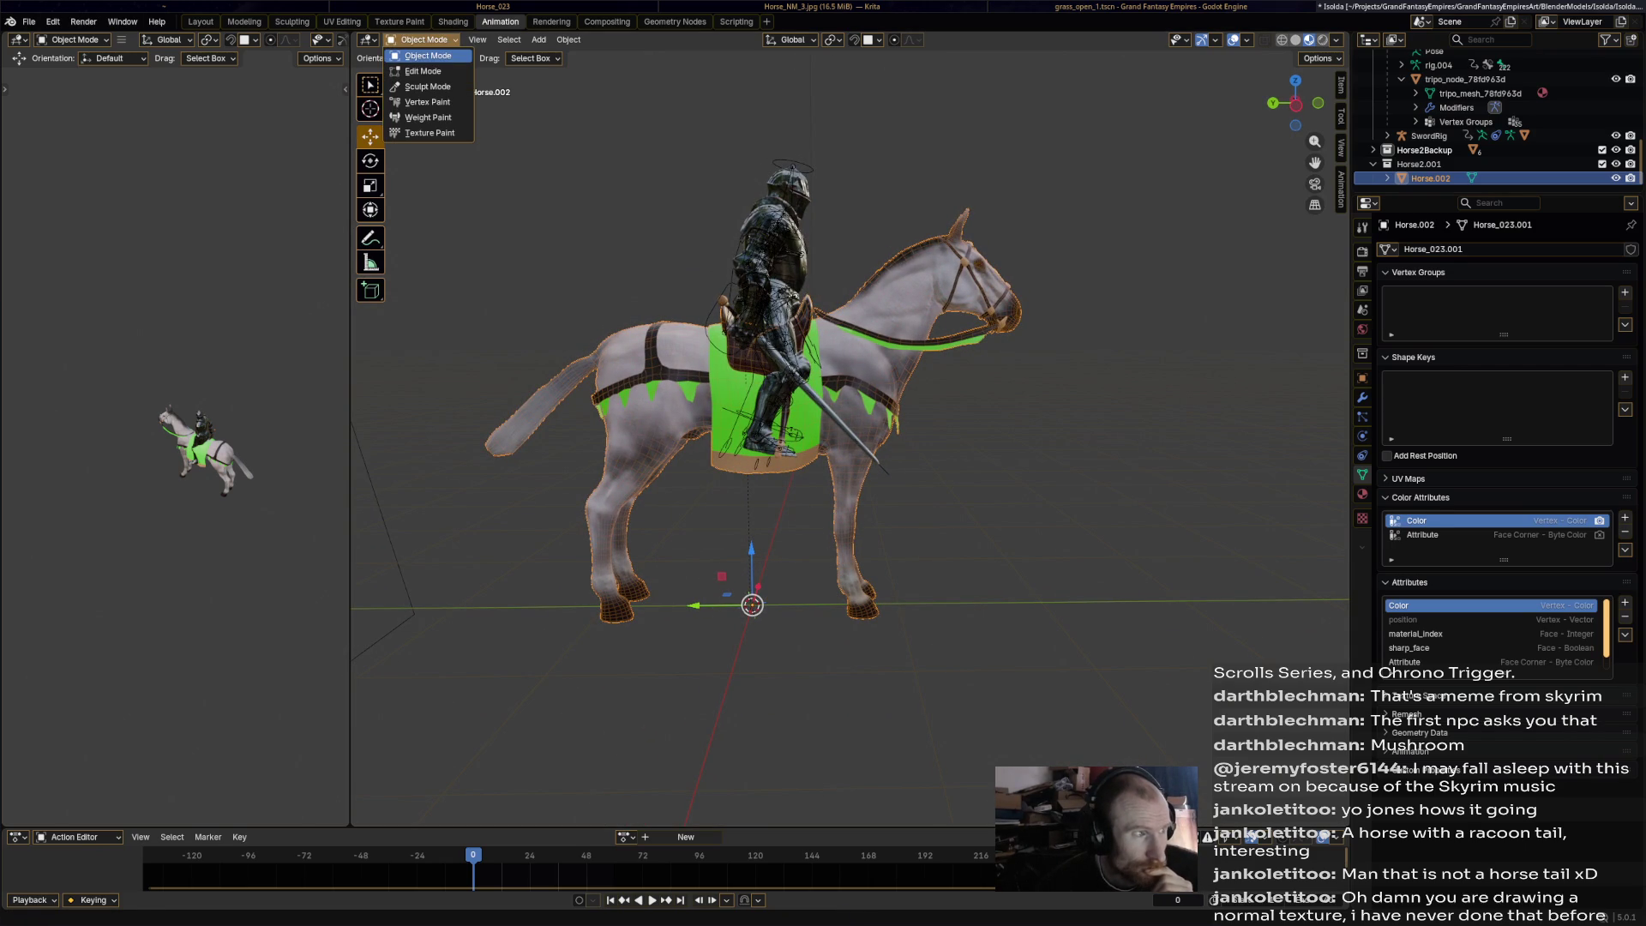
Browse Add > Armature > Rigify Meta-Rigs to show the Animals and Basic quadruped options.
{"action": "left_click", "coordinate": [538, 39]}
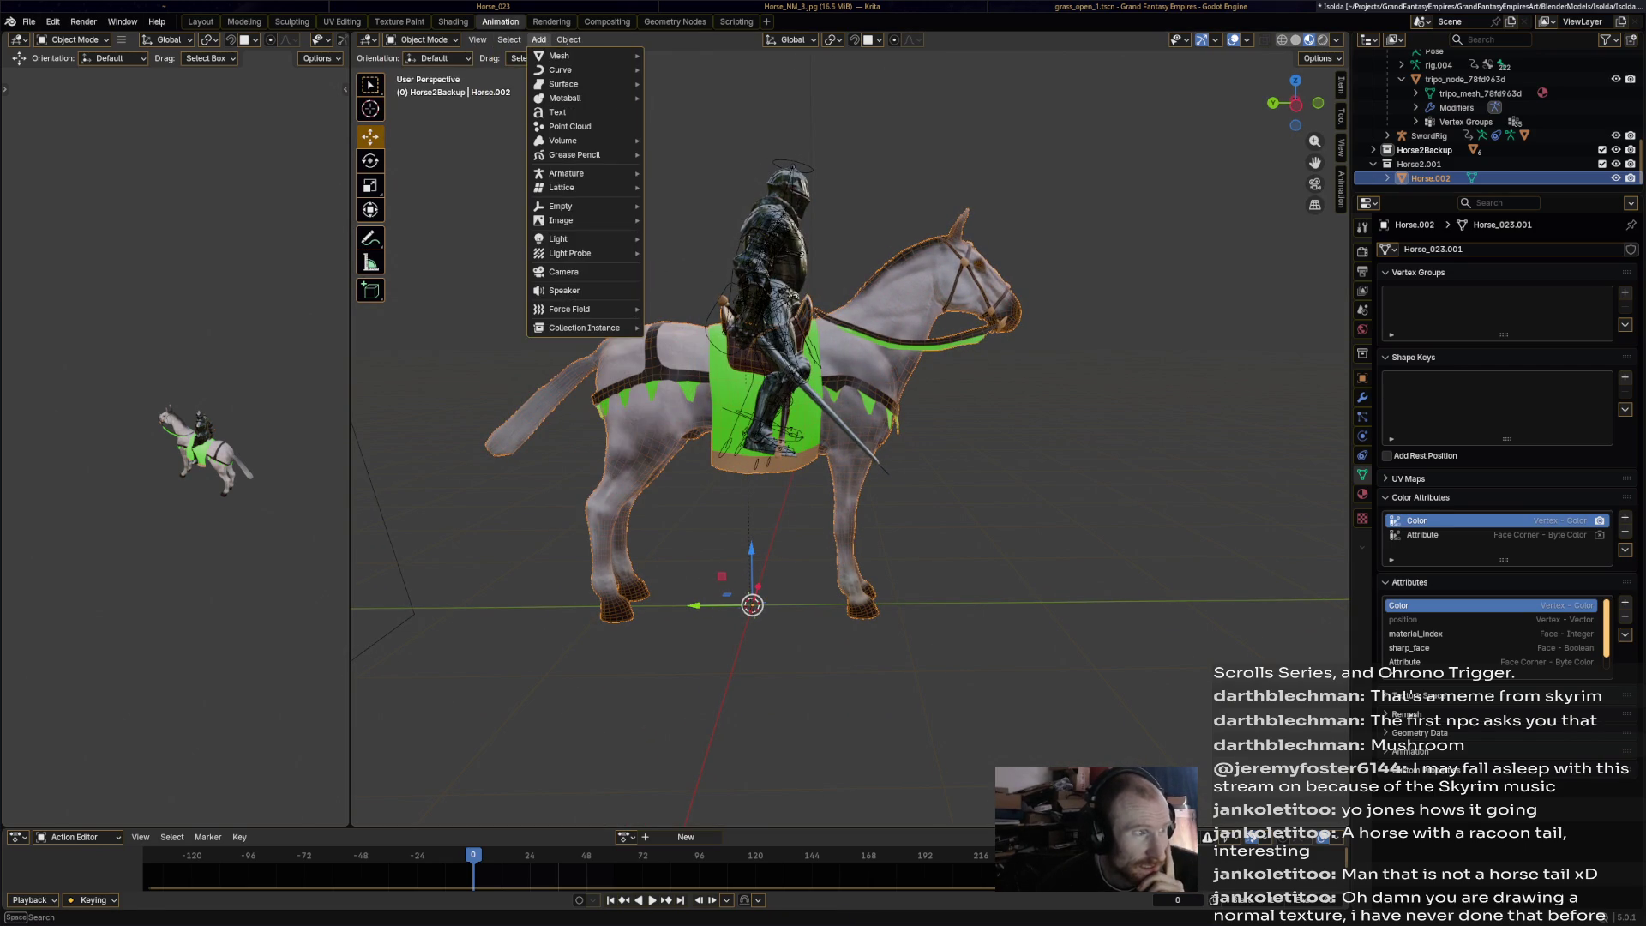
{"action": "mouse_move", "coordinate": [578, 174]}
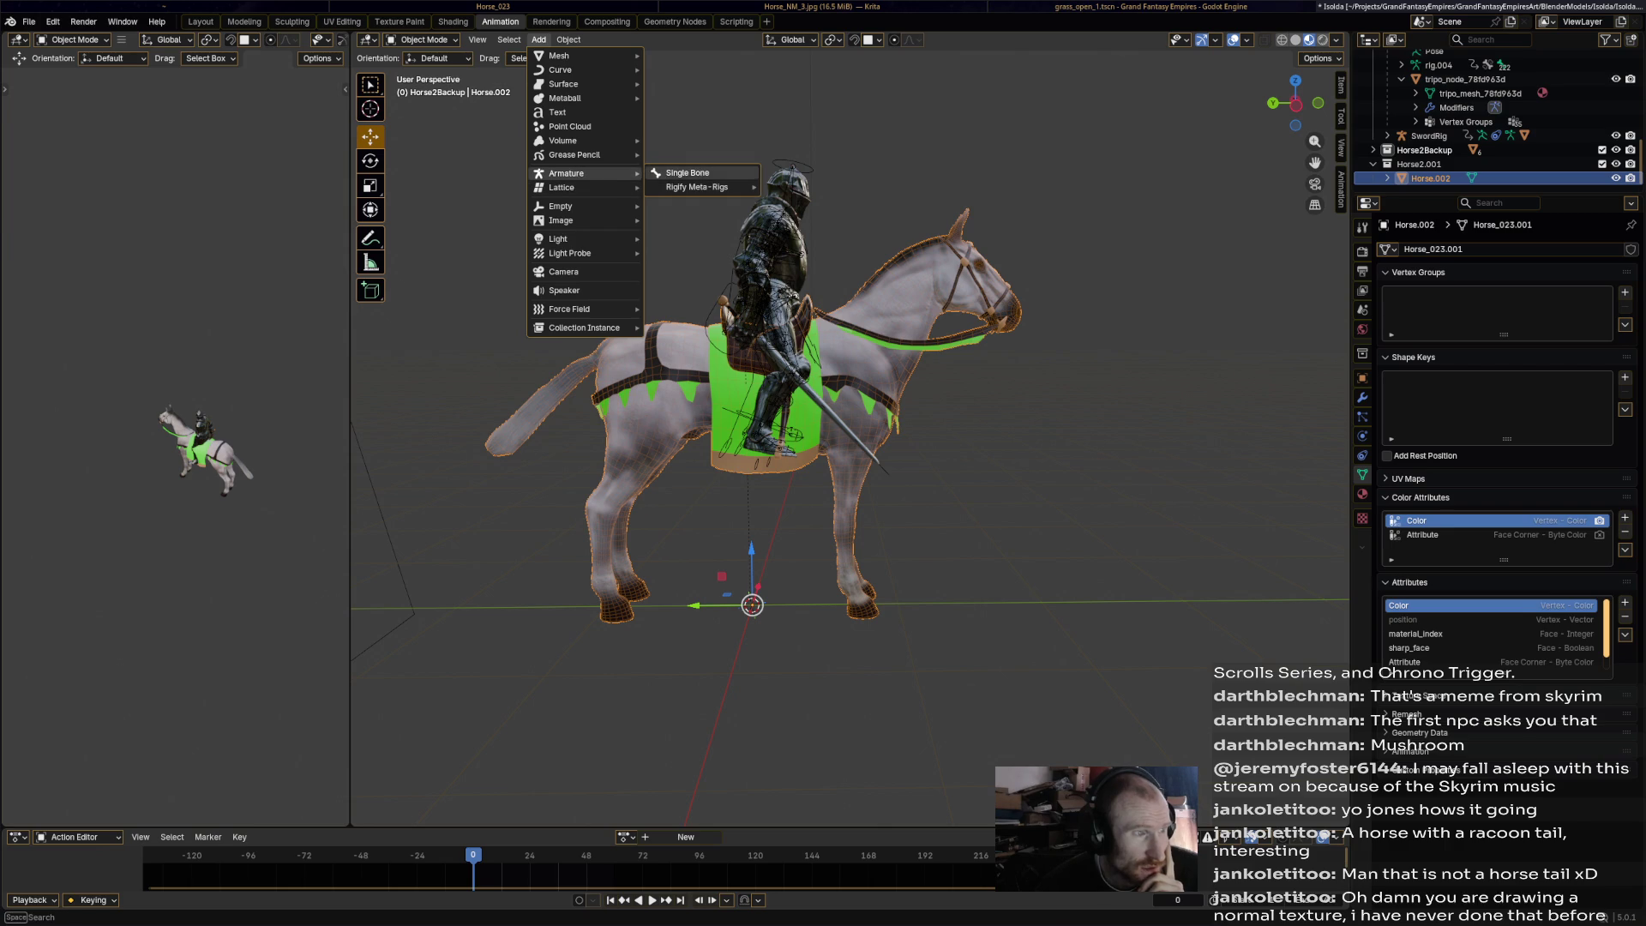
{"action": "mouse_move", "coordinate": [697, 187]}
{"action": "mouse_move", "coordinate": [797, 201]}
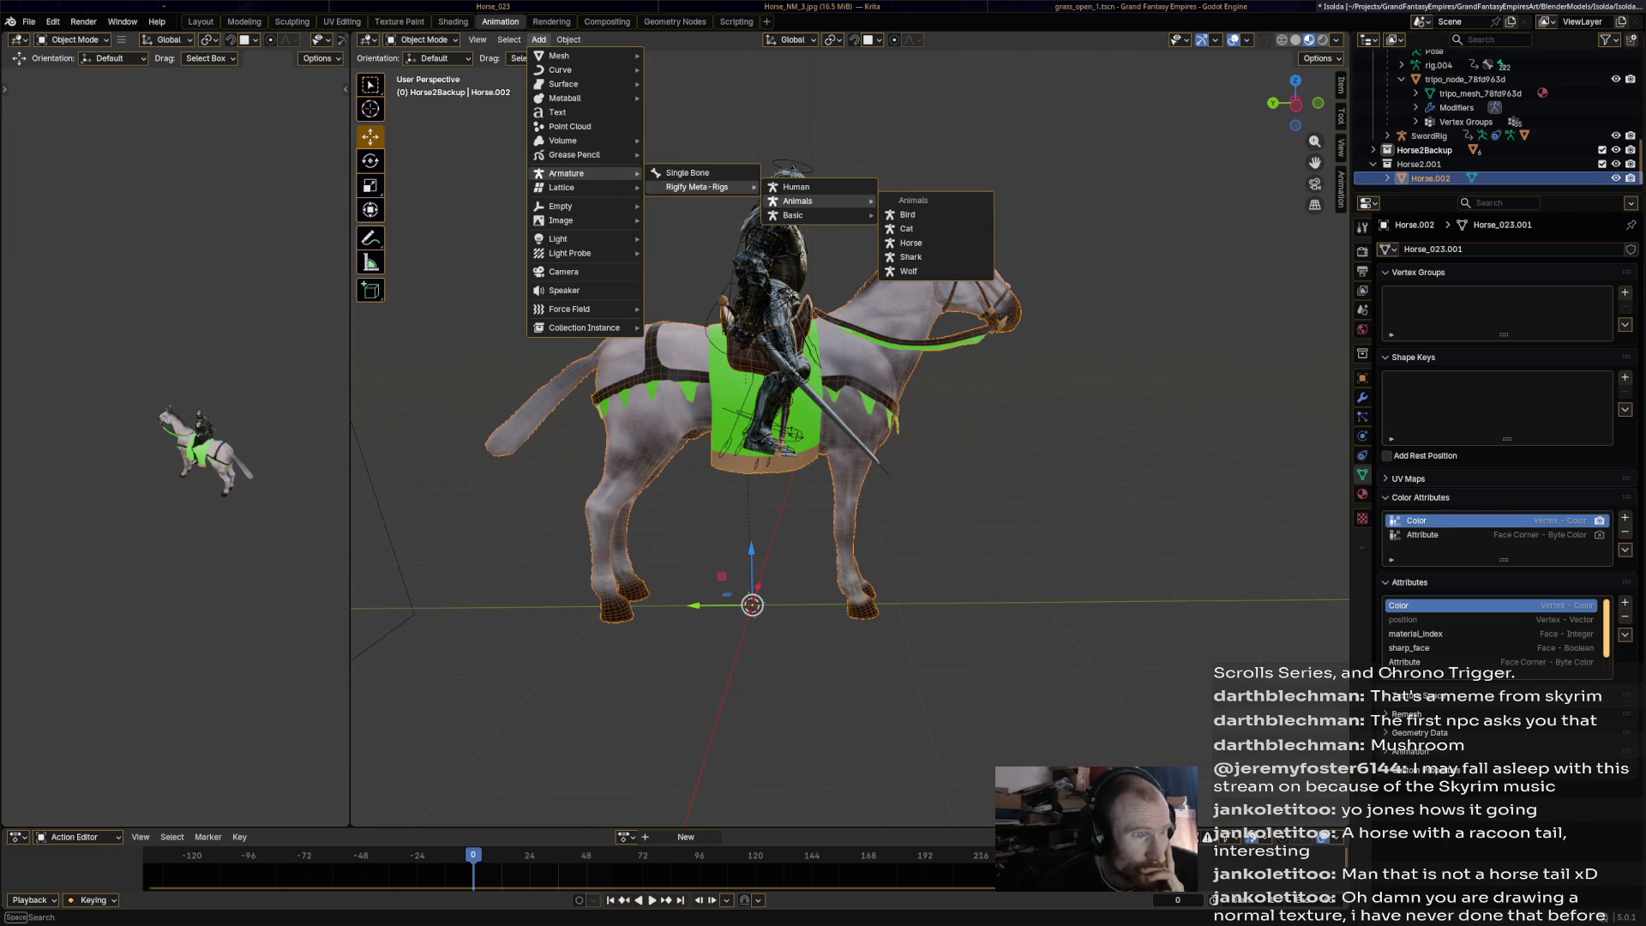
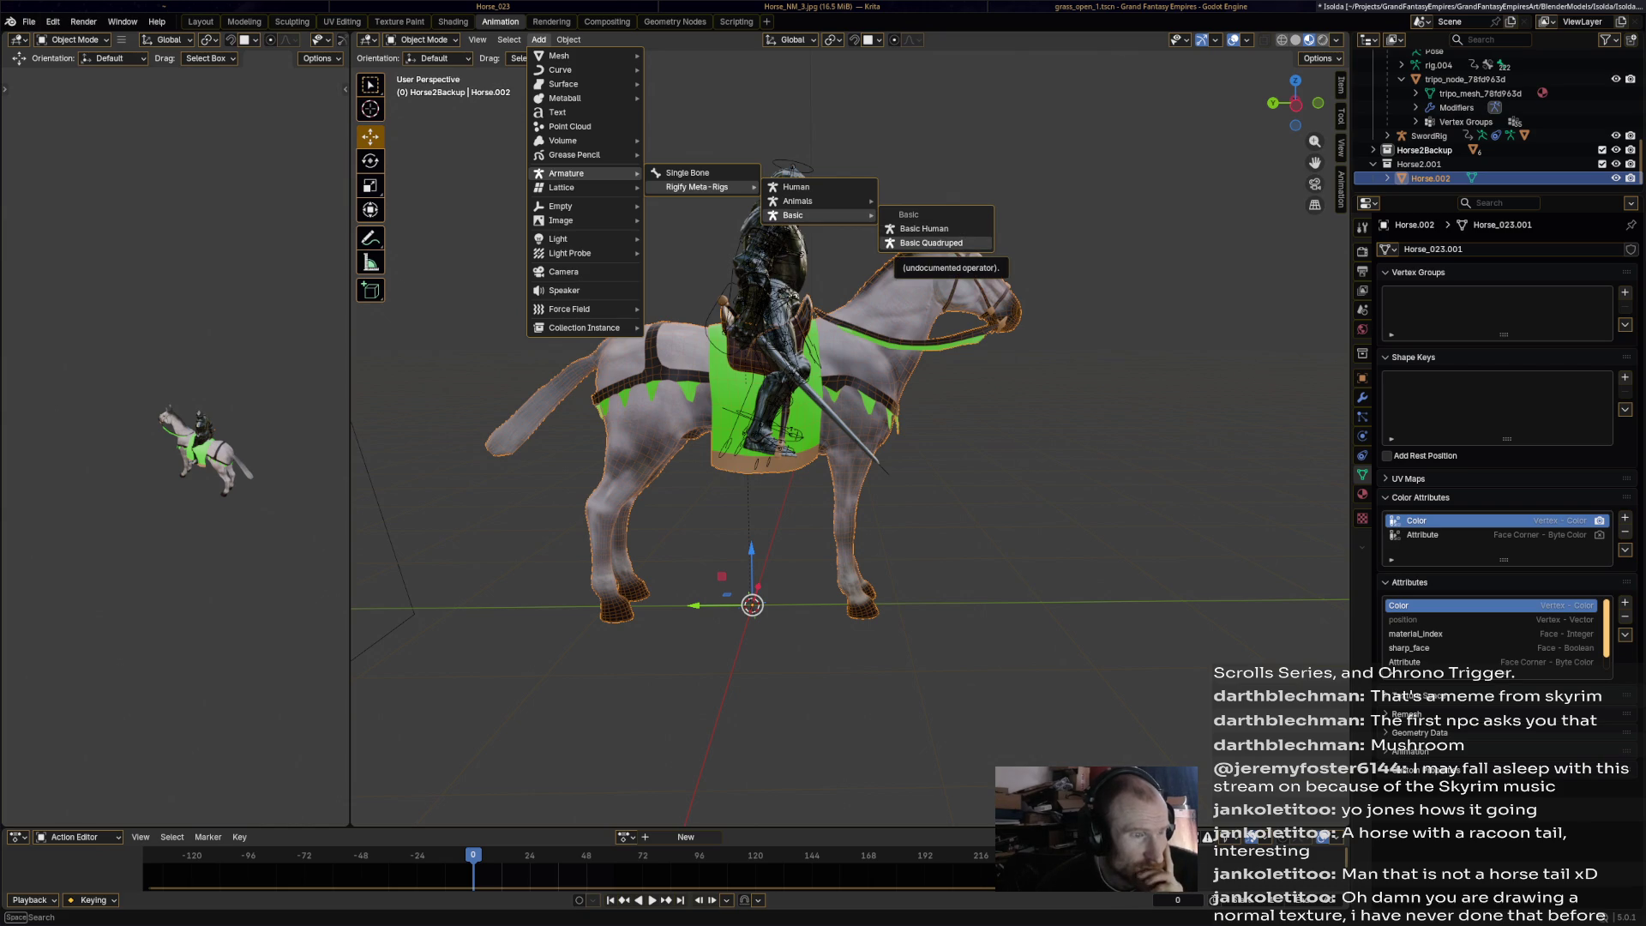
Add a Basic Quadruped metarig, undo it, then add the Rigify Horse metarig instead.
{"action": "left_click", "coordinate": [935, 243]}
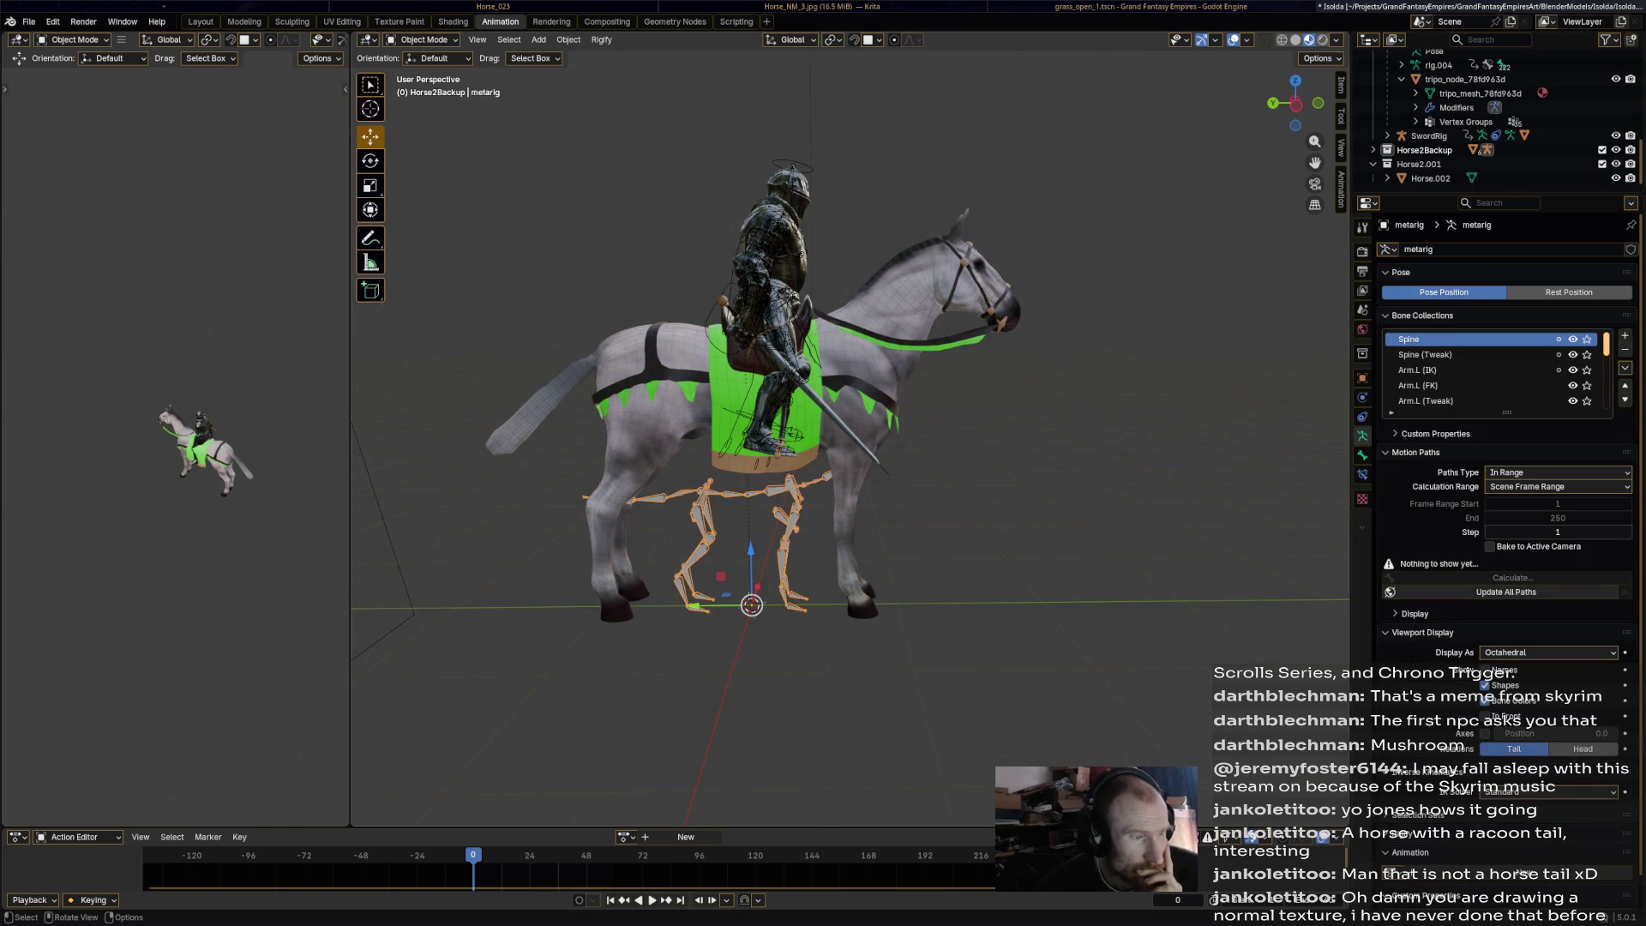
{"action": "key", "text": "ctrl+z"}
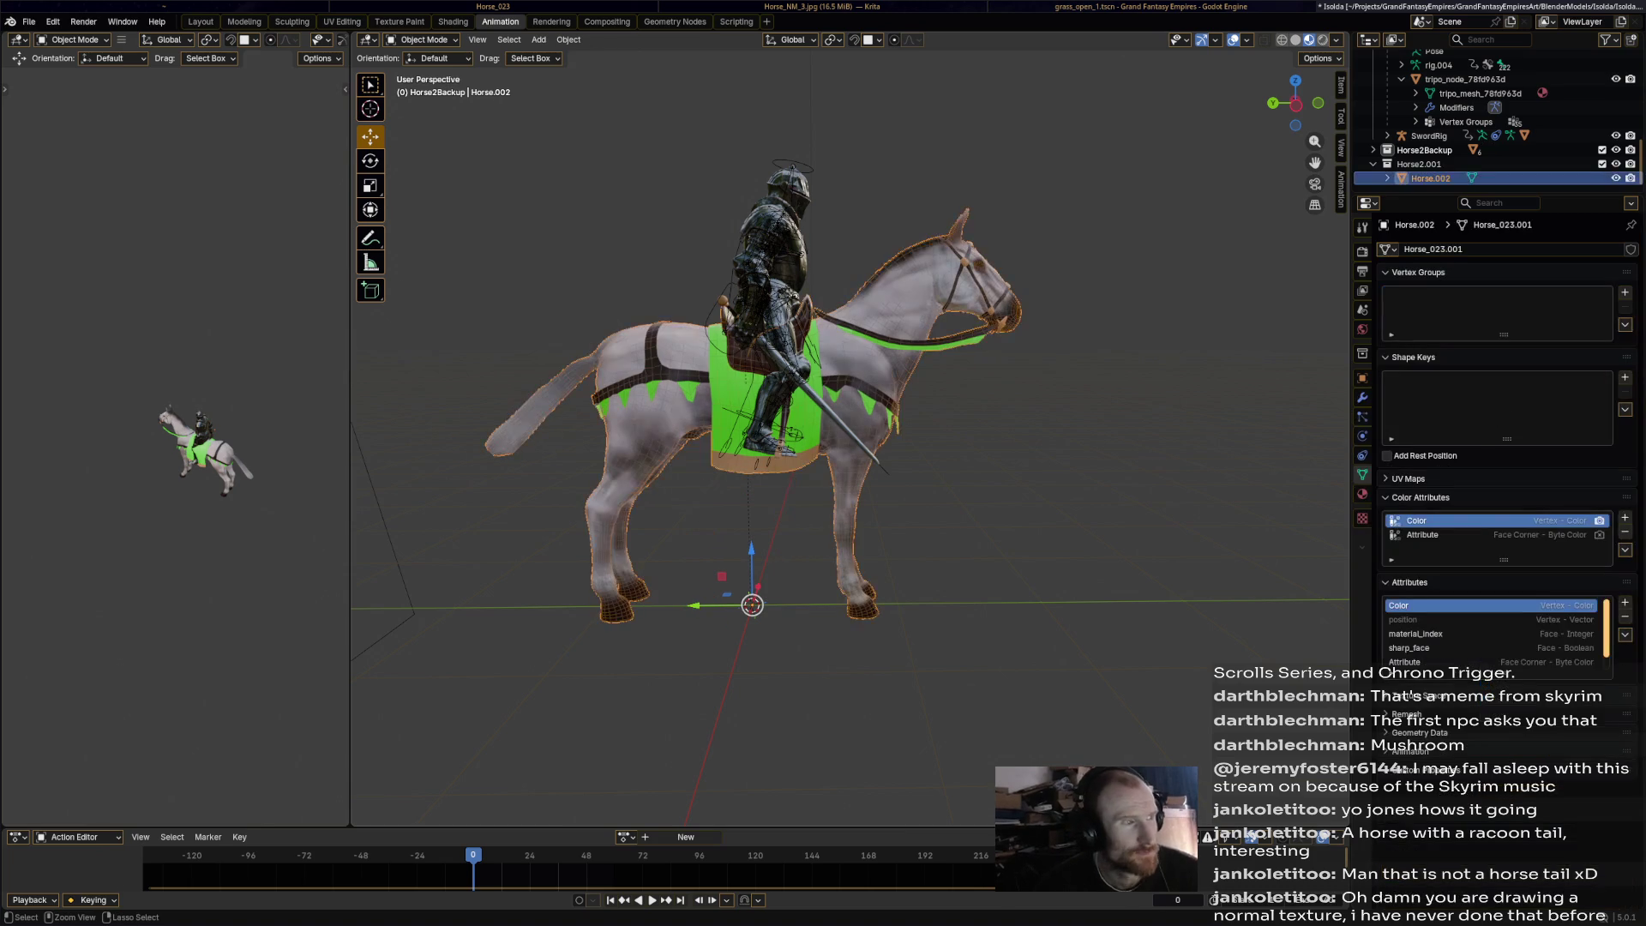
{"action": "left_click", "coordinate": [569, 40]}
{"action": "mouse_move", "coordinate": [600, 55]}
{"action": "mouse_move", "coordinate": [539, 39]}
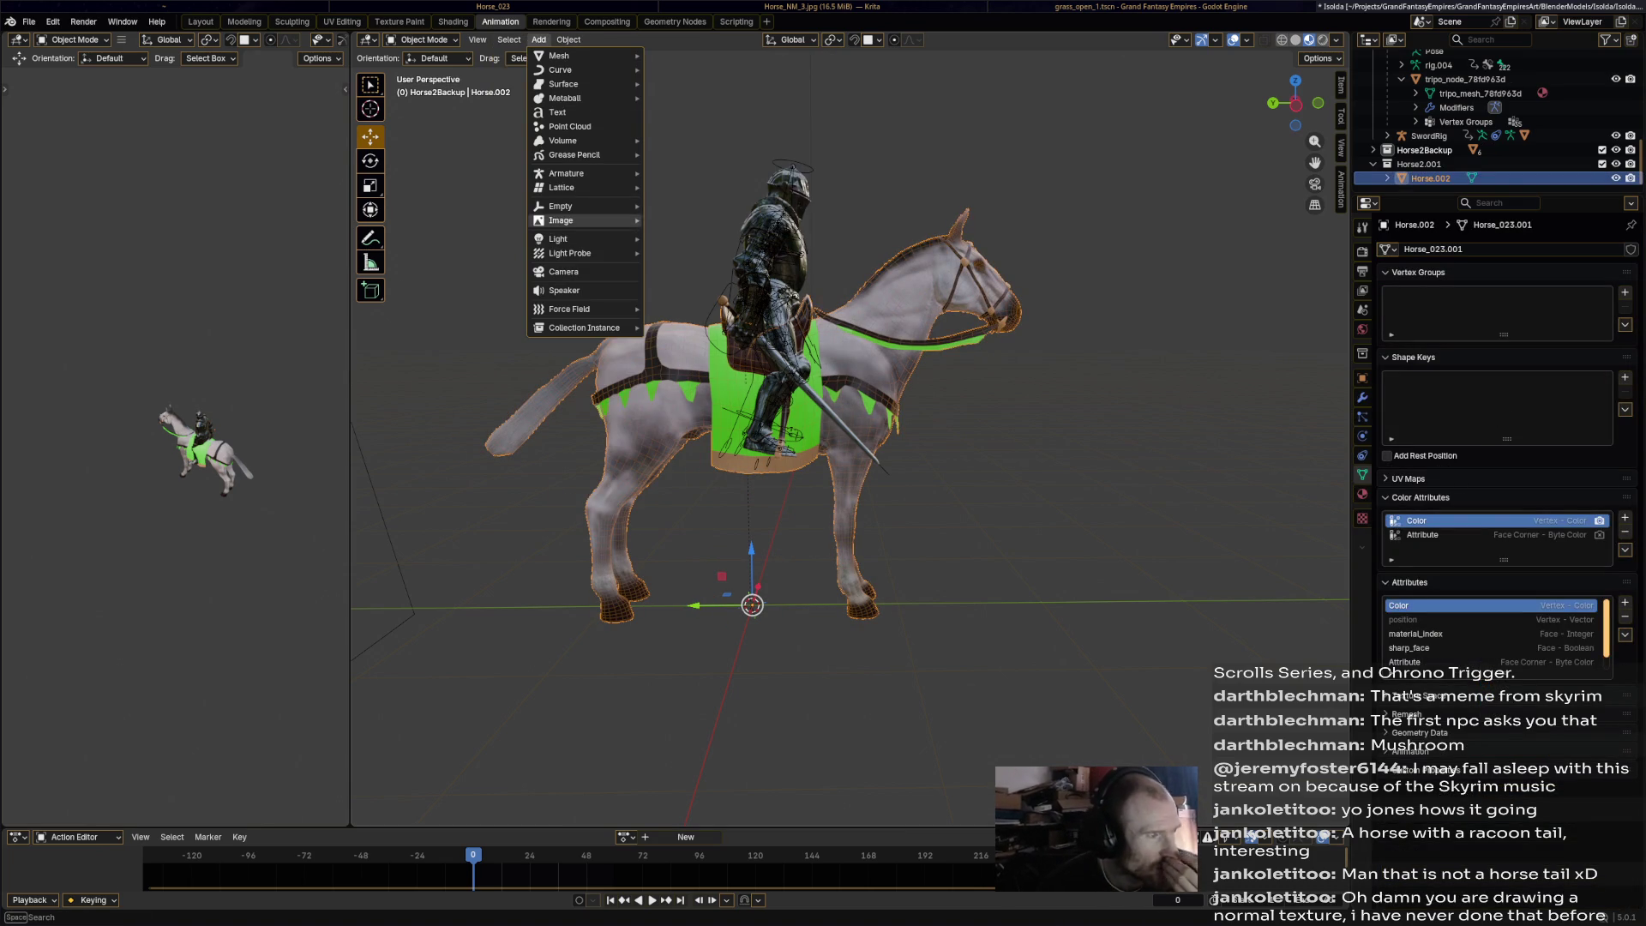
{"action": "mouse_move", "coordinate": [797, 200]}
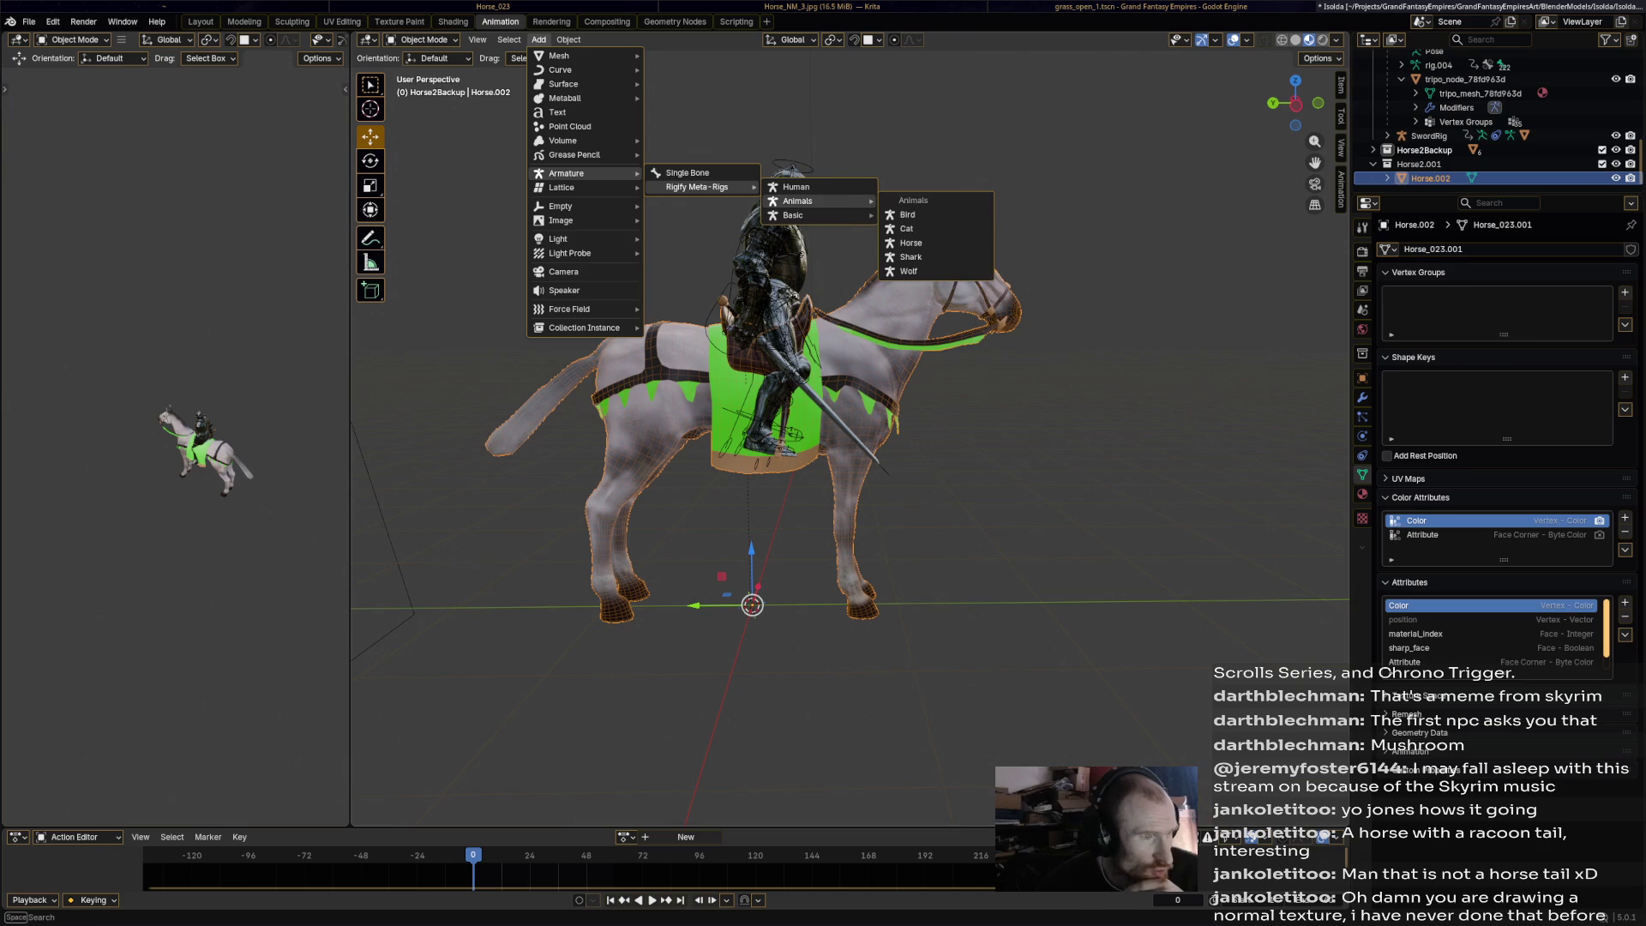
{"action": "left_click", "coordinate": [911, 243]}
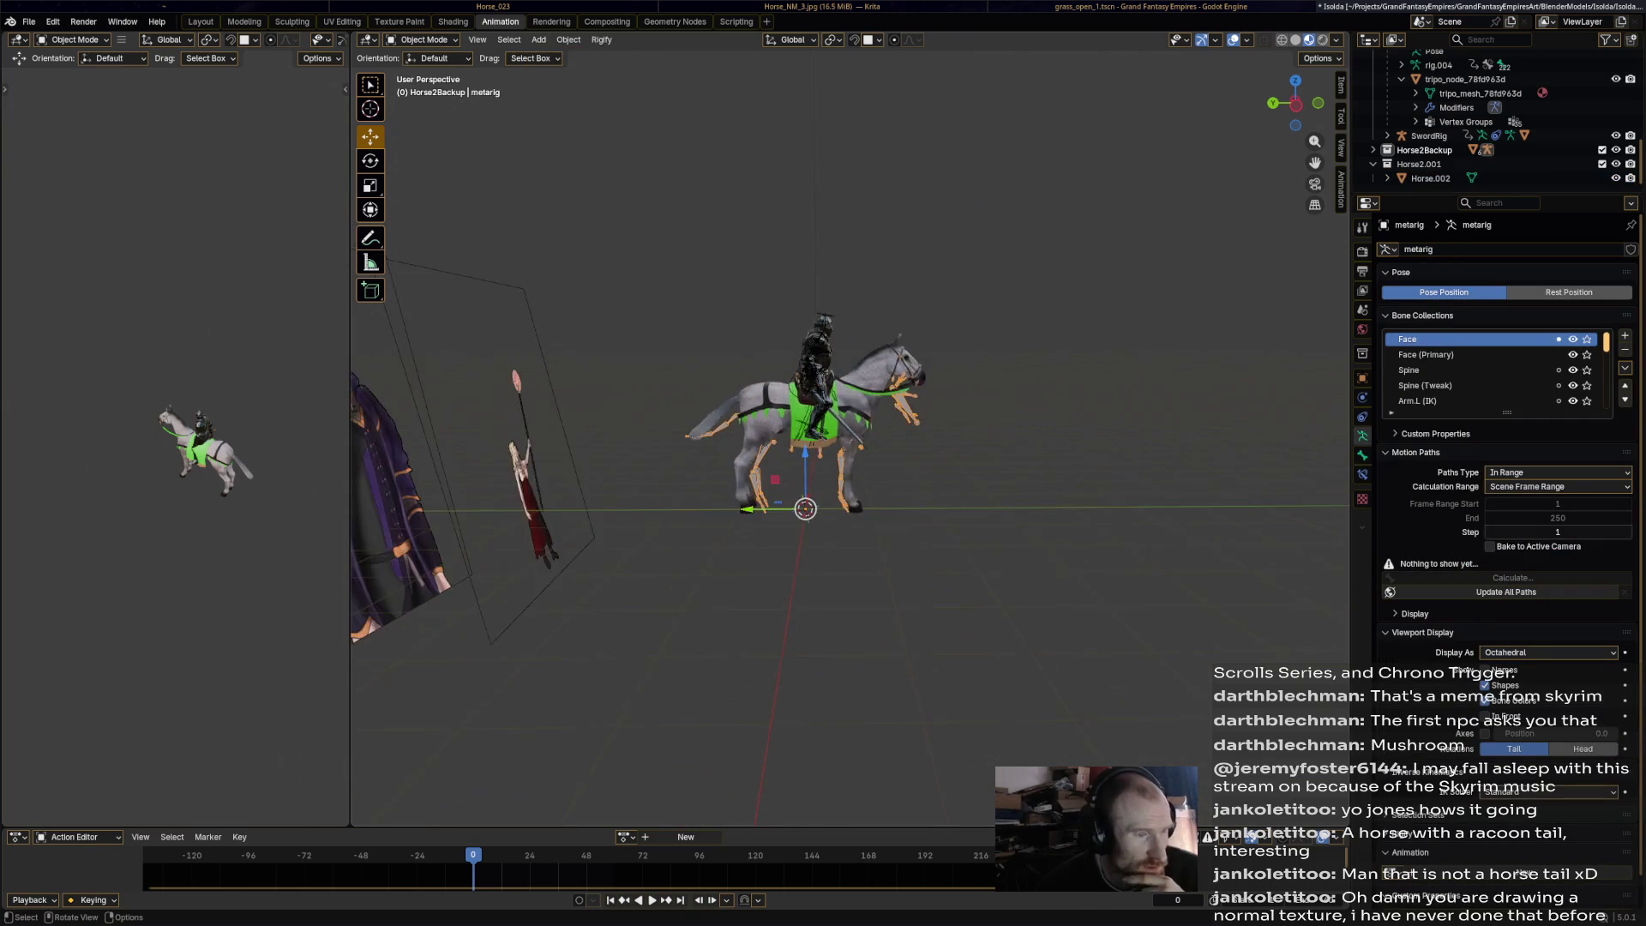
Scale the horse metarig uniformly to about 1.127.
{"action": "scroll", "coordinate": [849, 437], "scroll_direction": "down", "scroll_amount": 2}
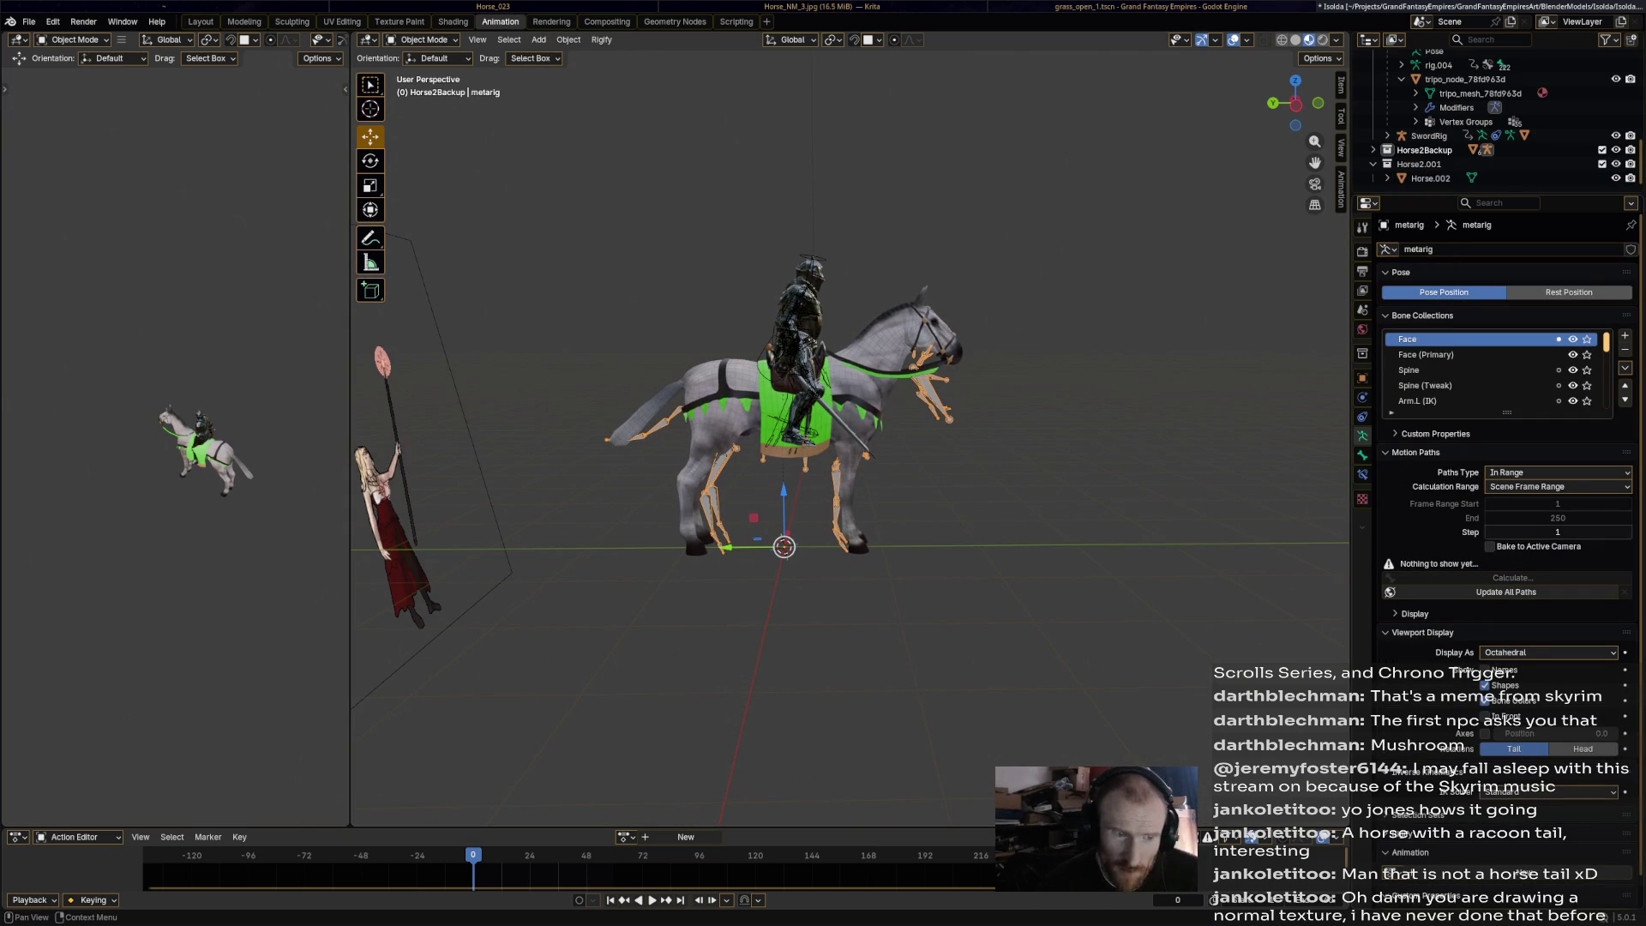
{"action": "key", "text": "s"}
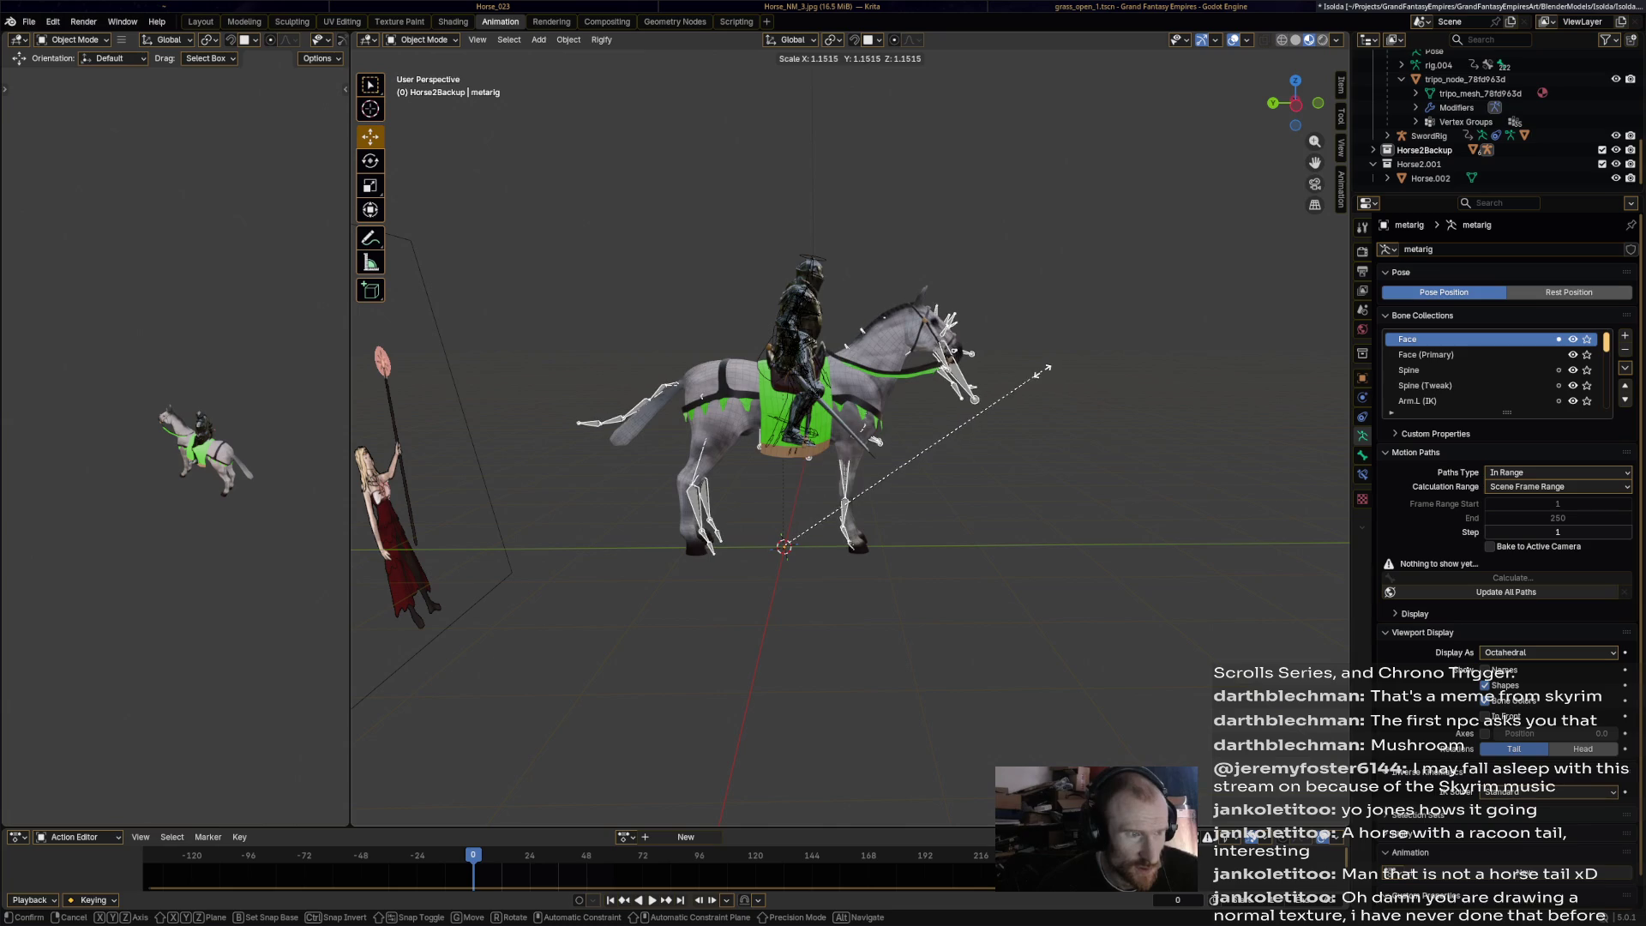
{"action": "left_click", "coordinate": [1037, 370]}
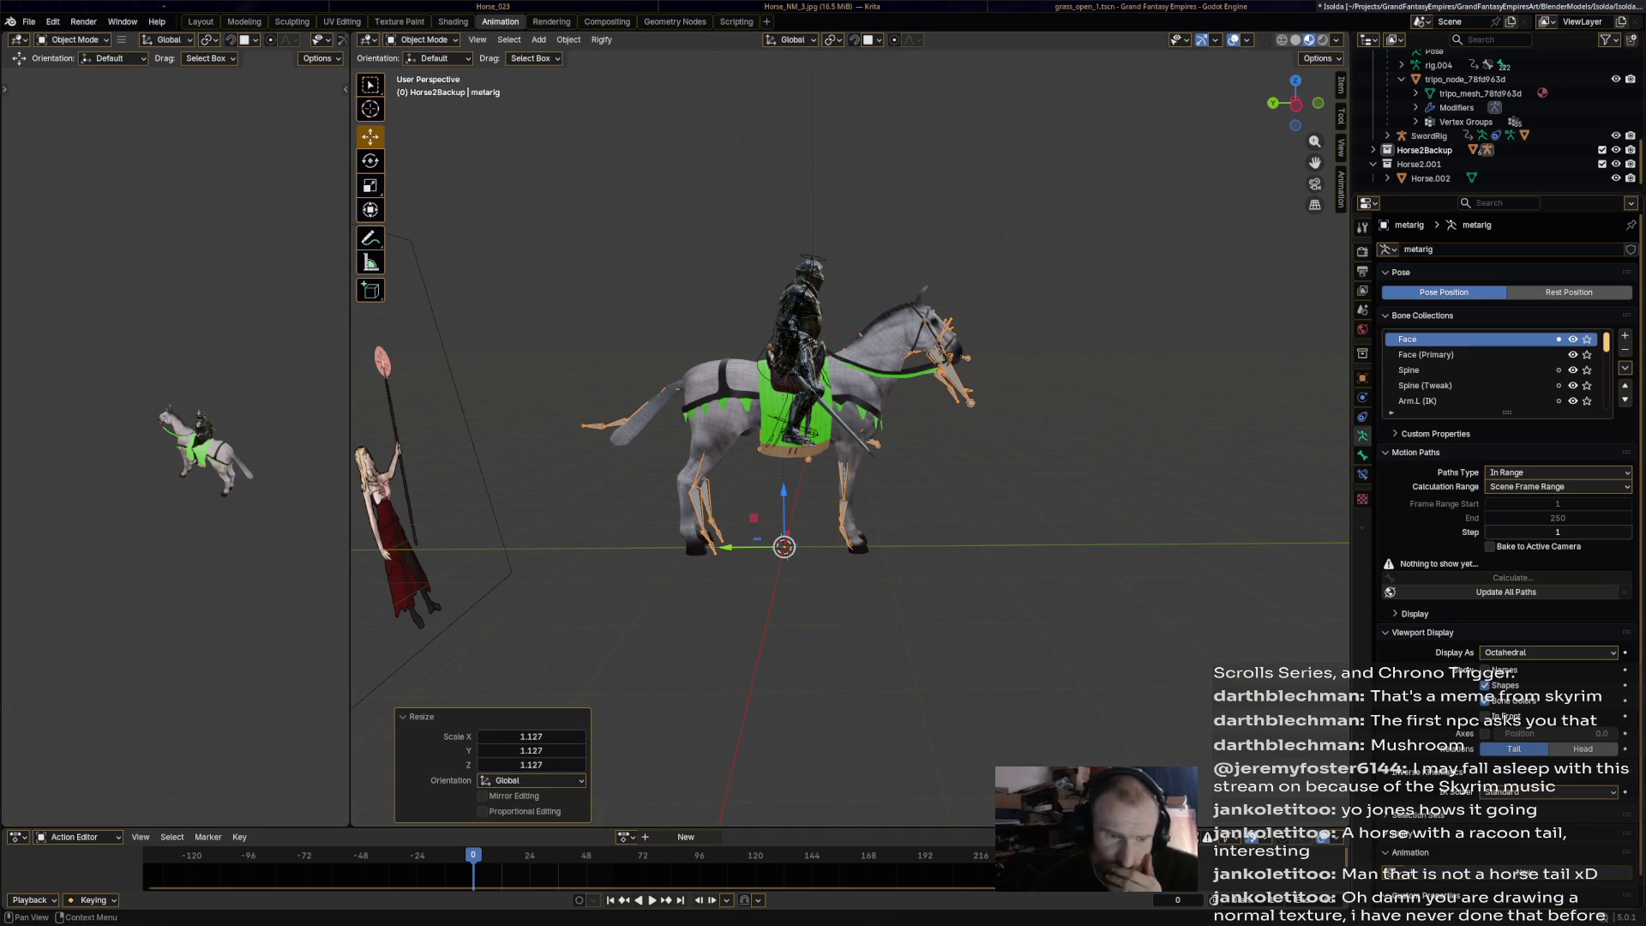
Inspect how the scaled rig fits the horse from a front-quarter view, then enter Edit Mode.
{"action": "scroll", "coordinate": [848, 437], "scroll_direction": "up", "scroll_amount": 6}
{"action": "mouse_move", "coordinate": [1037, 371]}
{"action": "middle_mouse_down"}
{"action": "mouse_move", "coordinate": [858, 386]}
{"action": "mouse_move", "coordinate": [1085, 370]}
{"action": "mouse_move", "coordinate": [934, 378]}
{"action": "middle_mouse_up"}
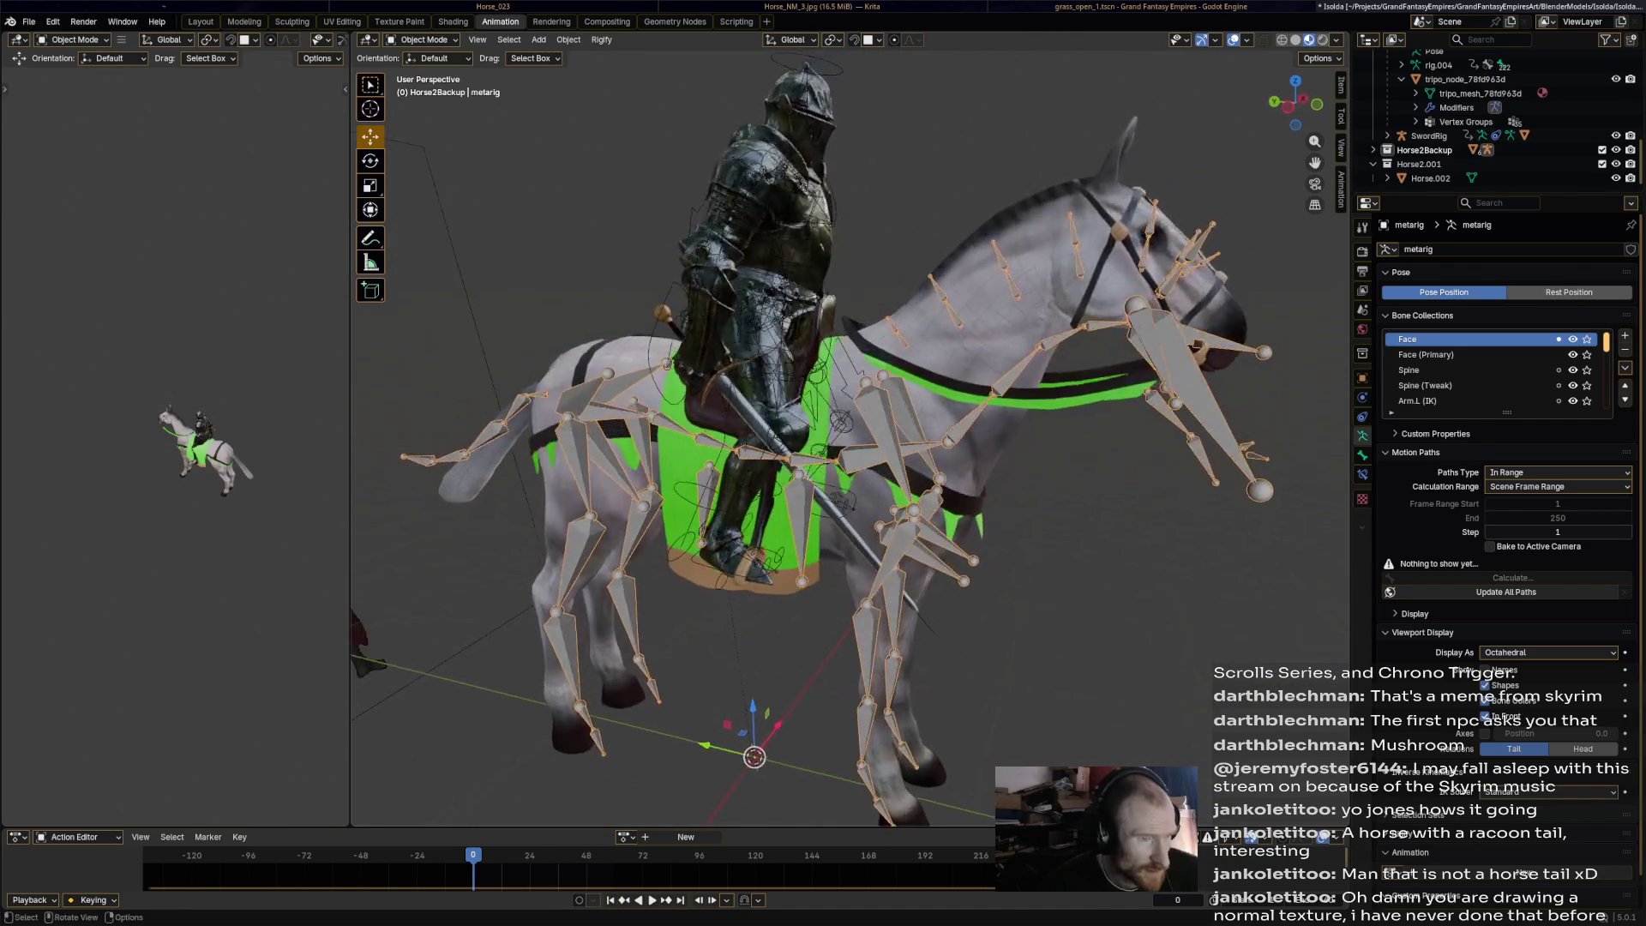
{"action": "scroll", "coordinate": [935, 378], "scroll_direction": "up", "scroll_amount": 5}
{"action": "key", "text": "b"}
{"action": "key", "text": "Escape"}
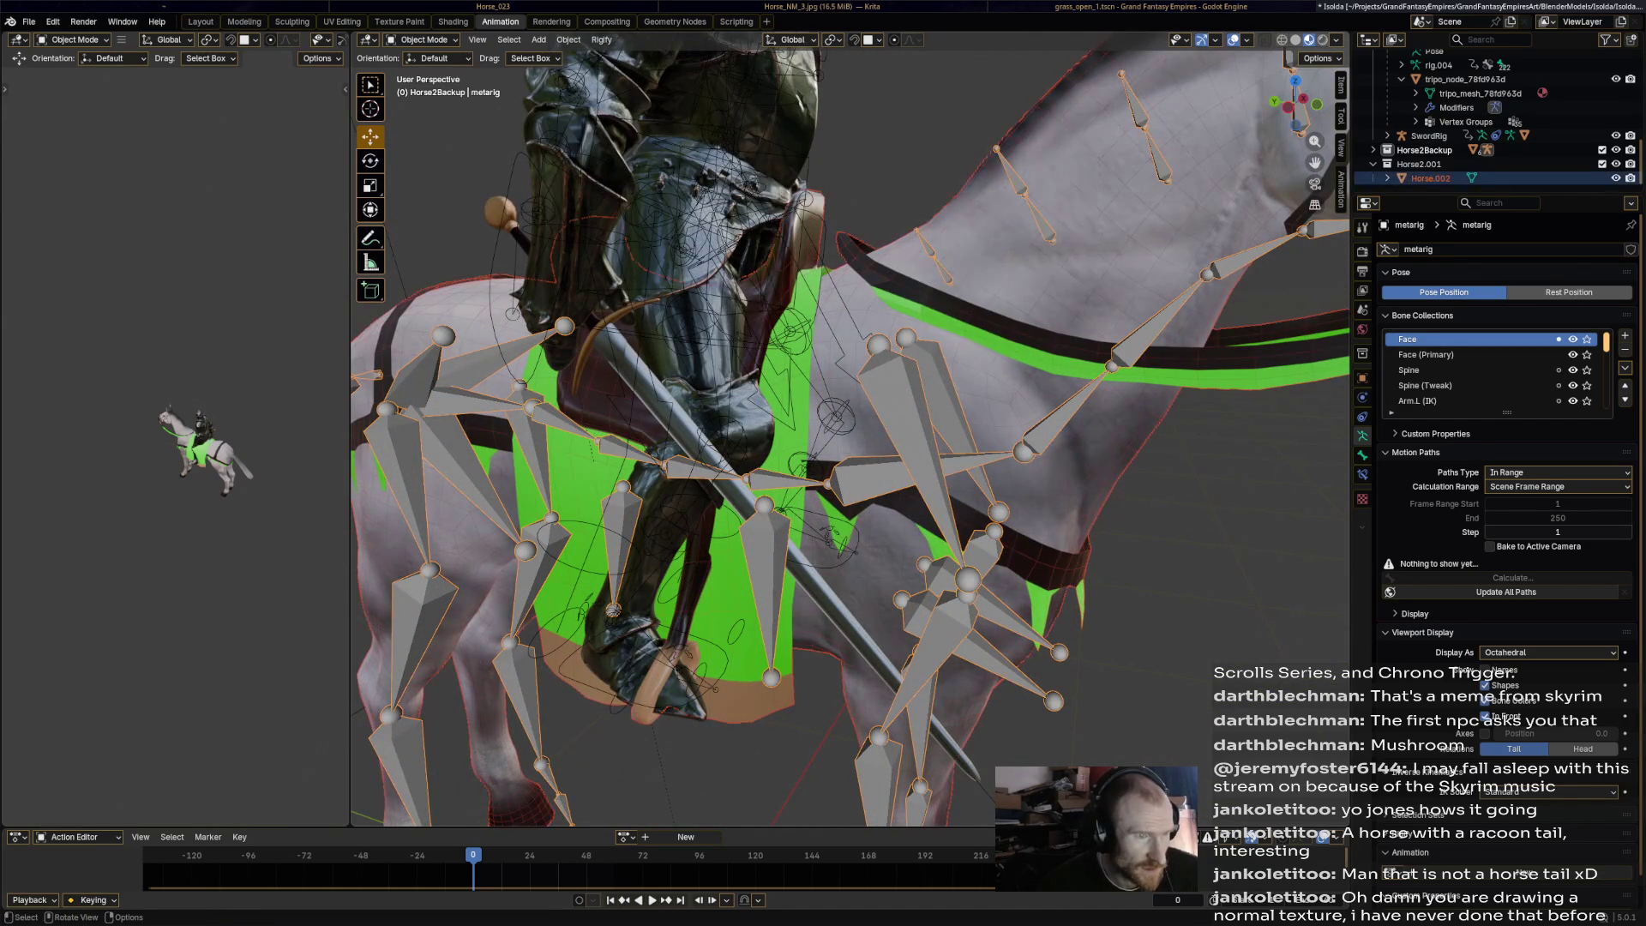
{"action": "scroll", "coordinate": [934, 475], "scroll_direction": "down", "scroll_amount": 4}
{"action": "key", "text": "Tab"}
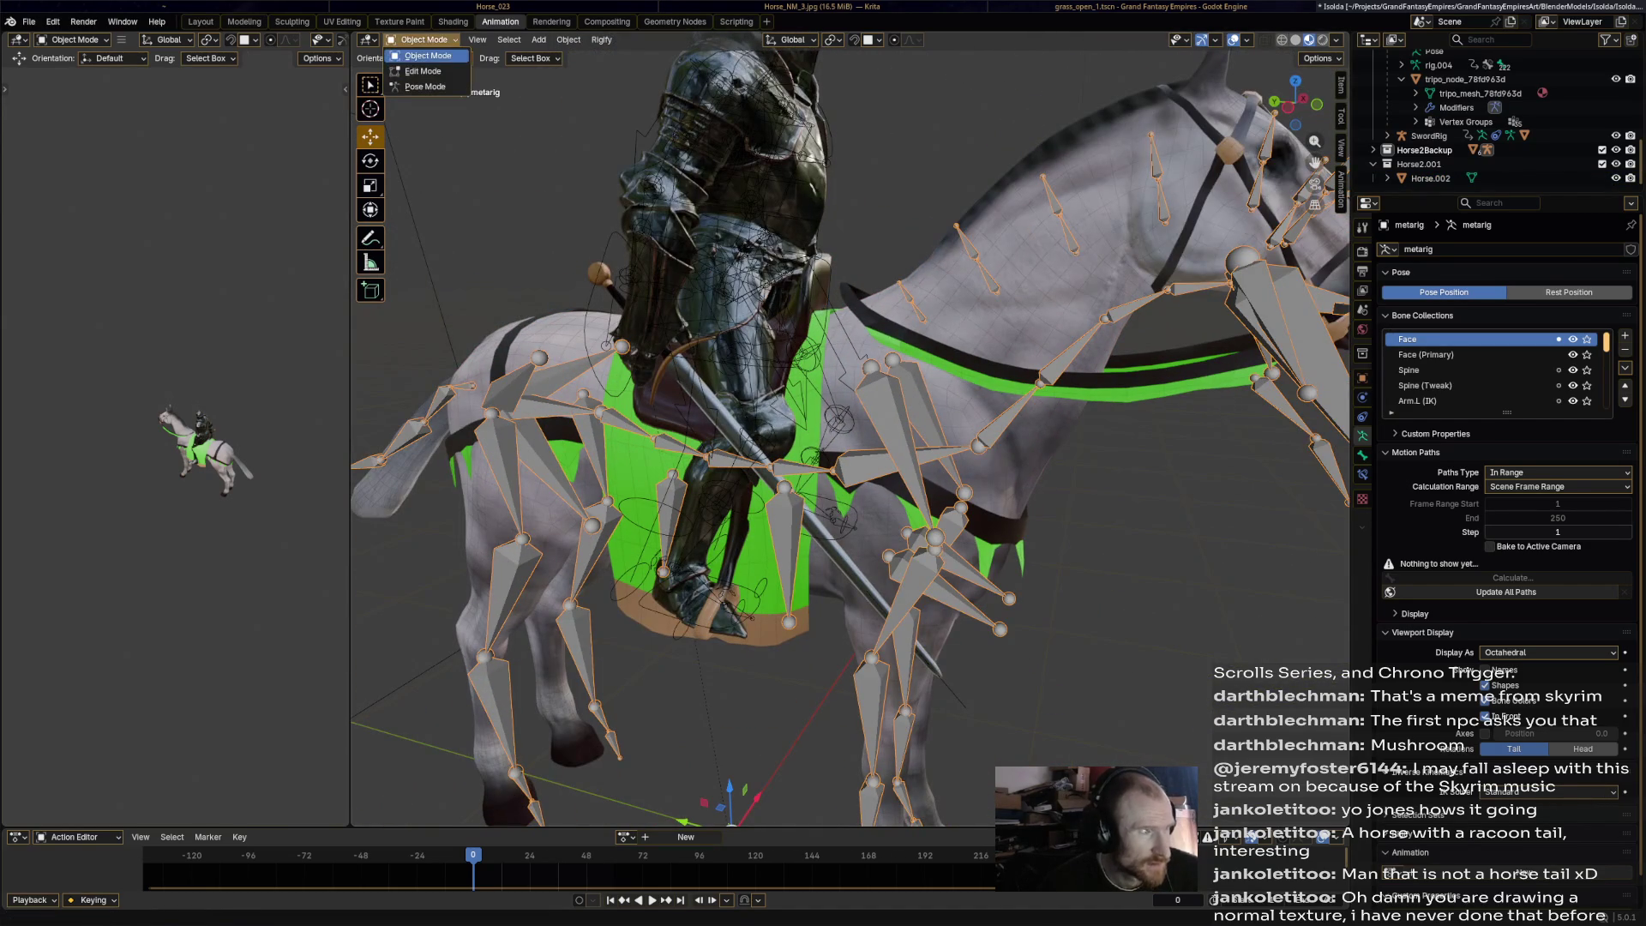
Orbit around the horse rig to inspect its bones from front, rear and side.
{"action": "mouse_move", "coordinate": [909, 472]}
{"action": "middle_mouse_down"}
{"action": "mouse_move", "coordinate": [933, 475]}
{"action": "mouse_move", "coordinate": [866, 484]}
{"action": "middle_mouse_up"}
{"action": "scroll", "coordinate": [865, 483], "scroll_direction": "down", "scroll_amount": 3}
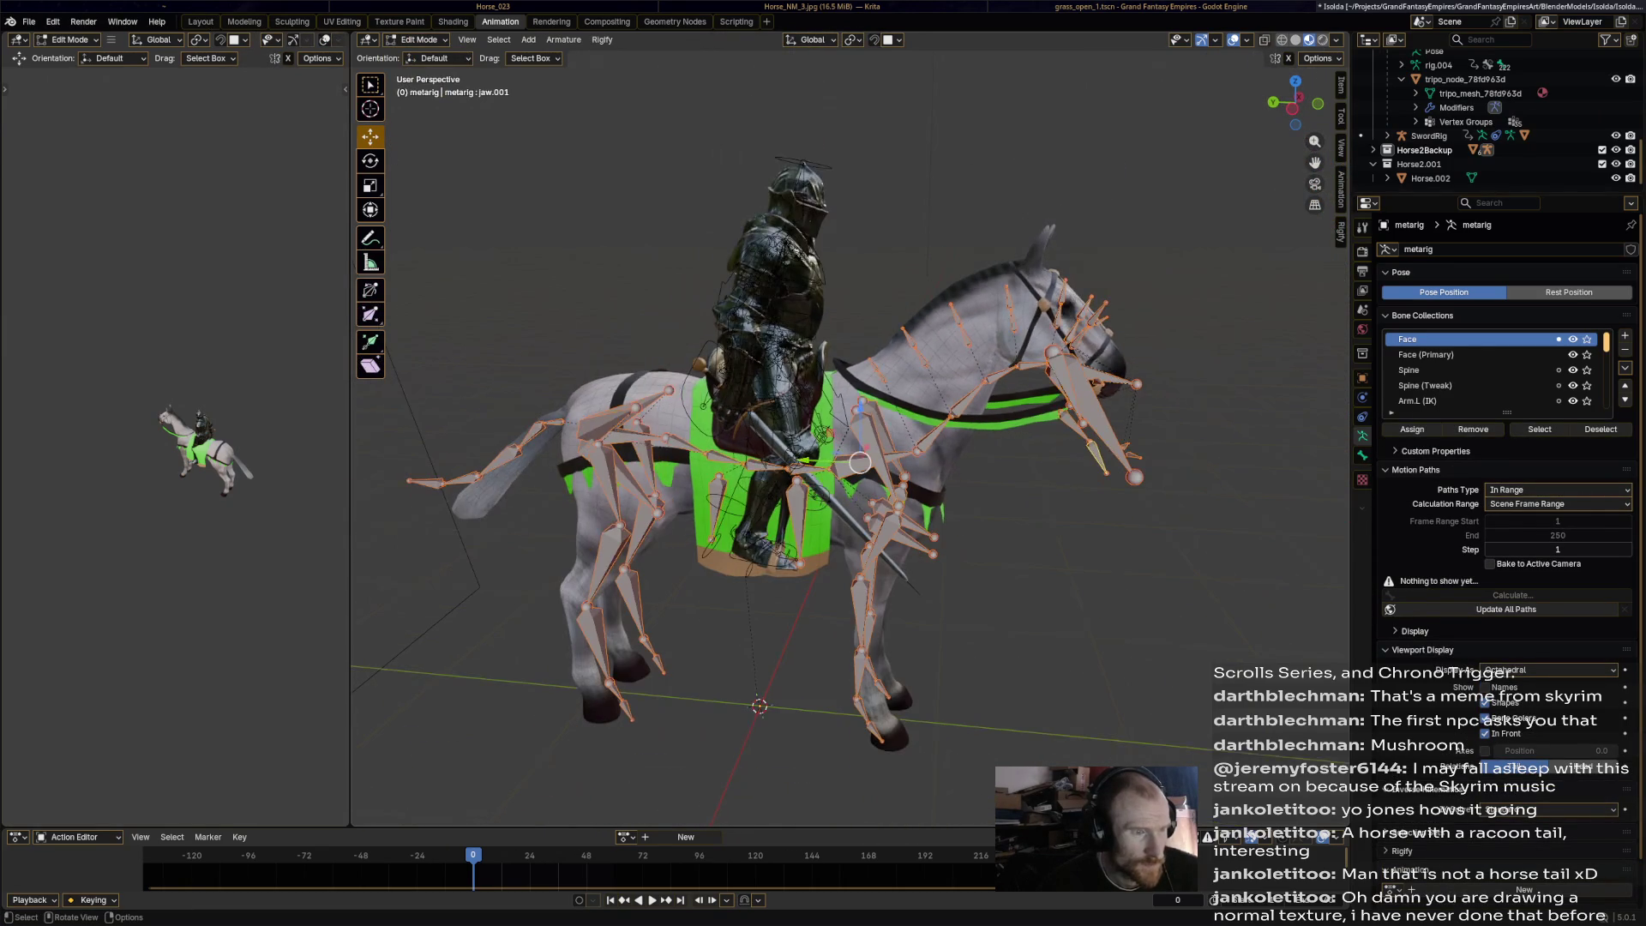
{"action": "middle_click_drag", "start_coordinate": [866, 484], "coordinate": [429, 505]}
{"action": "scroll", "coordinate": [849, 437], "scroll_direction": "down", "scroll_amount": 1}
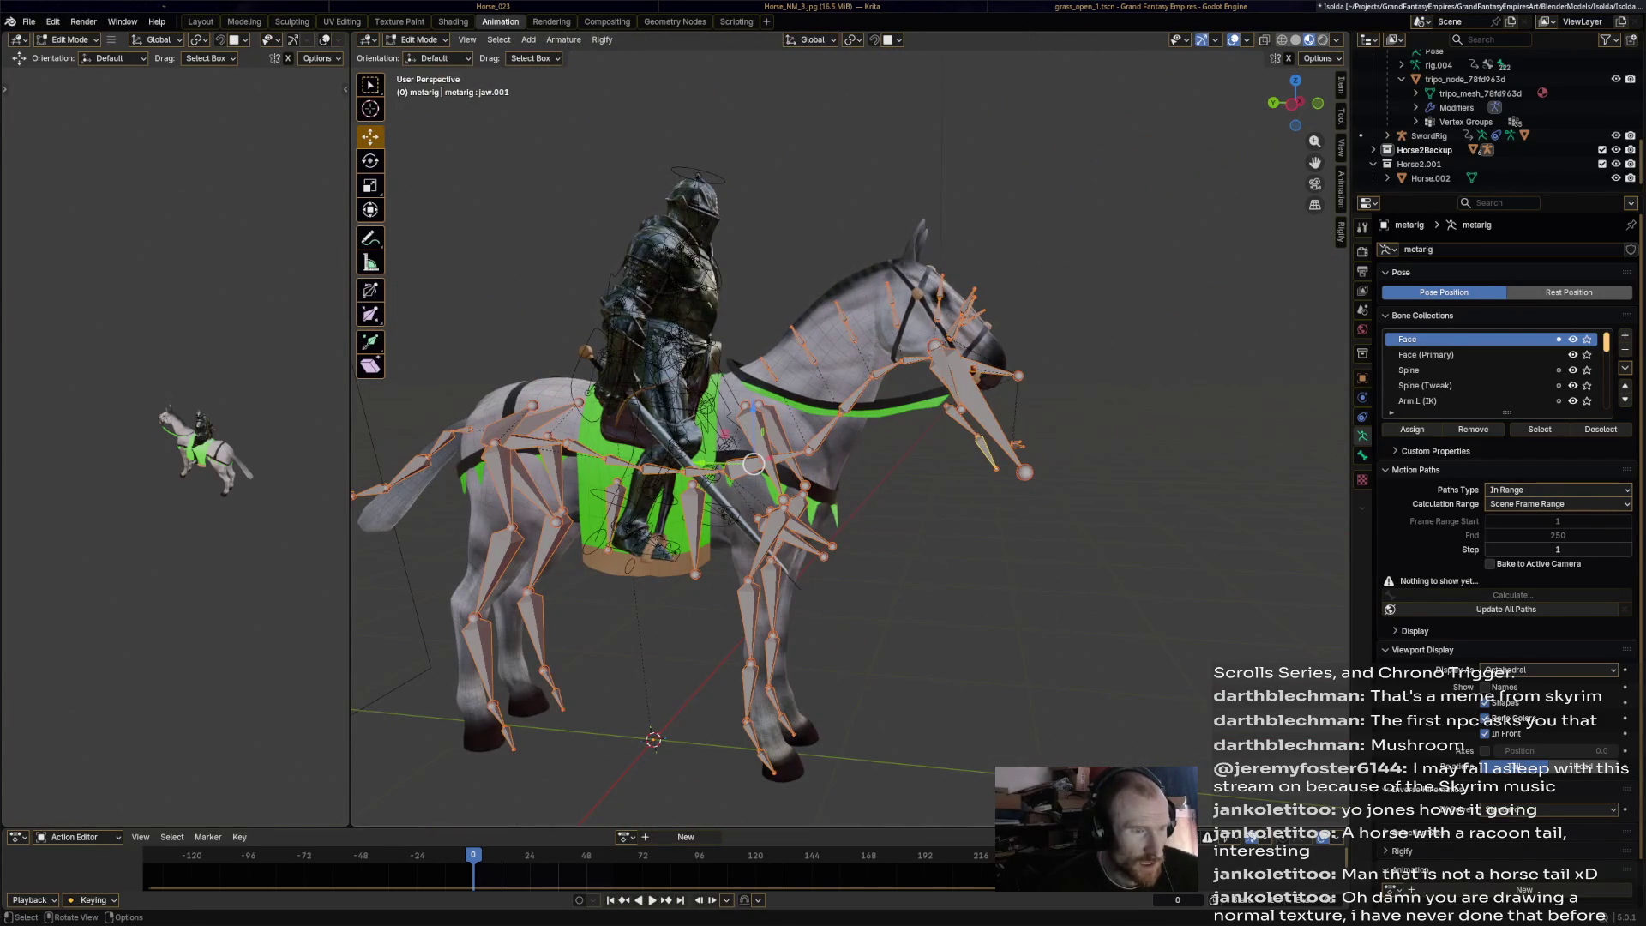
{"action": "mouse_move", "coordinate": [753, 464]}
{"action": "middle_mouse_down"}
{"action": "mouse_move", "coordinate": [856, 382]}
{"action": "mouse_move", "coordinate": [883, 280]}
{"action": "middle_mouse_up"}
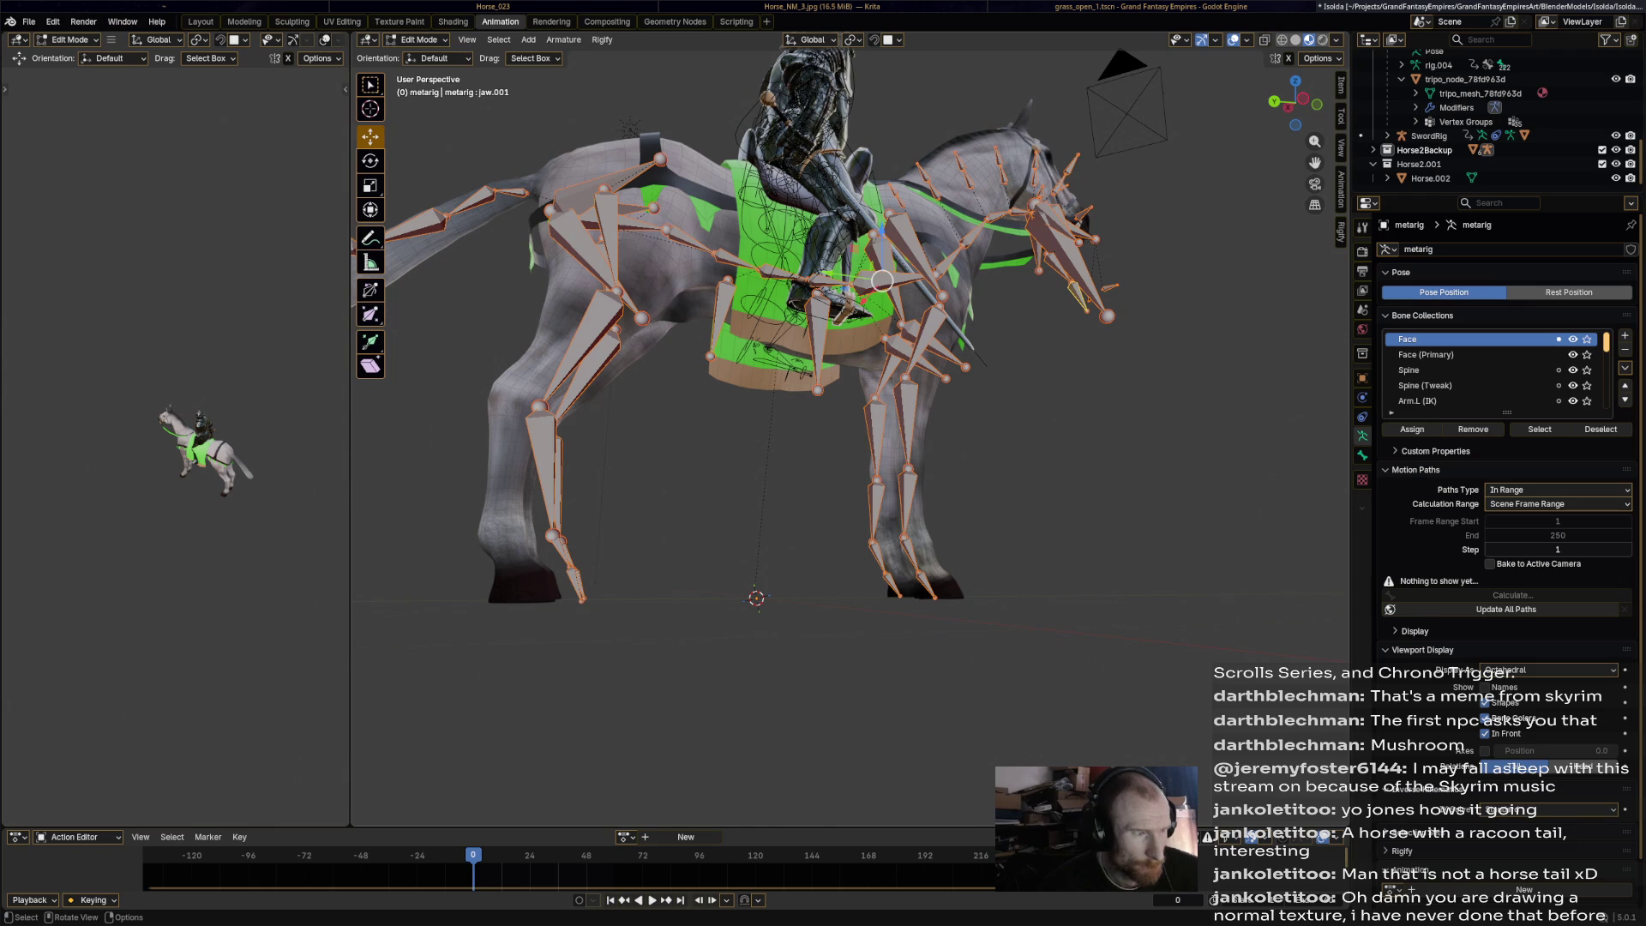
{"action": "mouse_move", "coordinate": [882, 280]}
{"action": "middle_mouse_down"}
{"action": "mouse_move", "coordinate": [953, 326]}
{"action": "mouse_move", "coordinate": [1029, 335]}
{"action": "mouse_move", "coordinate": [1074, 405]}
{"action": "mouse_move", "coordinate": [845, 513]}
{"action": "middle_mouse_up"}
Box-select the neck bones, then box-select every bone of the metarig.
{"action": "left_click_drag", "start_coordinate": [851, 232], "coordinate": [1002, 389]}
{"action": "left_click_drag", "start_coordinate": [1092, 198], "coordinate": [1159, 299]}
{"action": "key", "text": "ctrl+p"}
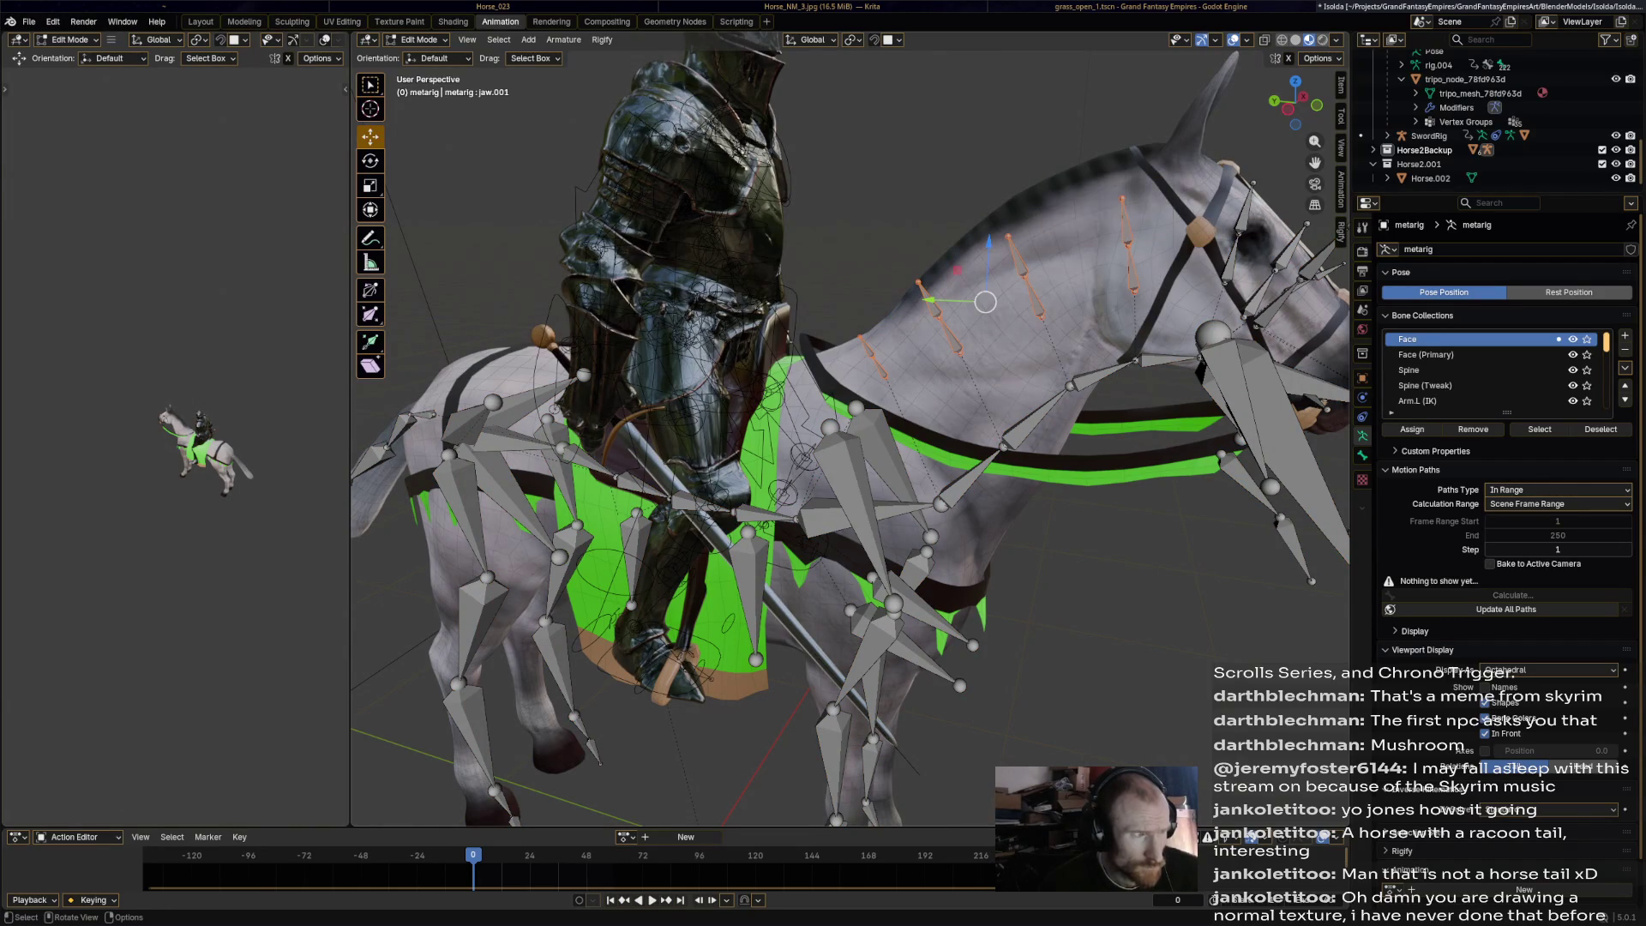
{"action": "scroll", "coordinate": [849, 429], "scroll_direction": "down", "scroll_amount": 5}
{"action": "left_click_drag", "start_coordinate": [576, 699], "coordinate": [1108, 298]}
Delete all selected metarig bones, then undo the deletion.
{"action": "key", "text": "x"}
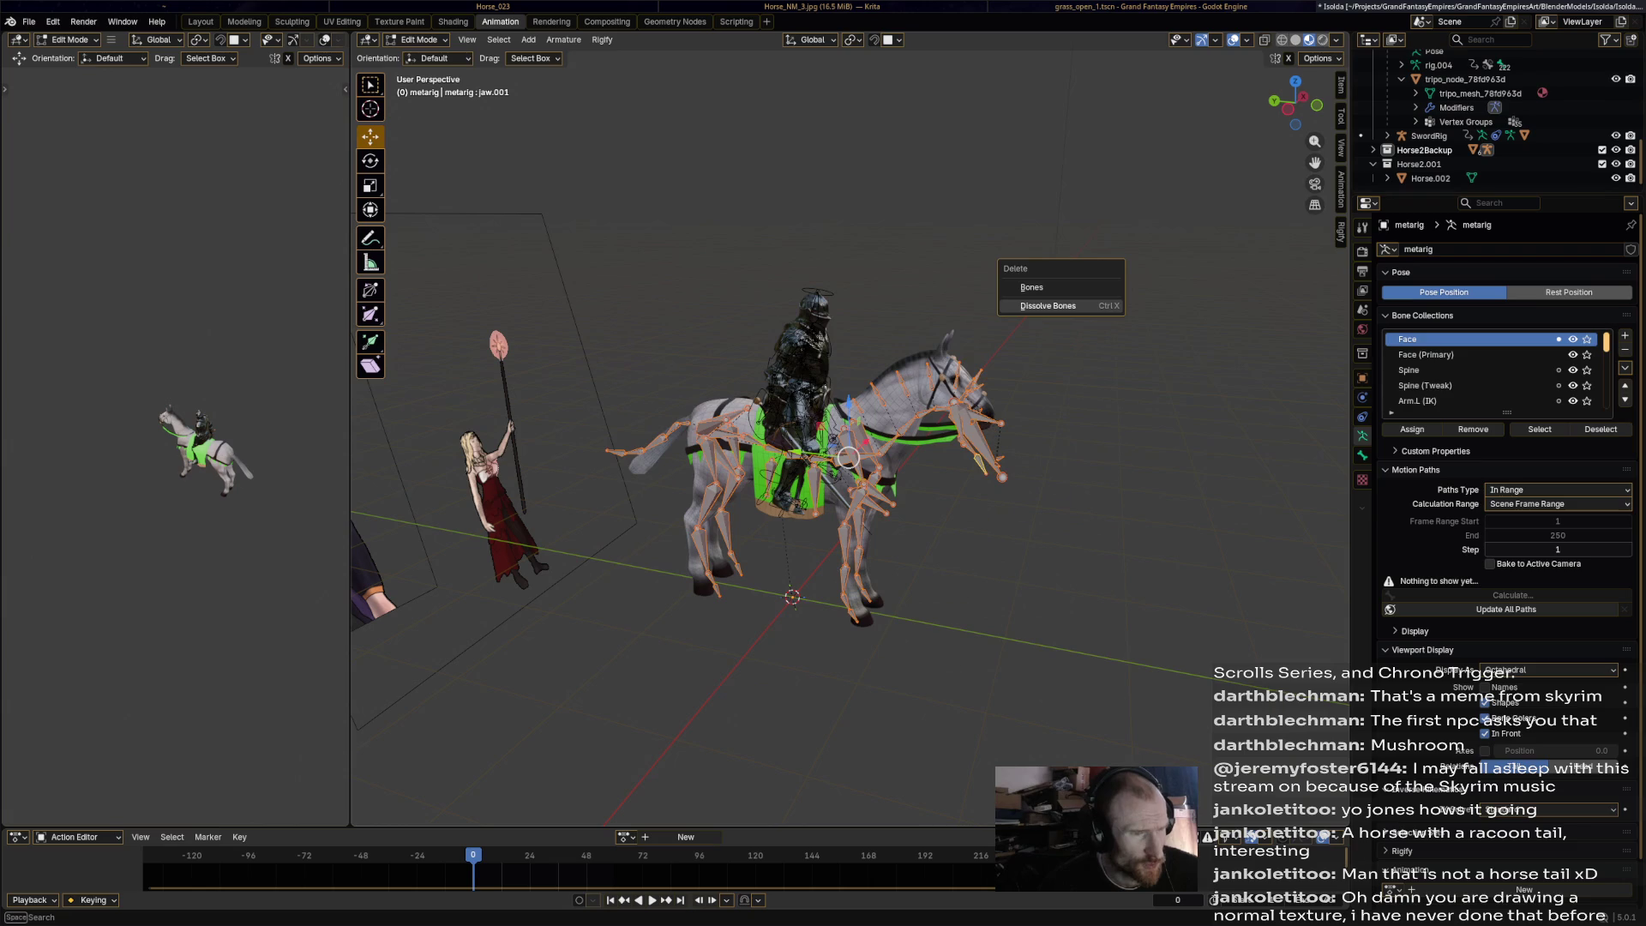
{"action": "left_click", "coordinate": [1038, 287]}
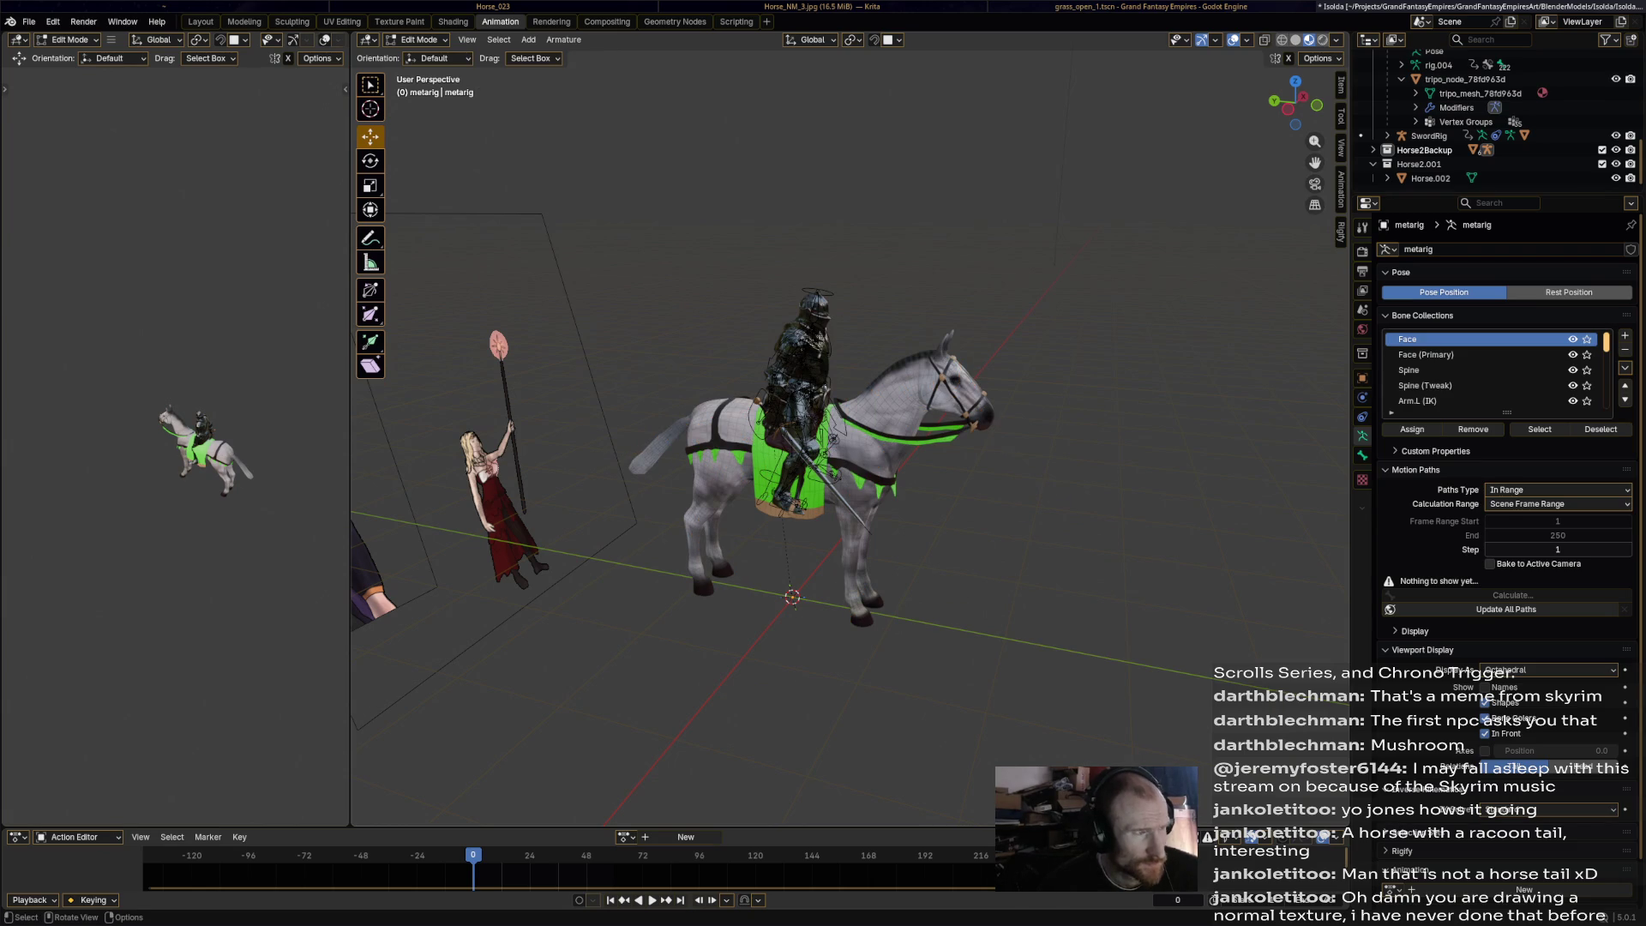
{"action": "left_click", "coordinate": [418, 40]}
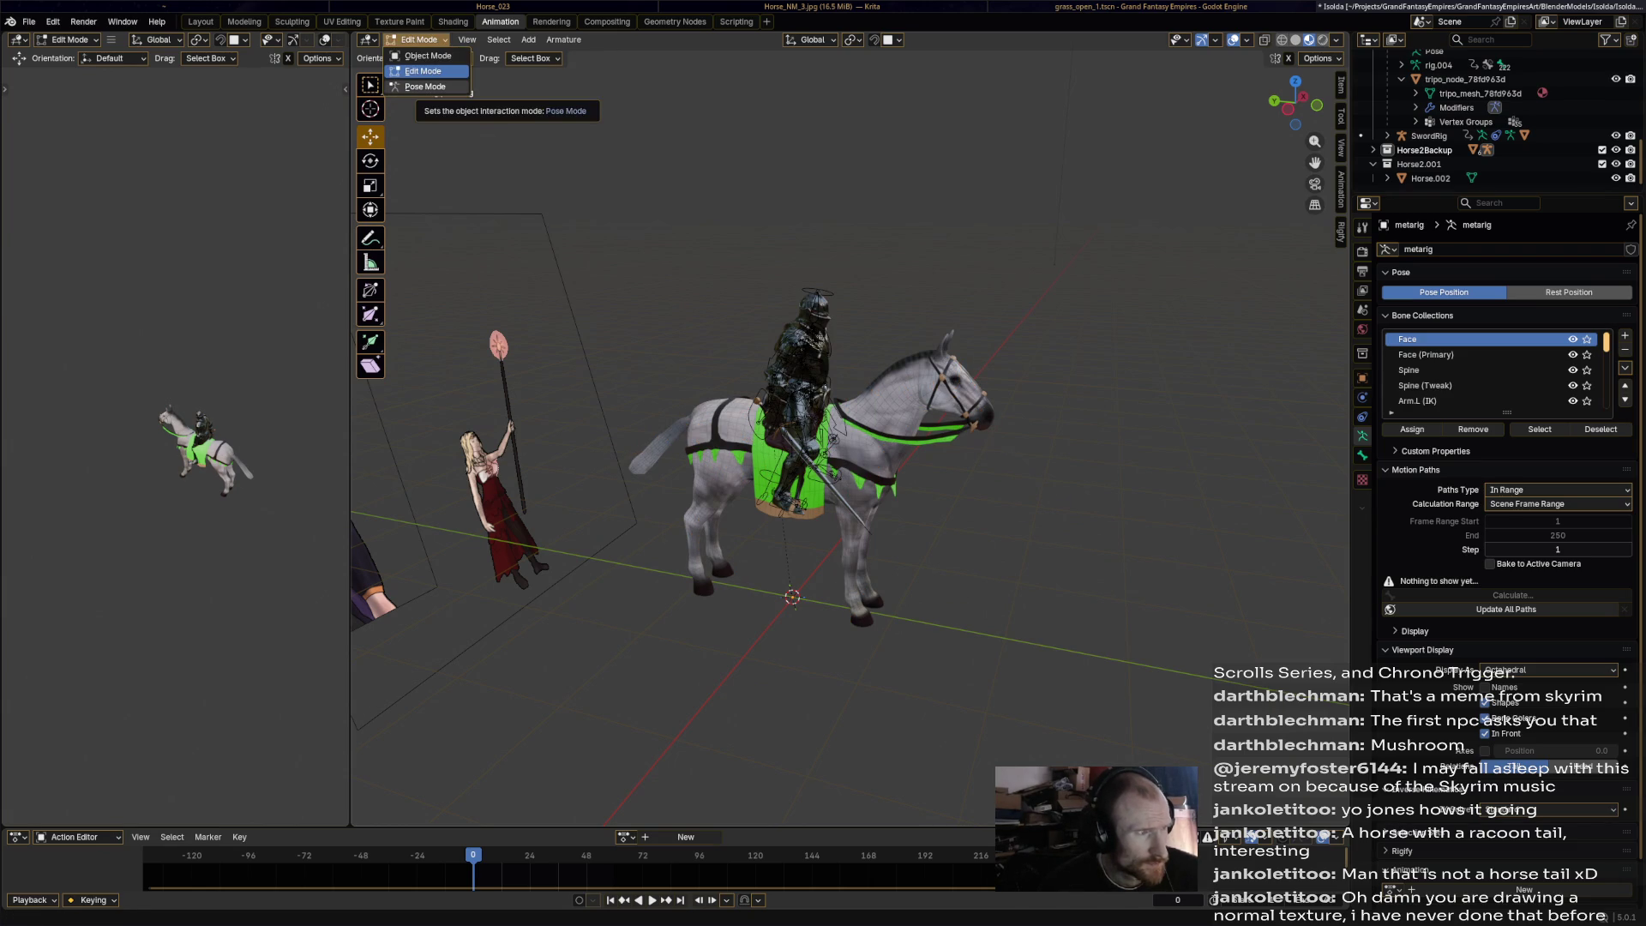
{"action": "key", "text": "ctrl+z"}
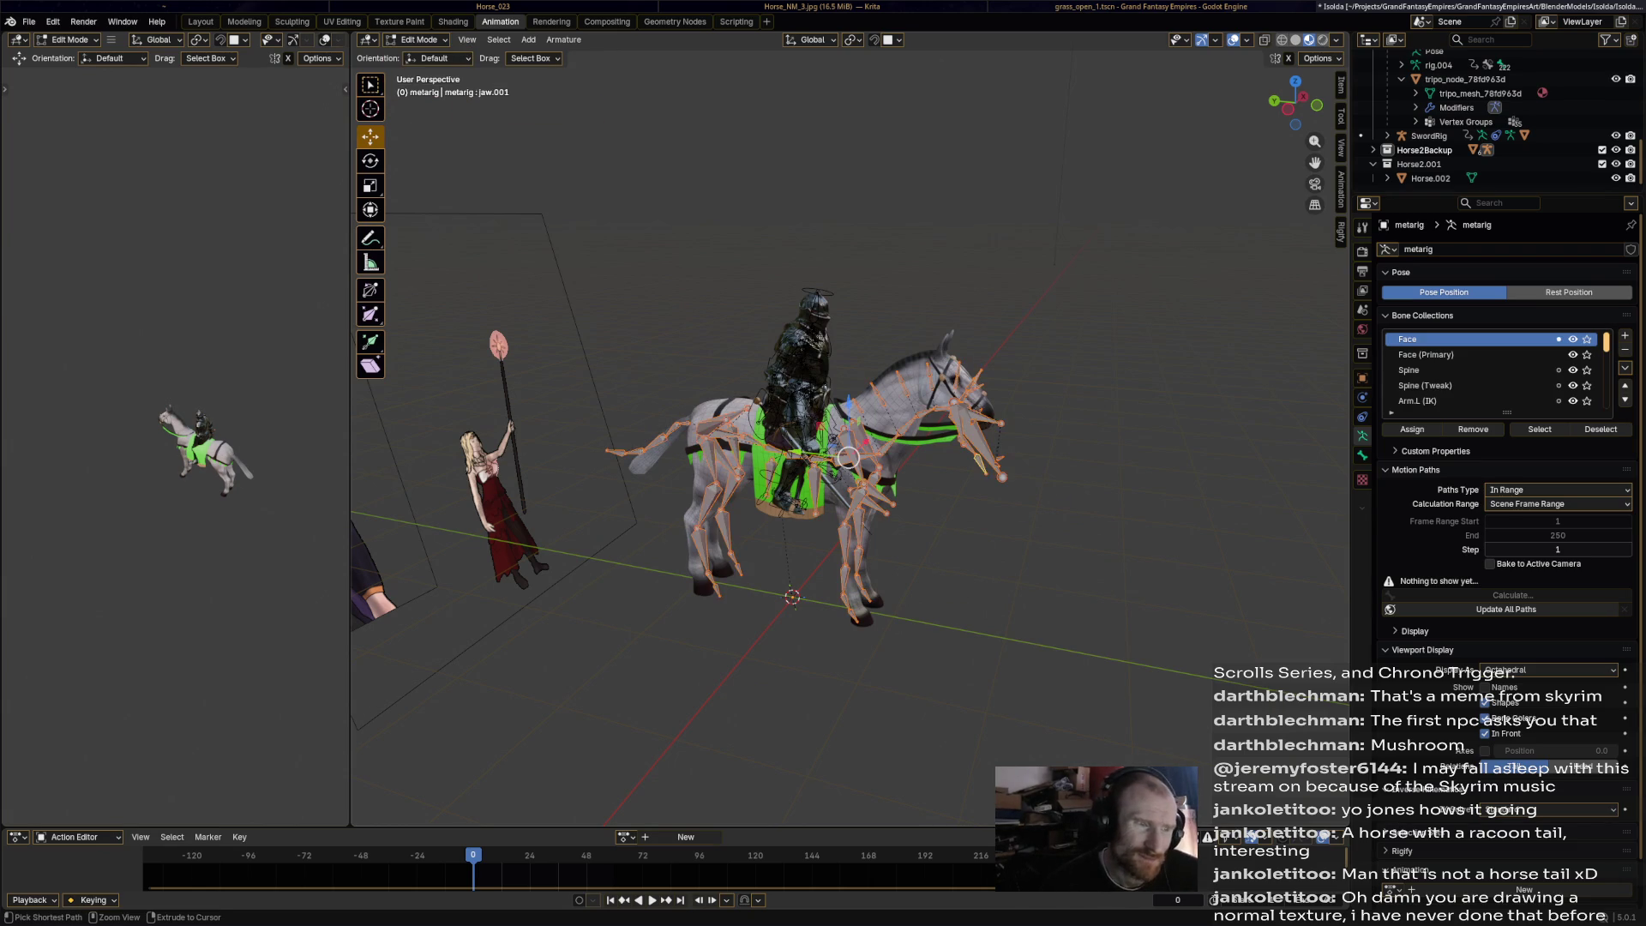
Clear the bone selection, return the metarig to Object Mode and make Horse.002 active.
{"action": "middle_click_drag", "start_coordinate": [849, 445], "coordinate": [892, 442]}
{"action": "scroll", "coordinate": [892, 441], "scroll_direction": "up", "scroll_amount": 4}
{"action": "scroll", "coordinate": [892, 442], "scroll_direction": "down", "scroll_amount": 3}
{"action": "key", "text": "alt+a"}
{"action": "key", "text": "a"}
{"action": "key", "text": "alt+a"}
{"action": "left_click", "coordinate": [928, 369]}
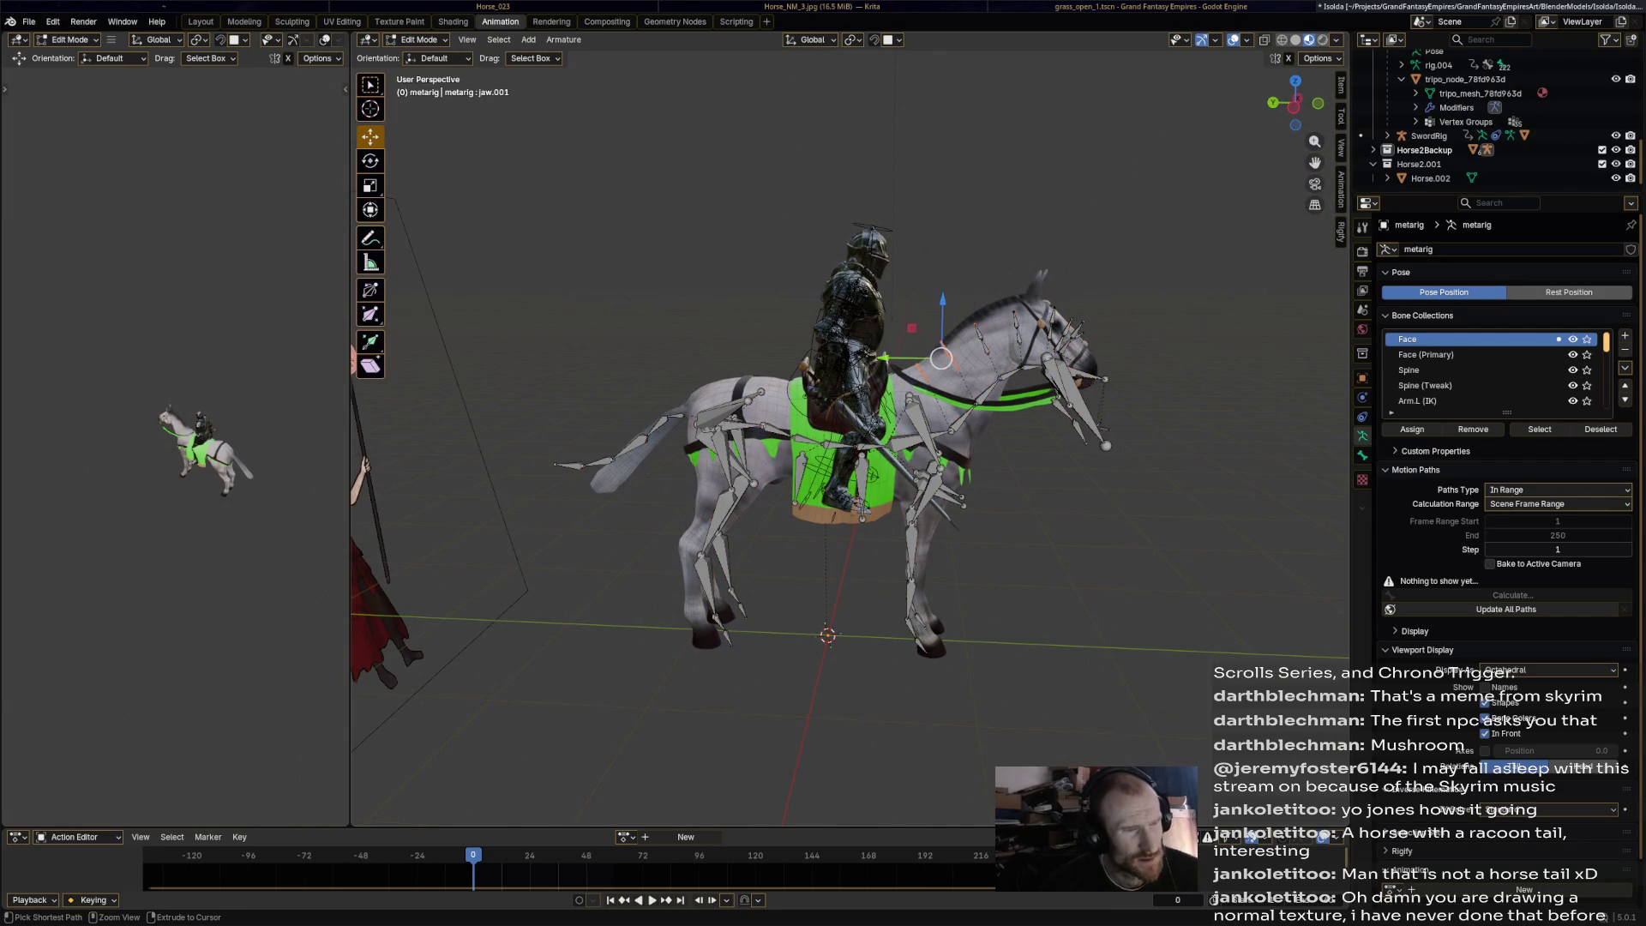
{"action": "key", "text": "Tab"}
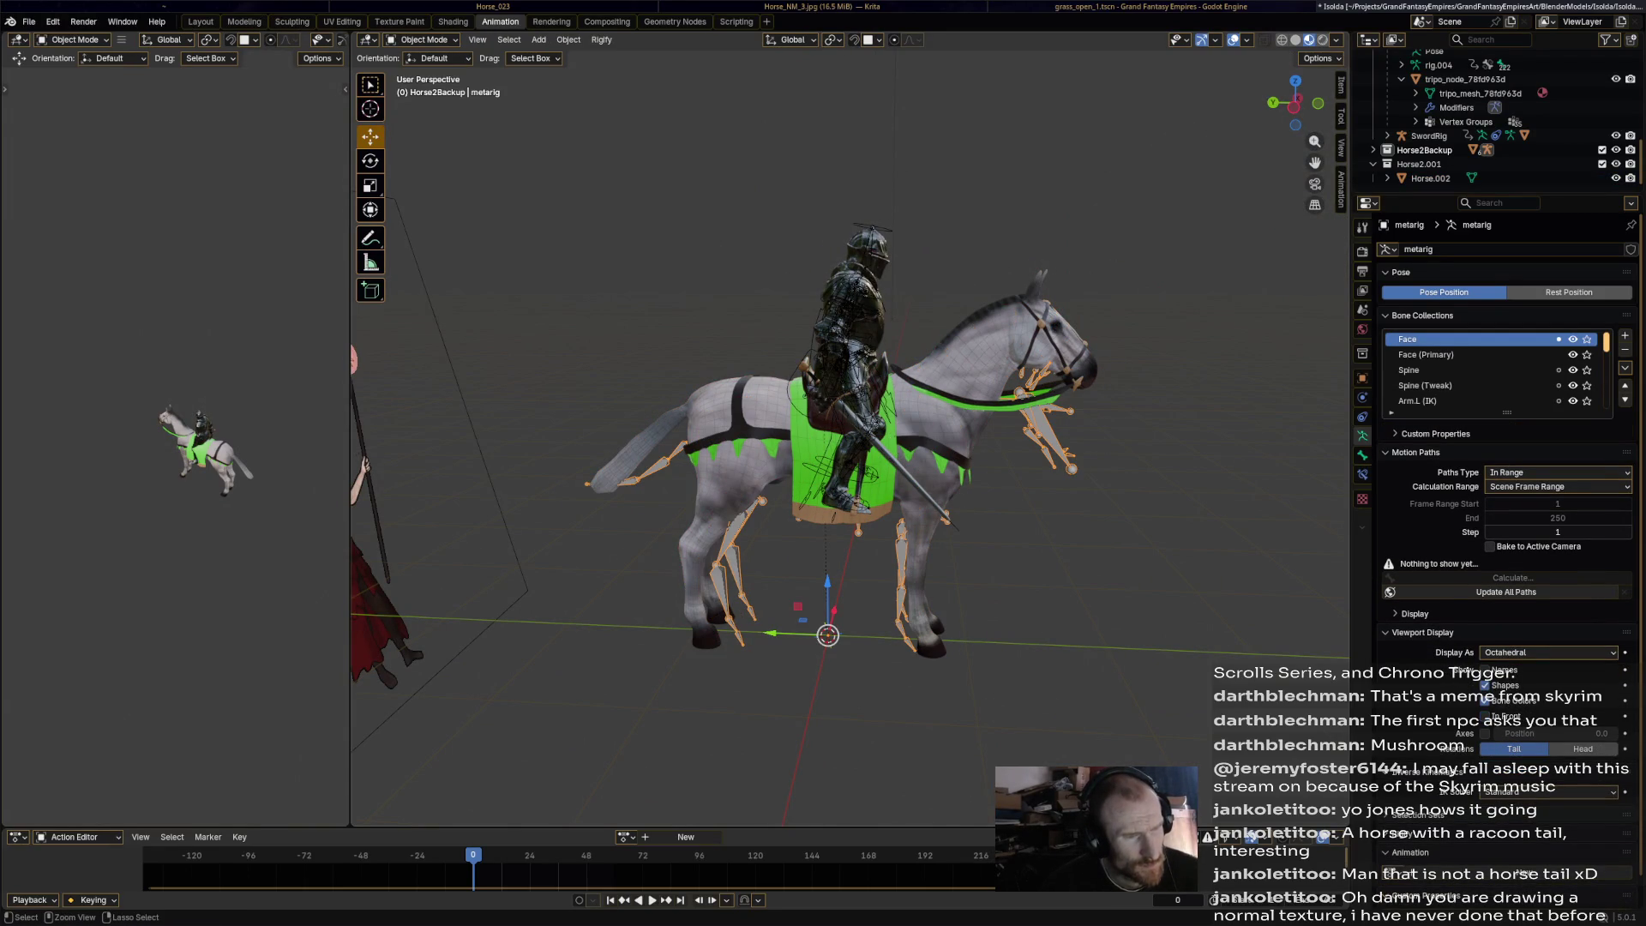
{"action": "left_click", "coordinate": [1430, 178]}
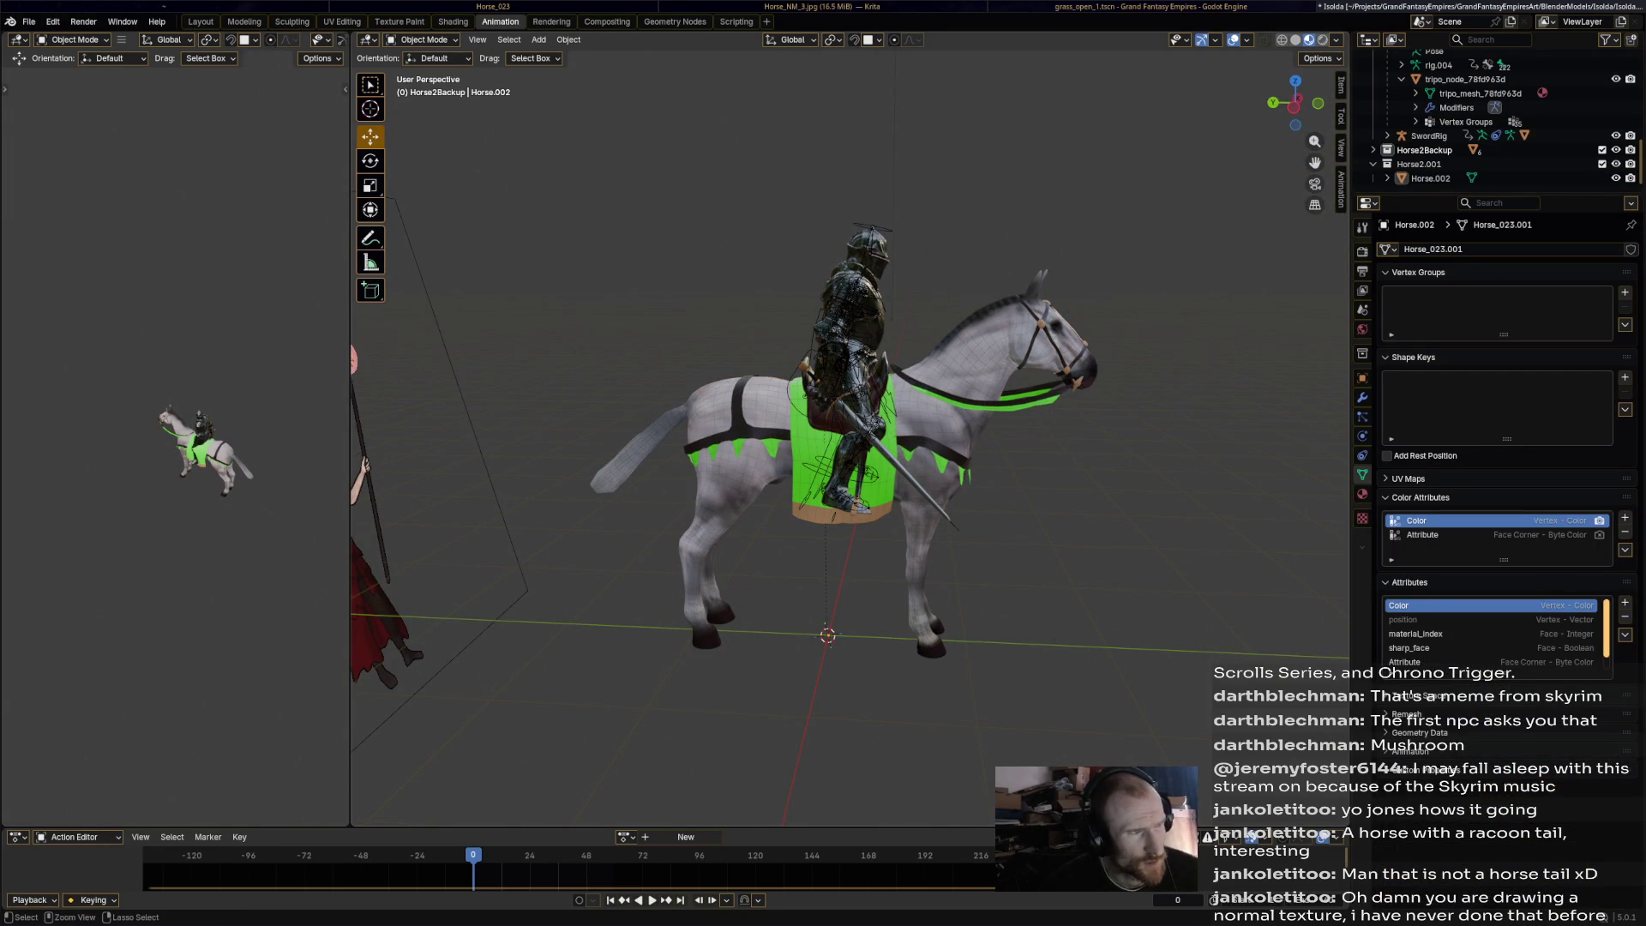
Save Isolda.blend and add a Basic Quadruped metarig.
{"action": "key", "text": "ctrl+s"}
{"action": "left_click", "coordinate": [538, 40]}
{"action": "mouse_move", "coordinate": [583, 173]}
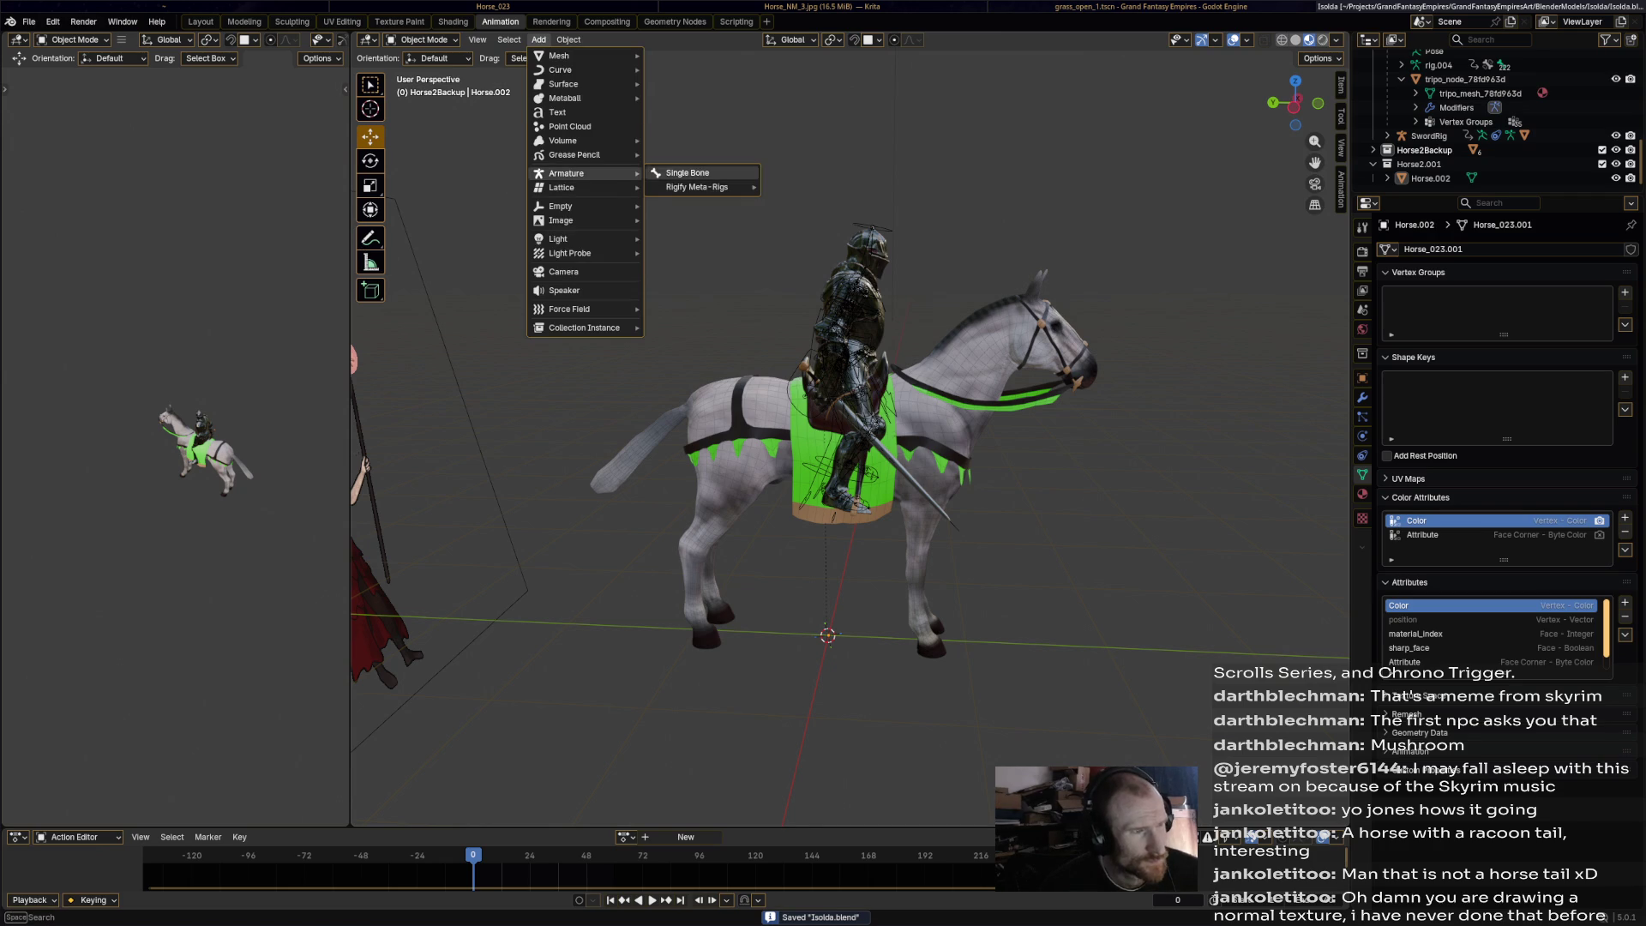
{"action": "mouse_move", "coordinate": [699, 186]}
{"action": "mouse_move", "coordinate": [793, 215]}
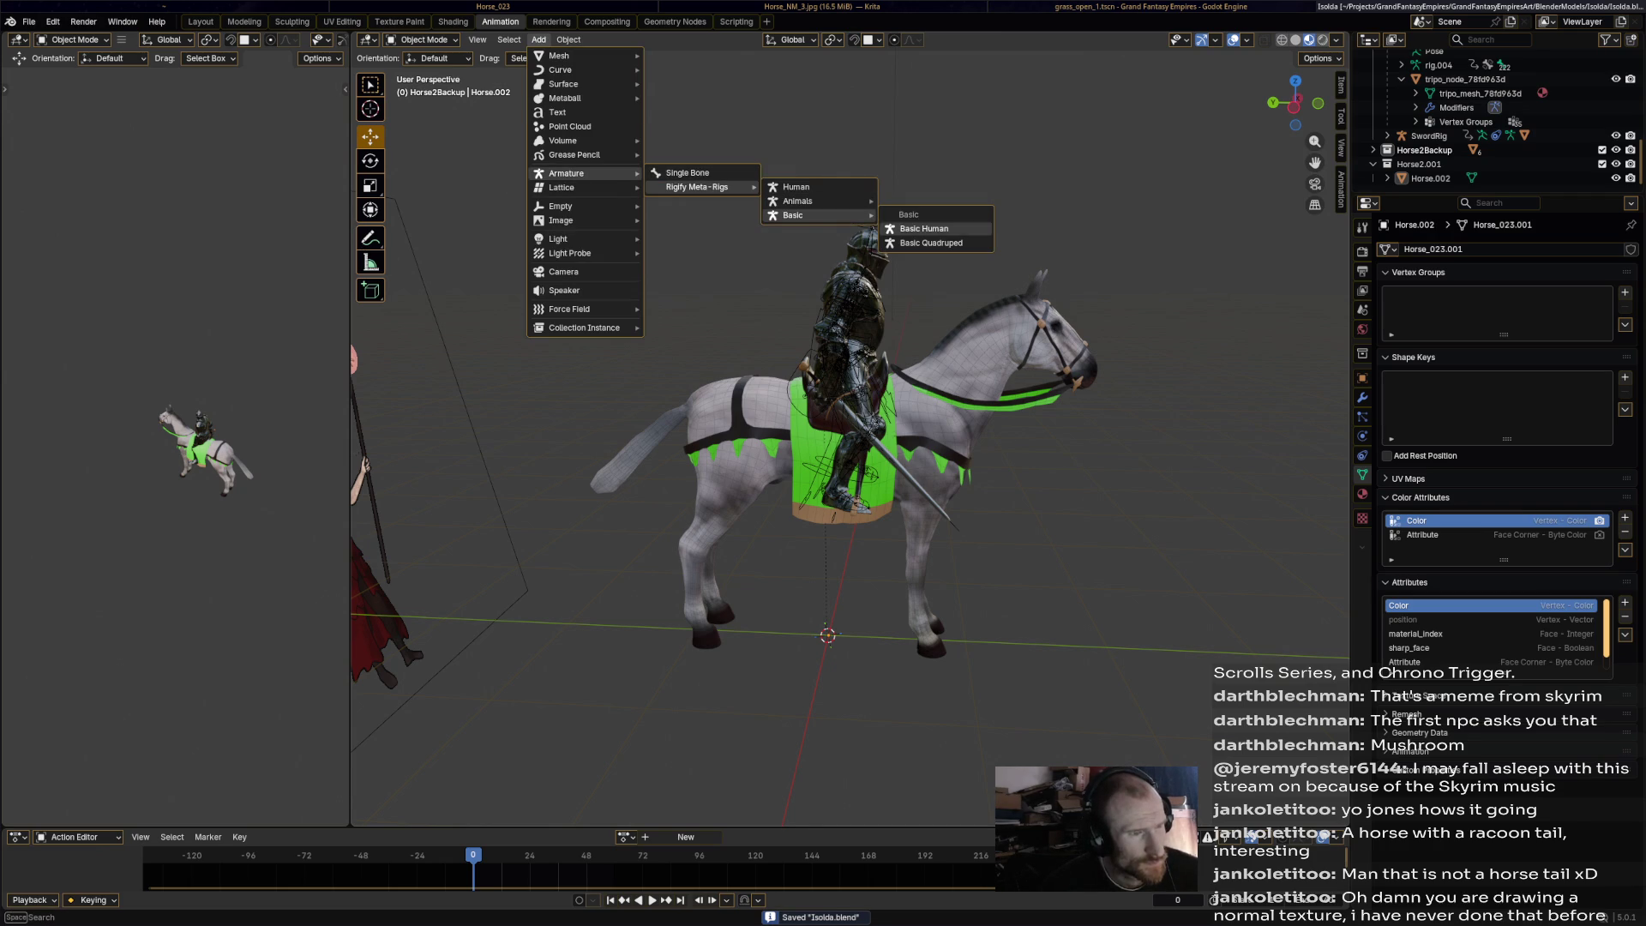
{"action": "left_click", "coordinate": [931, 243]}
Scale the quadruped metarig to 2.110 so its legs reach the hooves, then select the horse mesh.
{"action": "middle_click_drag", "start_coordinate": [934, 343], "coordinate": [952, 339]}
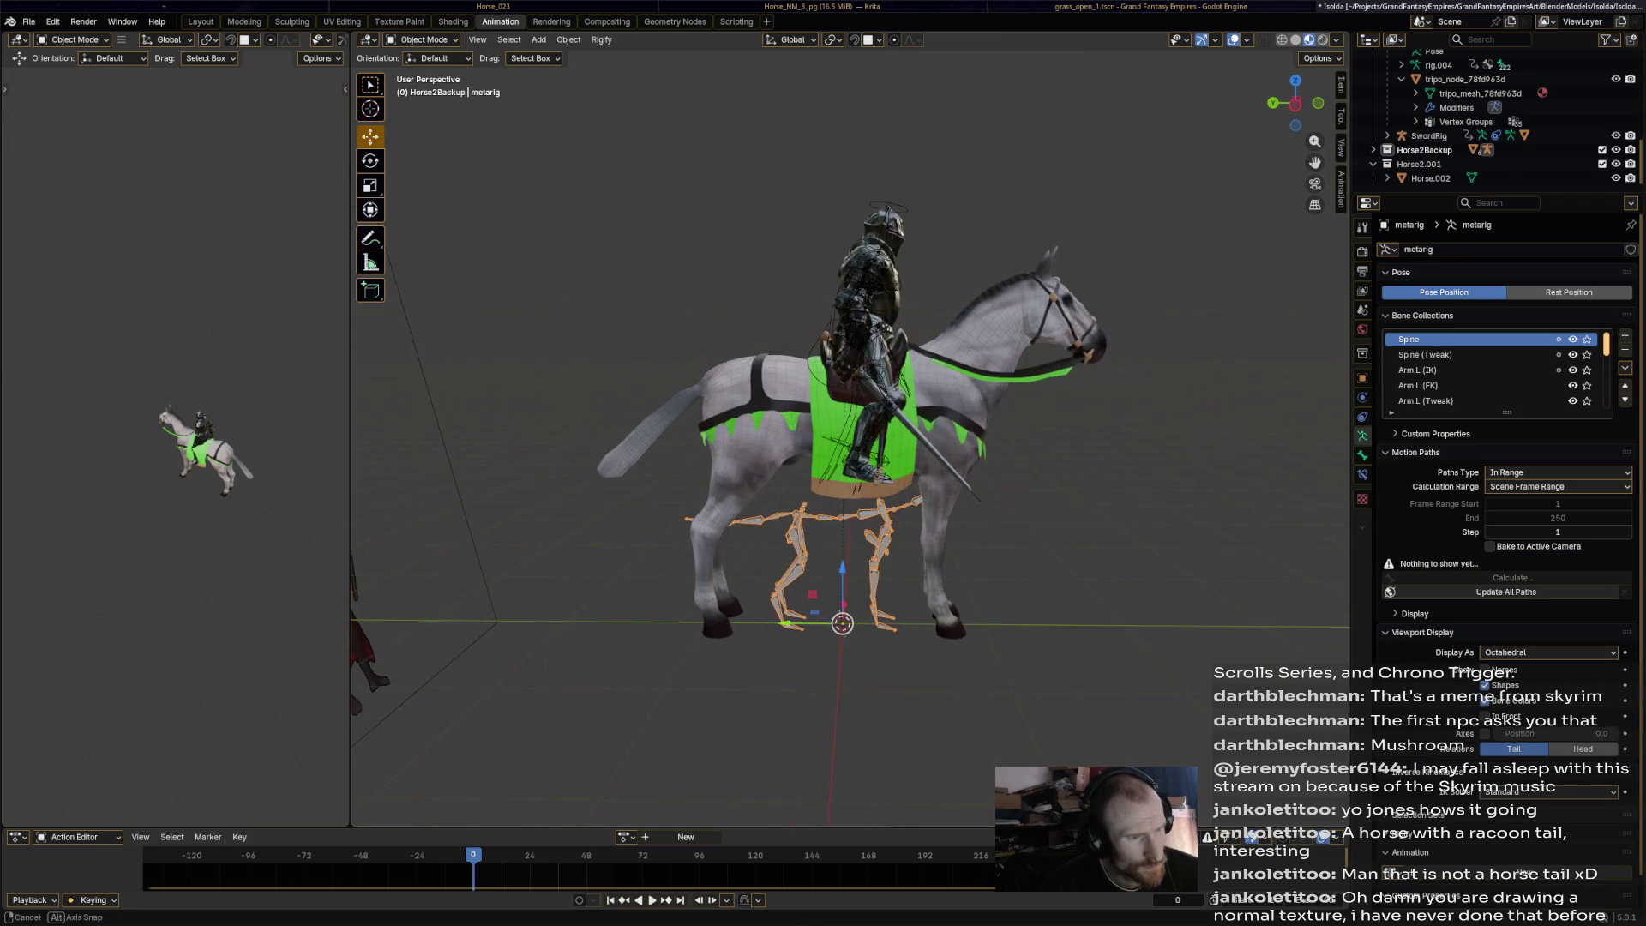
{"action": "key", "text": "s"}
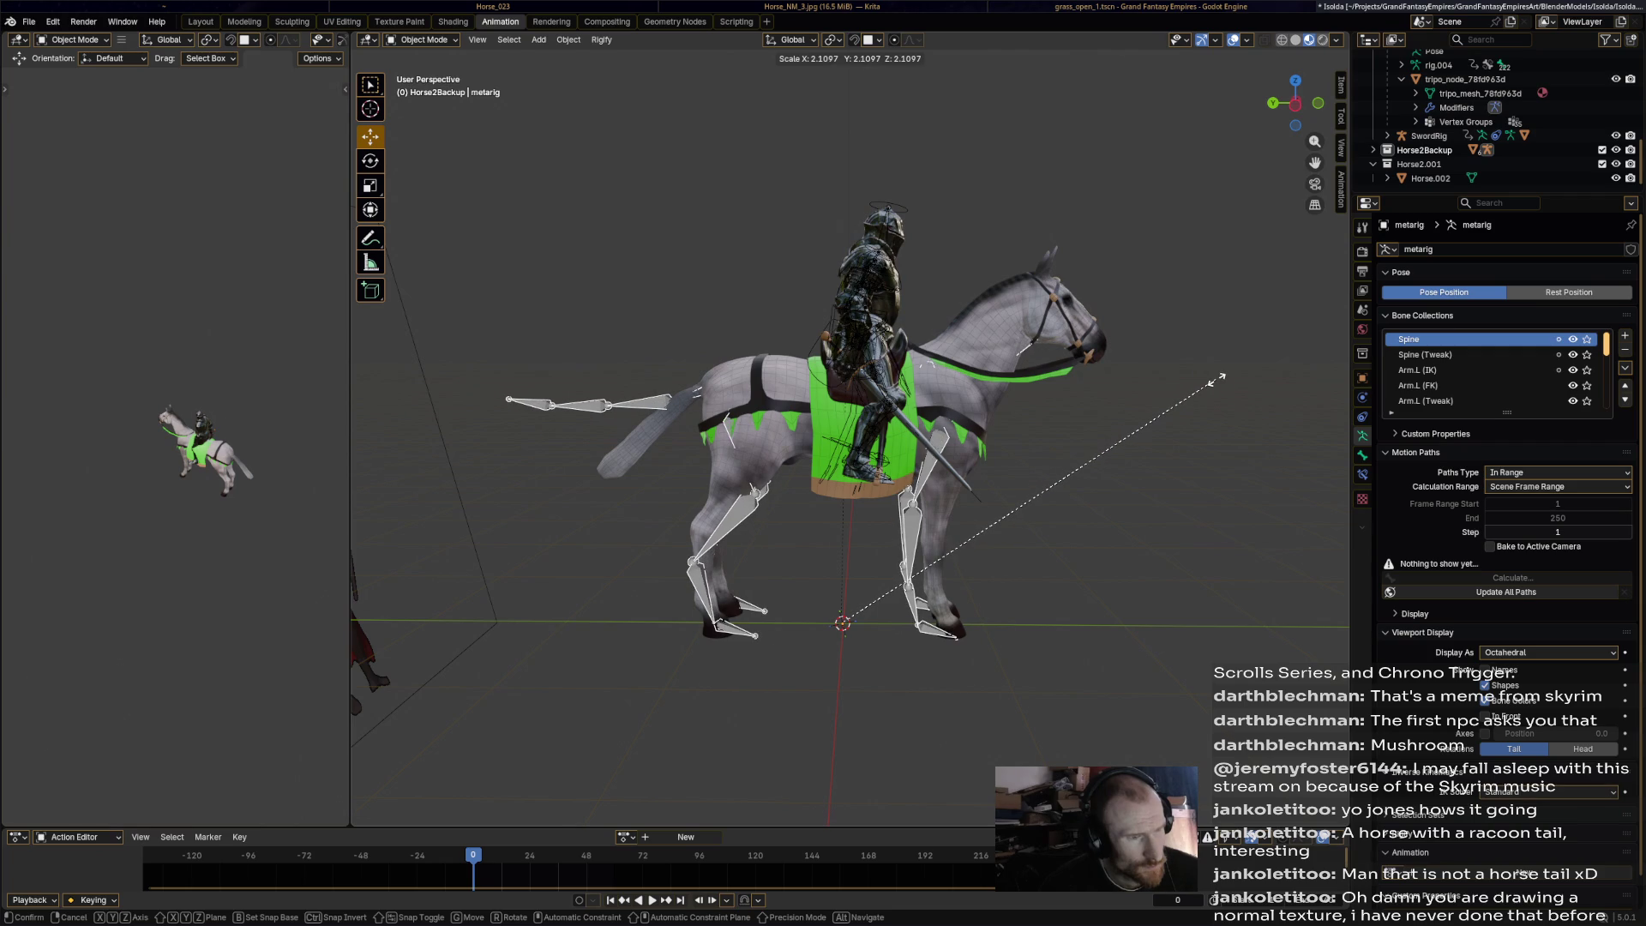
{"action": "left_click", "coordinate": [1217, 378]}
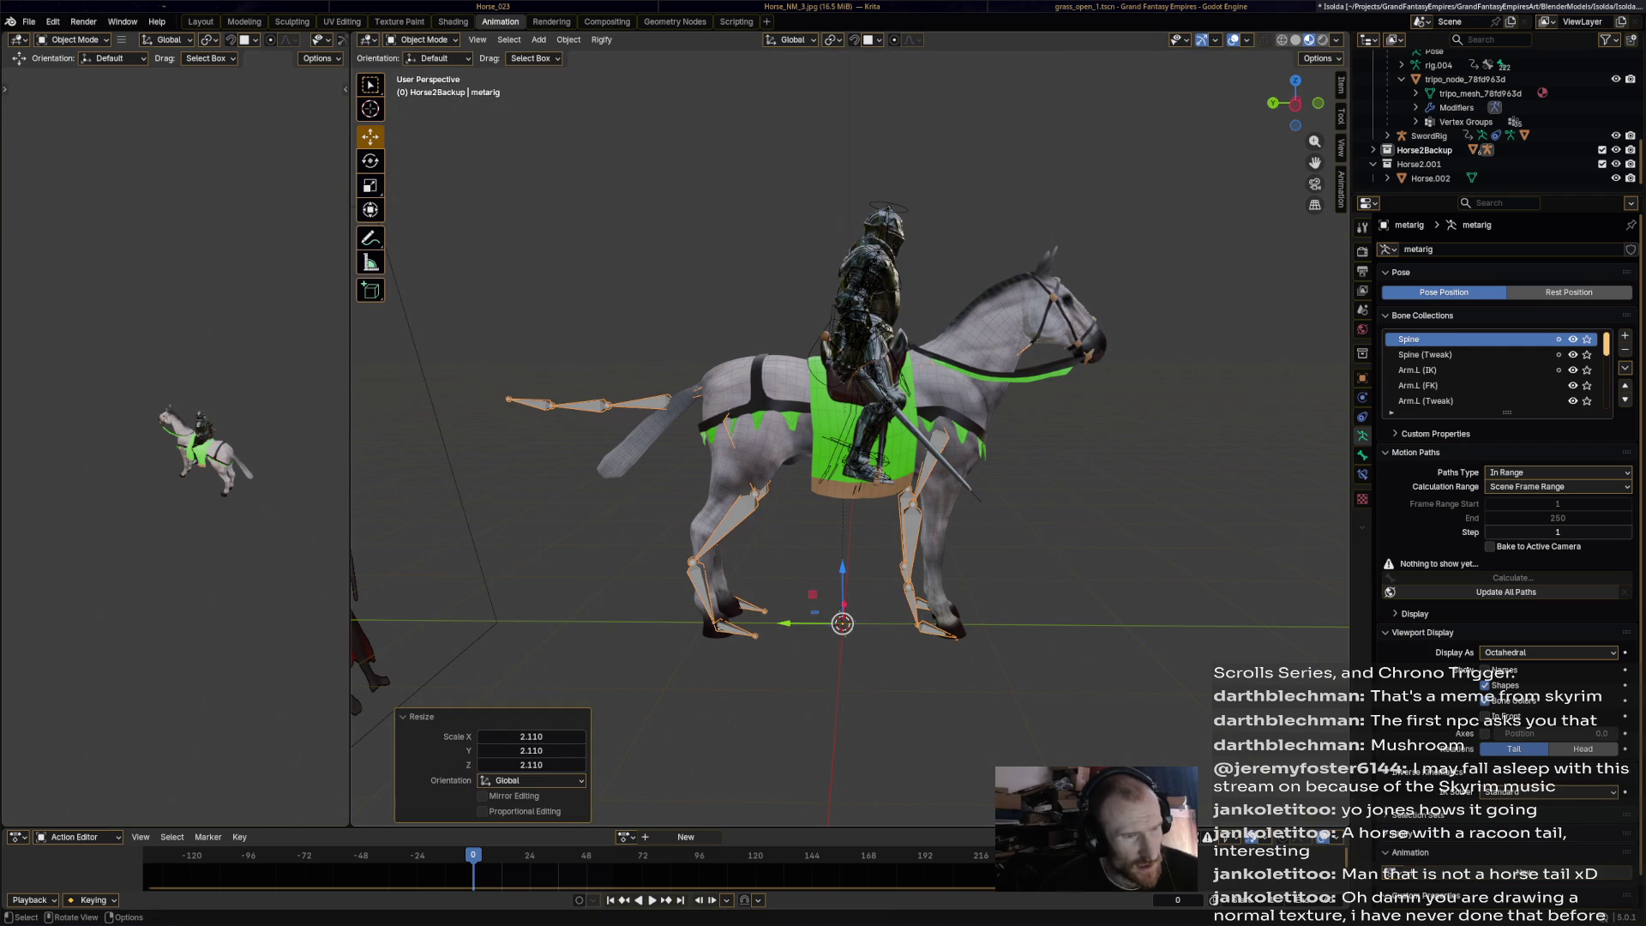
{"action": "scroll", "coordinate": [731, 724], "scroll_direction": "up", "scroll_amount": 5}
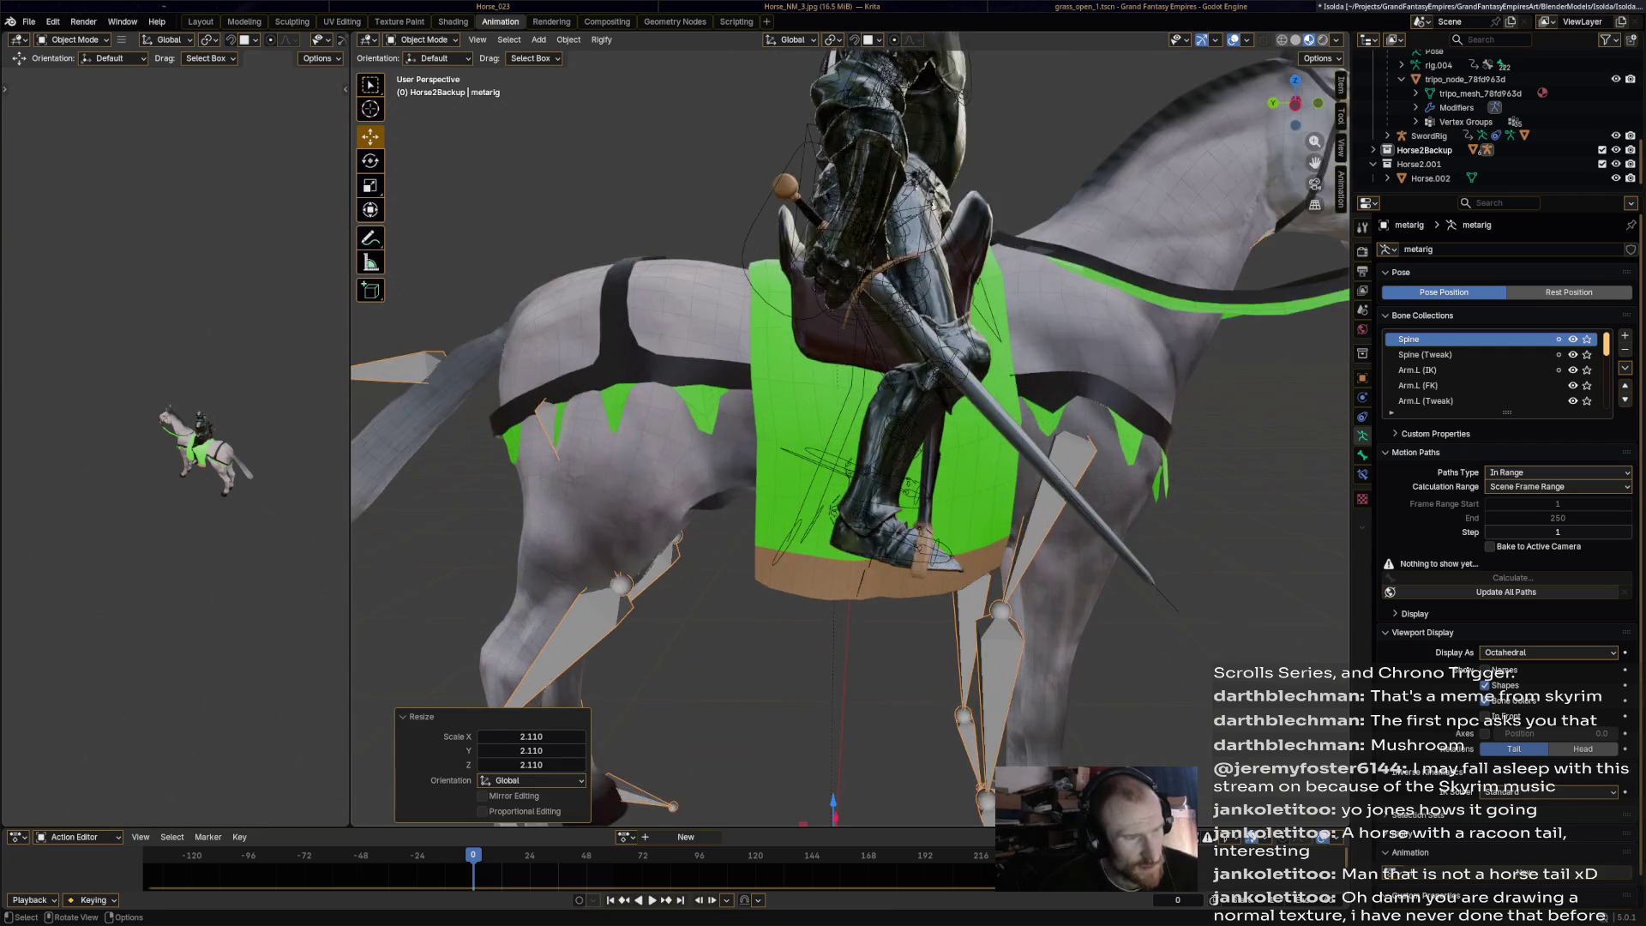
{"action": "scroll", "coordinate": [853, 429], "scroll_direction": "down", "scroll_amount": 3}
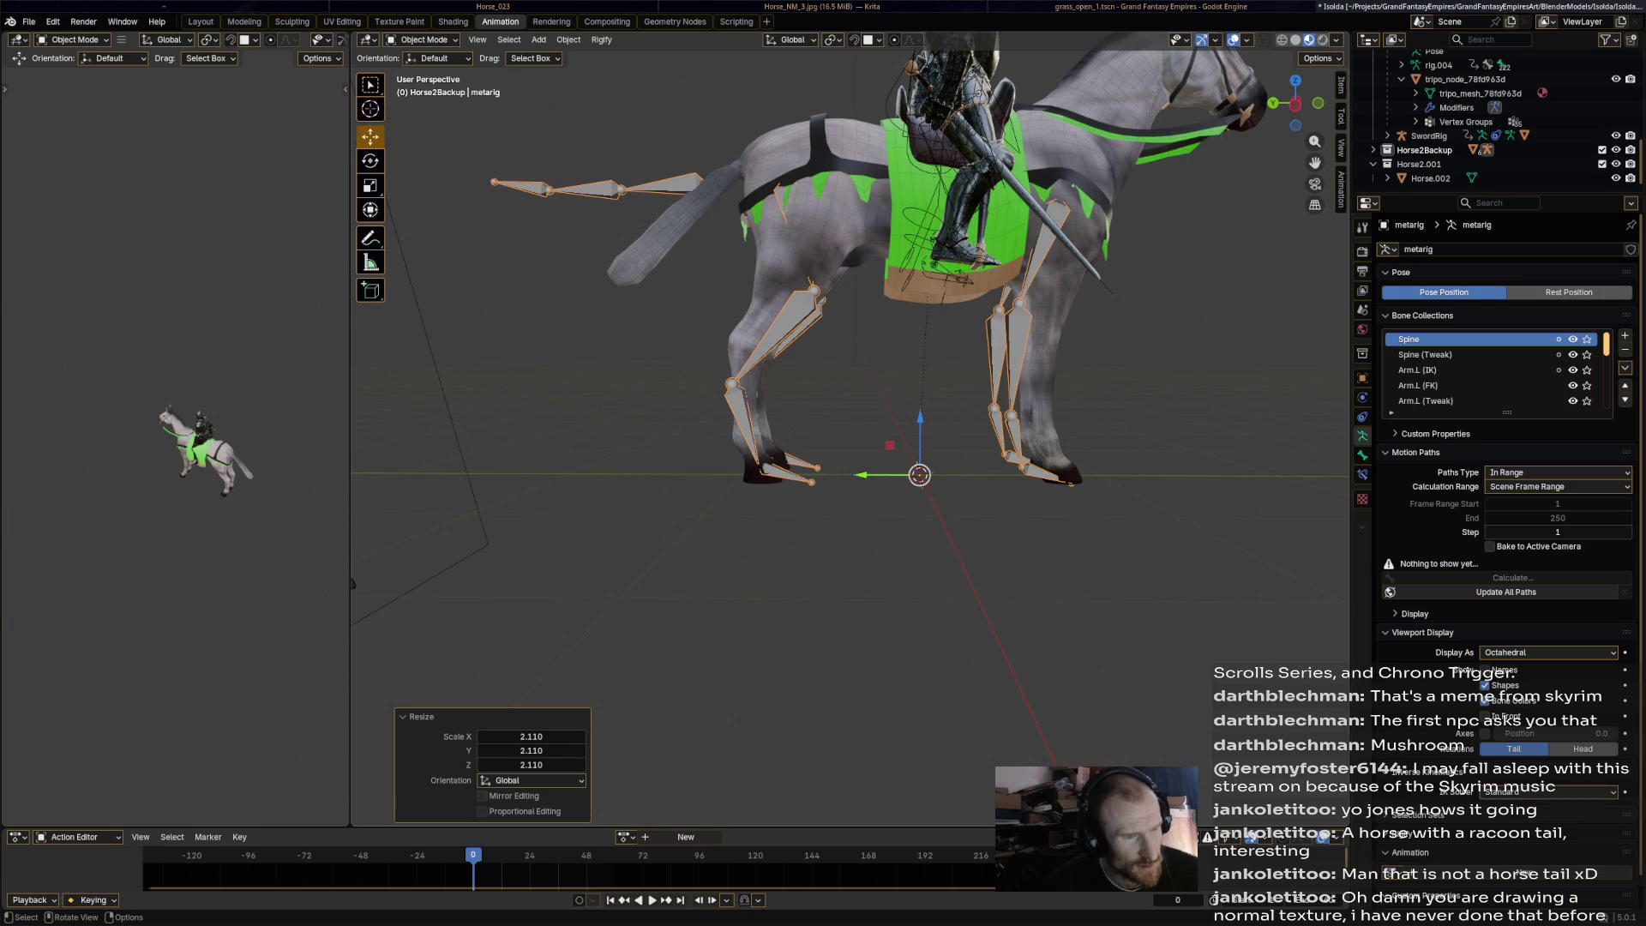
{"action": "middle_click_drag", "start_coordinate": [919, 474], "coordinate": [872, 482]}
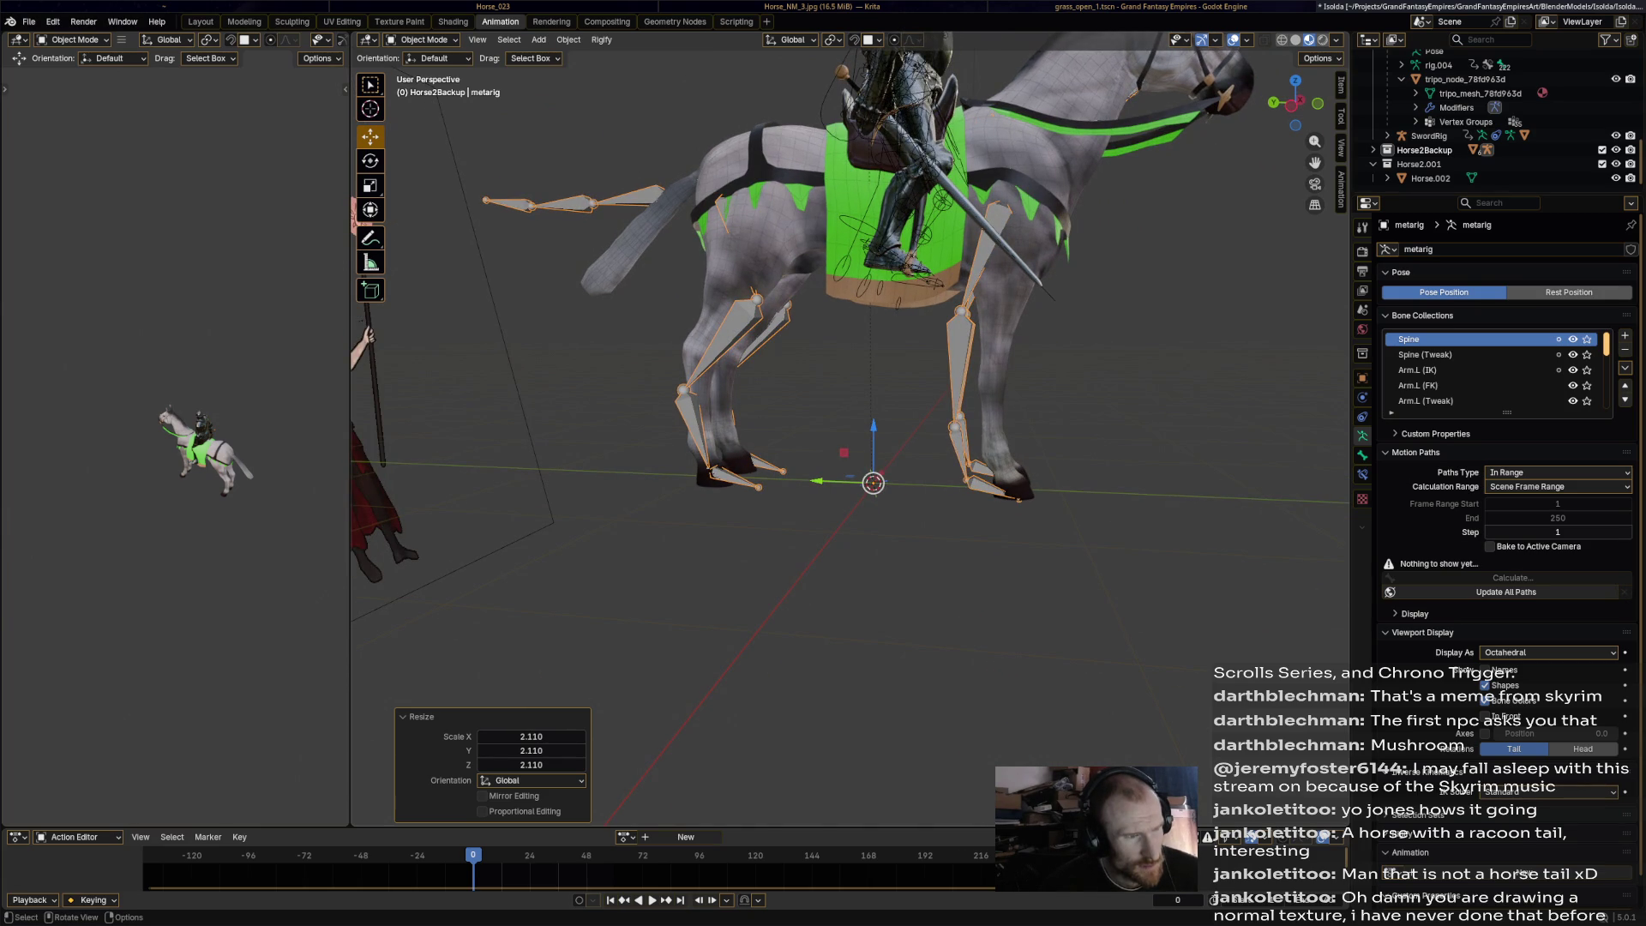
{"action": "scroll", "coordinate": [850, 431], "scroll_direction": "up", "scroll_amount": 3}
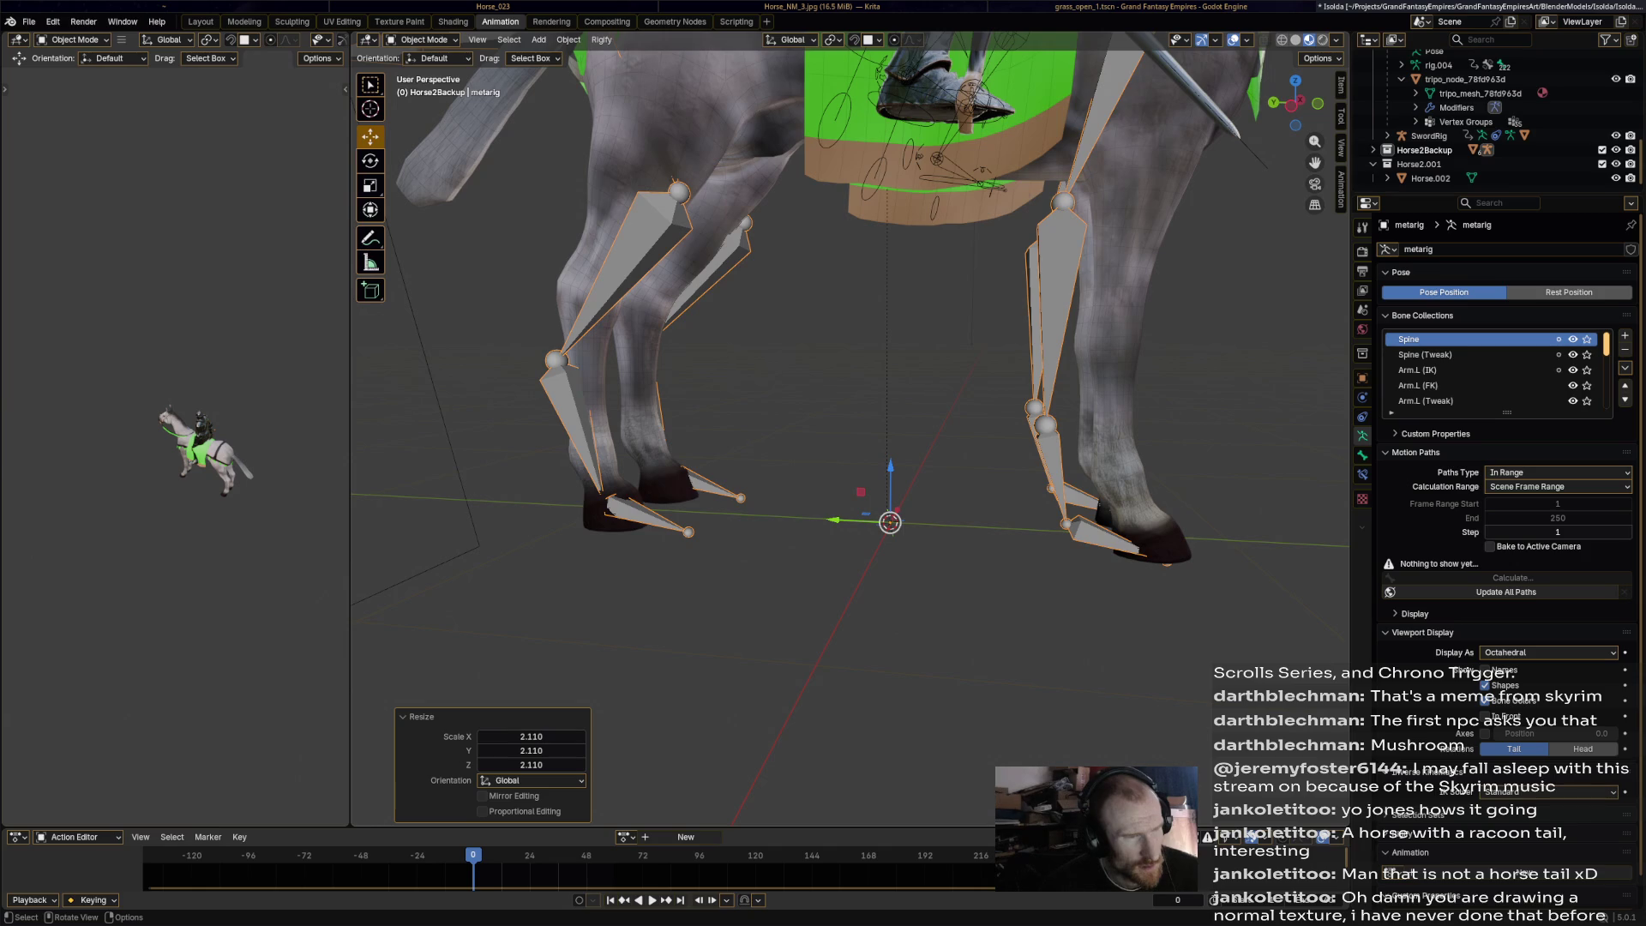
{"action": "scroll", "coordinate": [850, 431], "scroll_direction": "down", "scroll_amount": 3}
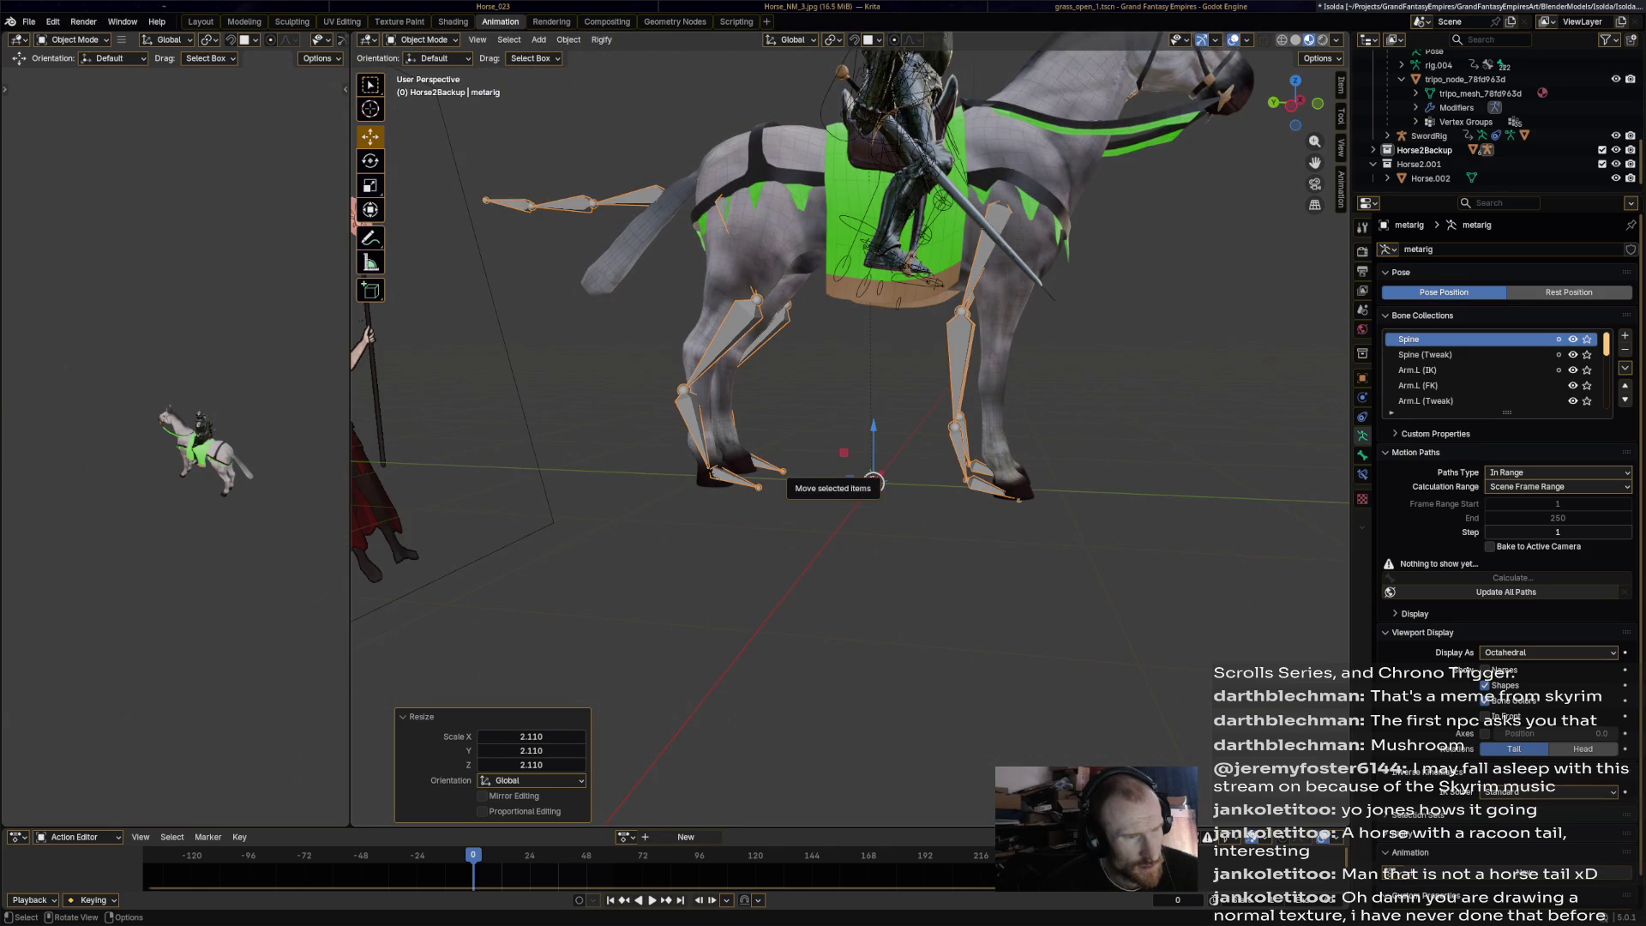
{"action": "left_click", "coordinate": [883, 429]}
{"action": "middle_click_drag", "start_coordinate": [883, 428], "coordinate": [966, 533]}
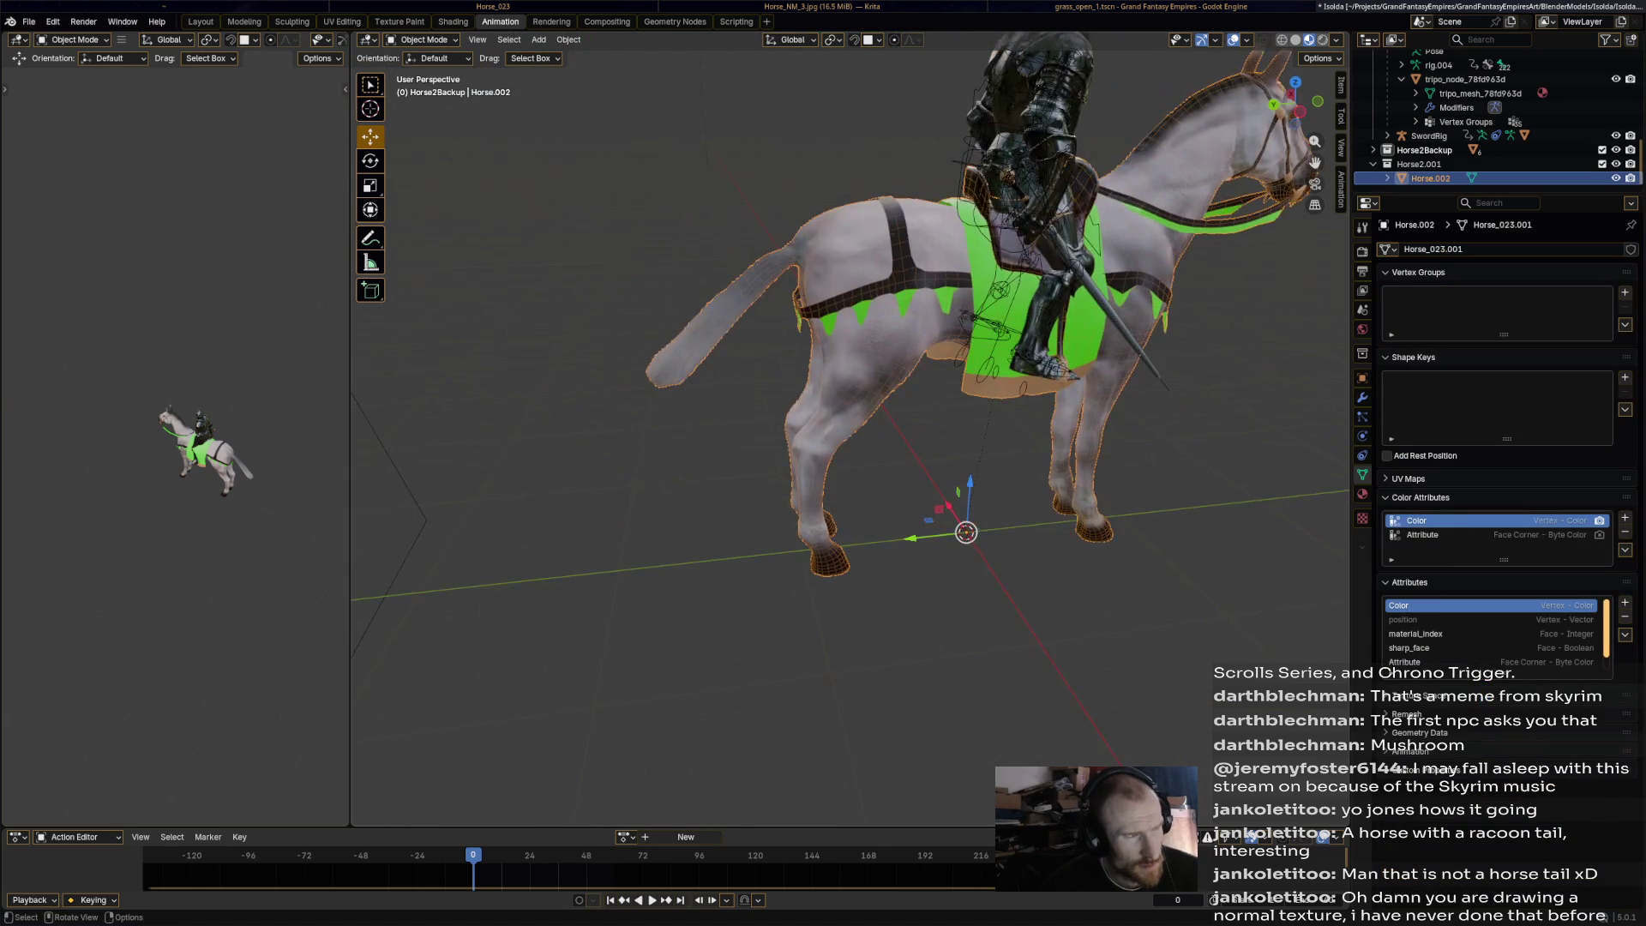
Add a fresh Rigify Horse metarig to the scene.
{"action": "left_click", "coordinate": [568, 39]}
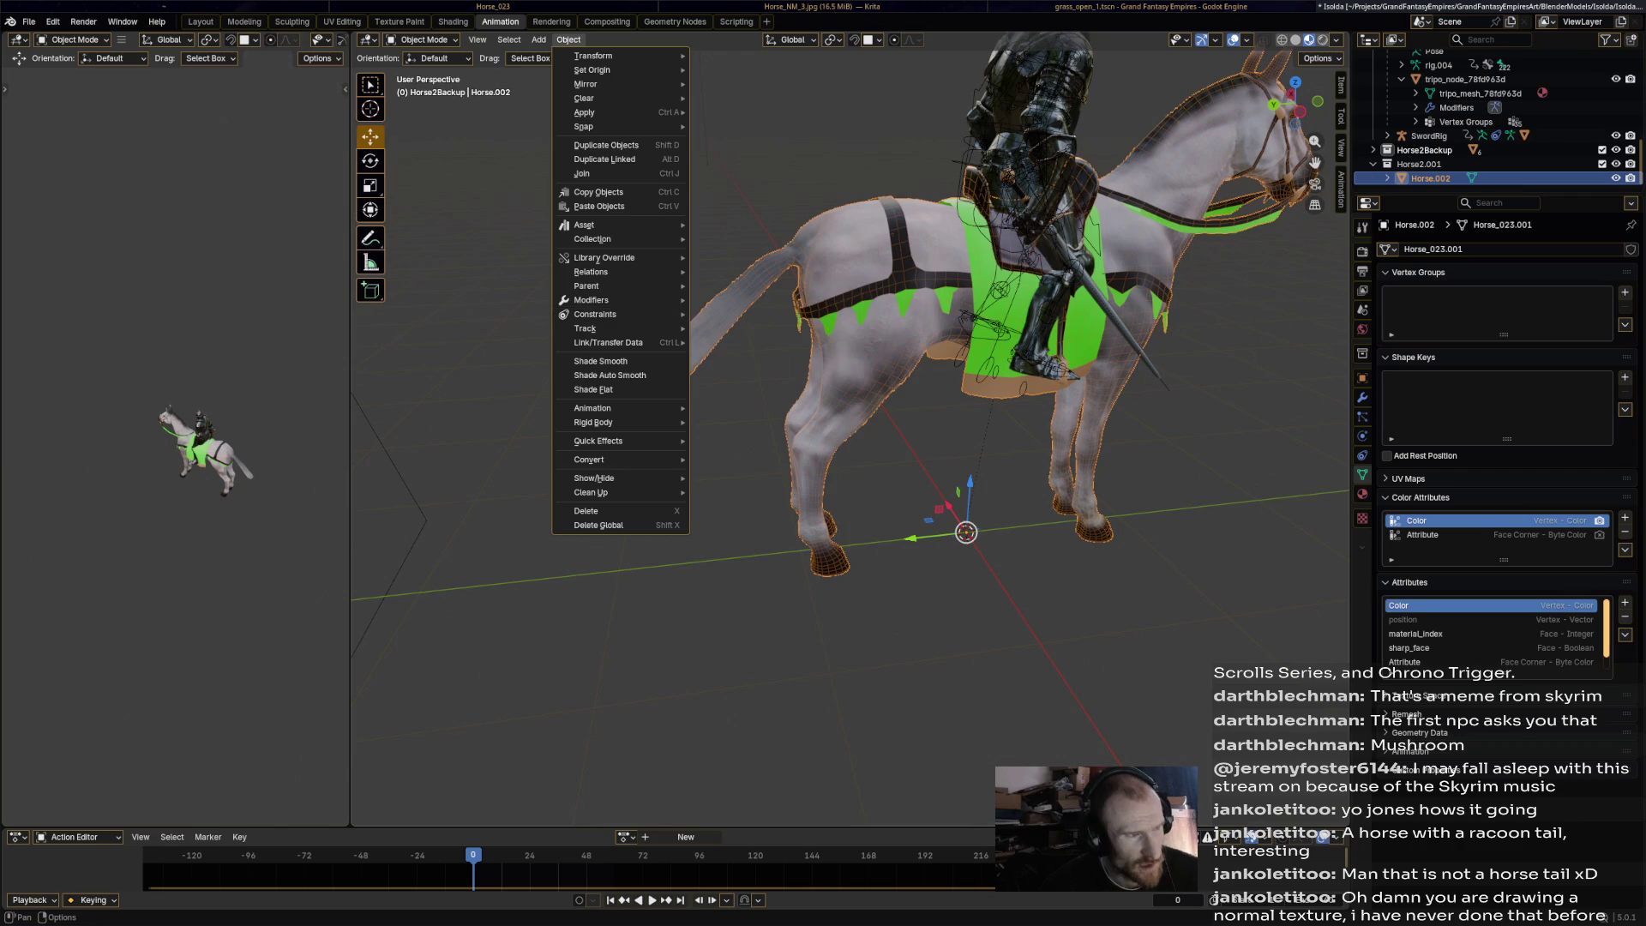
{"action": "key", "text": "Escape"}
{"action": "left_click", "coordinate": [538, 40]}
{"action": "mouse_move", "coordinate": [583, 173]}
{"action": "mouse_move", "coordinate": [697, 187]}
{"action": "mouse_move", "coordinate": [797, 201]}
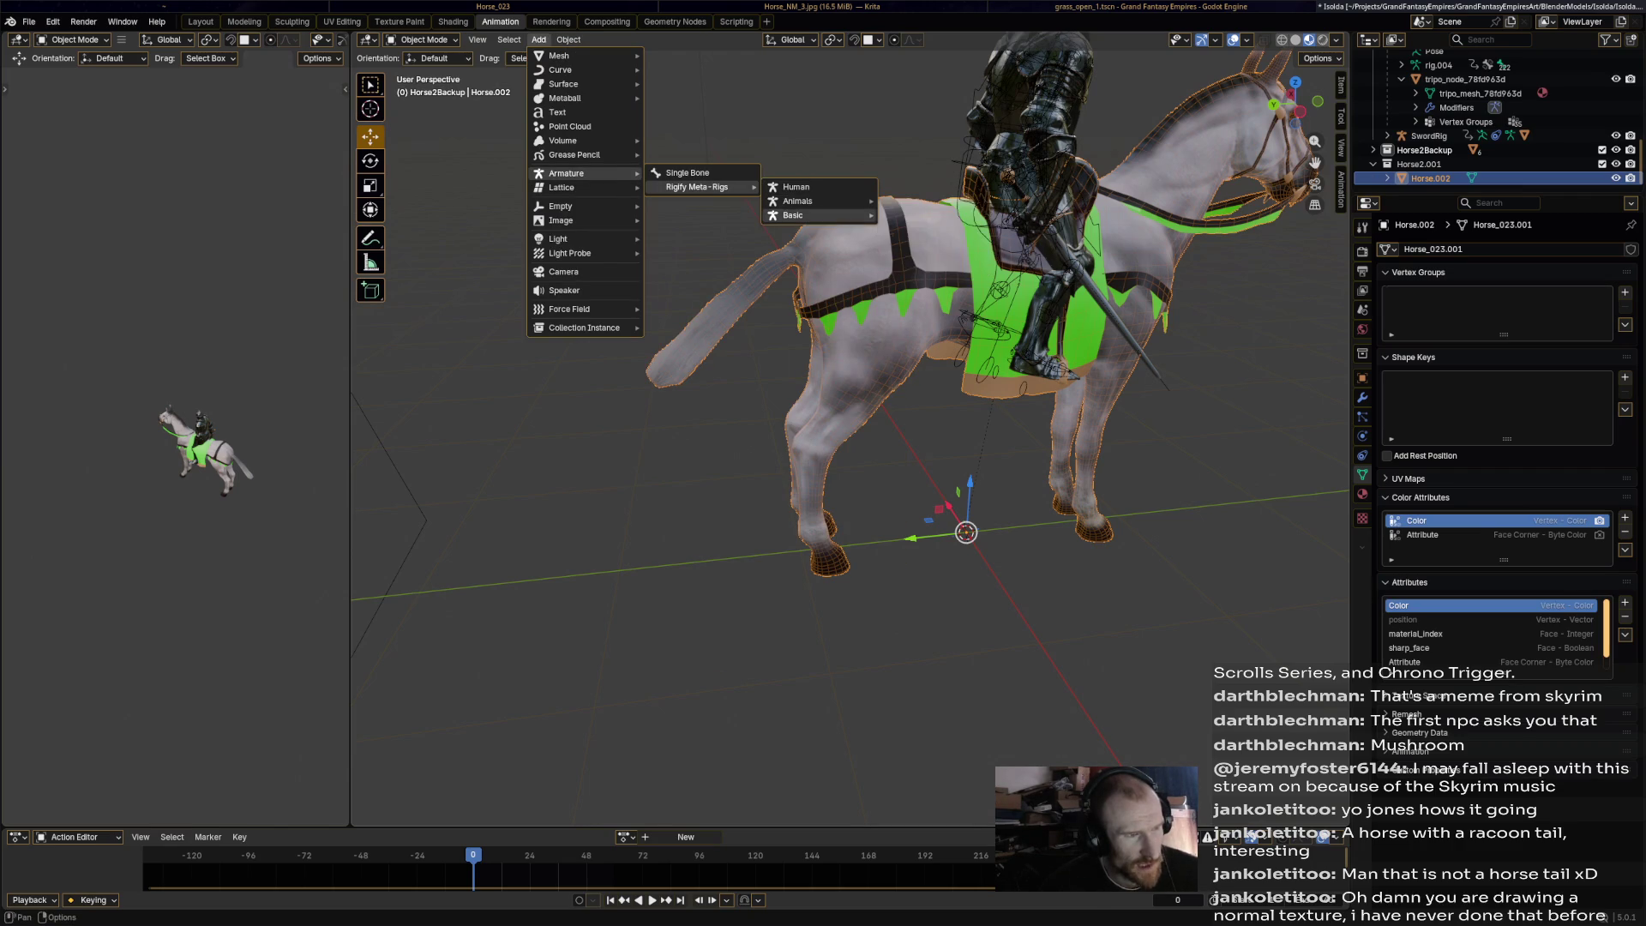
{"action": "left_click", "coordinate": [911, 243]}
Scale the new horse metarig uniformly to 1.129.
{"action": "mouse_move", "coordinate": [910, 242]}
{"action": "middle_mouse_down"}
{"action": "mouse_move", "coordinate": [815, 253]}
{"action": "mouse_move", "coordinate": [900, 257]}
{"action": "mouse_move", "coordinate": [1140, 357]}
{"action": "middle_mouse_up"}
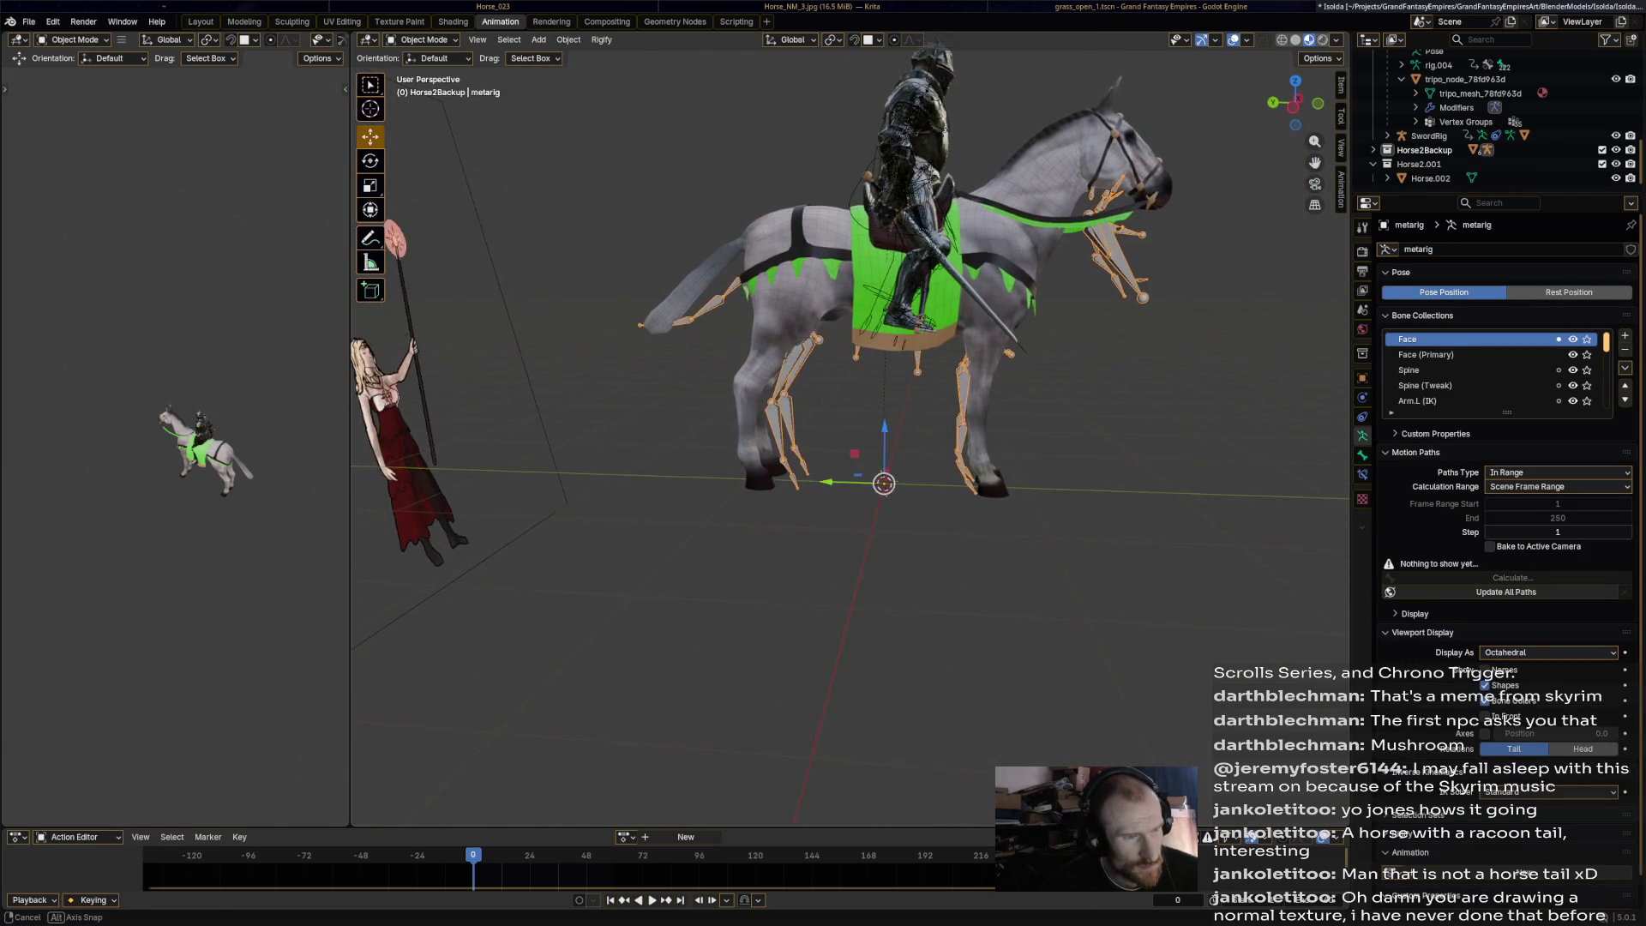
{"action": "key", "text": "s"}
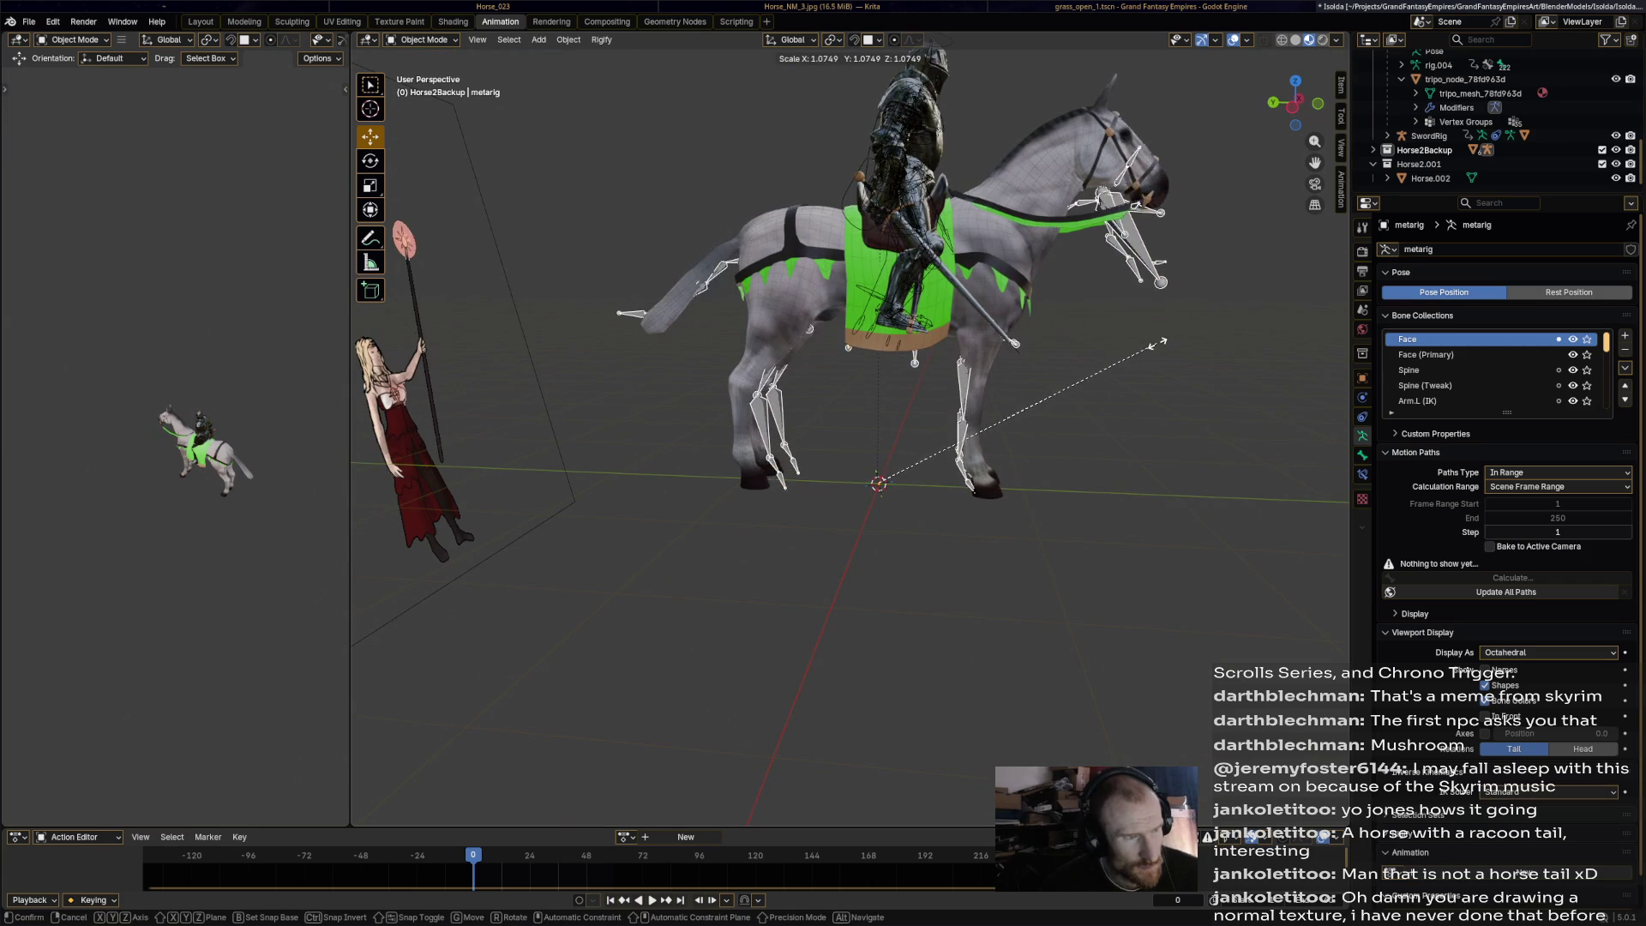
{"action": "left_click", "coordinate": [1174, 340]}
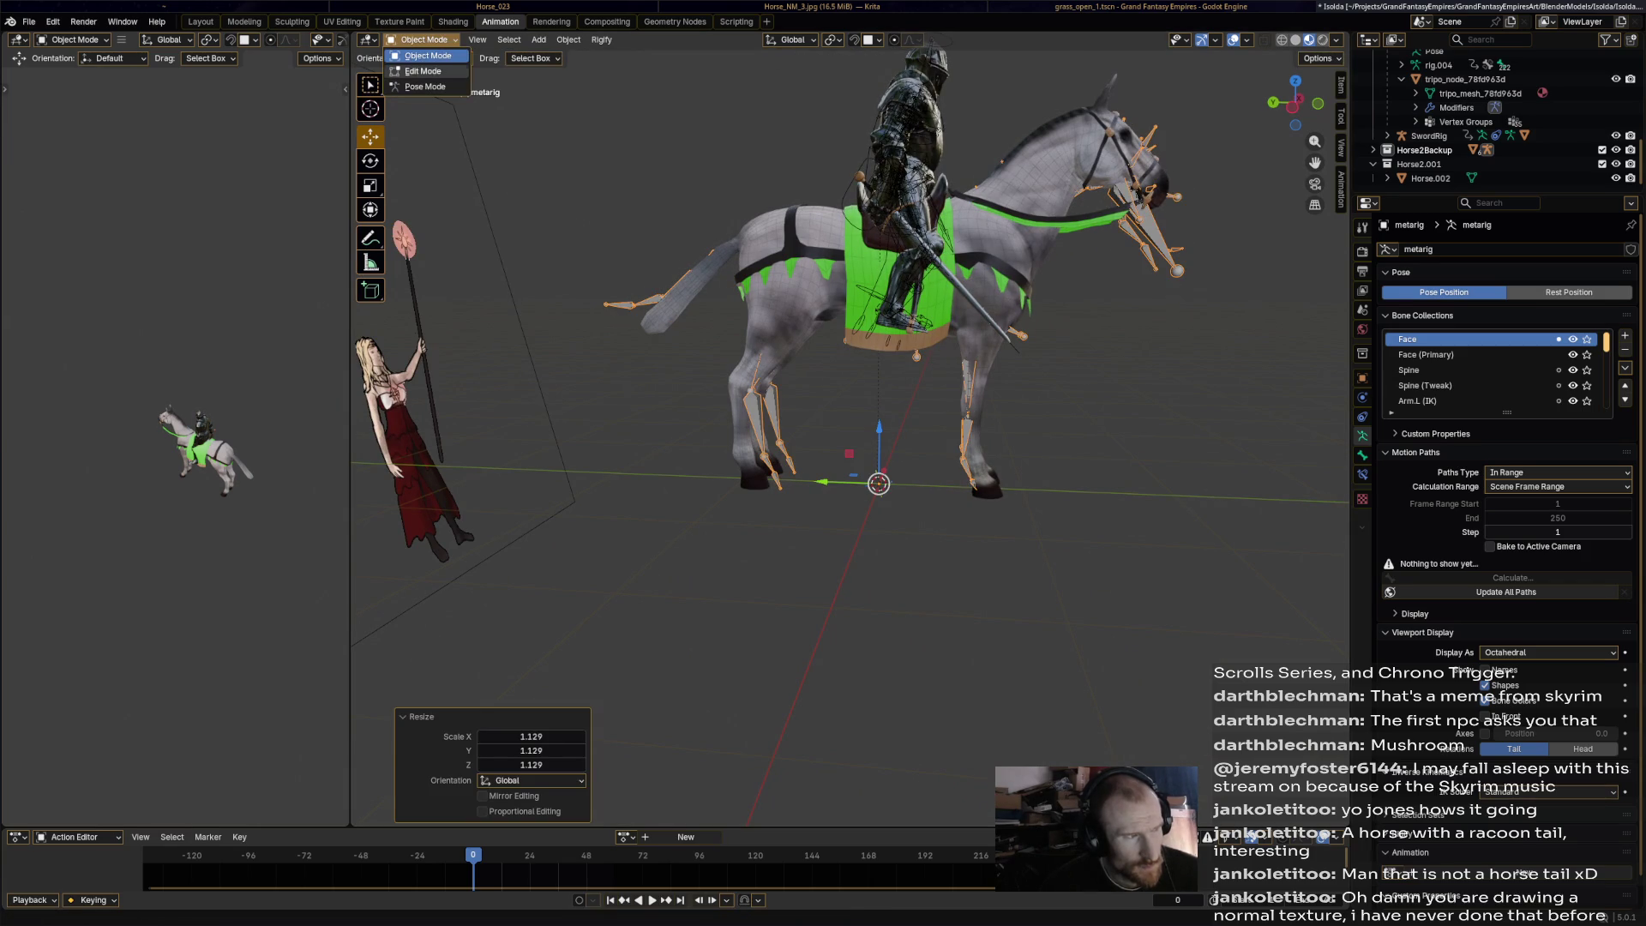
In Edit Mode, select the mane bones along the neck and delete them.
{"action": "key", "text": "Tab"}
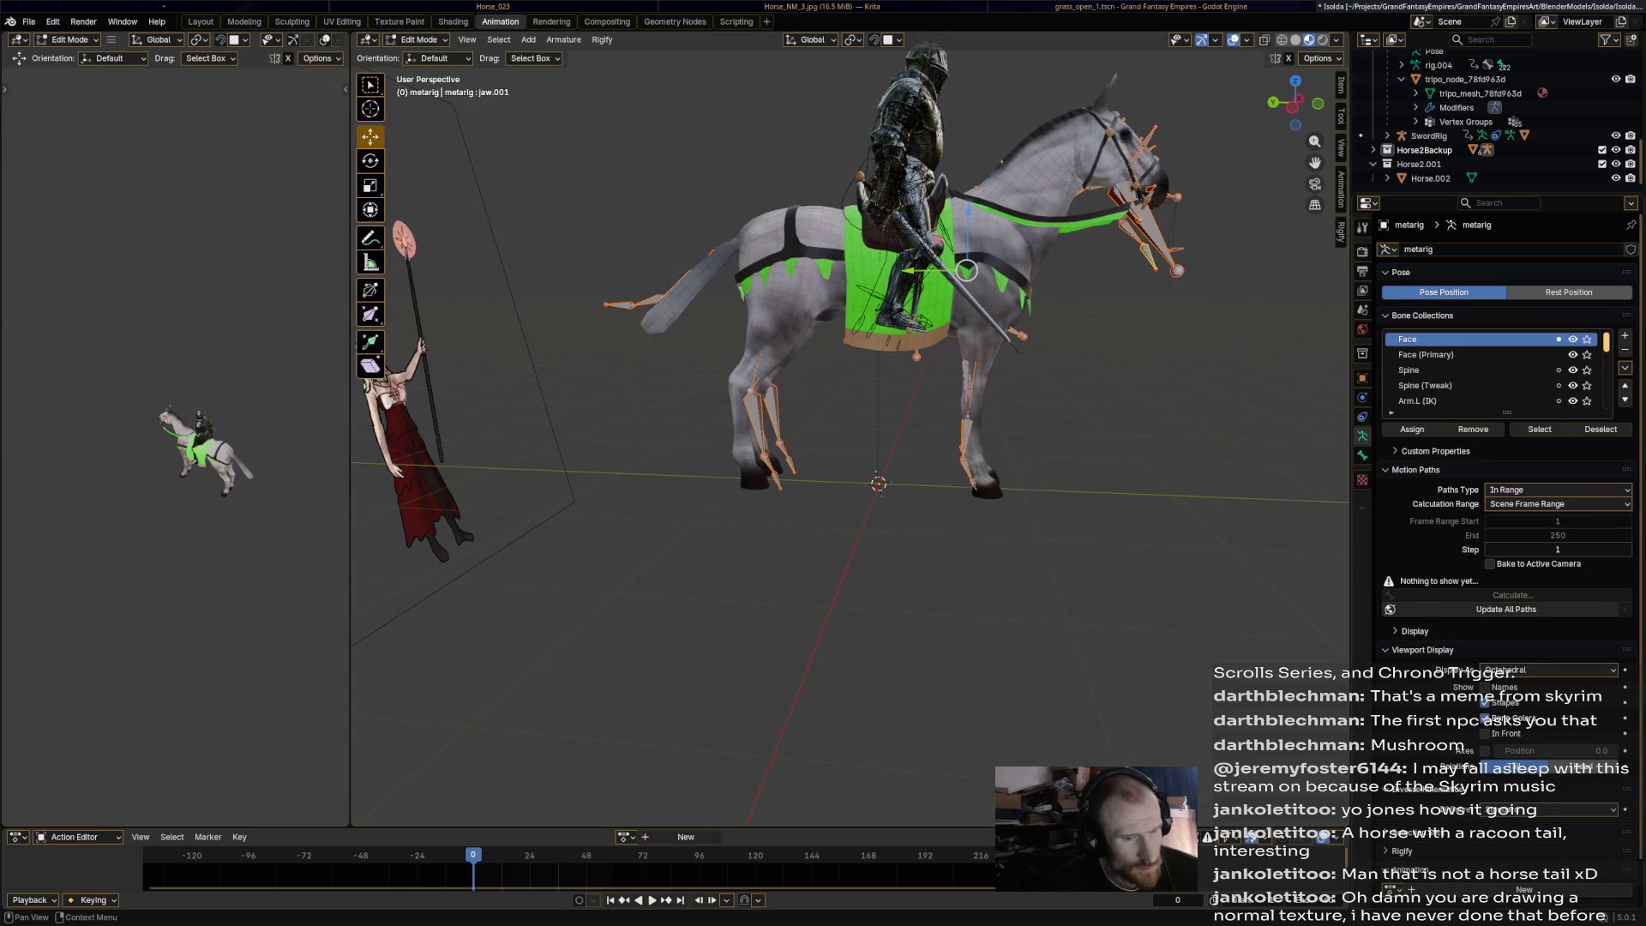
{"action": "mouse_move", "coordinate": [848, 429]}
{"action": "middle_mouse_down", "text": "ctrl"}
{"action": "mouse_move", "coordinate": [848, 317]}
{"action": "mouse_move", "coordinate": [848, 395]}
{"action": "middle_mouse_up", "text": "ctrl"}
{"action": "mouse_move", "coordinate": [1192, 282]}
{"action": "middle_mouse_down"}
{"action": "mouse_move", "coordinate": [792, 397]}
{"action": "mouse_move", "coordinate": [791, 455]}
{"action": "middle_mouse_up"}
{"action": "left_click", "coordinate": [858, 298]}
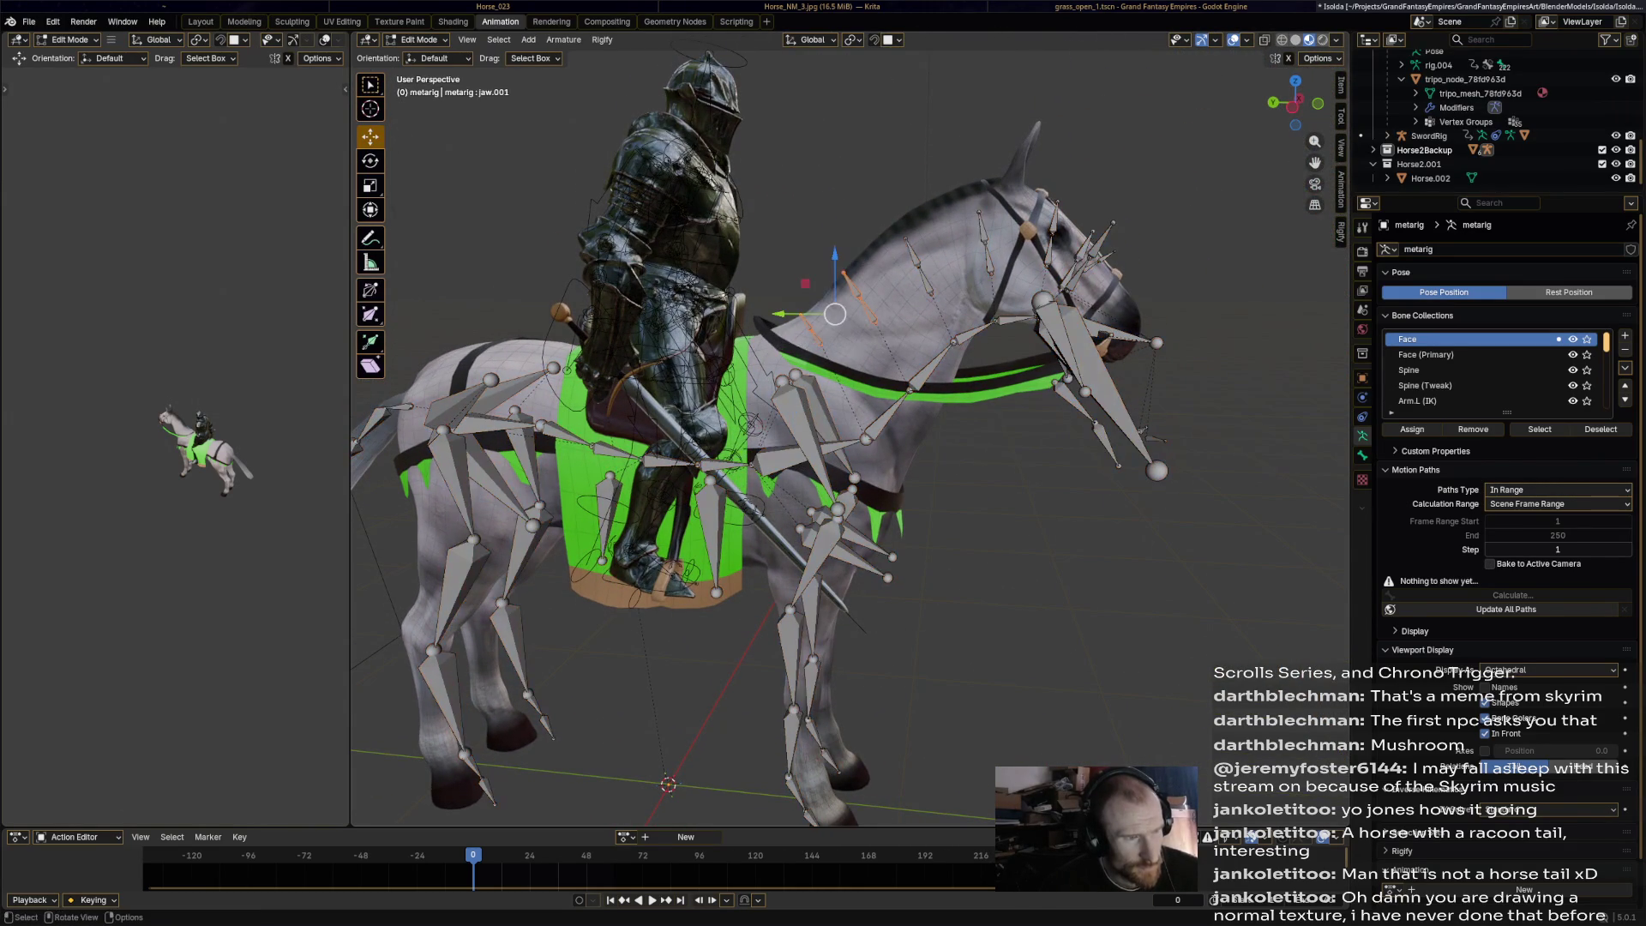
{"action": "left_click", "coordinate": [990, 261], "text": "ctrl"}
{"action": "key", "text": "x"}
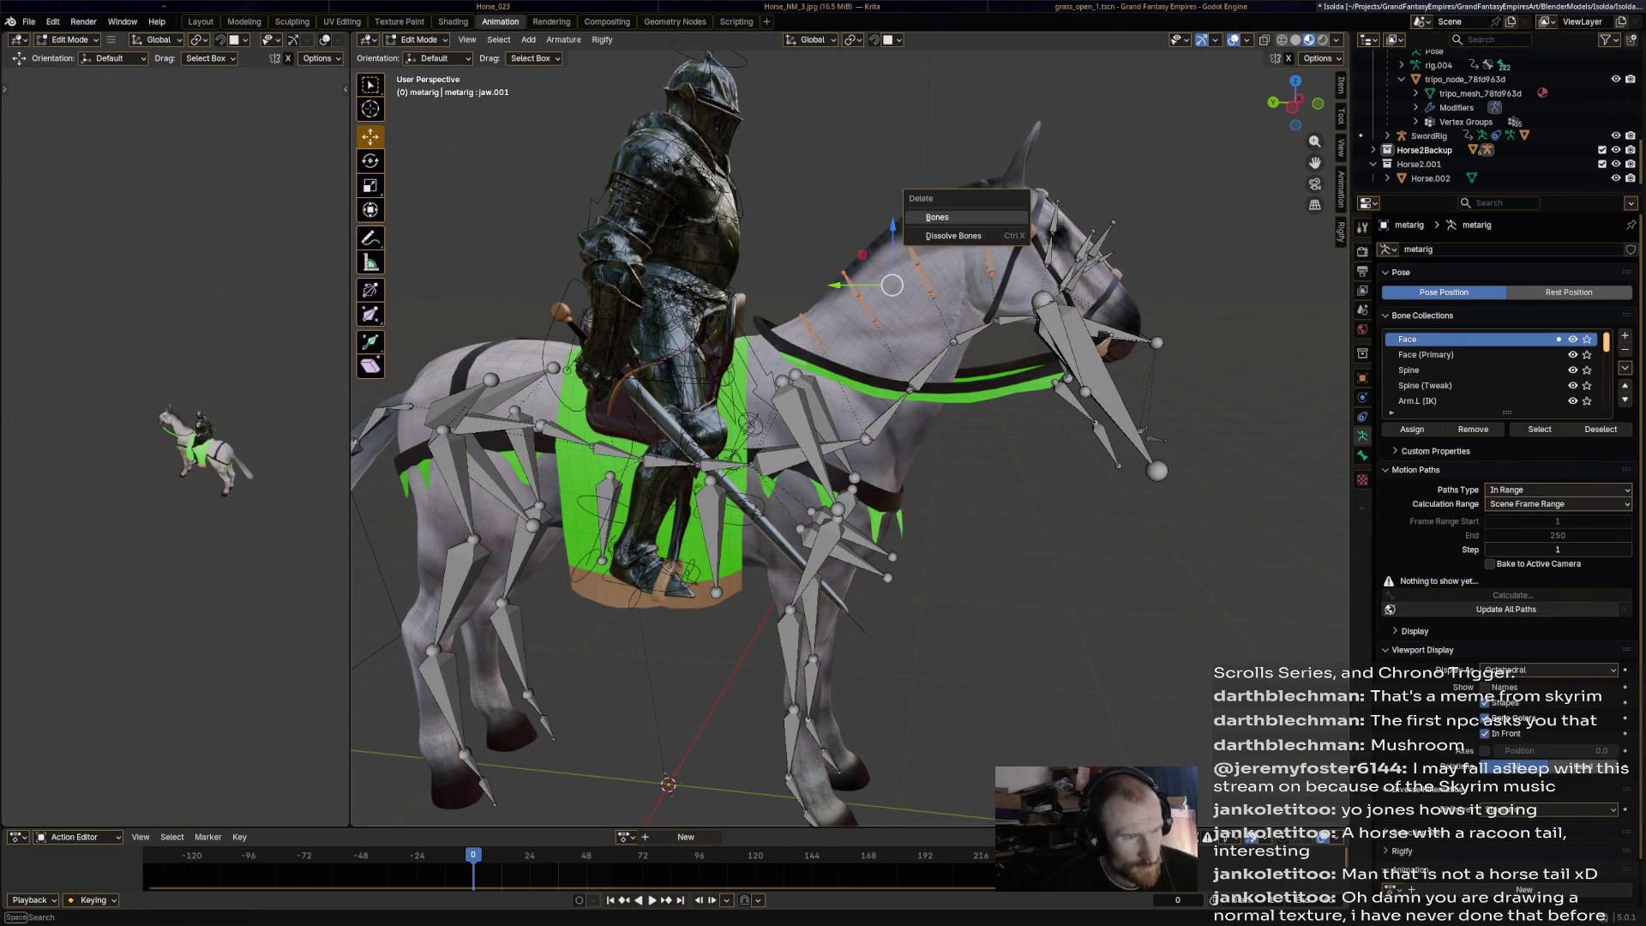
{"action": "left_click", "coordinate": [943, 217]}
Box-select the remaining neck bones and delete them too.
{"action": "middle_click_drag", "start_coordinate": [943, 223], "coordinate": [814, 240]}
{"action": "left_click_drag", "start_coordinate": [973, 210], "coordinate": [823, 315]}
{"action": "key", "text": "x"}
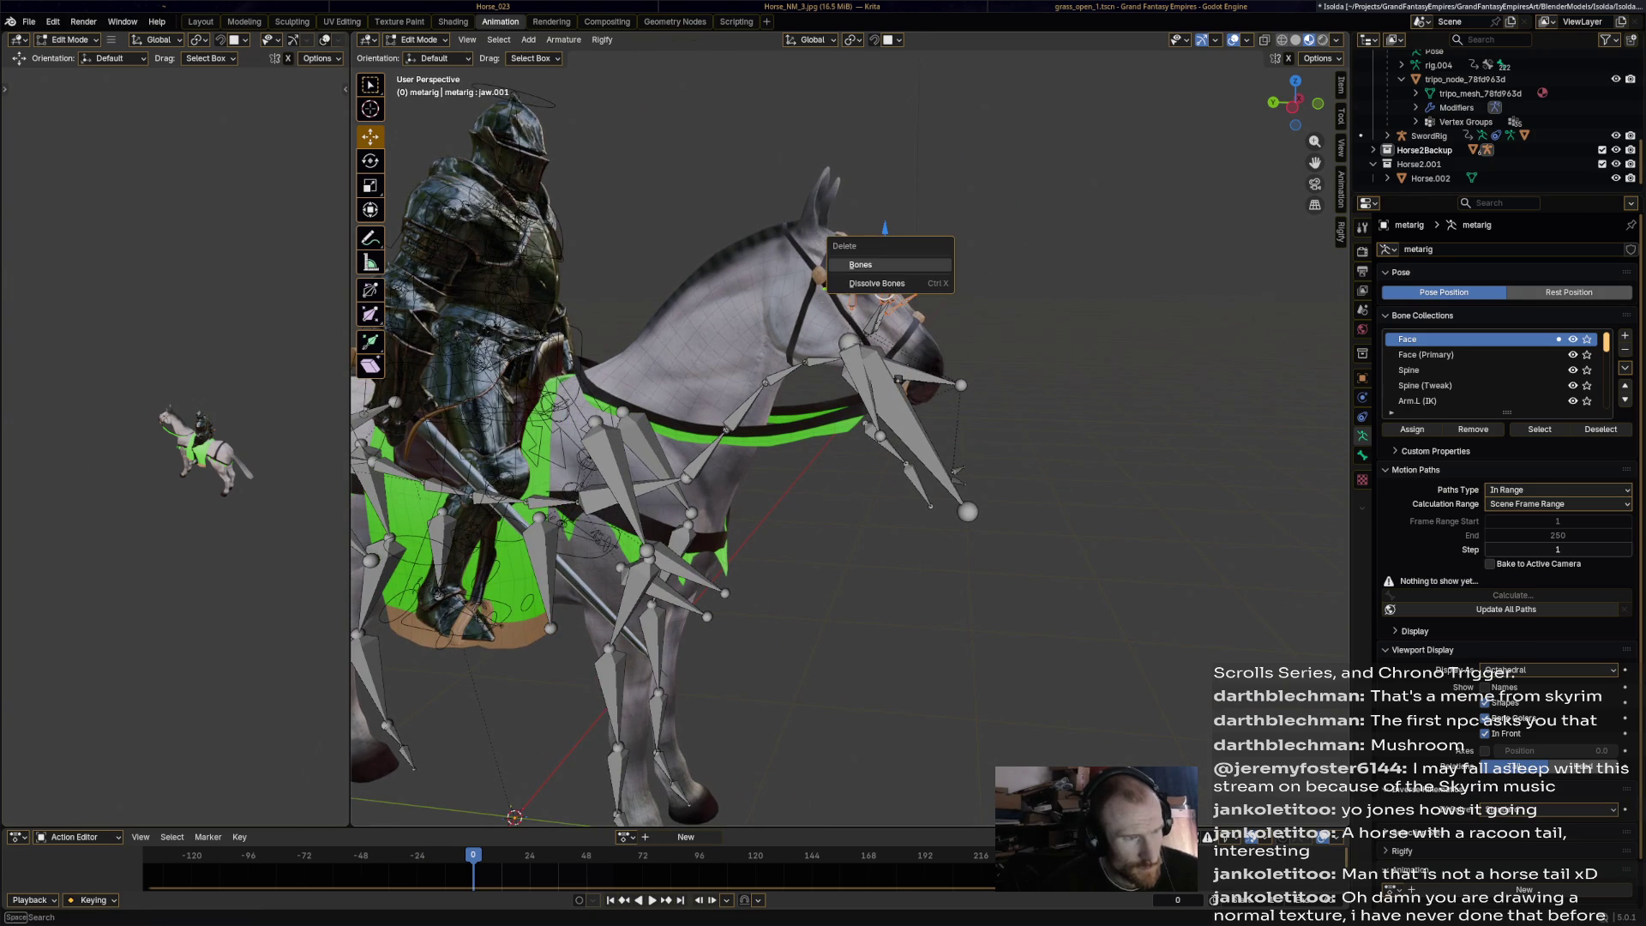
{"action": "left_click", "coordinate": [860, 264]}
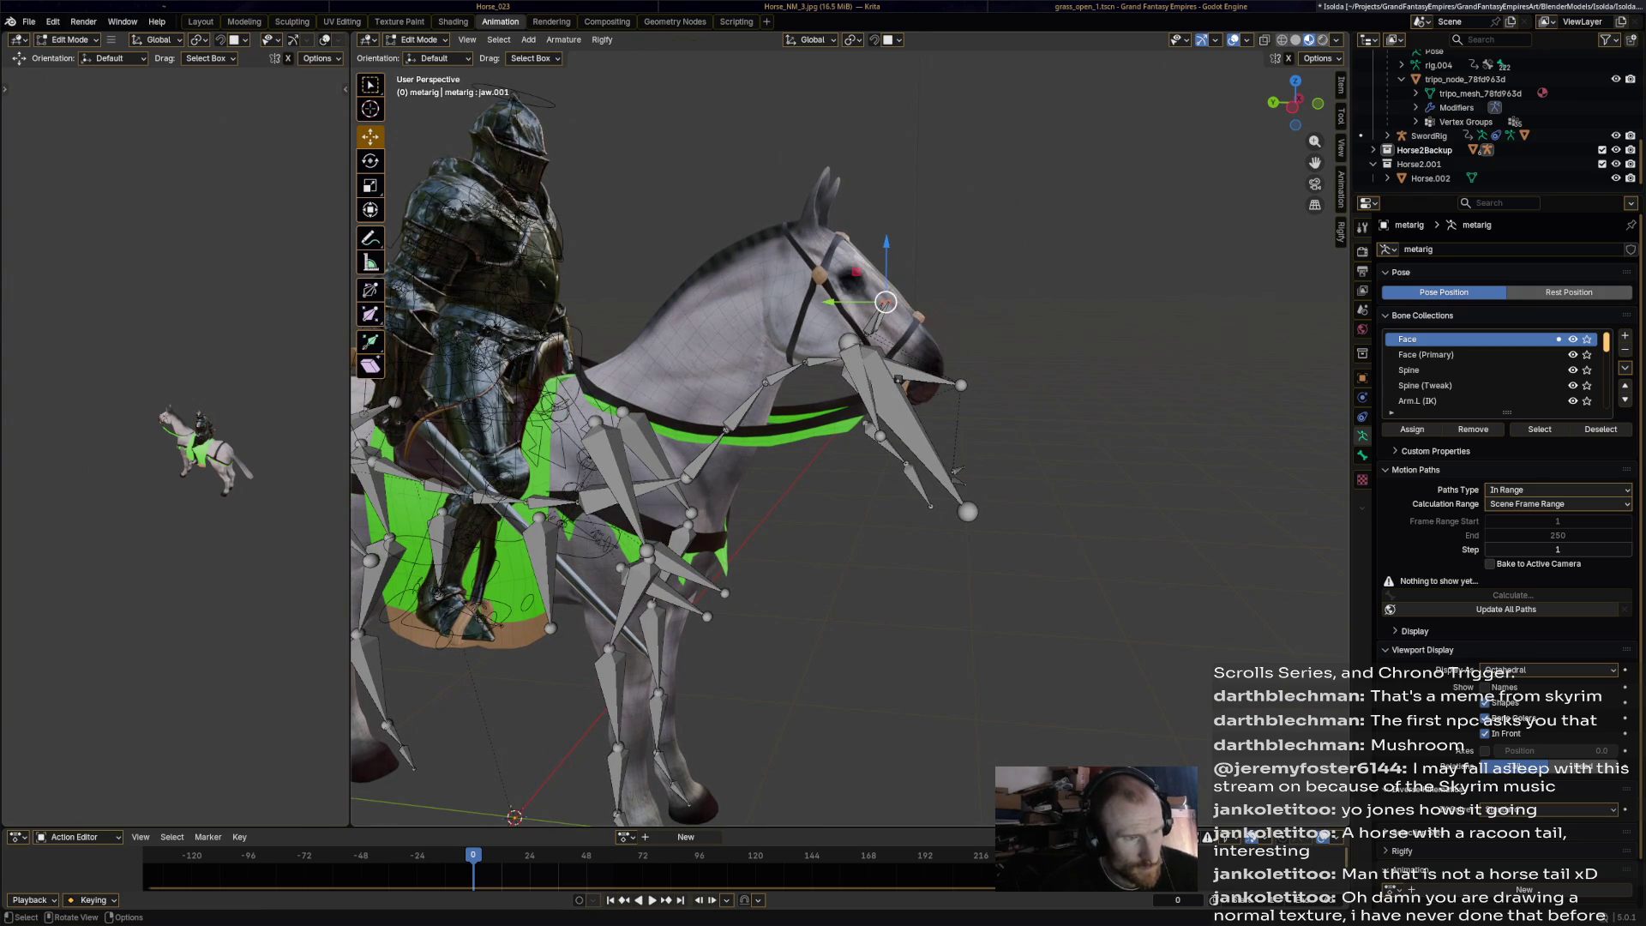
Select and delete the skull bone.
{"action": "left_click", "coordinate": [908, 428]}
{"action": "mouse_move", "coordinate": [909, 428]}
{"action": "left_mouse_down"}
{"action": "mouse_move", "coordinate": [1124, 331]}
{"action": "mouse_move", "coordinate": [1140, 283]}
{"action": "mouse_move", "coordinate": [1159, 310]}
{"action": "left_mouse_up"}
{"action": "key", "text": "x"}
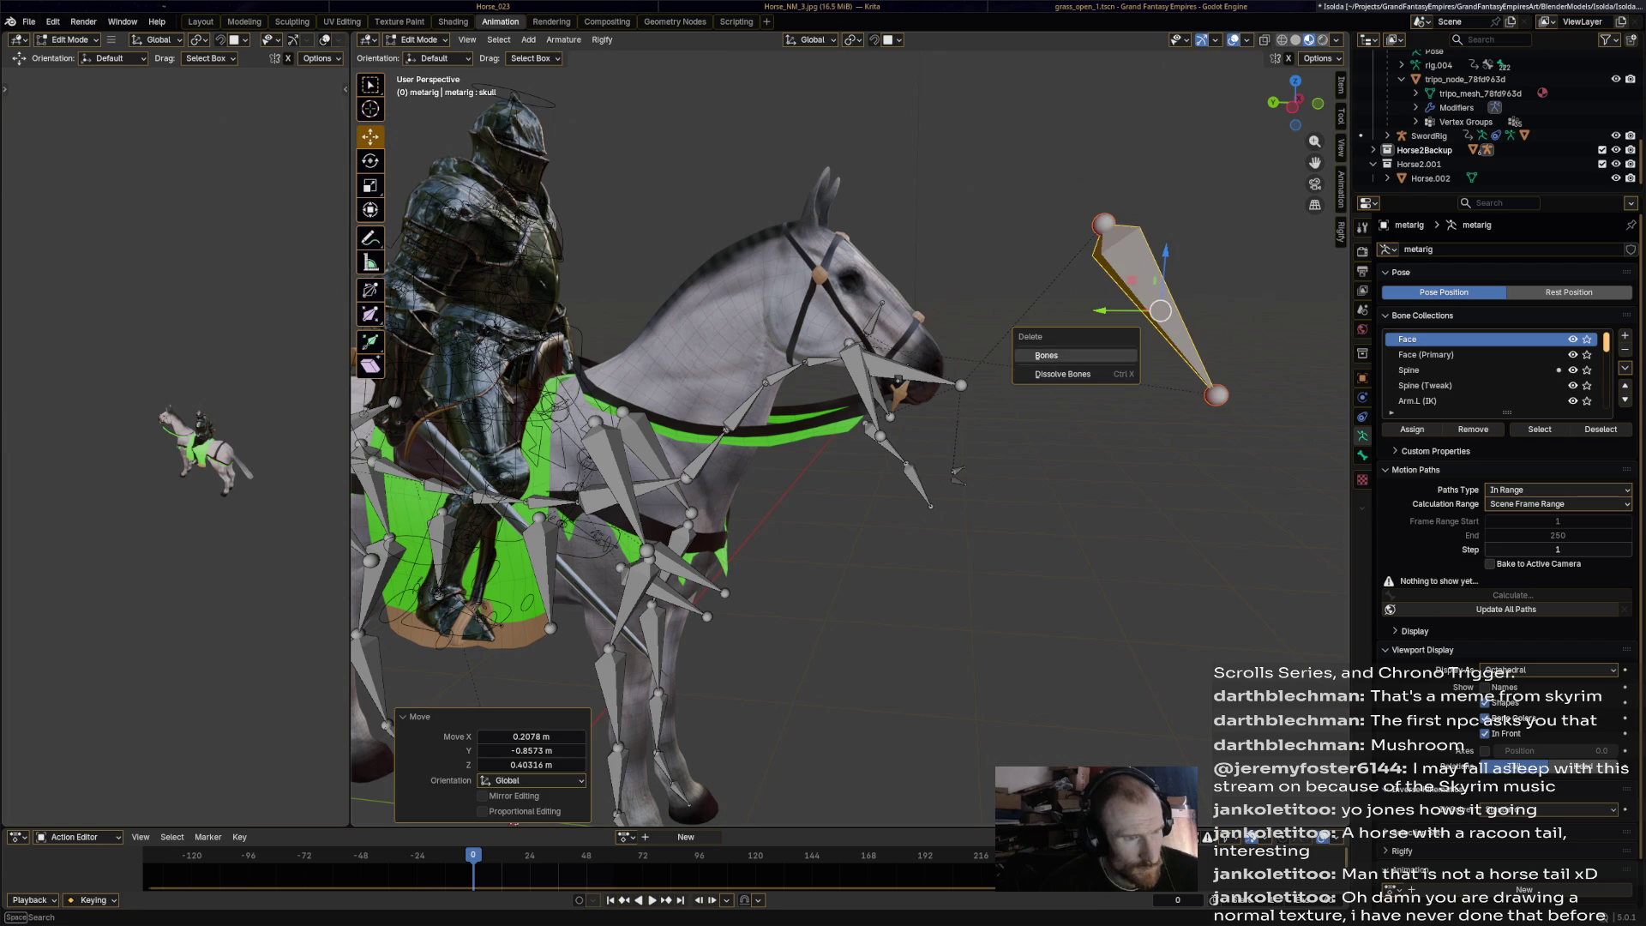
{"action": "left_click", "coordinate": [1047, 355]}
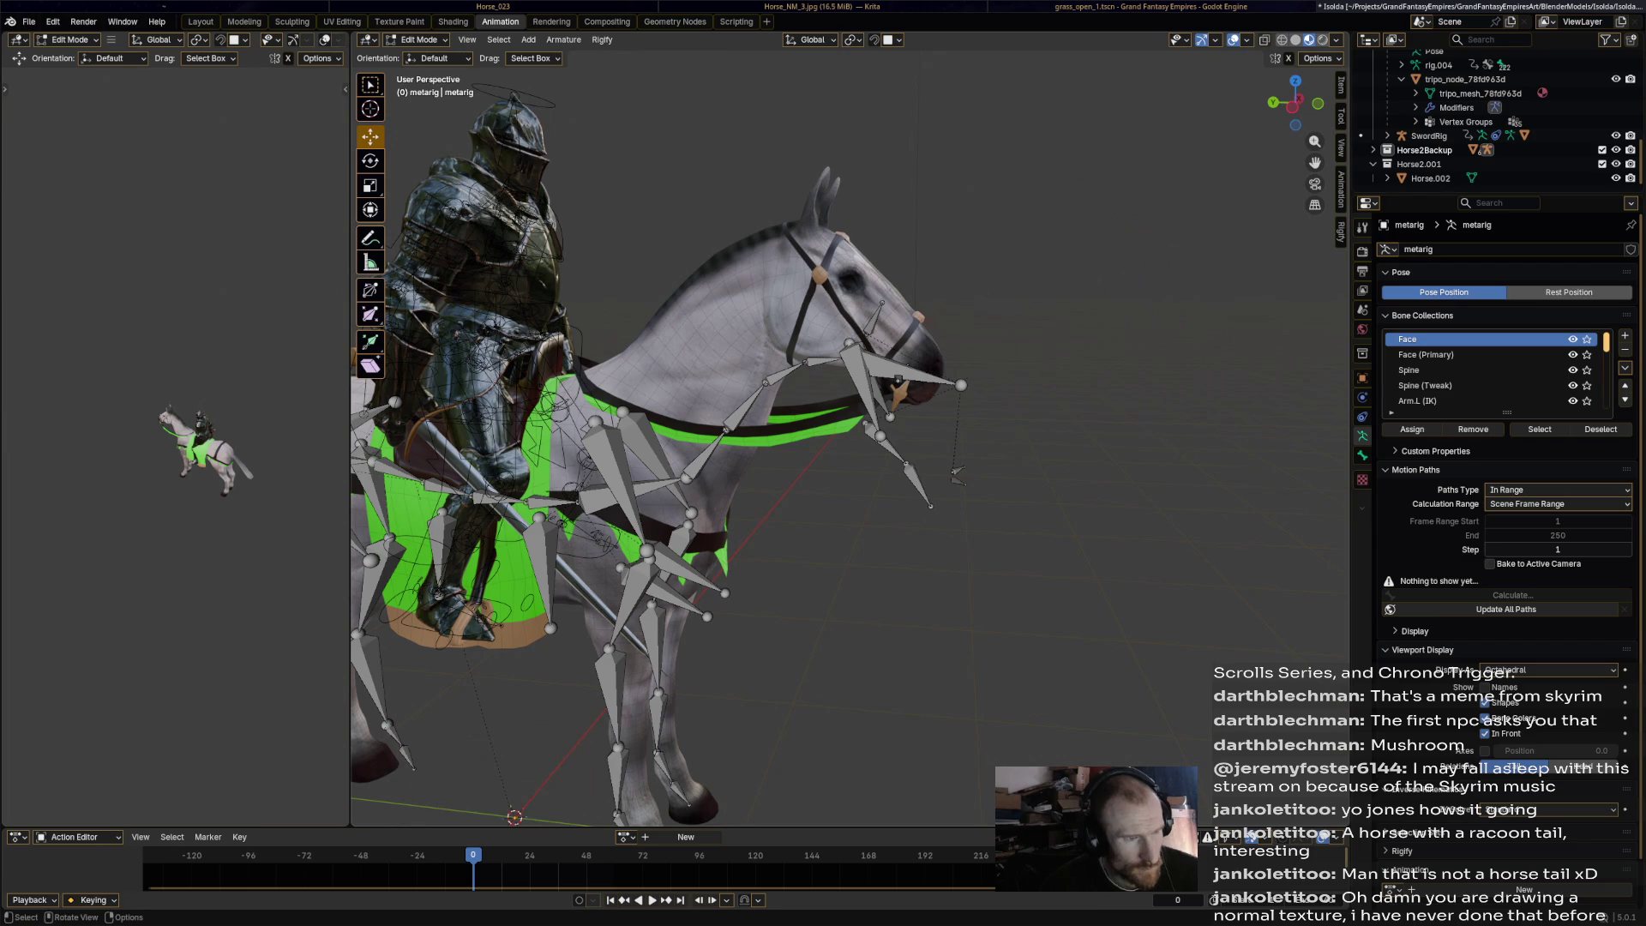
Delete the jaw and lower head bones plus the small bone at the nose.
{"action": "left_click_drag", "start_coordinate": [900, 371], "coordinate": [924, 218]}
{"action": "mouse_move", "coordinate": [833, 543]}
{"action": "left_mouse_down"}
{"action": "mouse_move", "coordinate": [1078, 300]}
{"action": "mouse_move", "coordinate": [1080, 329]}
{"action": "left_mouse_up"}
{"action": "key", "text": "x"}
{"action": "left_click", "coordinate": [934, 343]}
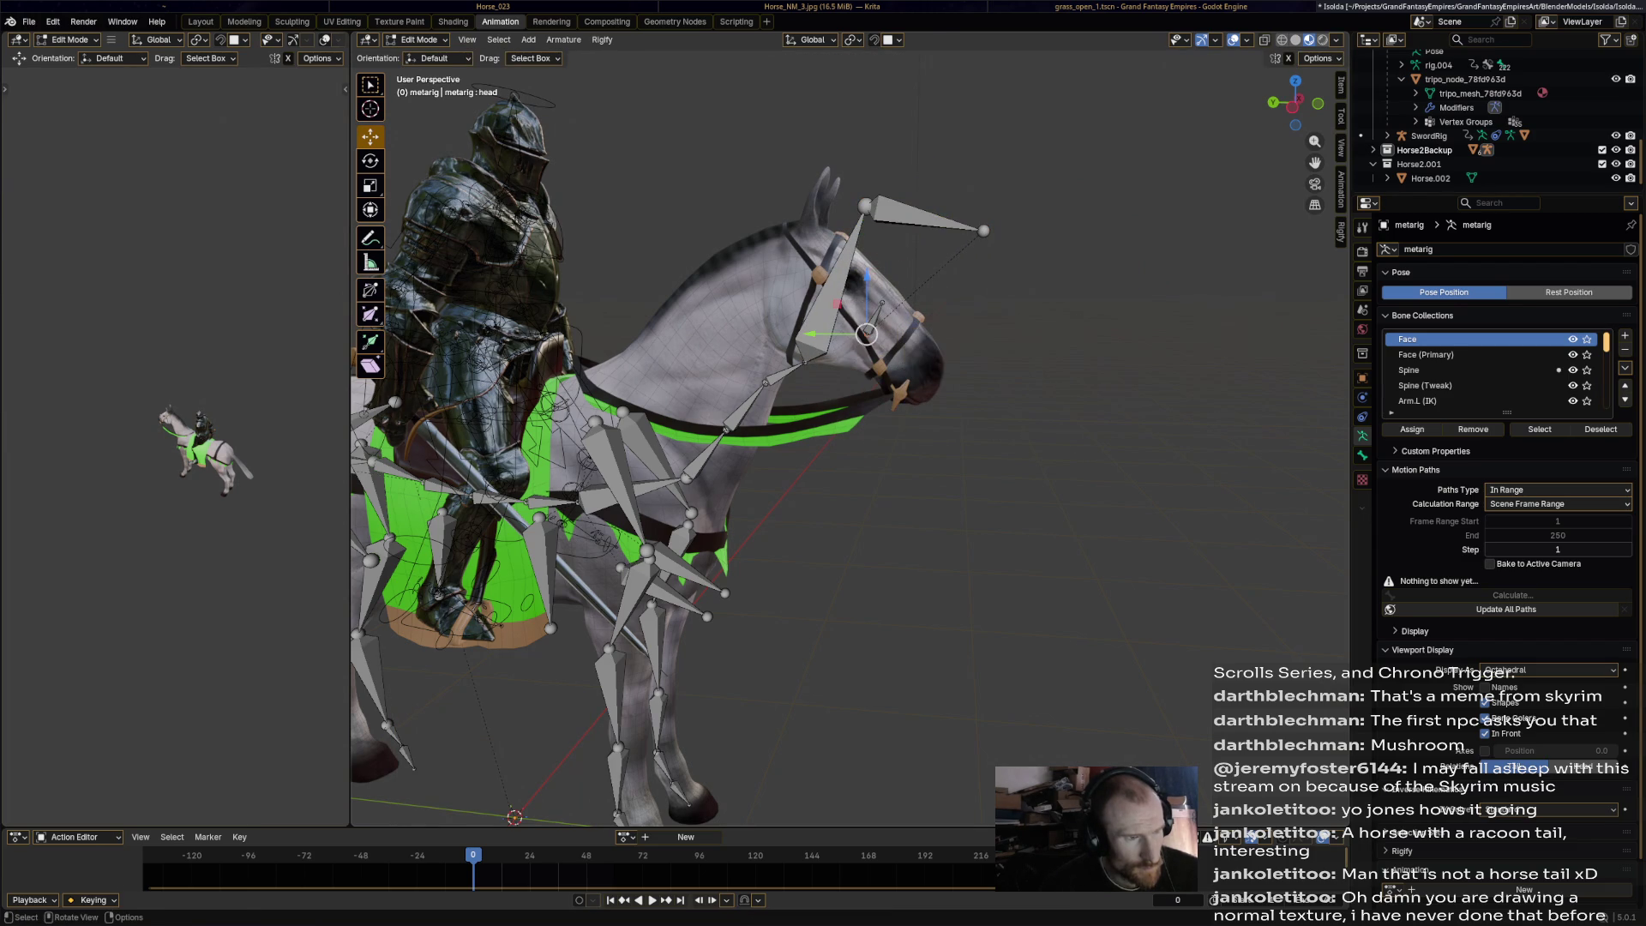
{"action": "left_click", "coordinate": [825, 309]}
{"action": "left_click", "coordinate": [874, 326]}
{"action": "key", "text": "x"}
{"action": "left_click", "coordinate": [857, 309]}
Move the head bone toward the nose and lower its tip onto the muzzle.
{"action": "key", "text": "g"}
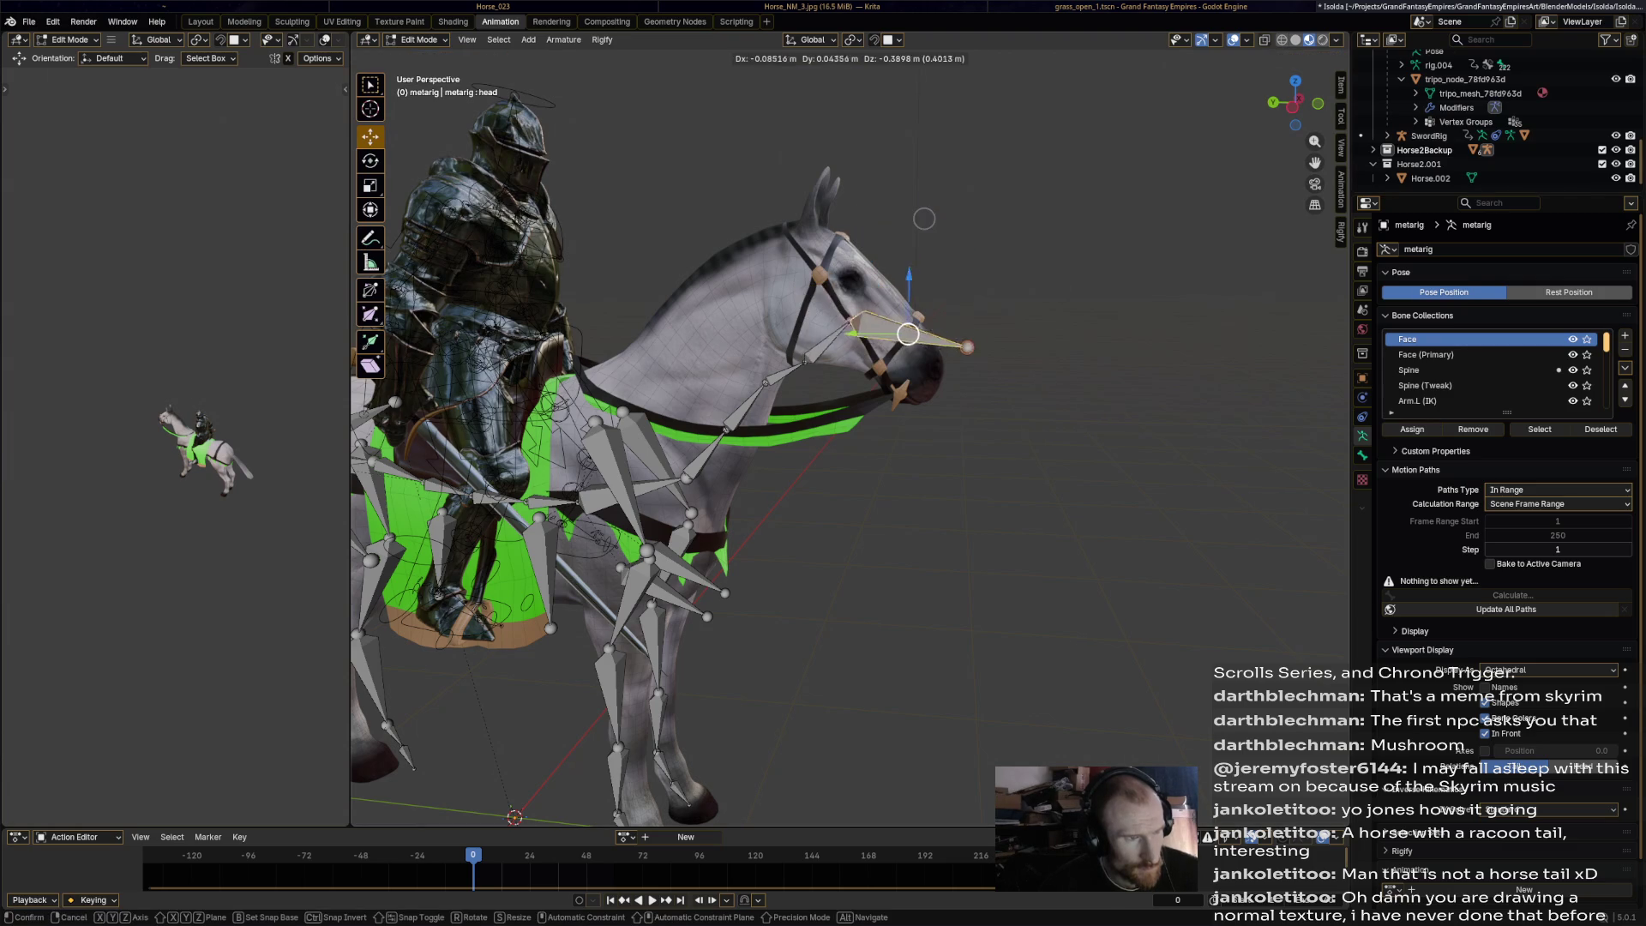
{"action": "left_click", "coordinate": [934, 331]}
{"action": "left_click", "coordinate": [839, 340]}
{"action": "left_click", "coordinate": [934, 334]}
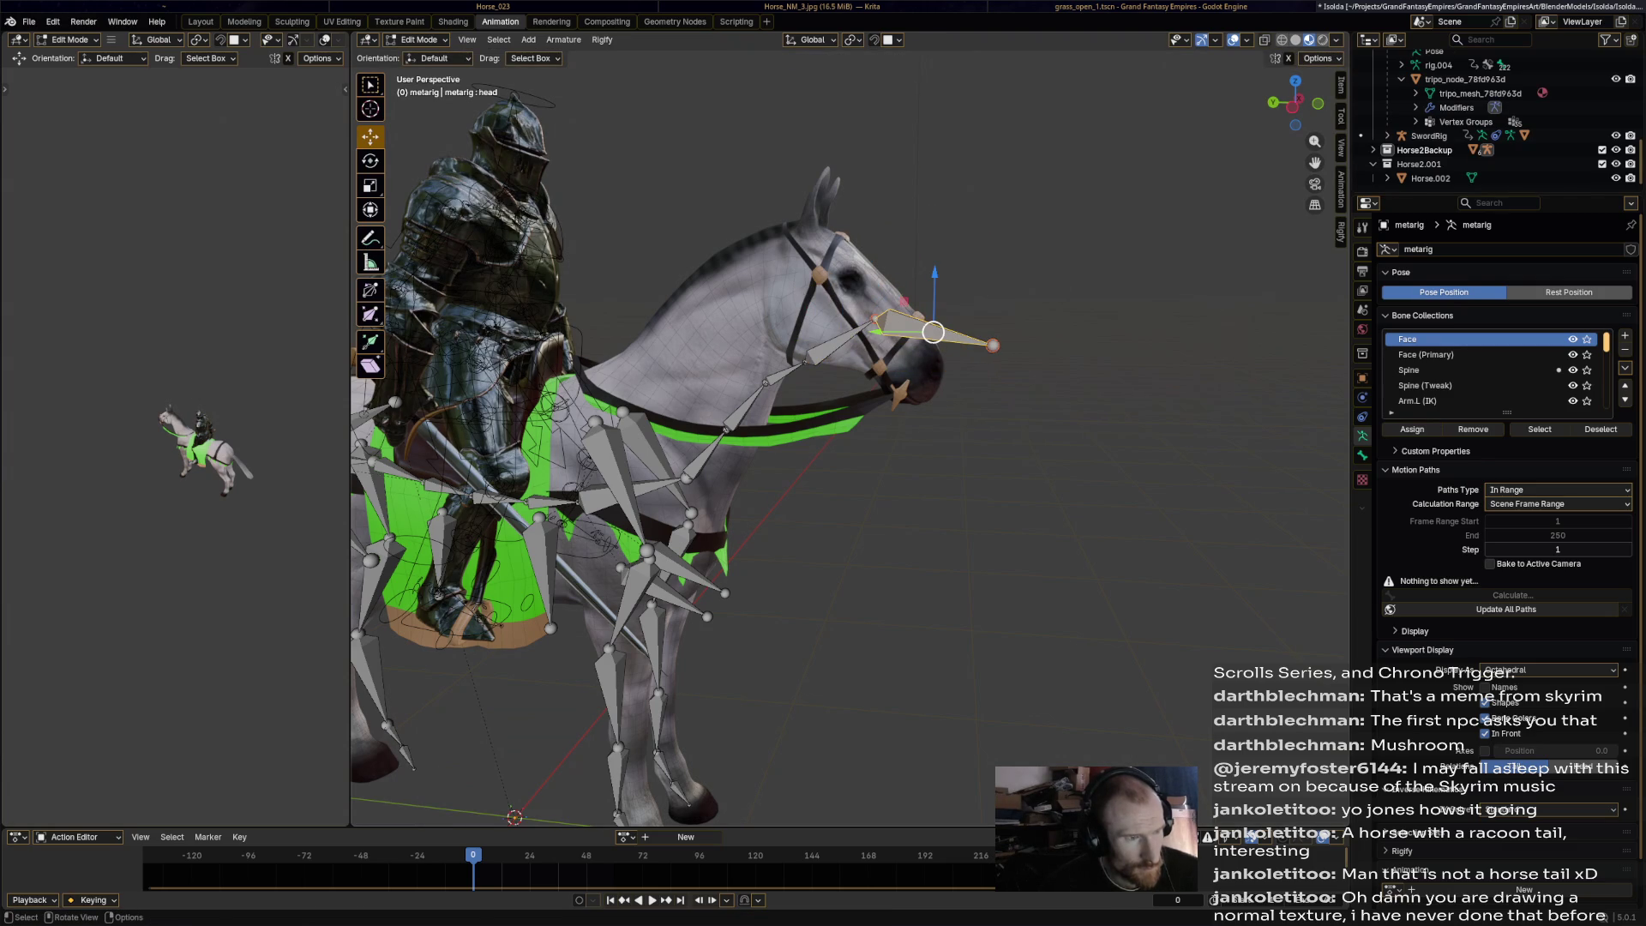
{"action": "key", "text": "g"}
{"action": "left_click", "coordinate": [921, 343]}
{"action": "key", "text": "g"}
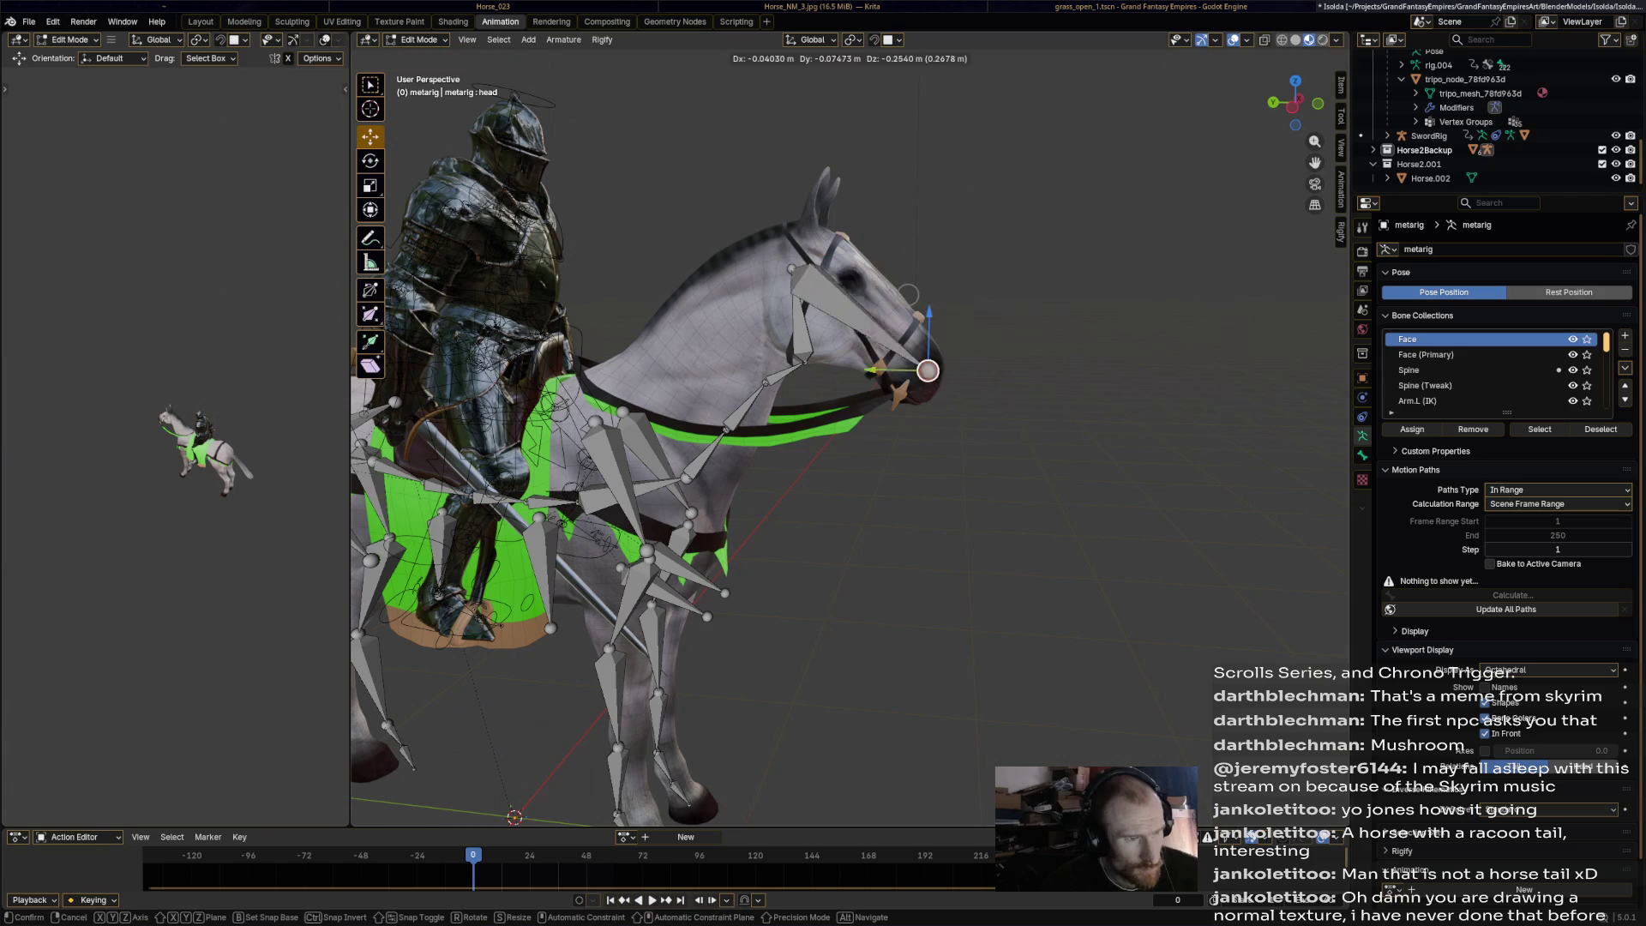
{"action": "left_click", "coordinate": [930, 393]}
Reposition the head bone again, undoing the last upward move.
{"action": "left_click", "coordinate": [798, 317]}
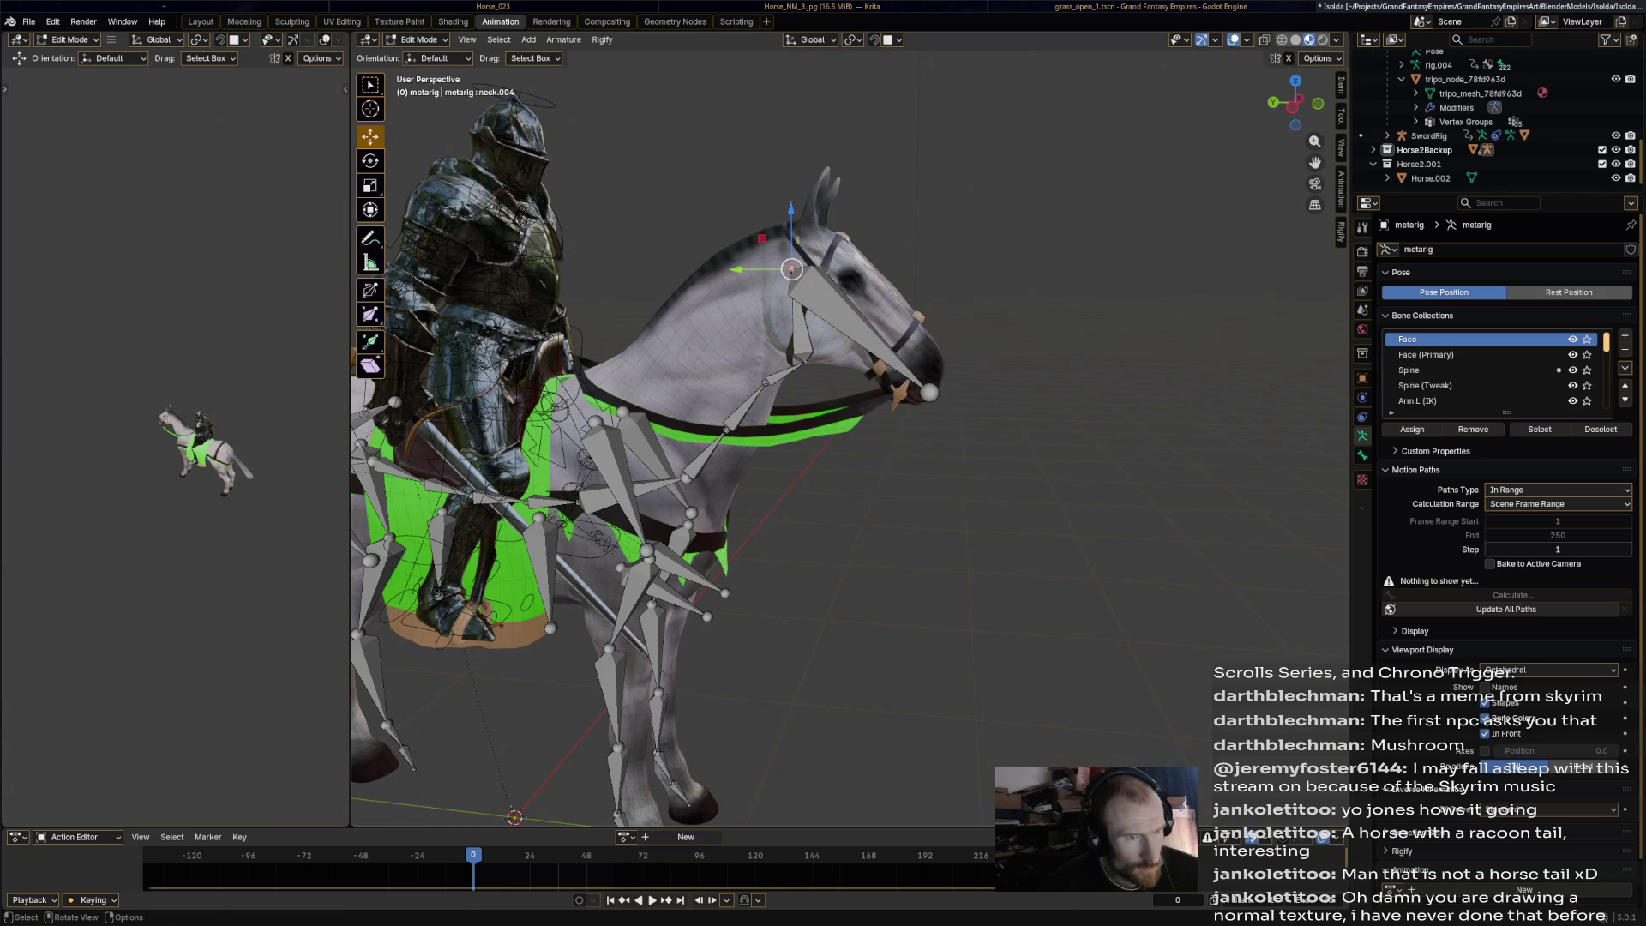
{"action": "left_click", "coordinate": [900, 360]}
{"action": "key", "text": "g"}
{"action": "left_click", "coordinate": [933, 331]}
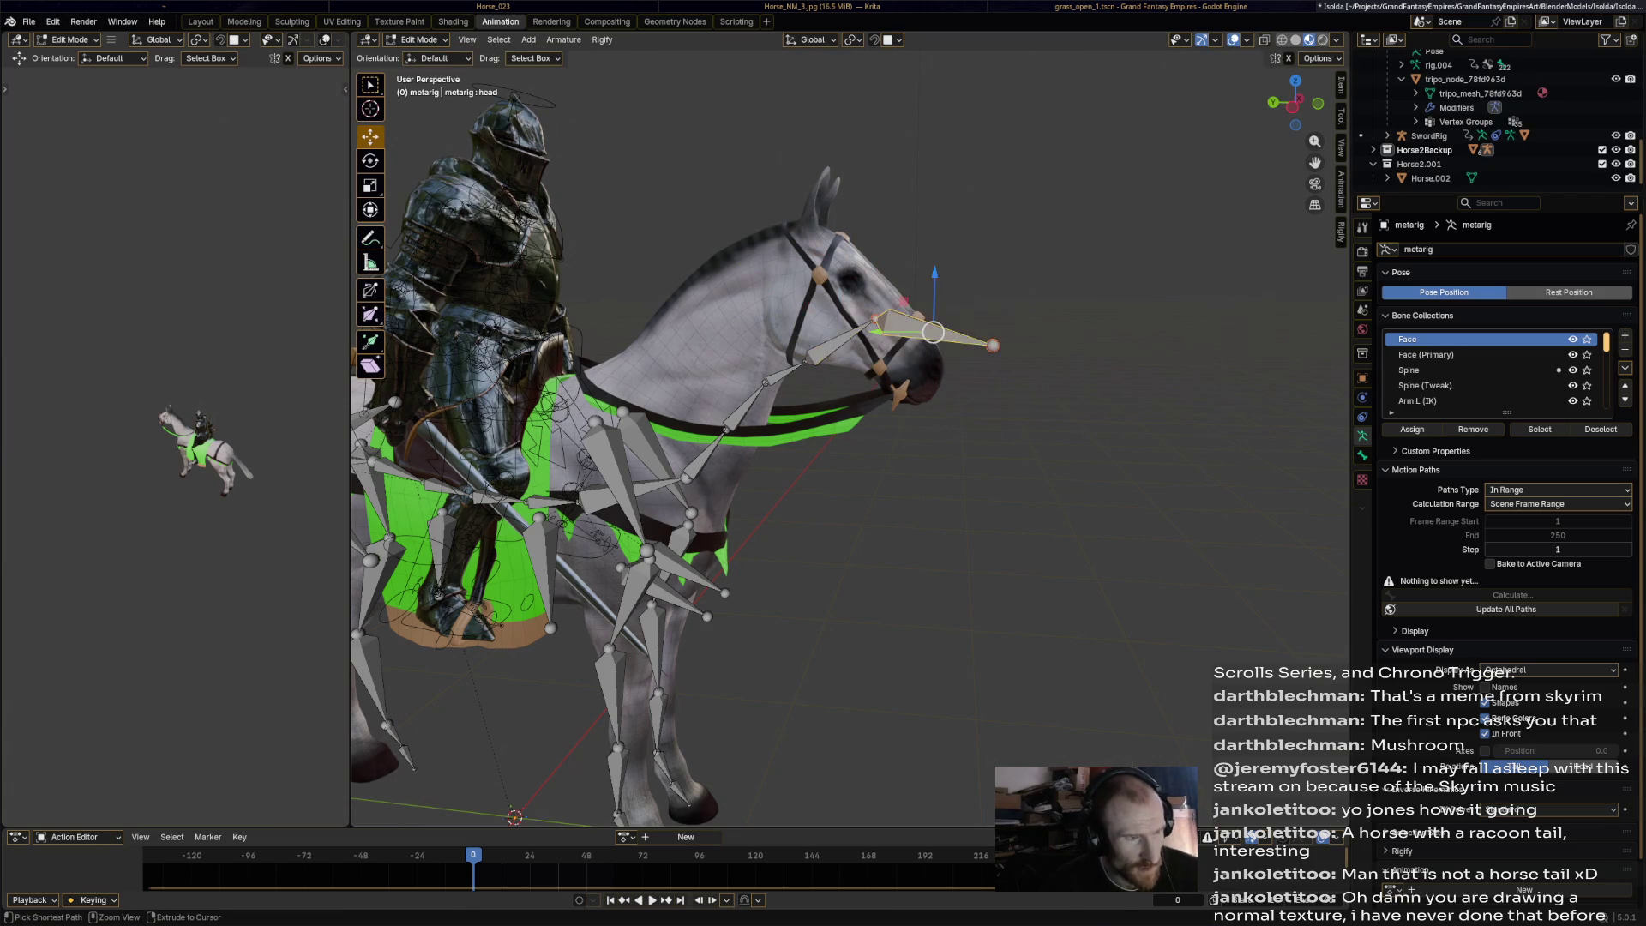
{"action": "left_click_drag", "start_coordinate": [932, 332], "coordinate": [924, 218]}
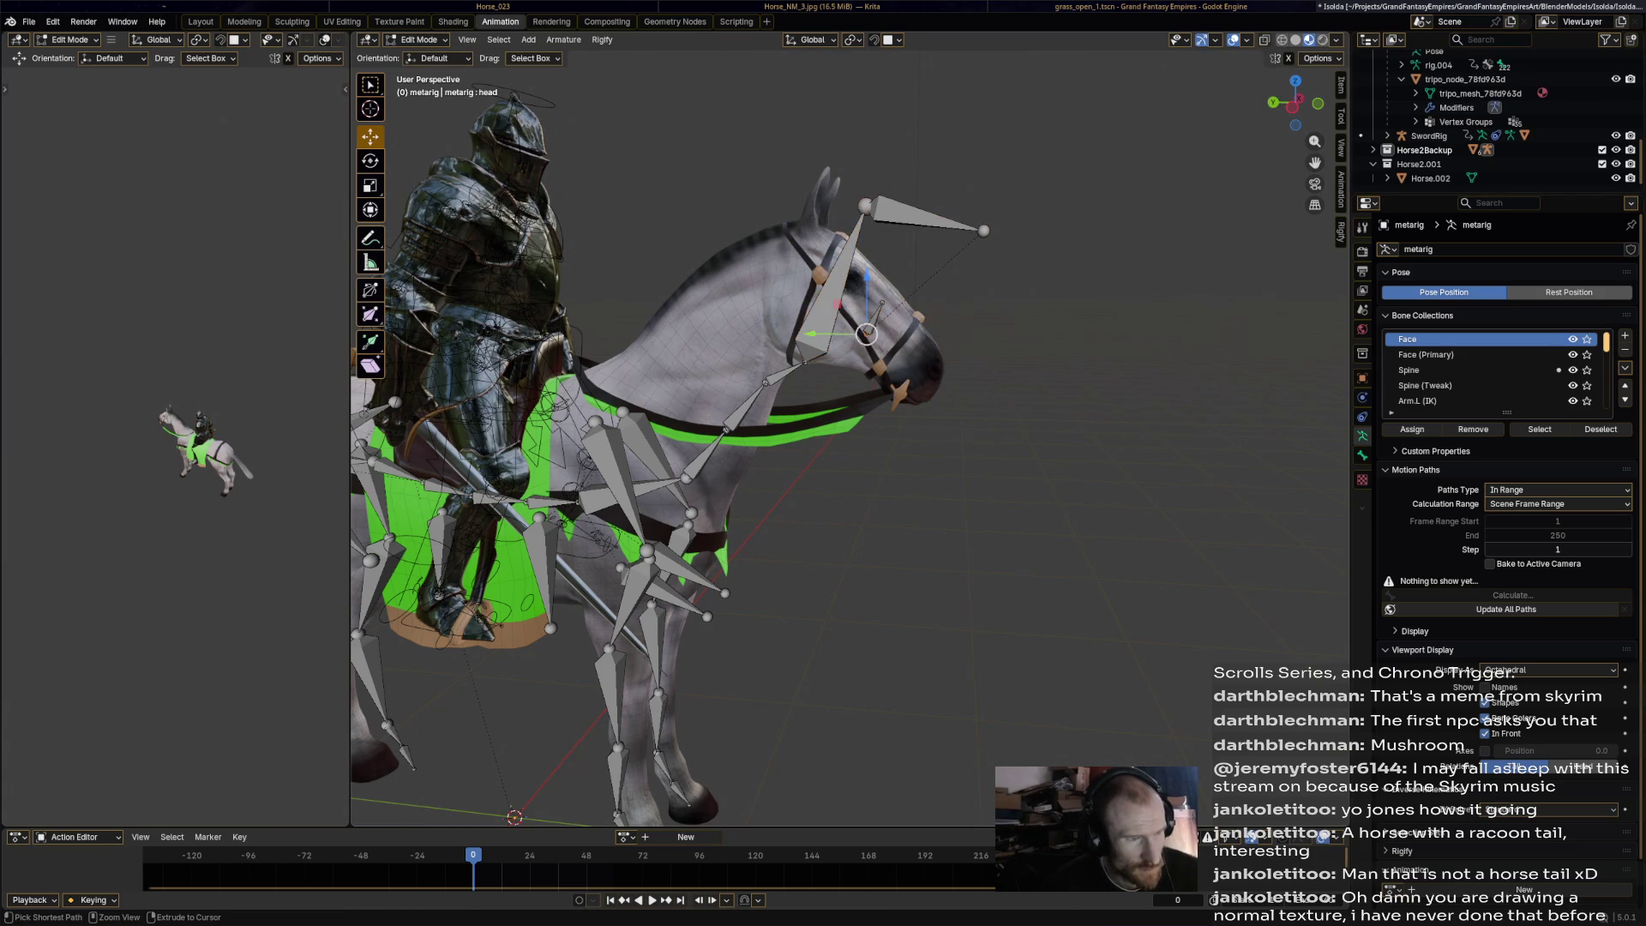
{"action": "key", "text": "ctrl+z"}
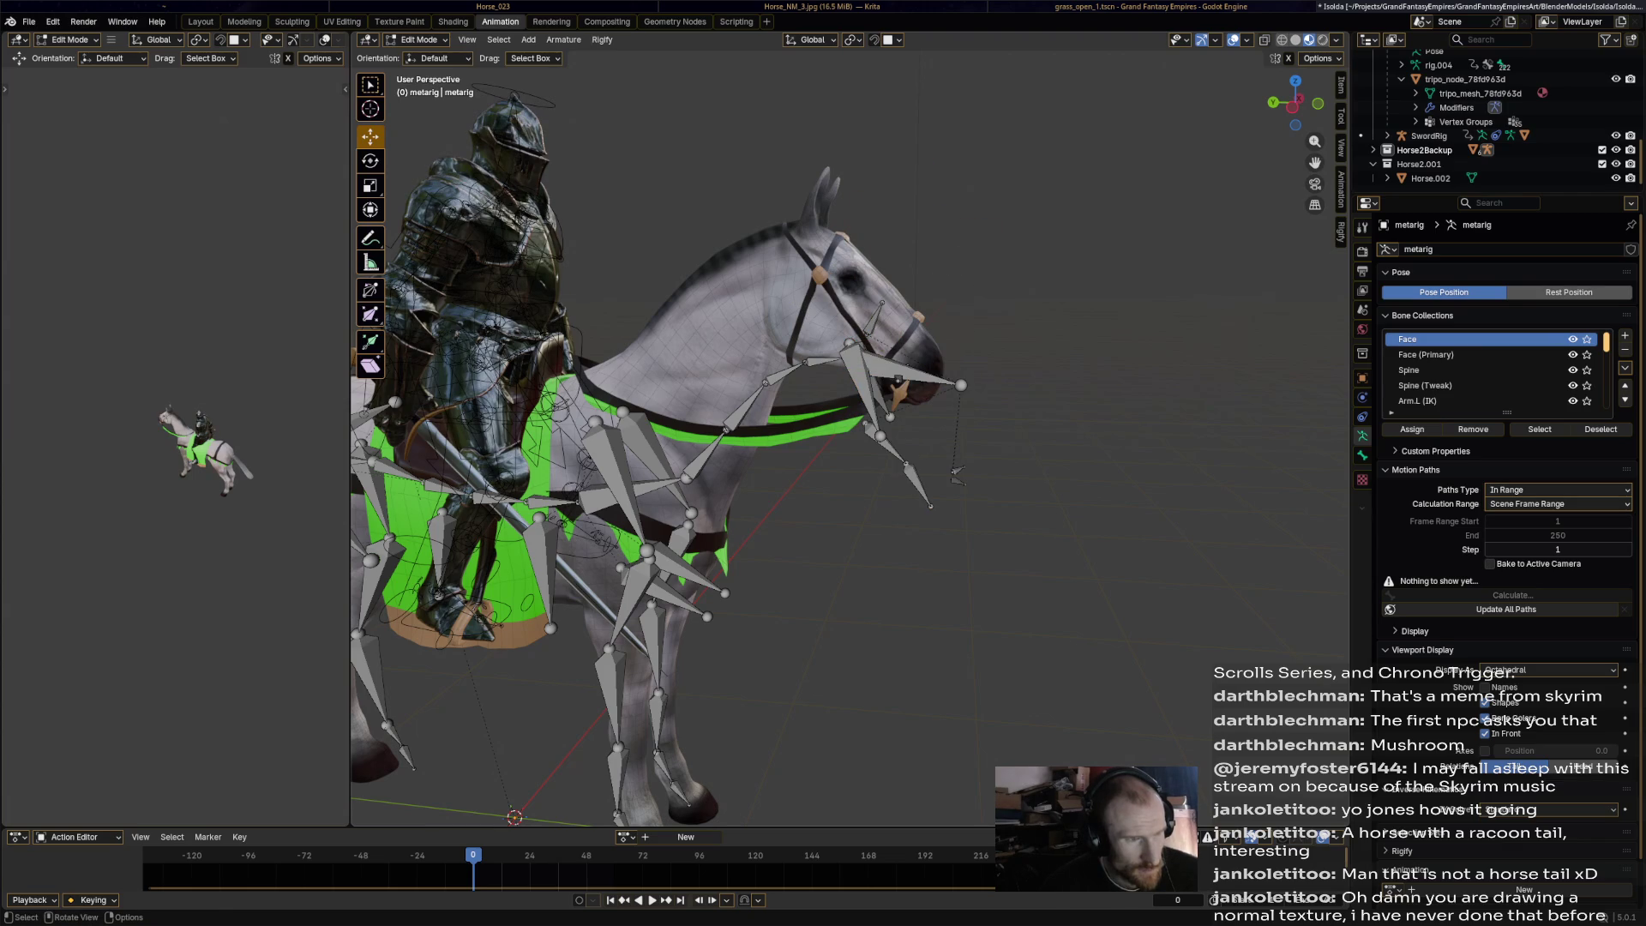
In Left Orthographic view, move the head bone up along the horse's head.
{"action": "right_click", "coordinate": [967, 511], "text": "ctrl"}
{"action": "left_click", "coordinate": [900, 412]}
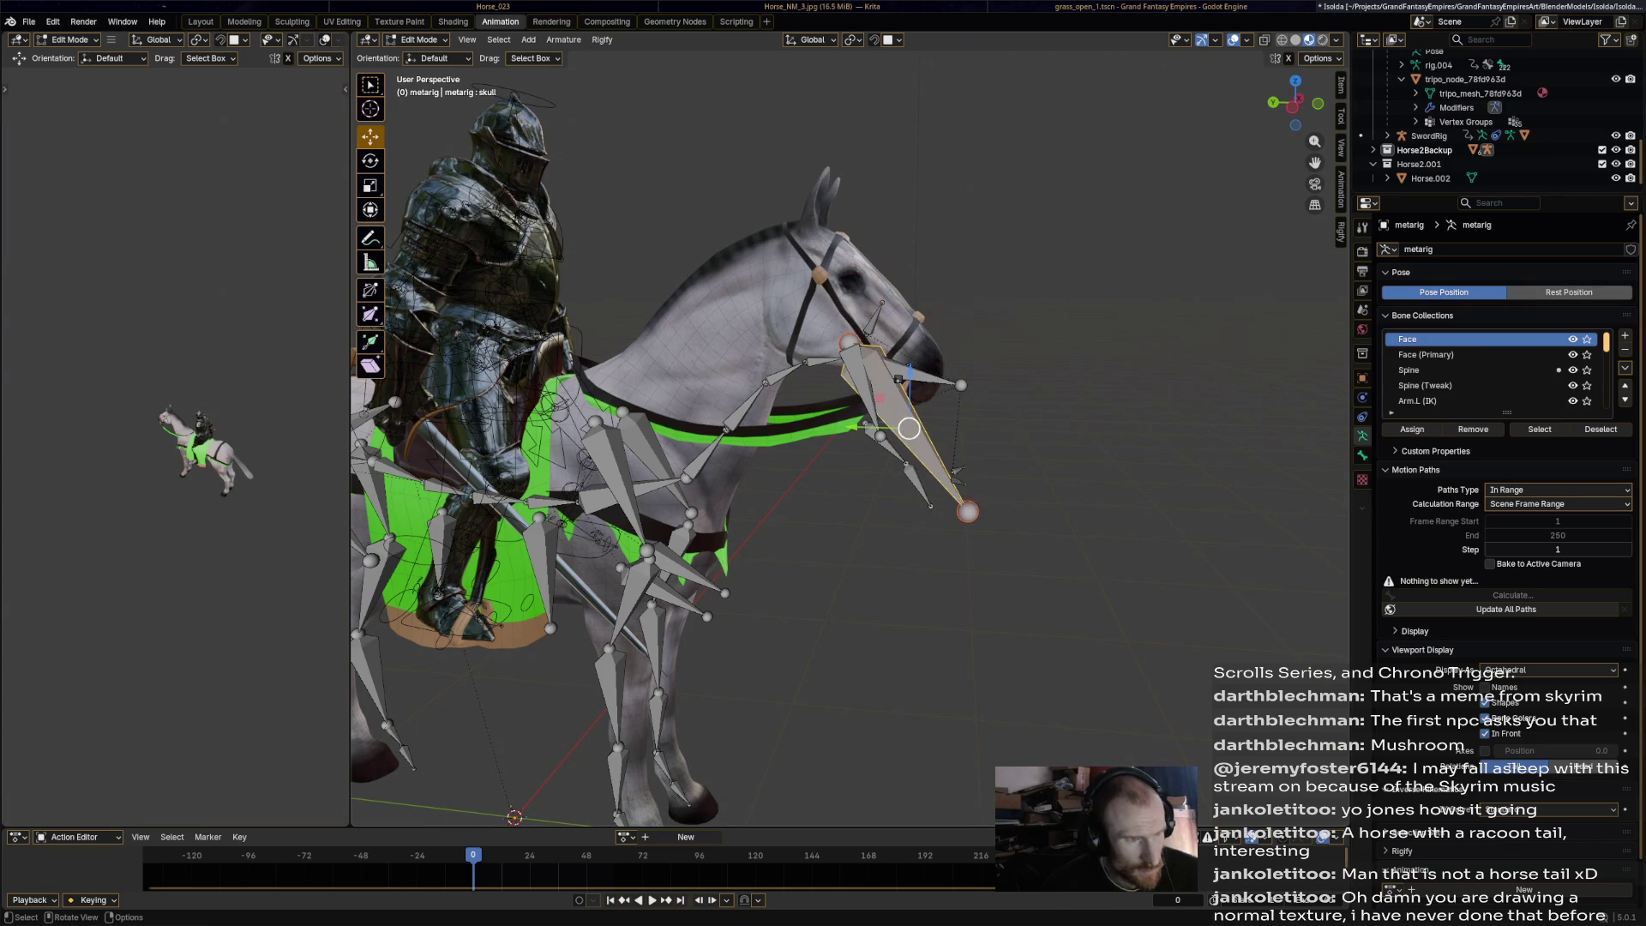
{"action": "left_click", "coordinate": [896, 377]}
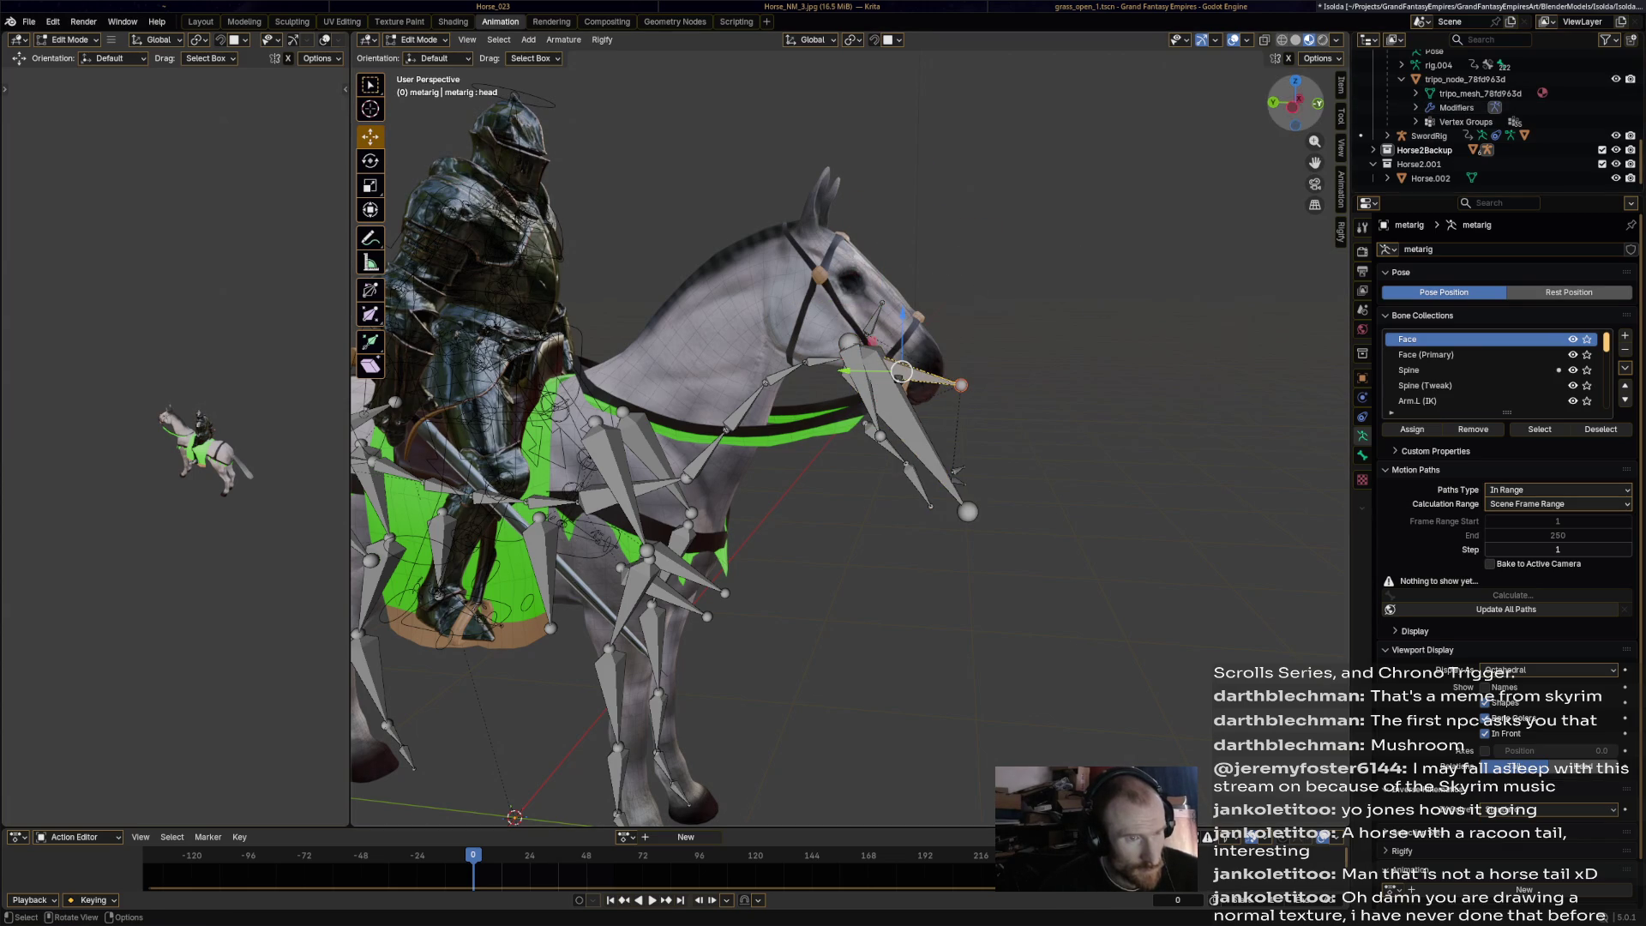
{"action": "left_click", "coordinate": [1296, 103]}
{"action": "scroll", "coordinate": [922, 334], "scroll_direction": "up", "scroll_amount": 4}
{"action": "left_click_drag", "start_coordinate": [999, 237], "coordinate": [952, 120]}
Box-select and delete the extra face bones around the muzzle.
{"action": "left_click_drag", "start_coordinate": [911, 451], "coordinate": [1223, 159]}
{"action": "key", "text": "x"}
{"action": "left_click", "coordinate": [1106, 218]}
Pull the head bone's tip to the muzzle and adjust the neck.004 and neck.003 joints.
{"action": "left_click_drag", "start_coordinate": [1017, 134], "coordinate": [1030, 256]}
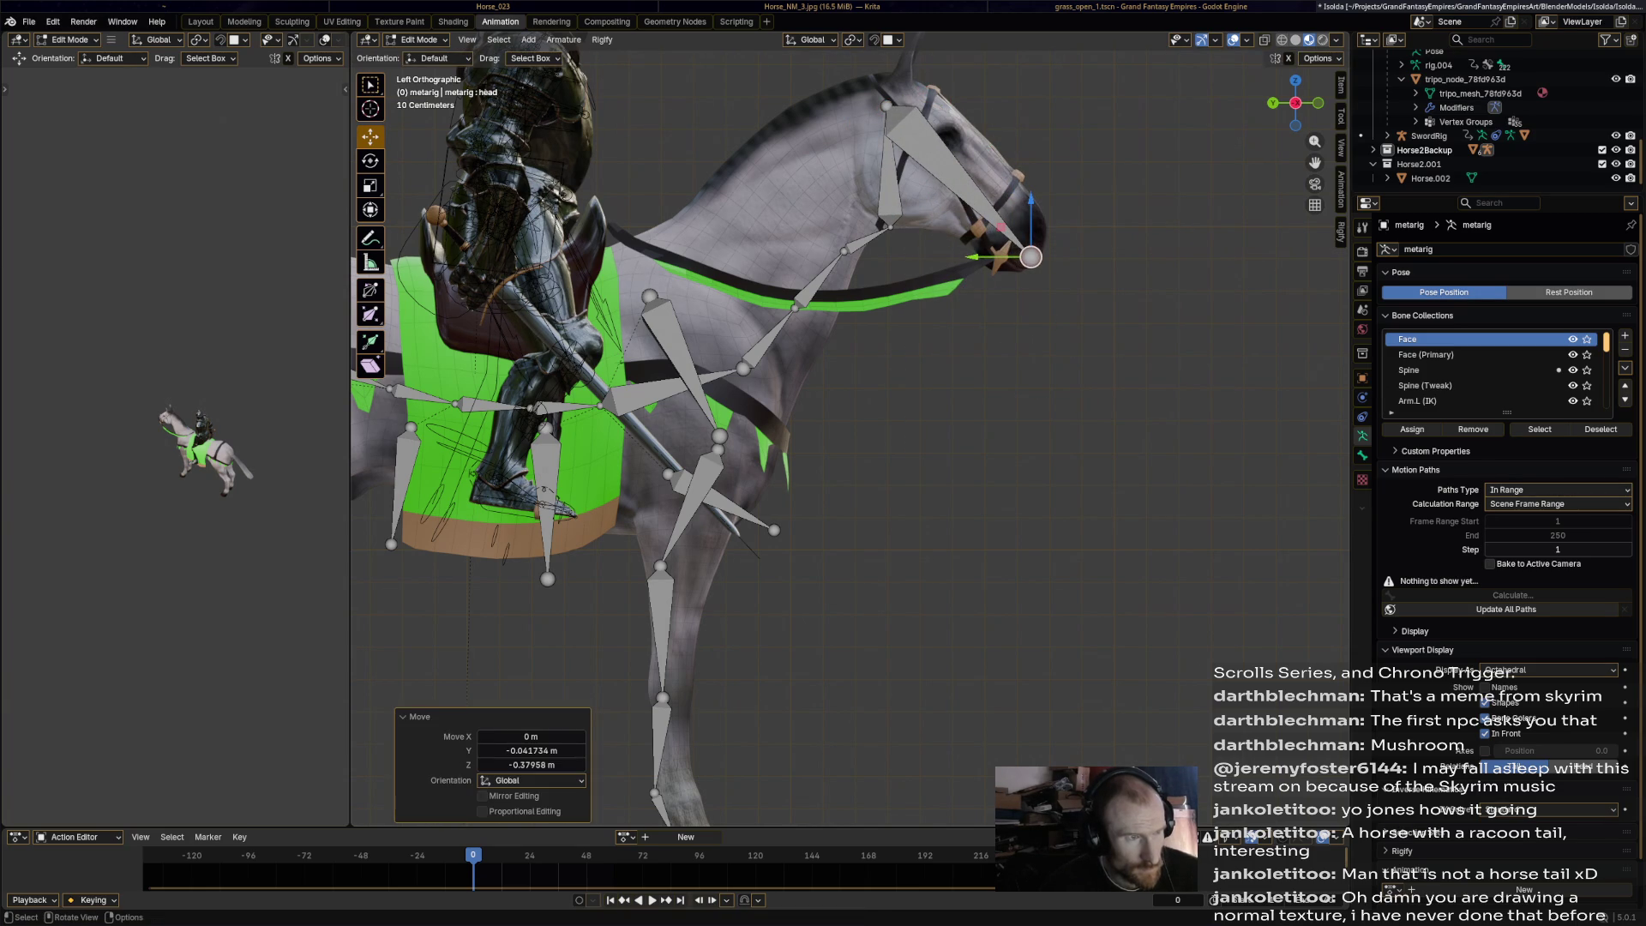
{"action": "left_click_drag", "start_coordinate": [887, 108], "coordinate": [897, 127]}
{"action": "left_click", "coordinate": [893, 178]}
{"action": "left_click_drag", "start_coordinate": [892, 224], "coordinate": [835, 157]}
{"action": "left_click", "coordinate": [840, 203]}
Raise the saddle-area spine bones to follow the horse's back.
{"action": "mouse_move", "coordinate": [851, 256]}
{"action": "left_mouse_down"}
{"action": "mouse_move", "coordinate": [795, 307]}
{"action": "mouse_move", "coordinate": [694, 324]}
{"action": "mouse_move", "coordinate": [704, 333]}
{"action": "left_mouse_up"}
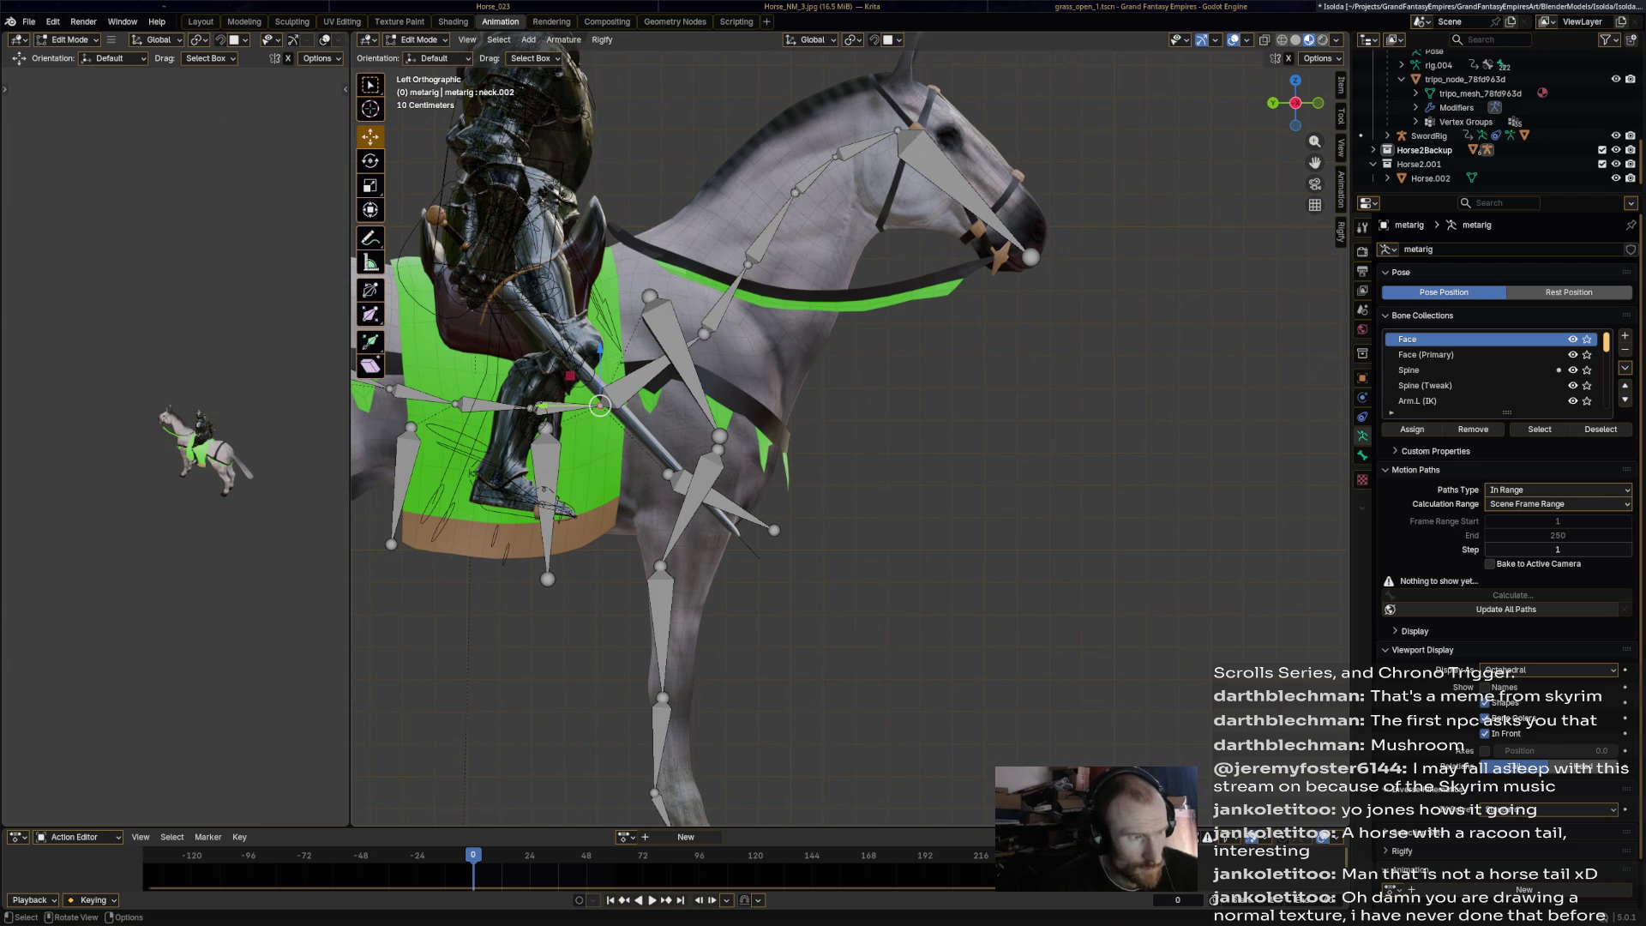
{"action": "scroll", "coordinate": [704, 333], "scroll_direction": "up", "scroll_amount": 3}
{"action": "left_click_drag", "start_coordinate": [573, 300], "coordinate": [866, 525]}
{"action": "left_click", "coordinate": [839, 307]}
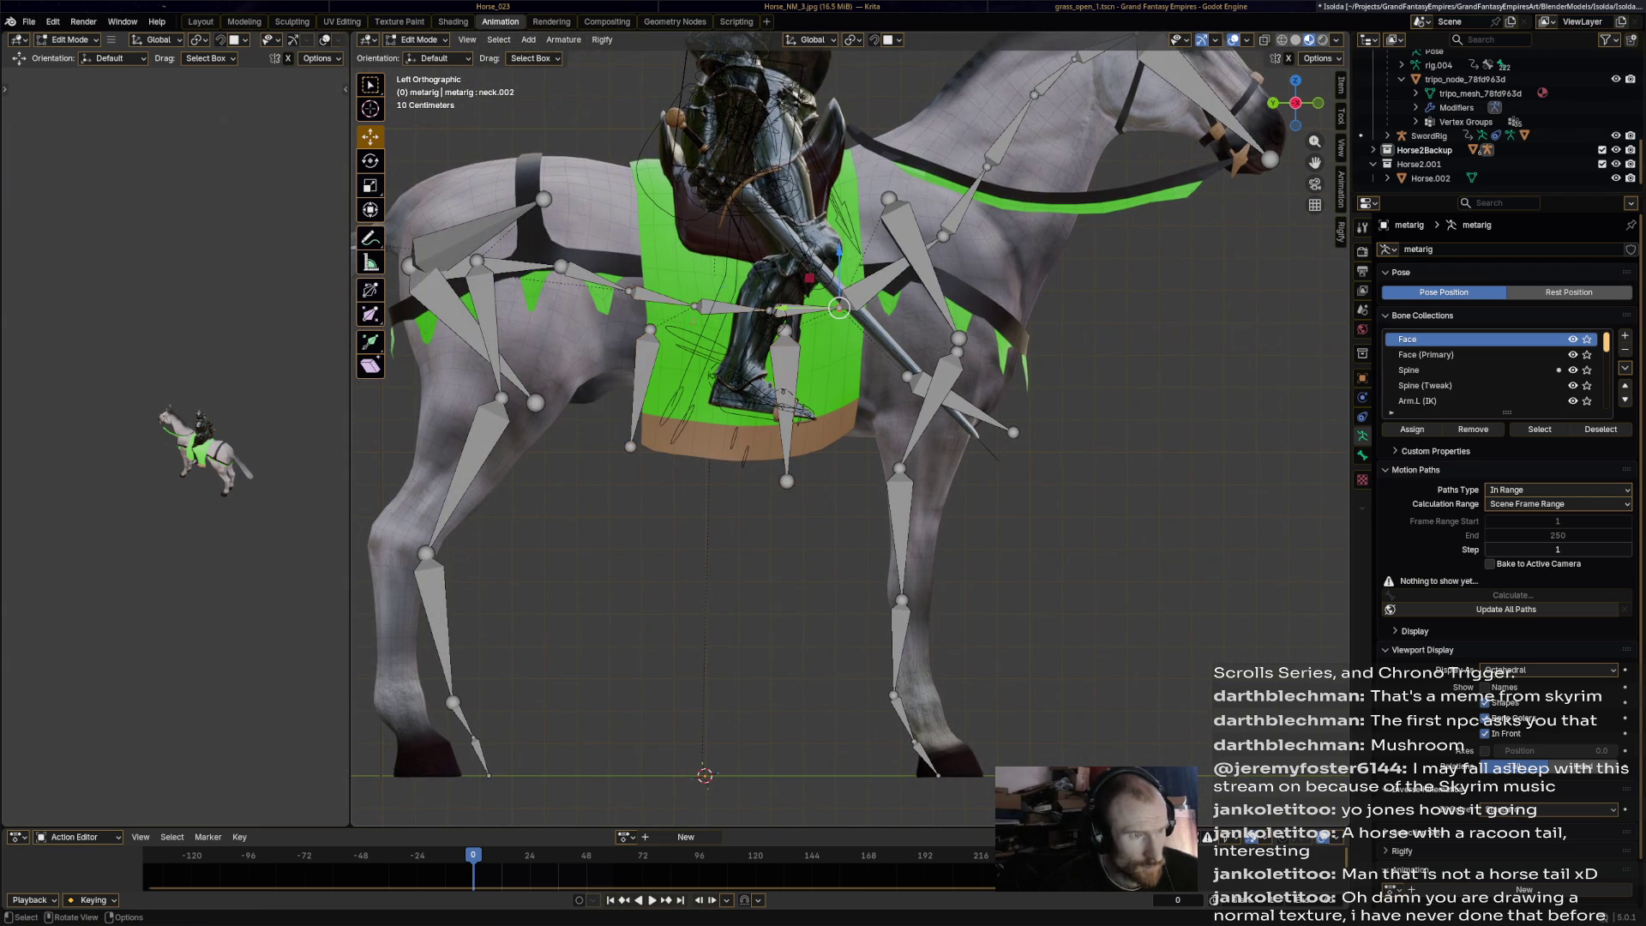
{"action": "mouse_move", "coordinate": [524, 242]}
{"action": "left_mouse_down"}
{"action": "mouse_move", "coordinate": [828, 517]}
{"action": "mouse_move", "coordinate": [864, 517]}
{"action": "left_mouse_up"}
{"action": "key", "text": "g"}
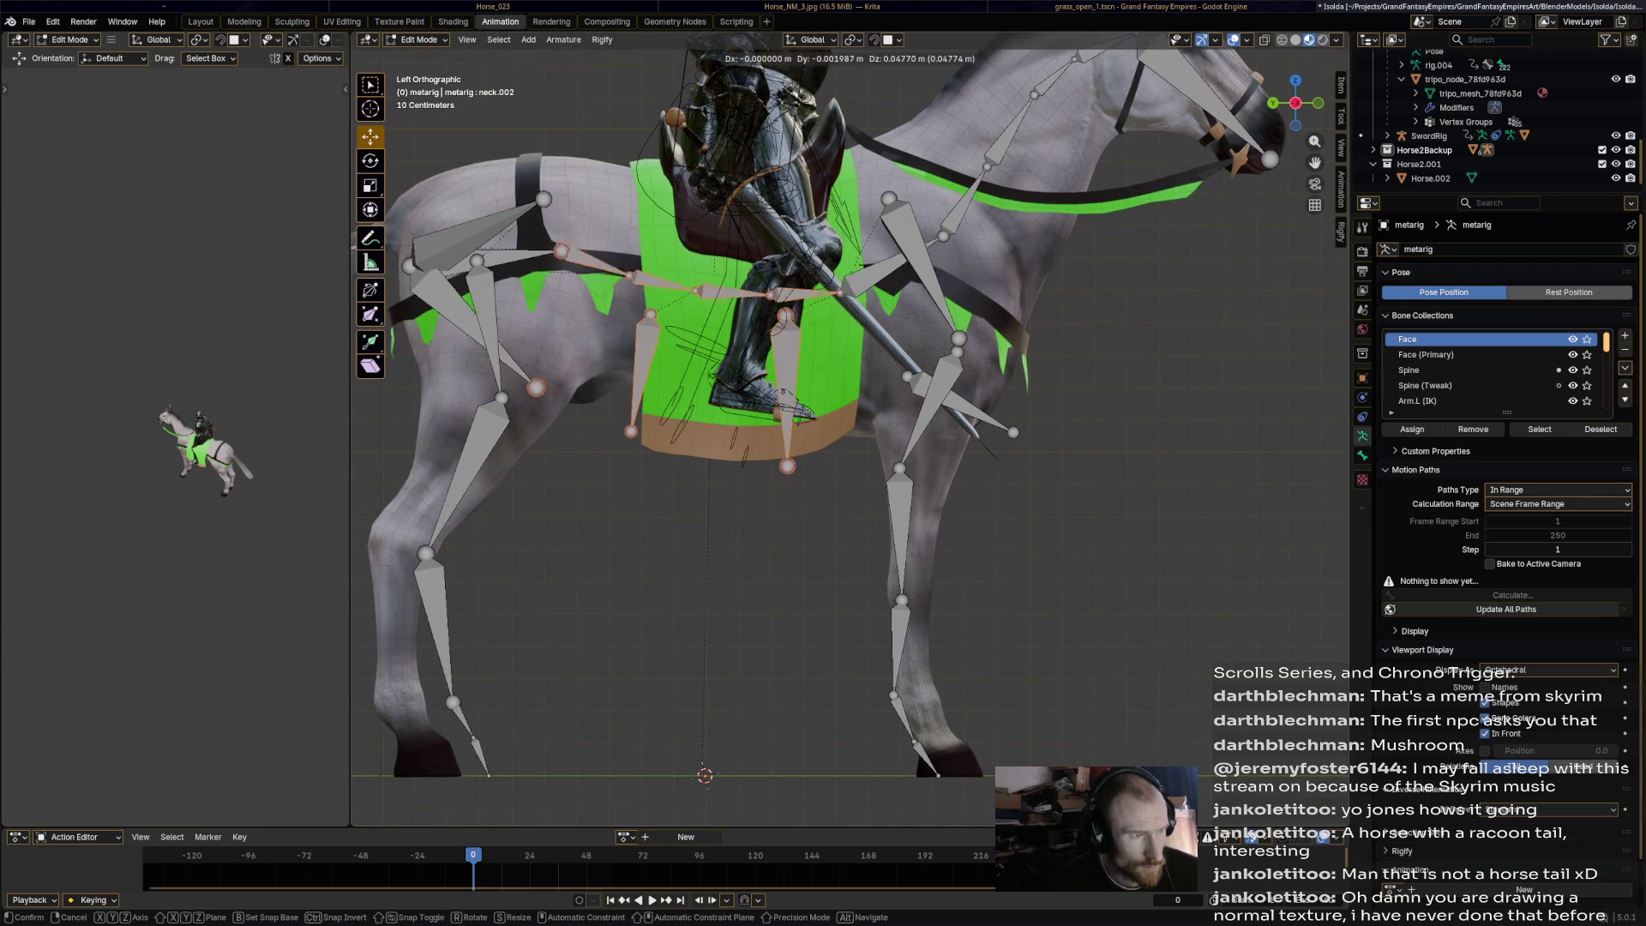
{"action": "key", "text": "Return"}
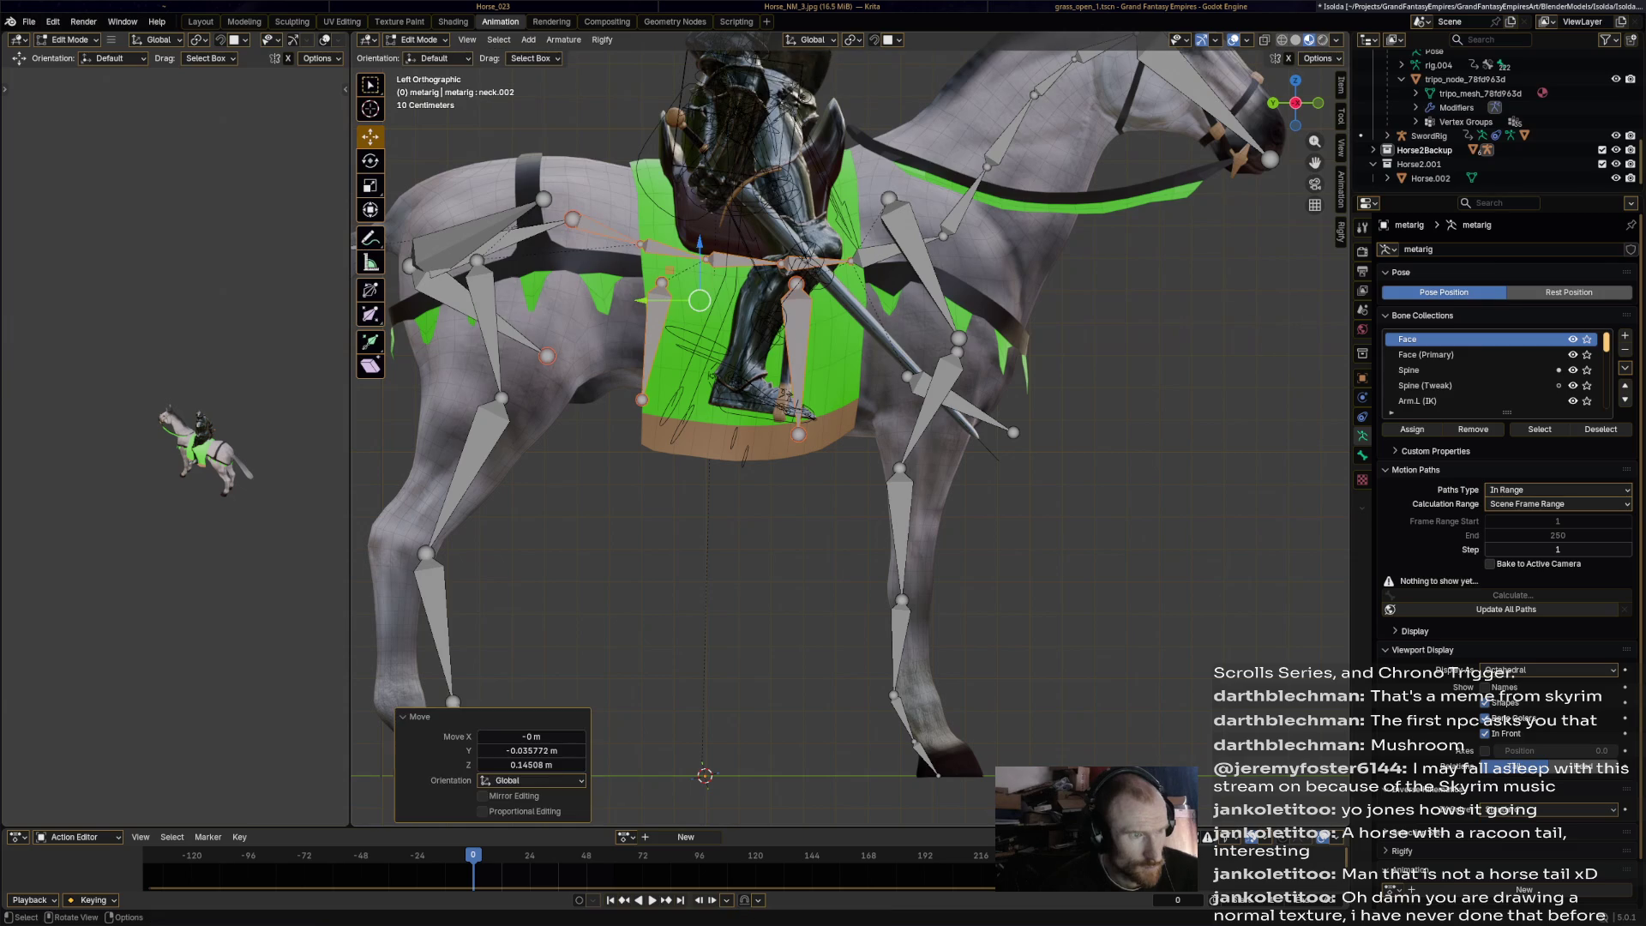
Move the spine.006 joint upward.
{"action": "left_click", "coordinate": [943, 236]}
{"action": "left_click_drag", "start_coordinate": [942, 224], "coordinate": [971, 253]}
{"action": "key", "text": "g"}
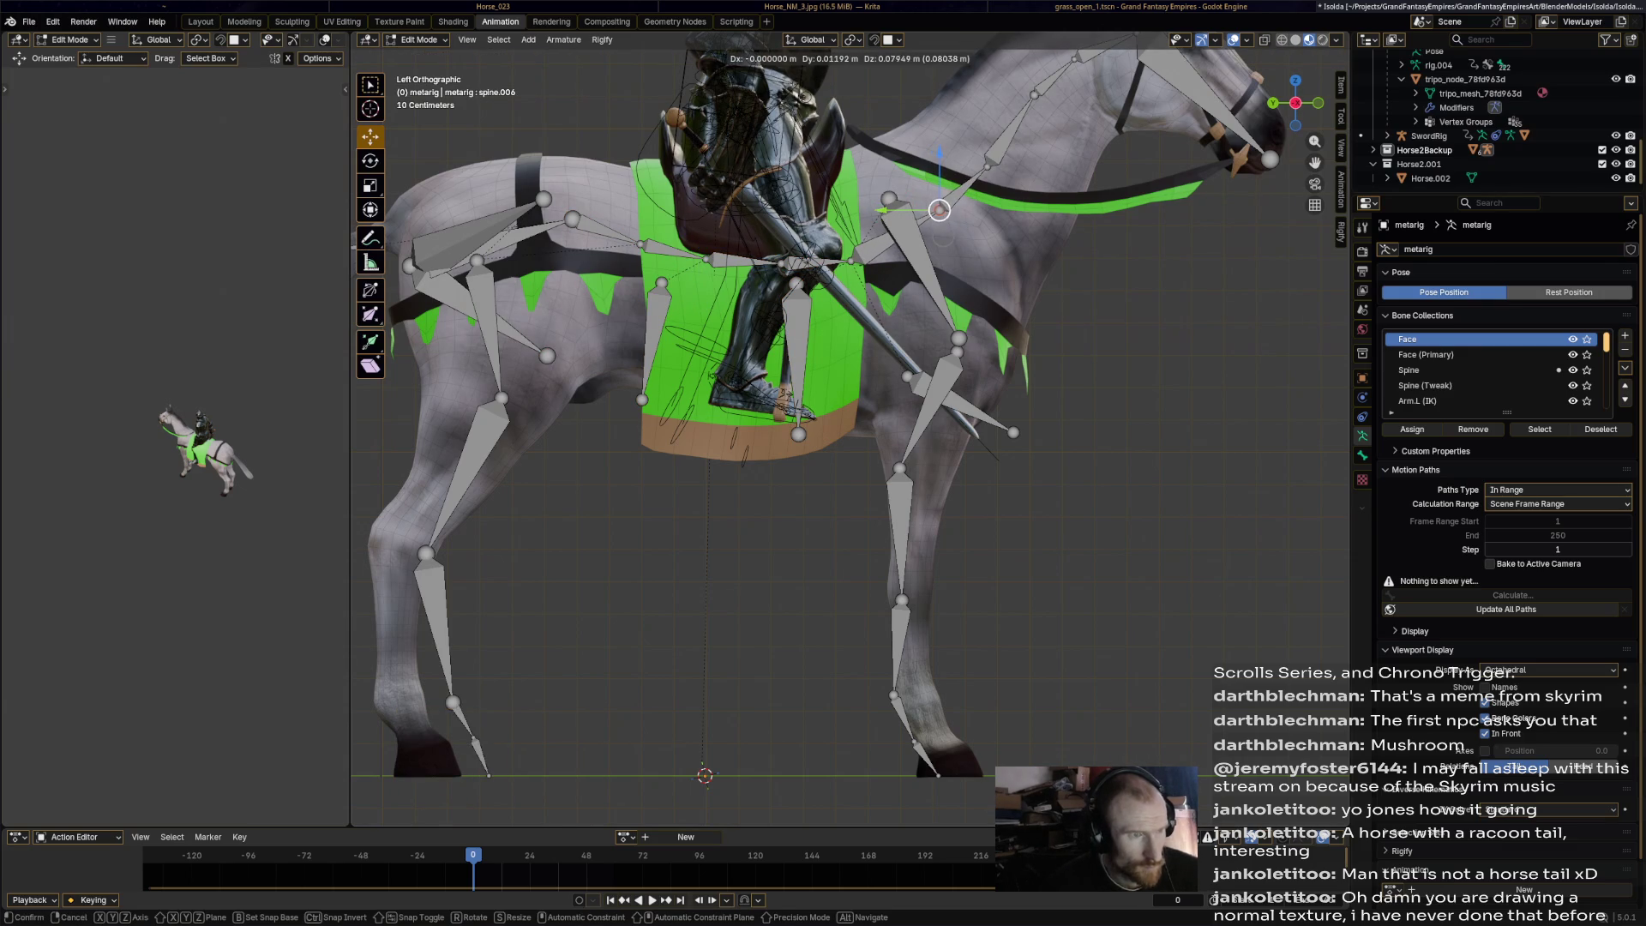
{"action": "key", "text": "Return"}
Lower the shoulder joint slightly and frame the view on it.
{"action": "middle_click_drag", "start_coordinate": [814, 514], "coordinate": [943, 527], "text": "shift"}
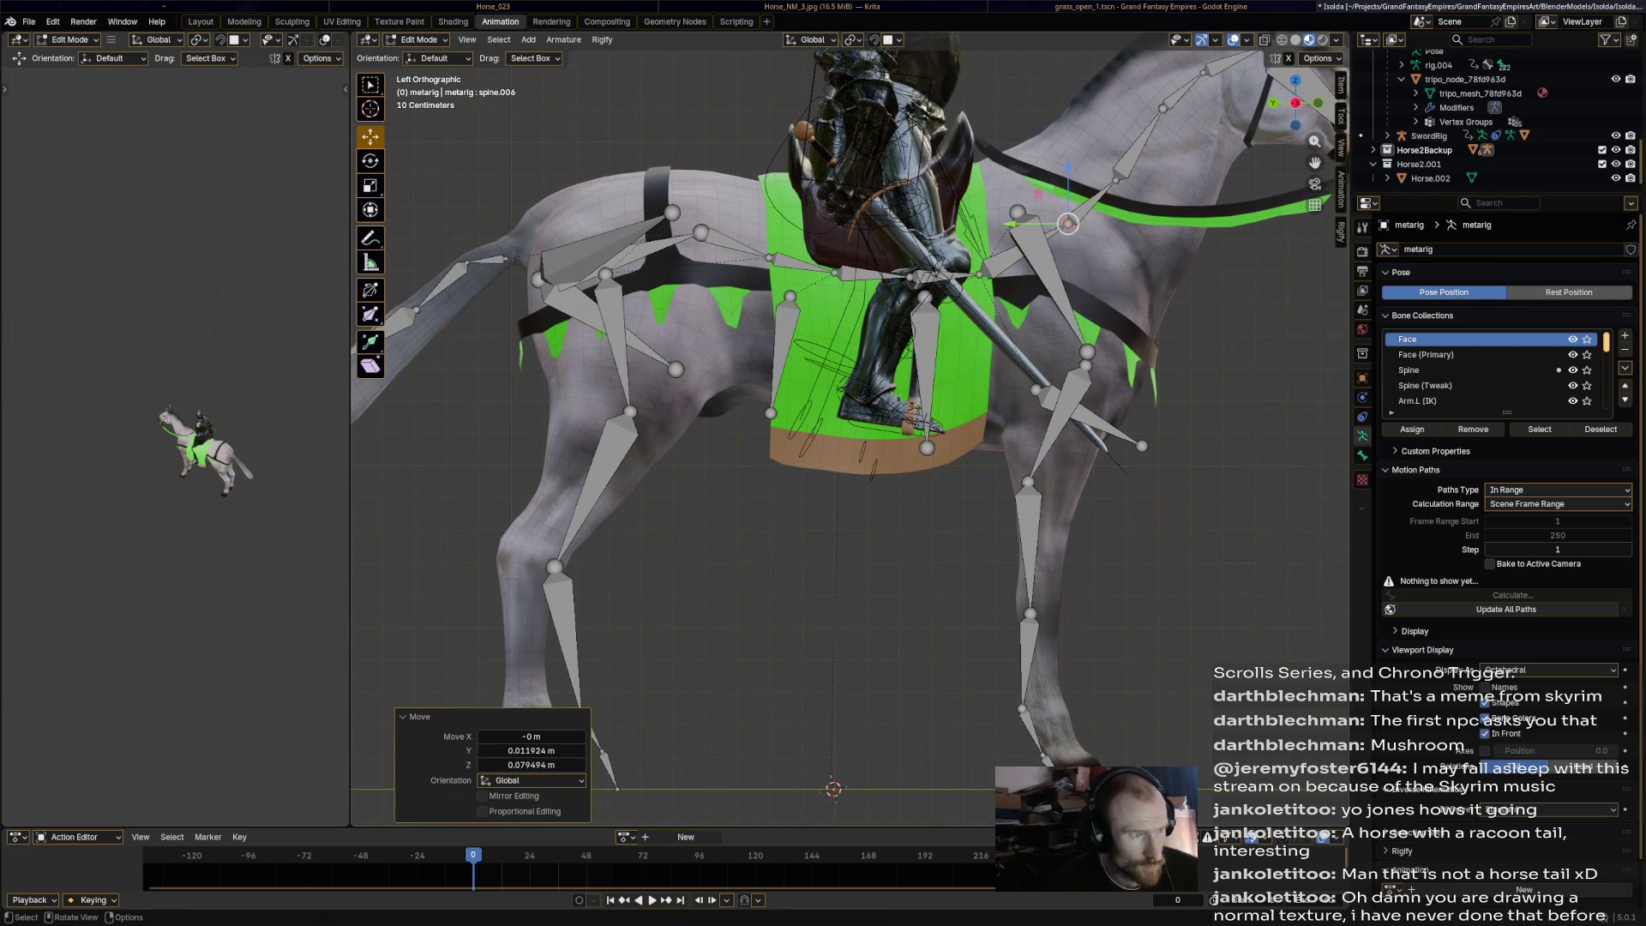
{"action": "left_click", "coordinate": [701, 232]}
{"action": "key", "text": "g"}
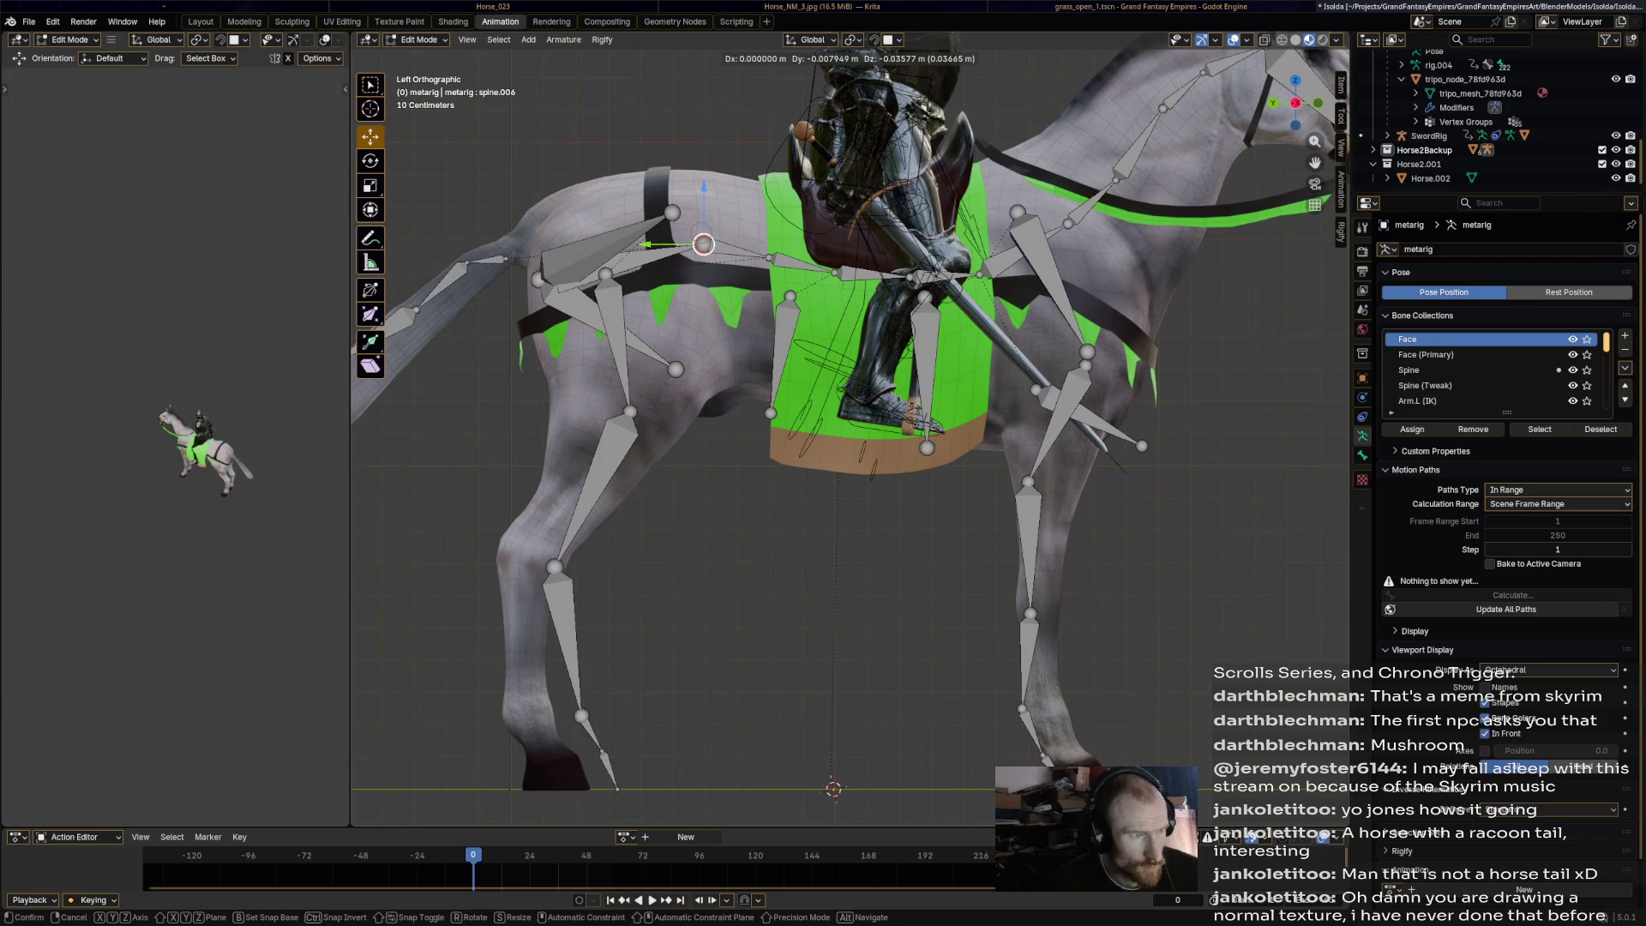
{"action": "key", "text": "Return"}
{"action": "middle_click_drag", "start_coordinate": [712, 248], "coordinate": [766, 249], "text": "shift"}
{"action": "key", "text": "KP_Decimal"}
{"action": "middle_click_drag", "start_coordinate": [849, 429], "coordinate": [866, 411]}
{"action": "scroll", "coordinate": [848, 428], "scroll_direction": "down", "scroll_amount": 8}
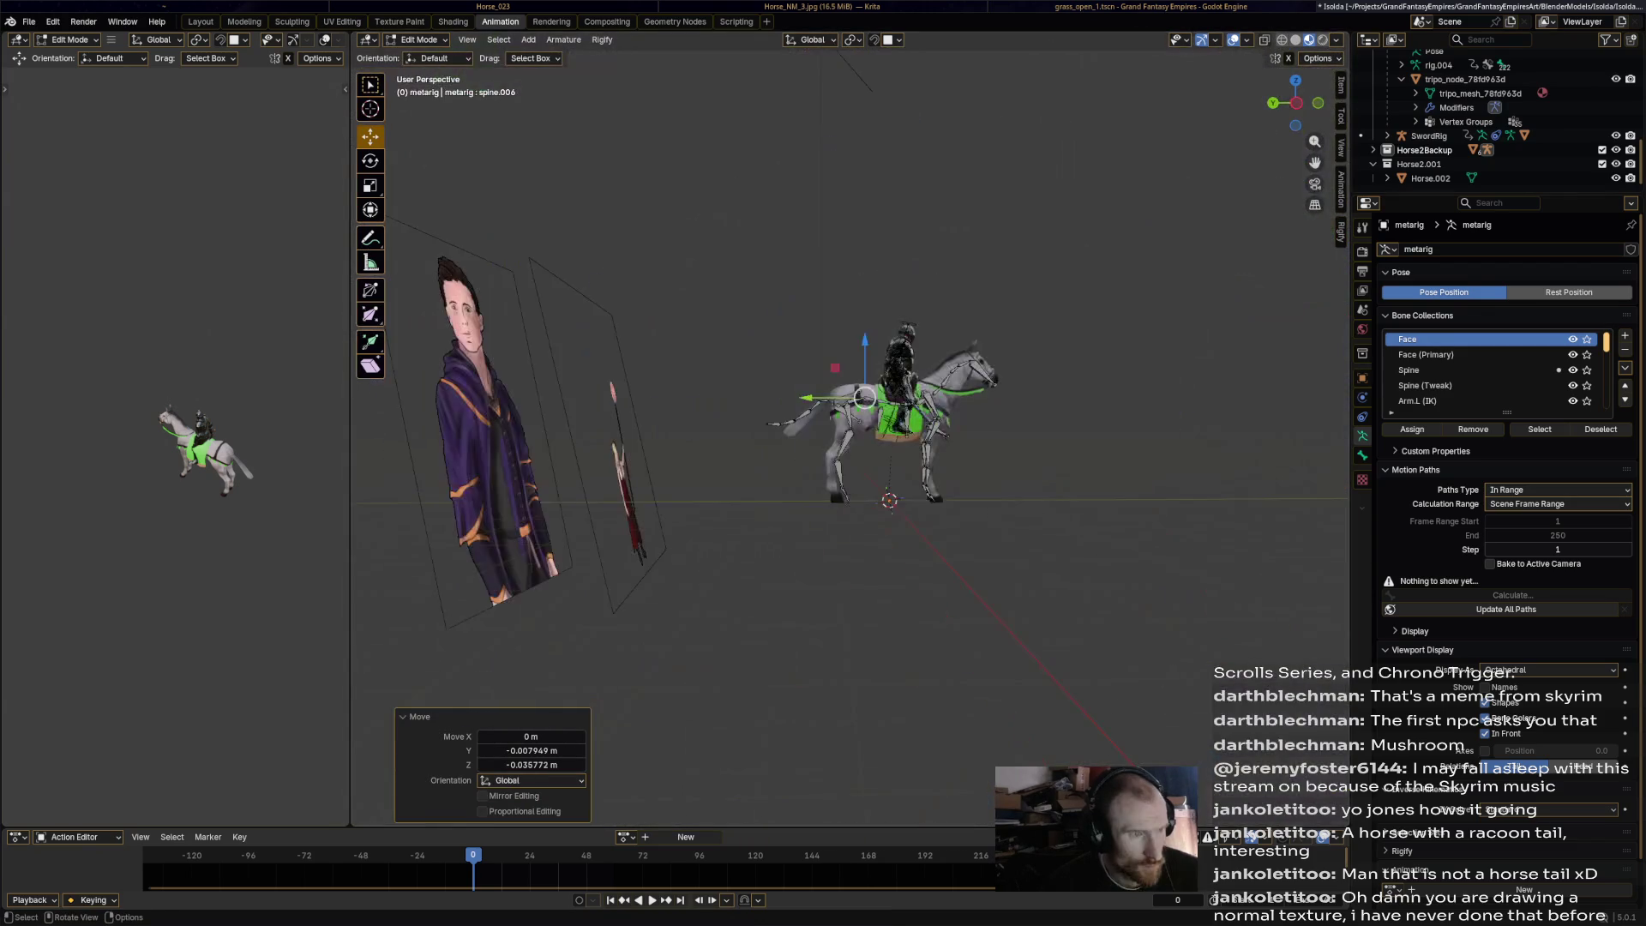
Move the rear spine joint spine.006 up toward the horse's back.
{"action": "scroll", "coordinate": [849, 429], "scroll_direction": "up", "scroll_amount": 6}
{"action": "scroll", "coordinate": [849, 429], "scroll_direction": "down", "scroll_amount": 4}
{"action": "scroll", "coordinate": [849, 429], "scroll_direction": "up", "scroll_amount": 1}
{"action": "key", "text": "g"}
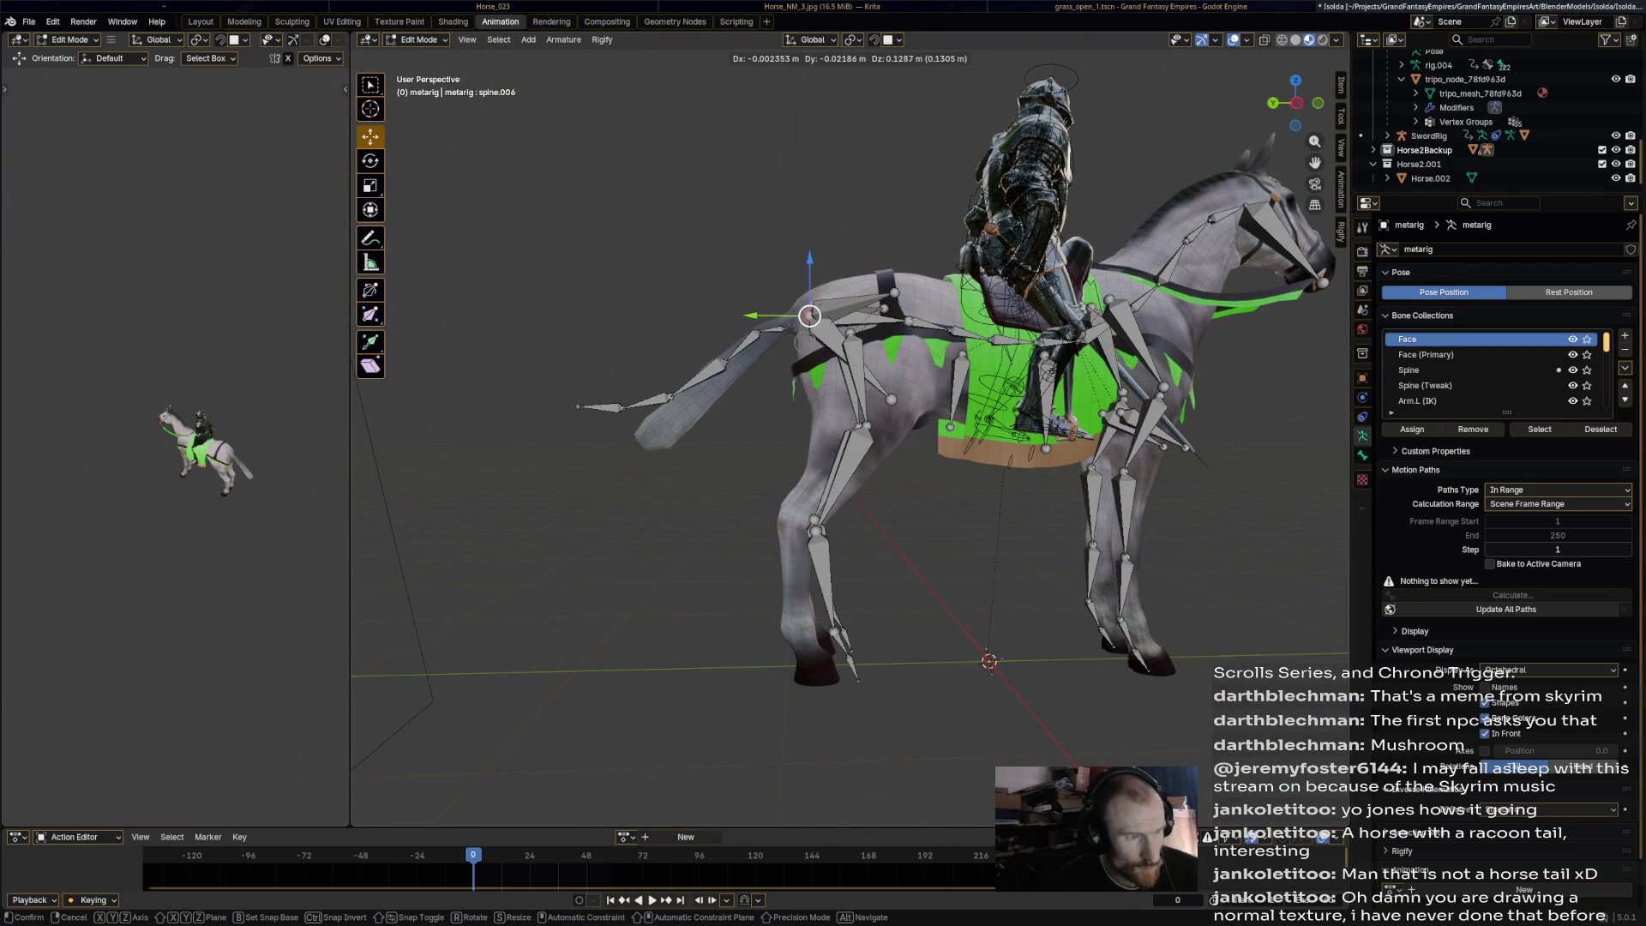
{"action": "left_click", "coordinate": [812, 325]}
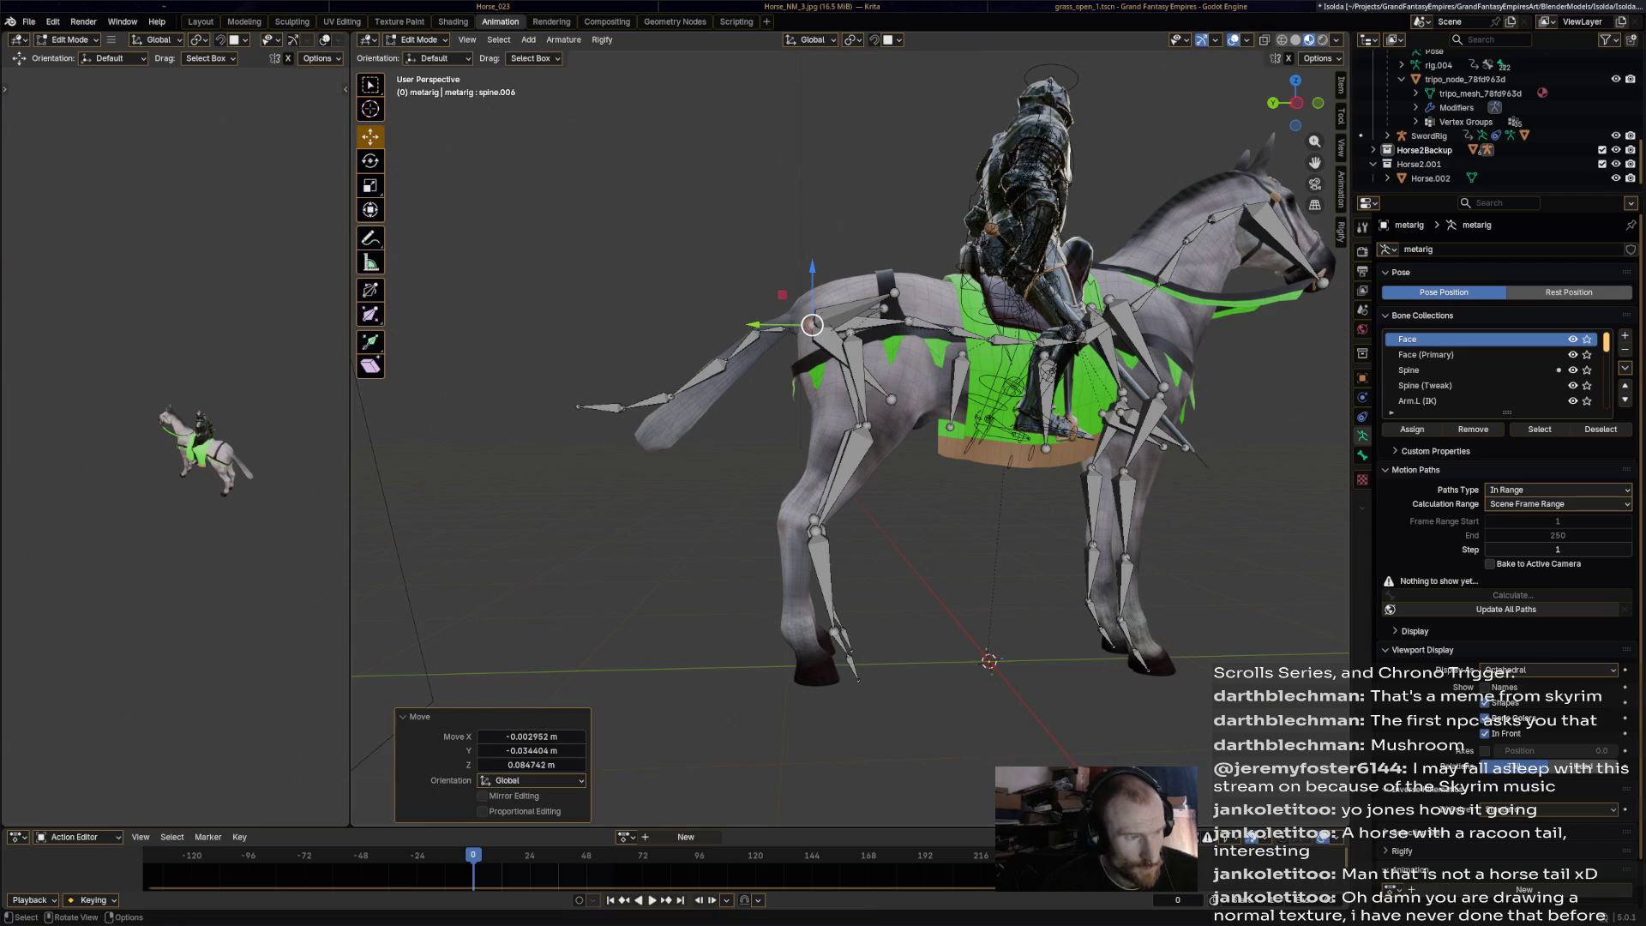
Pull the tail.001 joint back along the rump and set spine.006 onto the horse's back.
{"action": "scroll", "coordinate": [812, 325], "scroll_direction": "up", "scroll_amount": 3}
{"action": "left_click", "coordinate": [724, 221]}
{"action": "key", "text": "g"}
{"action": "left_click", "coordinate": [724, 221]}
{"action": "left_click_drag", "start_coordinate": [724, 221], "coordinate": [673, 239]}
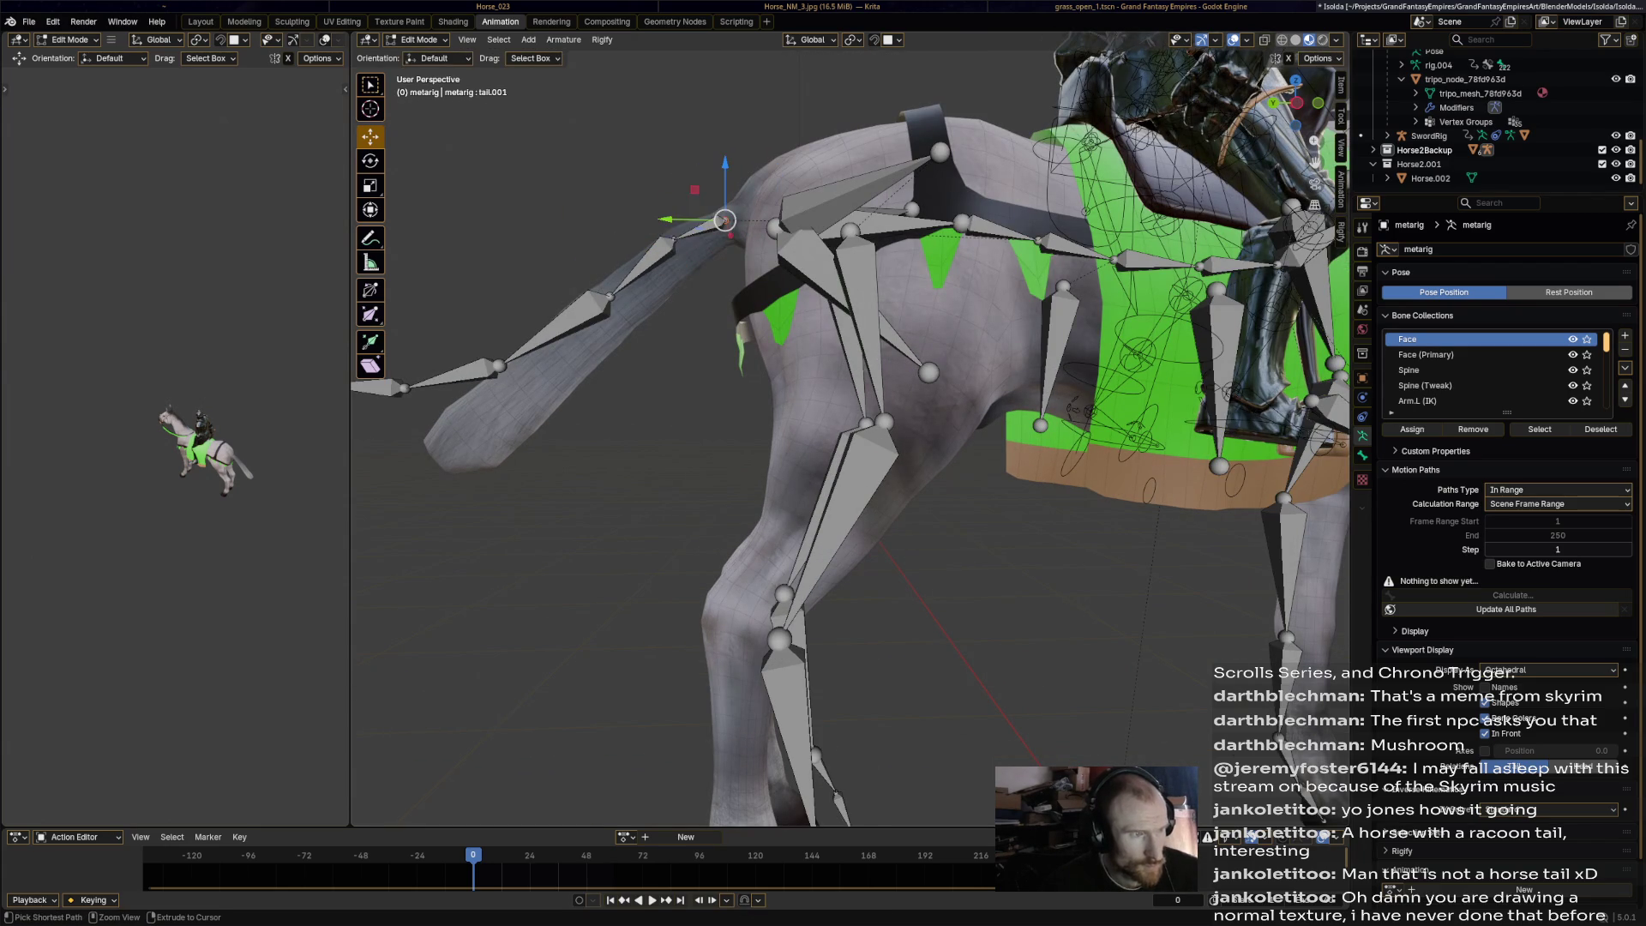
{"action": "left_click_drag", "start_coordinate": [777, 228], "coordinate": [958, 209]}
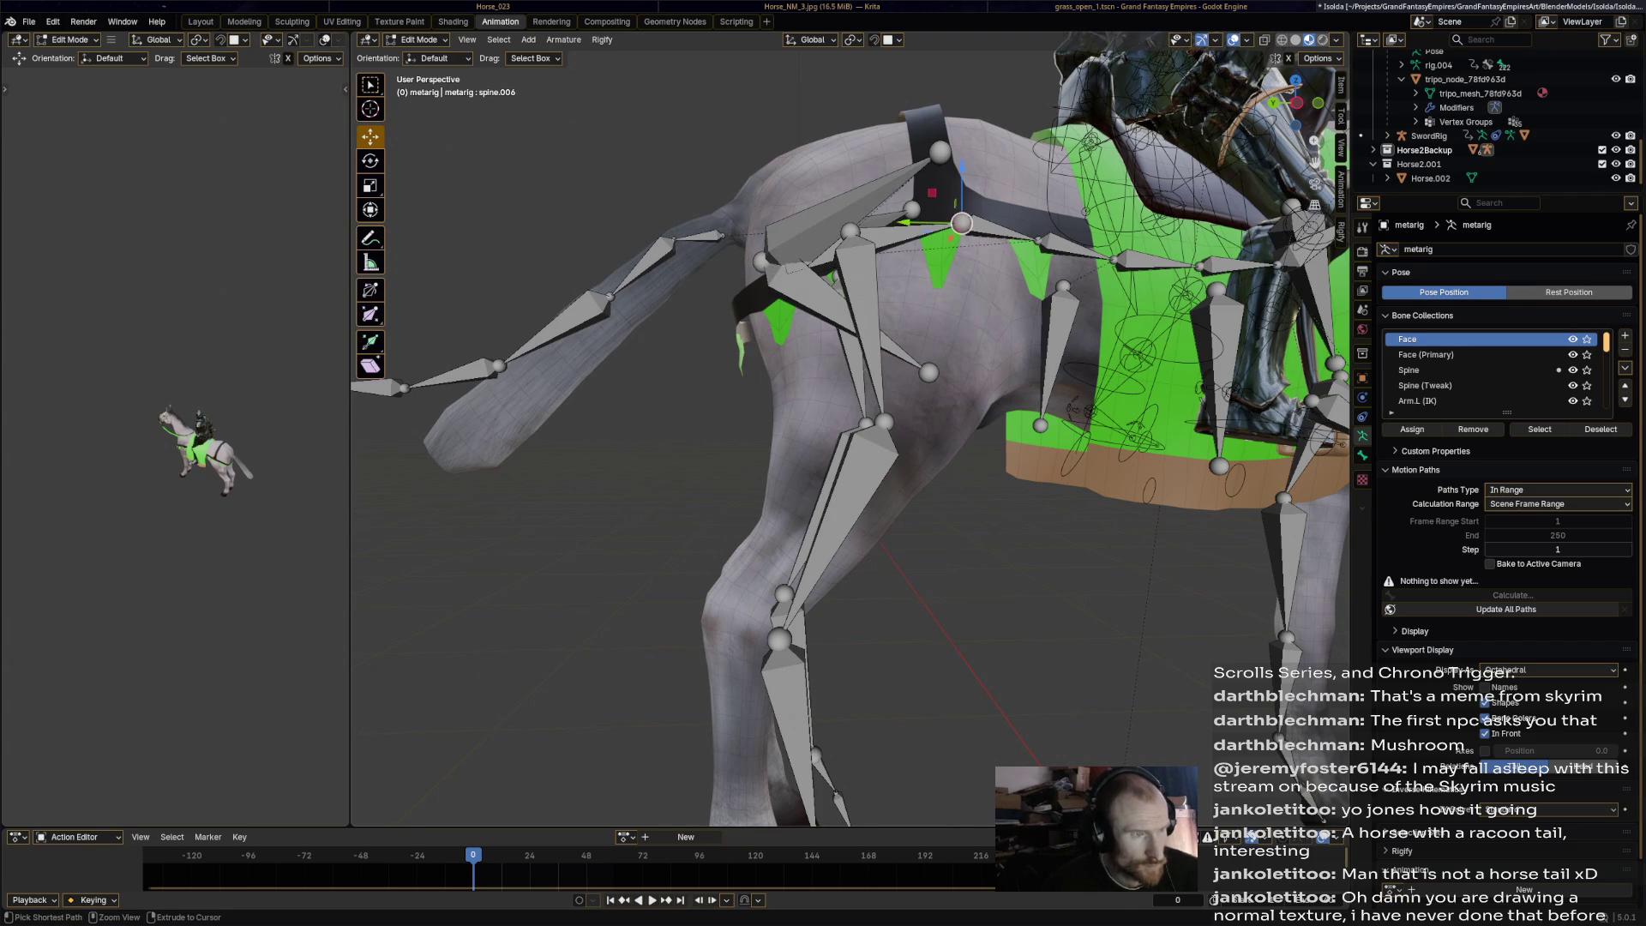
{"action": "left_click", "coordinate": [1297, 103]}
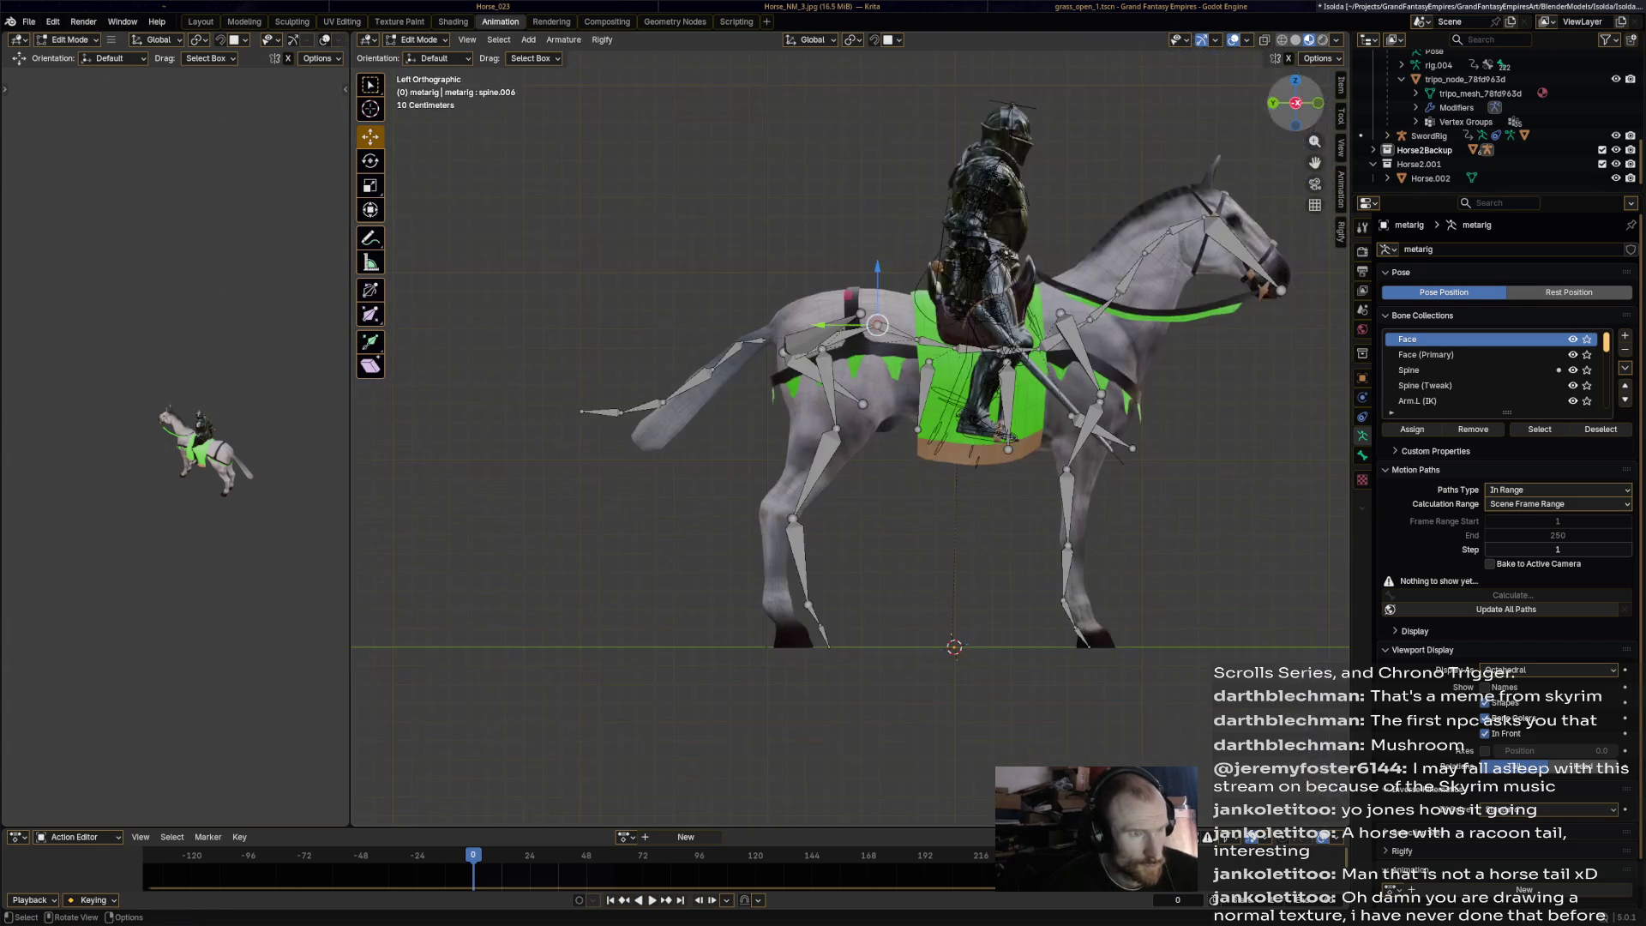
In the left side view, lift the rear spine joint straight up and nudge tail.001 into the tail.
{"action": "scroll", "coordinate": [907, 213], "scroll_direction": "up", "scroll_amount": 5}
{"action": "left_click_drag", "start_coordinate": [711, 269], "coordinate": [712, 205]}
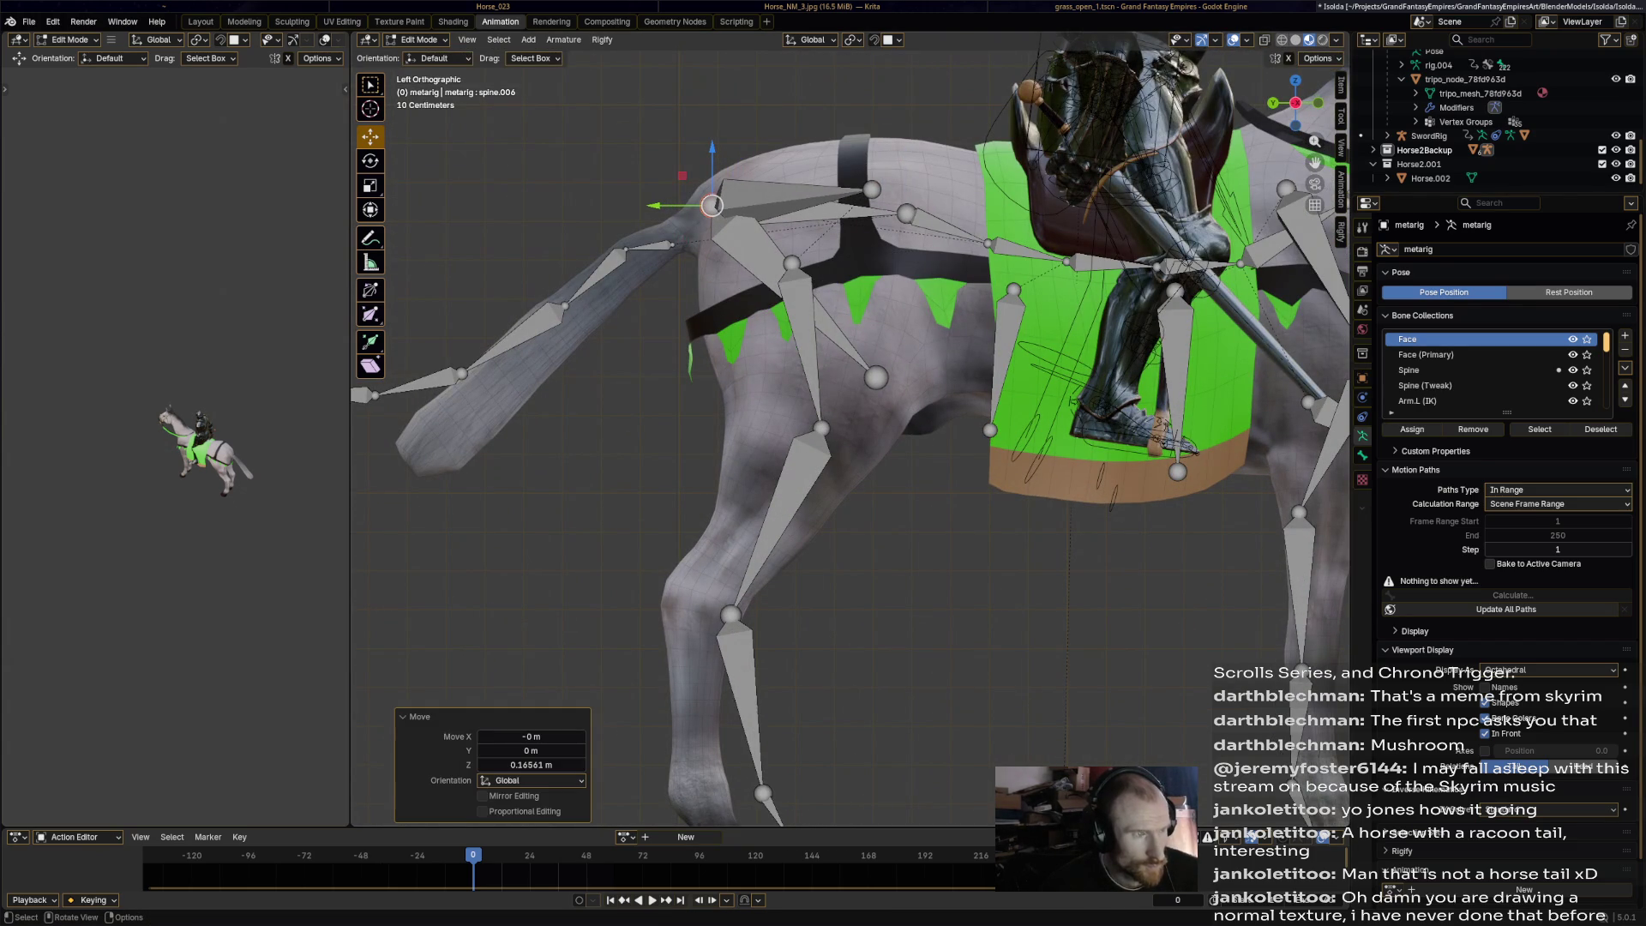
{"action": "left_click", "coordinate": [626, 249]}
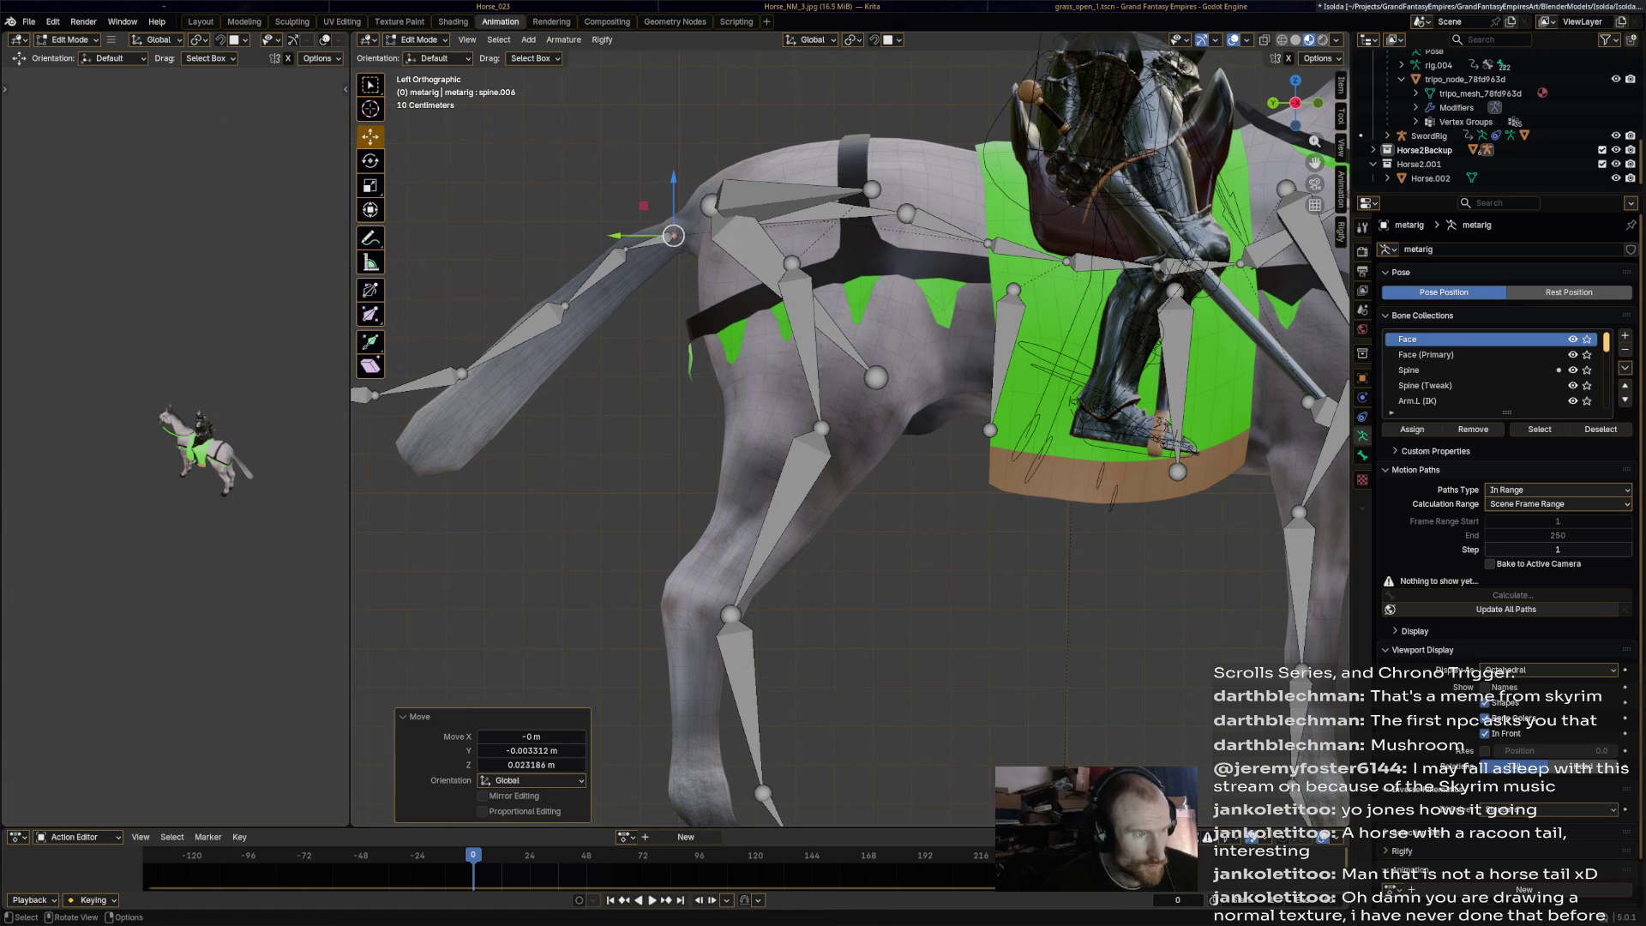
{"action": "left_click_drag", "start_coordinate": [625, 248], "coordinate": [631, 258]}
Drag the remaining tail joints down inside the mesh tail, placing the last at its tip.
{"action": "left_click", "coordinate": [565, 305]}
{"action": "left_click_drag", "start_coordinate": [565, 305], "coordinate": [569, 310]}
{"action": "left_click", "coordinate": [461, 374]}
{"action": "left_click_drag", "start_coordinate": [462, 374], "coordinate": [499, 371]}
{"action": "middle_click_drag", "start_coordinate": [481, 372], "coordinate": [563, 342], "text": "shift"}
{"action": "left_click", "coordinate": [448, 369]}
{"action": "left_click_drag", "start_coordinate": [448, 369], "coordinate": [532, 387]}
{"action": "middle_click_drag", "start_coordinate": [532, 388], "coordinate": [690, 384], "text": "shift"}
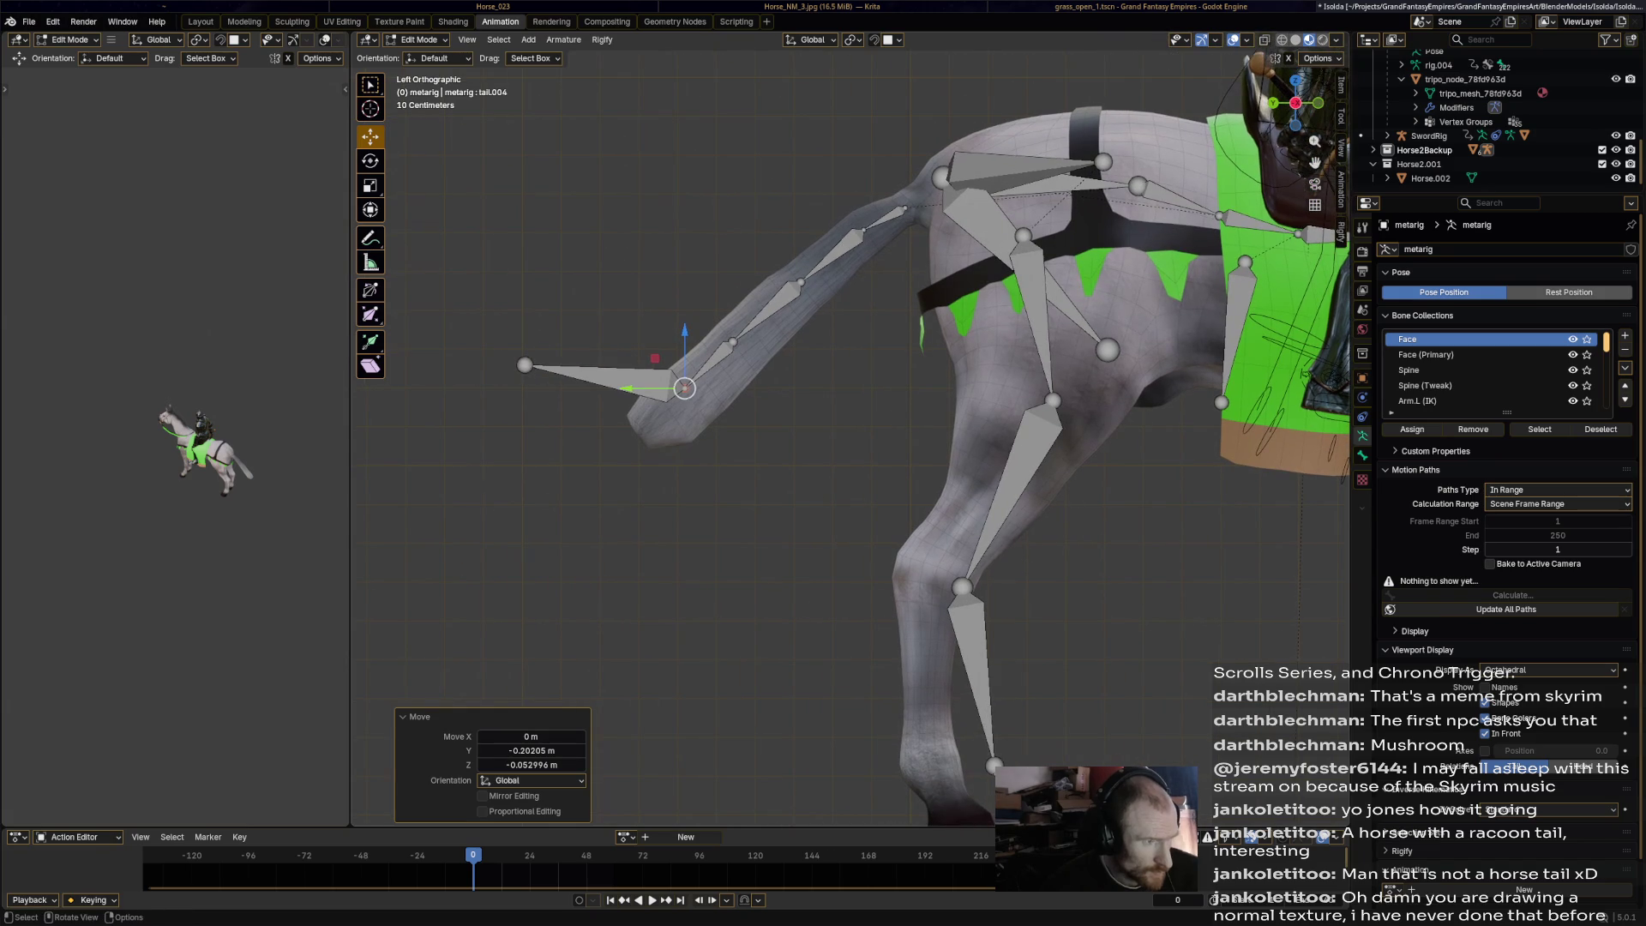
{"action": "left_click", "coordinate": [524, 365]}
{"action": "left_click_drag", "start_coordinate": [524, 365], "coordinate": [637, 437]}
{"action": "mouse_move", "coordinate": [638, 436]}
{"action": "middle_mouse_down"}
{"action": "mouse_move", "coordinate": [515, 574]}
{"action": "mouse_move", "coordinate": [733, 563]}
{"action": "middle_mouse_up"}
Box-select the right hind leg bones and move them into the horse's hind leg.
{"action": "left_click_drag", "start_coordinate": [587, 689], "coordinate": [823, 470]}
{"action": "left_click", "coordinate": [694, 396], "text": "shift"}
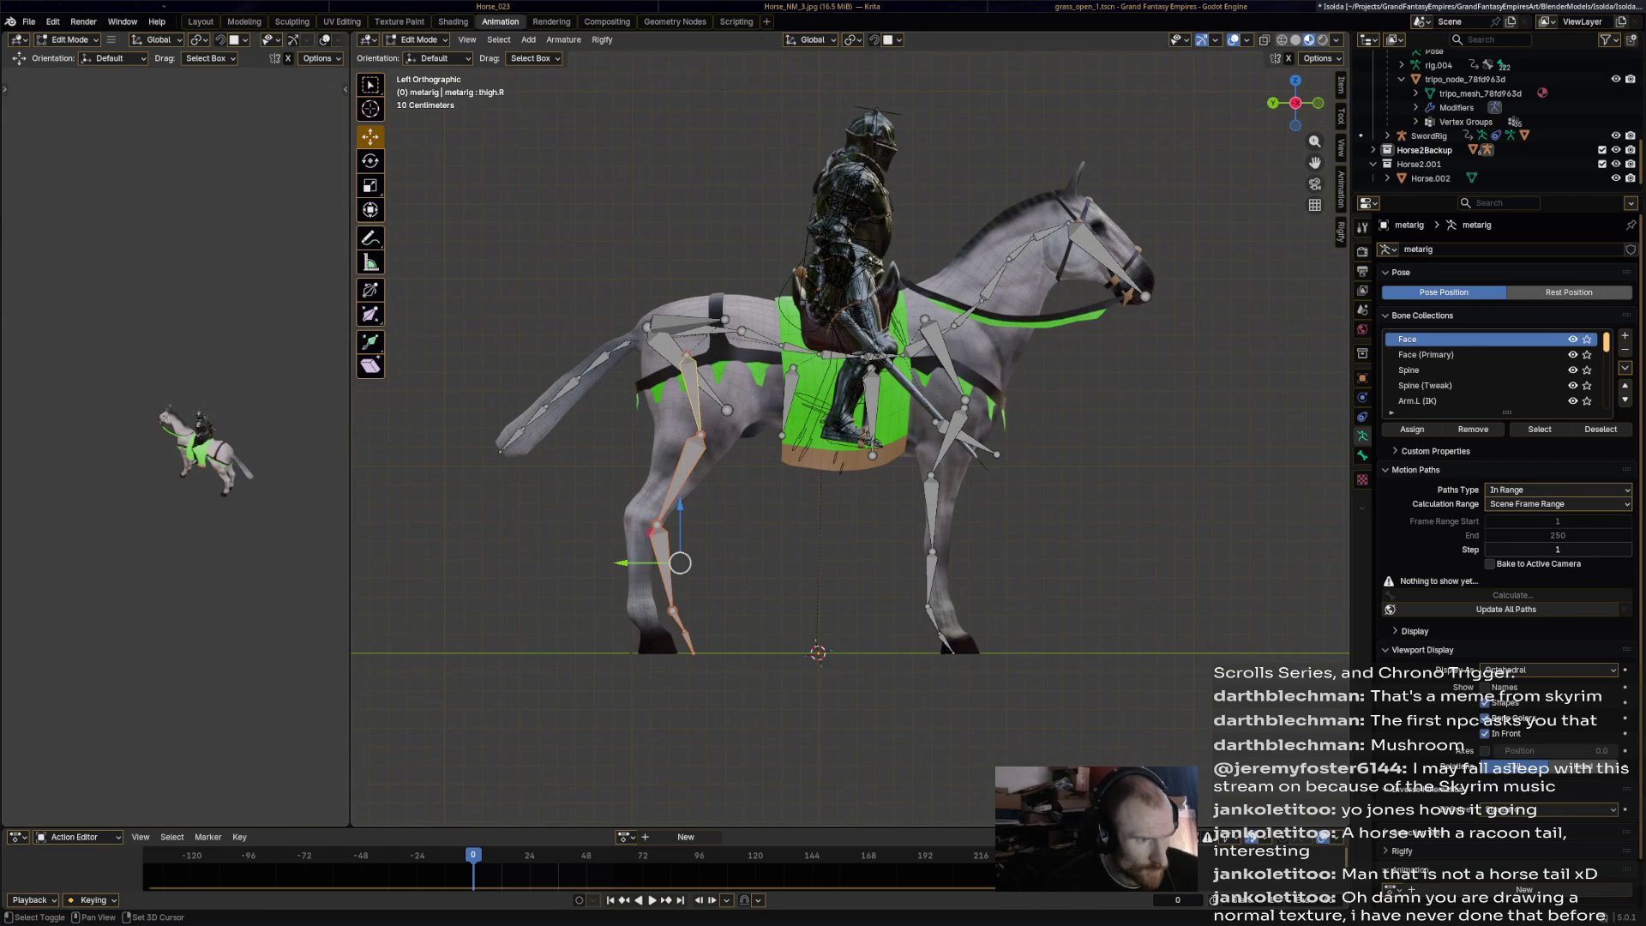
{"action": "key", "text": "g"}
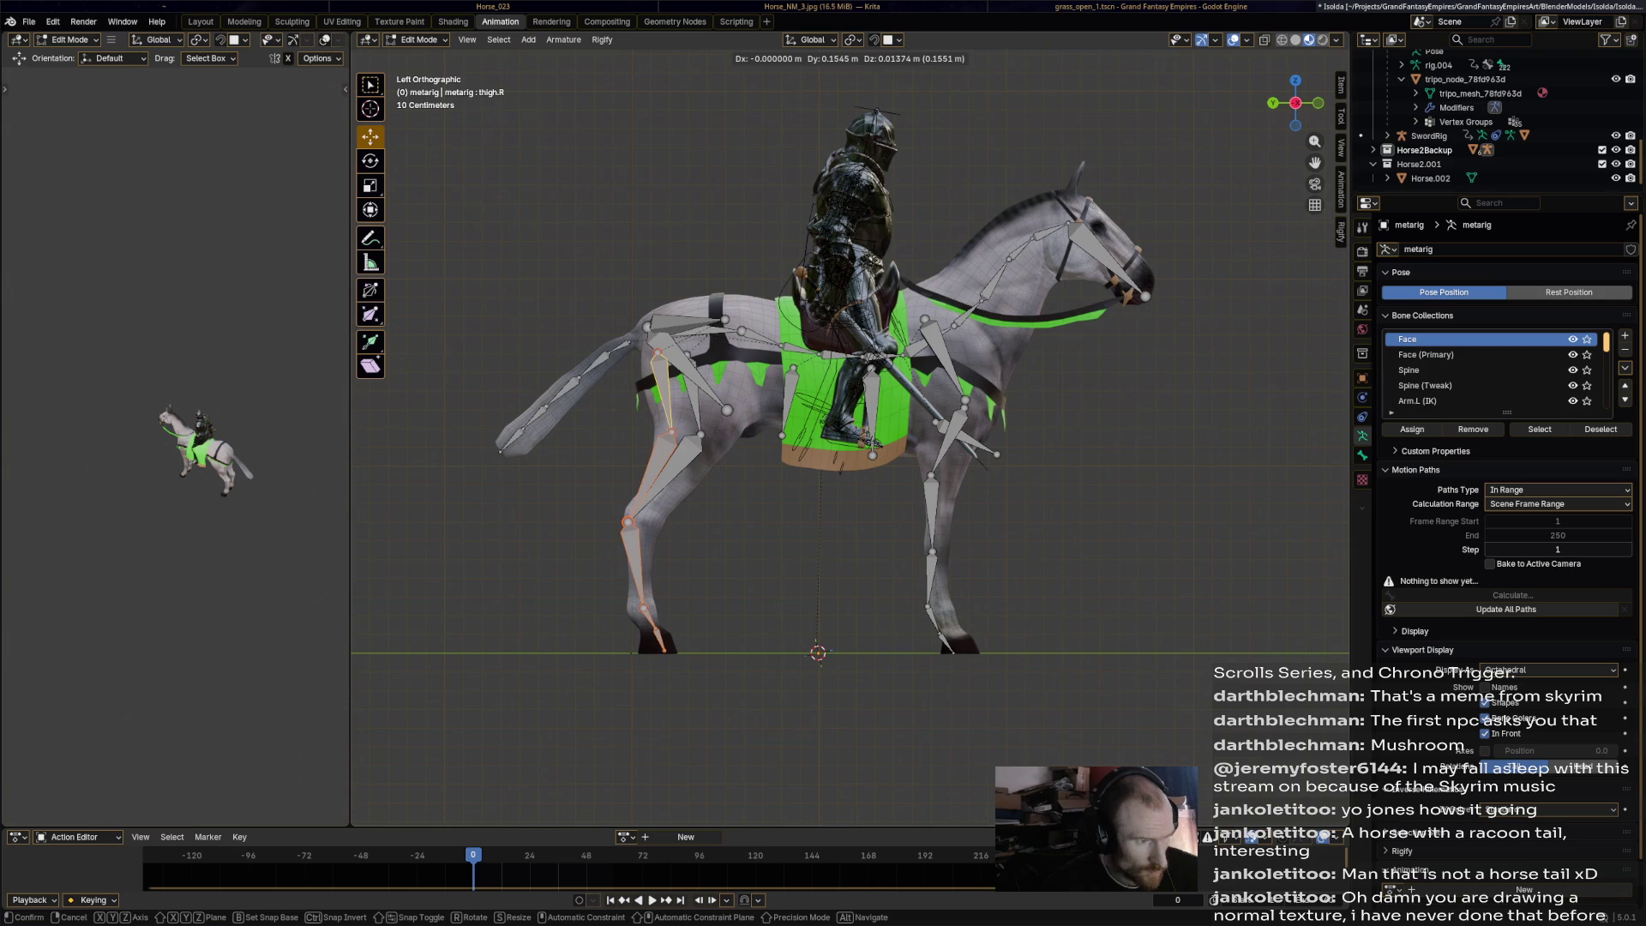
{"action": "key", "text": "Return"}
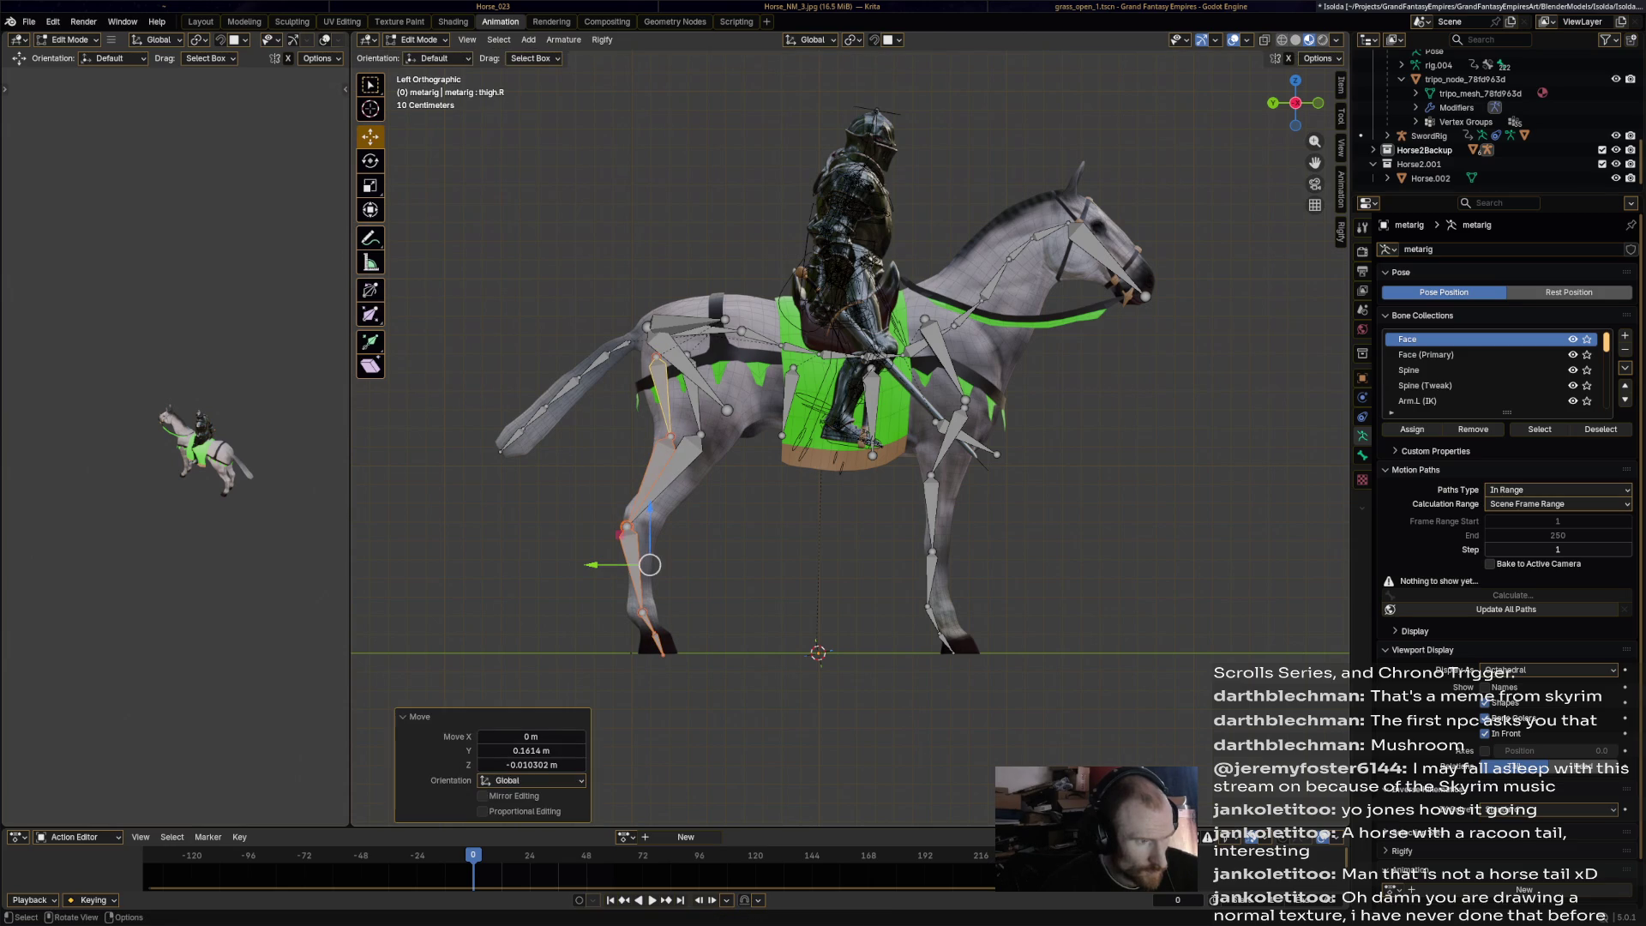
{"action": "left_click", "coordinate": [634, 566]}
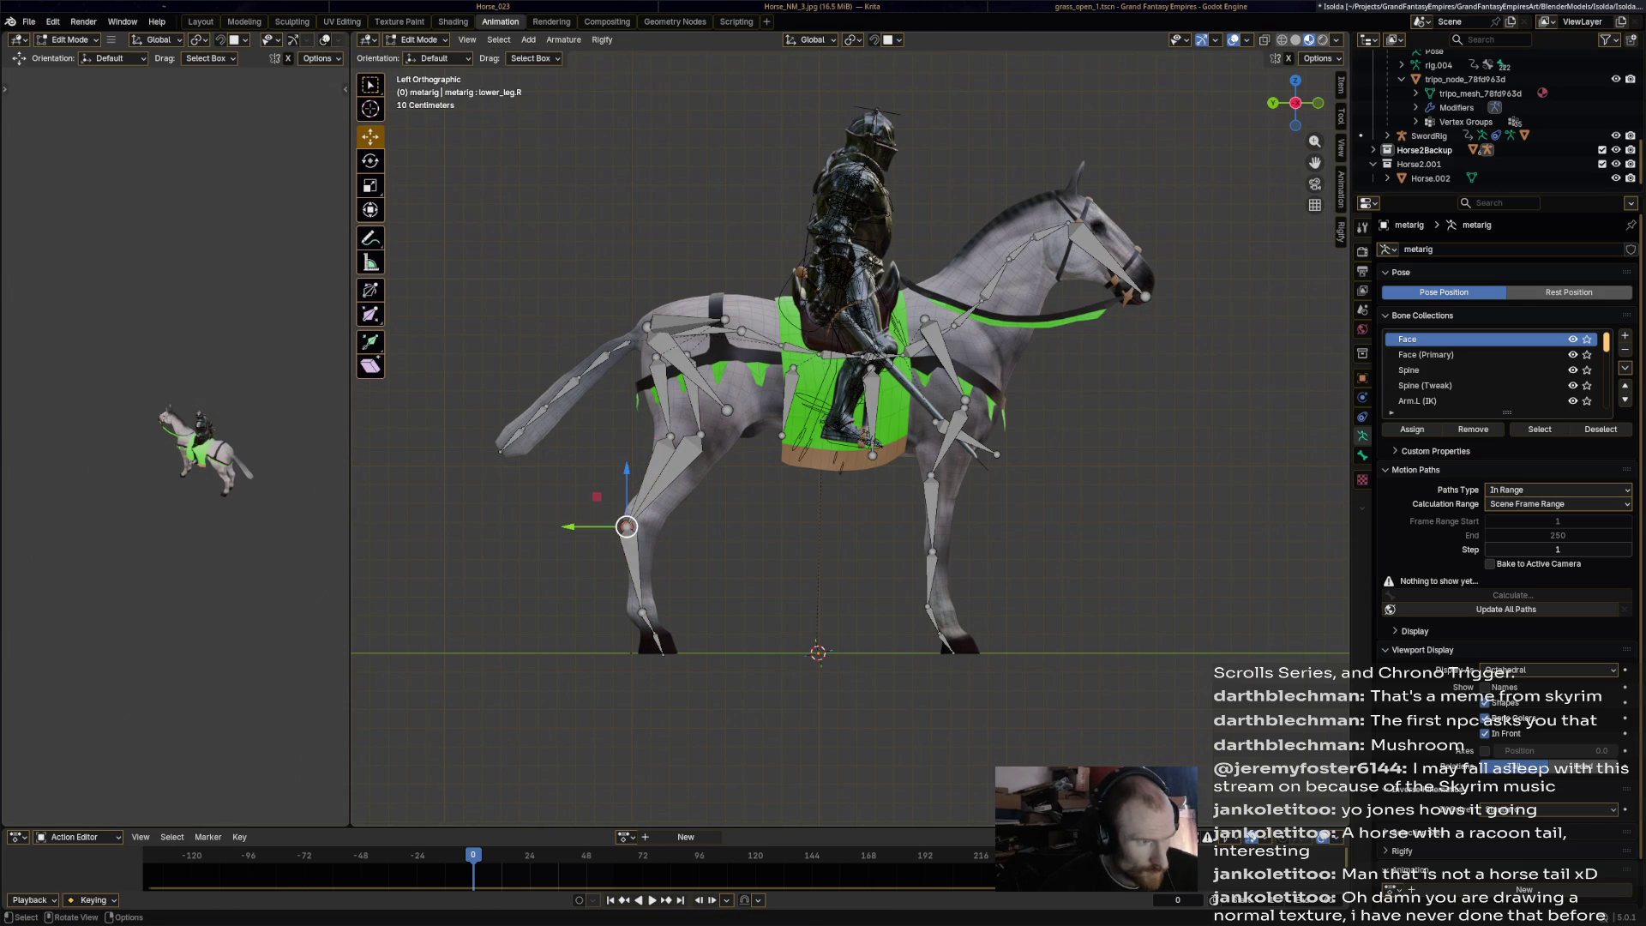
Enable X-Axis Mirror and fit the hind knee, thigh and hip joints inside the leg.
{"action": "left_click", "coordinate": [1287, 58]}
{"action": "left_click_drag", "start_coordinate": [626, 526], "coordinate": [679, 586], "text": "ctrl"}
{"action": "key", "text": "g"}
{"action": "key", "text": "y"}
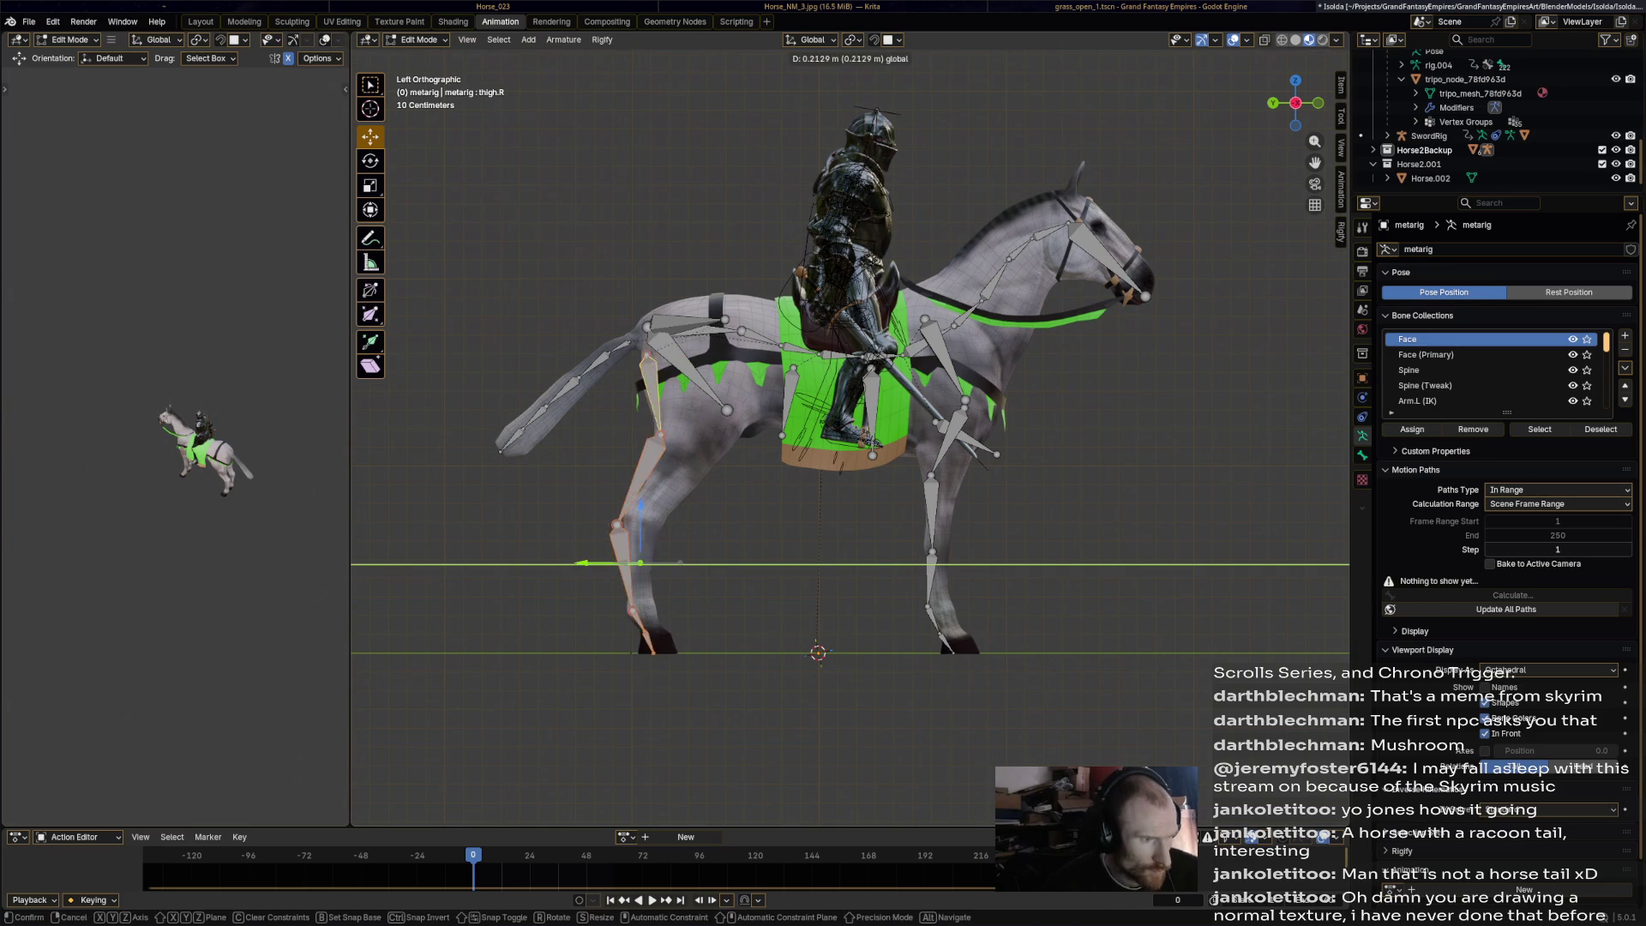
{"action": "key", "text": "Return"}
{"action": "key", "text": "ctrl+z"}
{"action": "left_click_drag", "start_coordinate": [625, 525], "coordinate": [636, 524]}
{"action": "left_click_drag", "start_coordinate": [669, 436], "coordinate": [691, 445]}
{"action": "left_click_drag", "start_coordinate": [656, 355], "coordinate": [672, 353]}
{"action": "left_click_drag", "start_coordinate": [692, 446], "coordinate": [693, 439]}
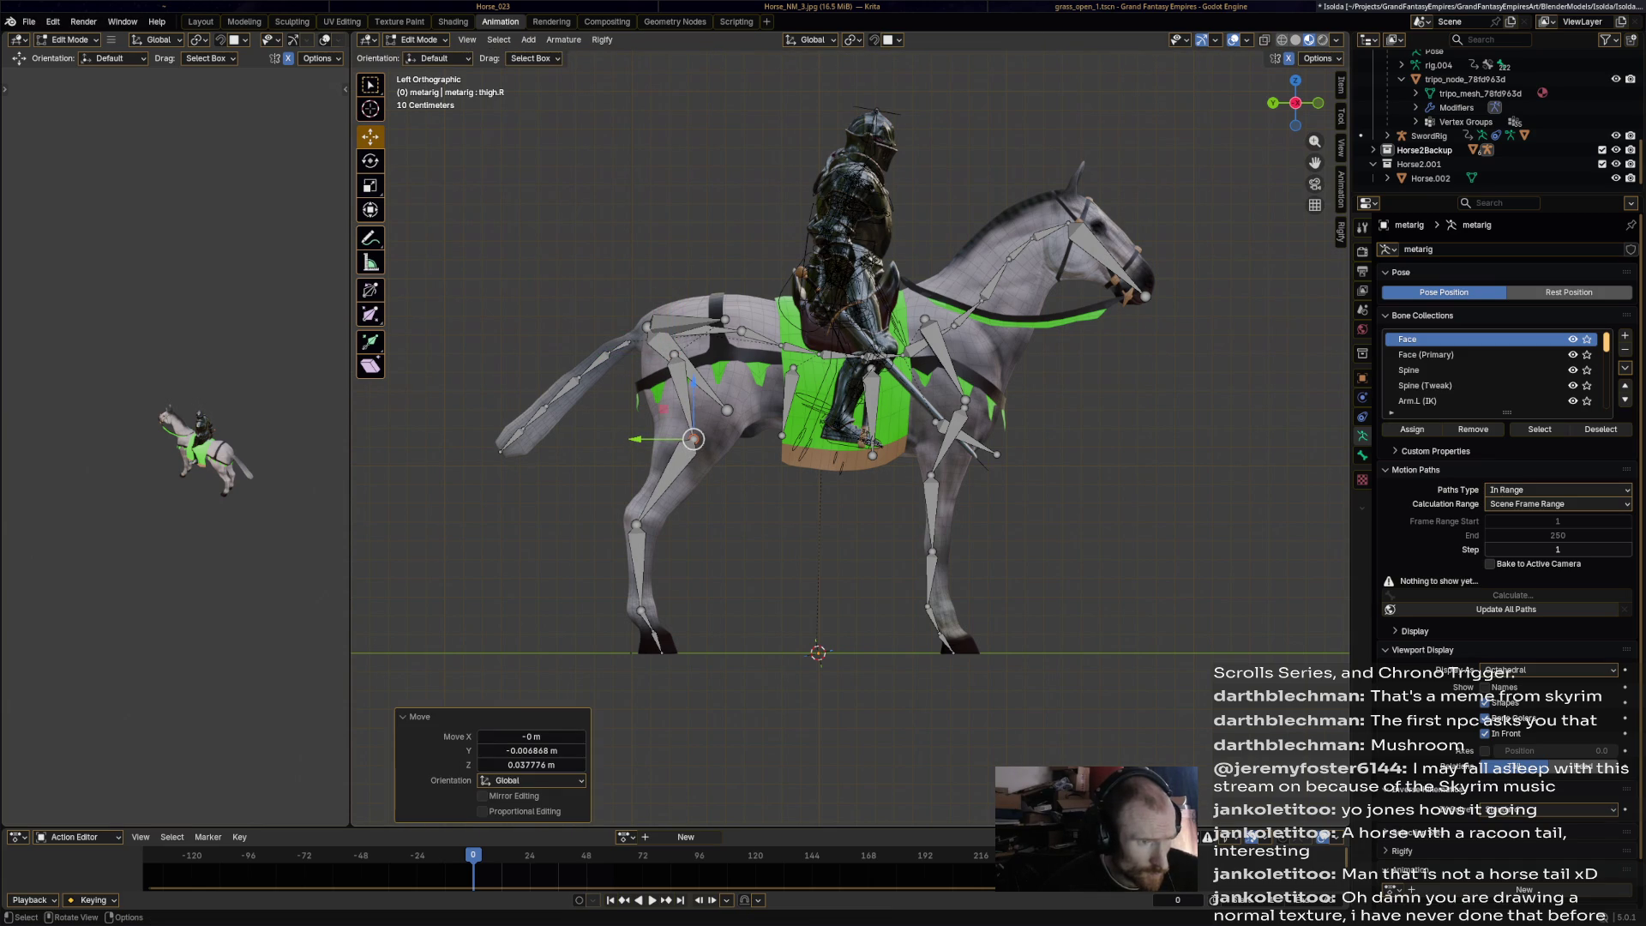
Select the right front leg bones and adjust the knee, upper and forearm joints into the foreleg.
{"action": "left_click_drag", "start_coordinate": [805, 728], "coordinate": [1040, 523]}
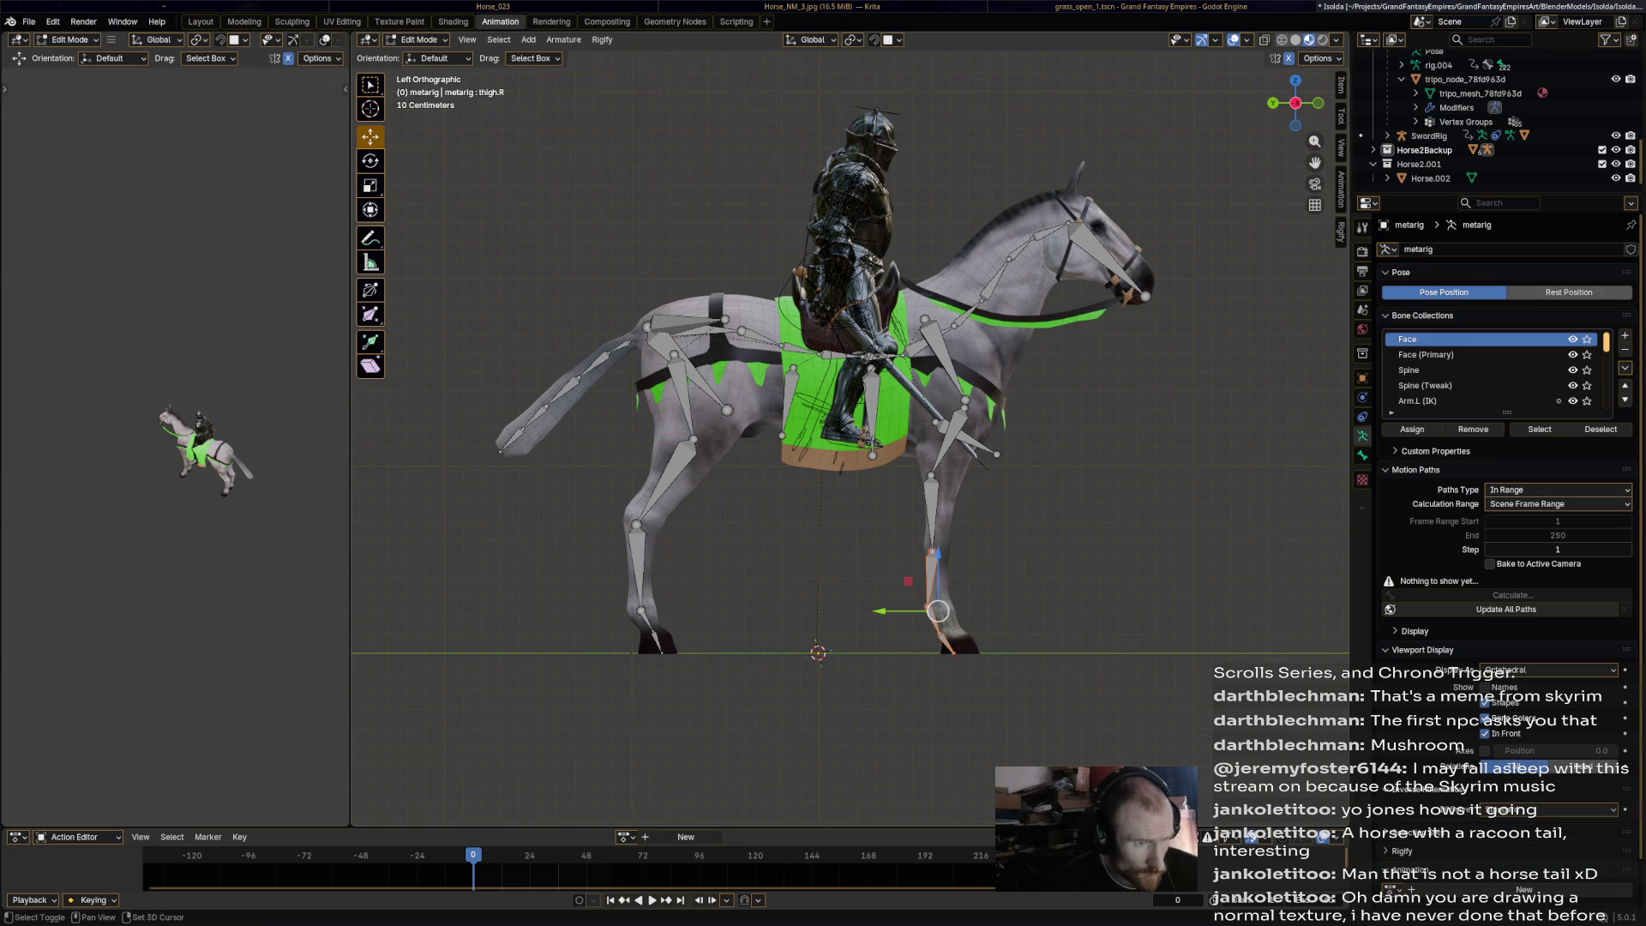
{"action": "left_click", "coordinate": [951, 433], "text": "shift"}
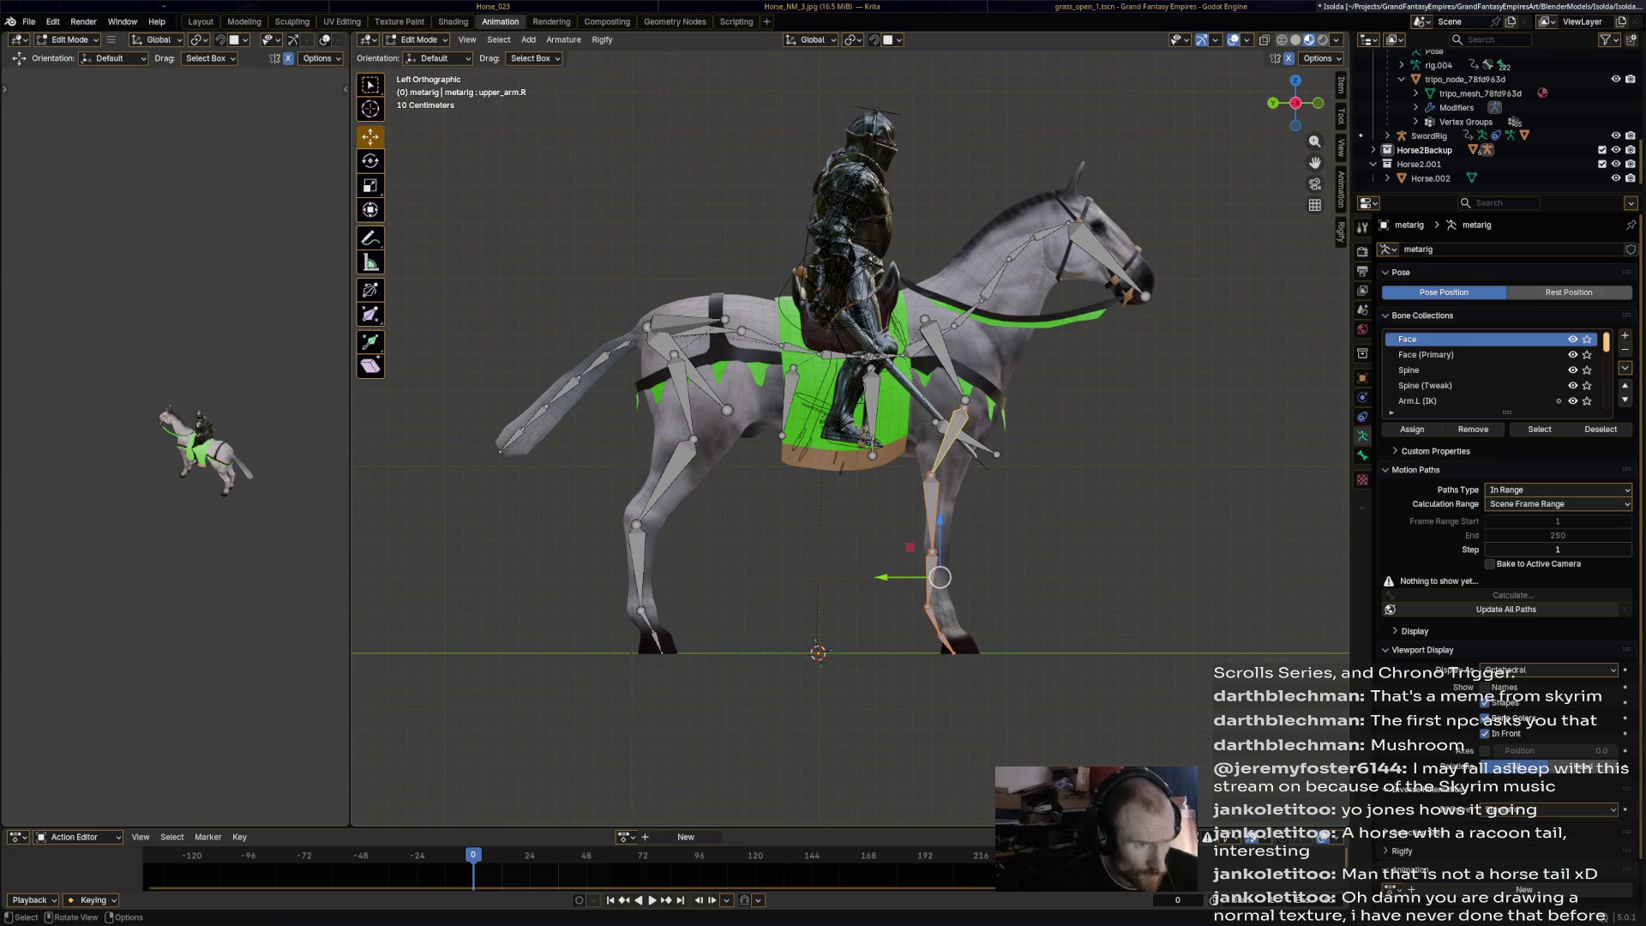
{"action": "left_click_drag", "start_coordinate": [941, 576], "coordinate": [952, 575]}
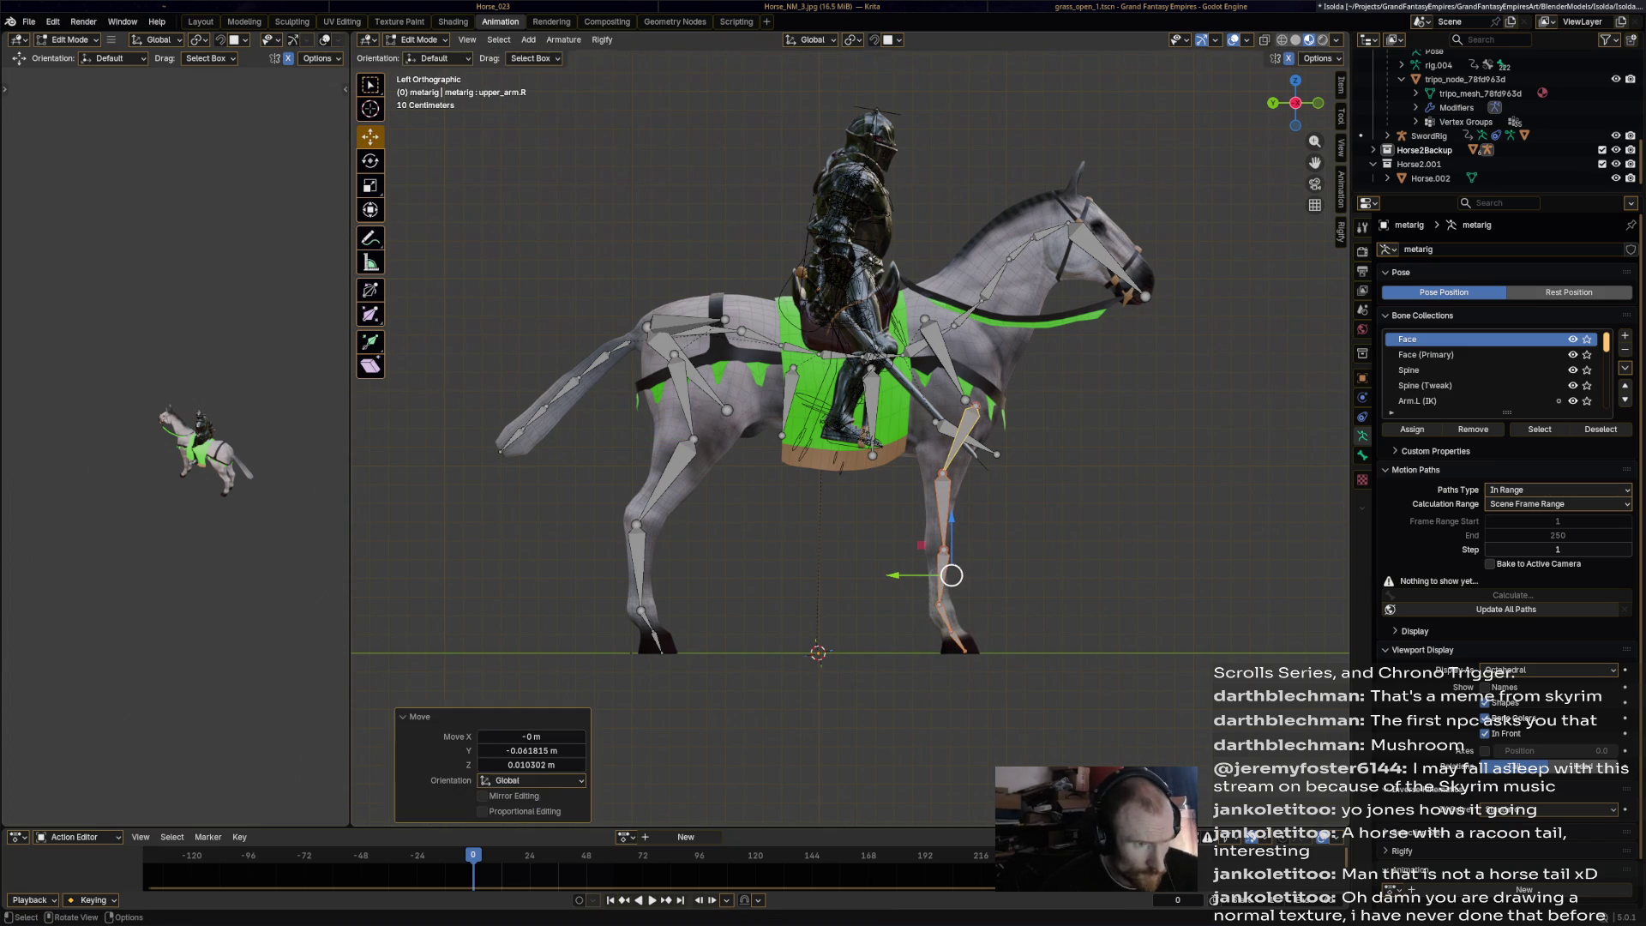
{"action": "left_click", "coordinate": [940, 549]}
{"action": "left_click_drag", "start_coordinate": [942, 472], "coordinate": [942, 470]}
{"action": "left_click", "coordinate": [978, 404]}
{"action": "left_click_drag", "start_coordinate": [978, 404], "coordinate": [978, 402]}
{"action": "left_click", "coordinate": [933, 544]}
{"action": "mouse_move", "coordinate": [934, 544]}
{"action": "left_mouse_down"}
{"action": "mouse_move", "coordinate": [937, 510]}
{"action": "mouse_move", "coordinate": [944, 549]}
{"action": "left_mouse_up"}
{"action": "left_click", "coordinate": [936, 508]}
{"action": "left_click", "coordinate": [940, 546]}
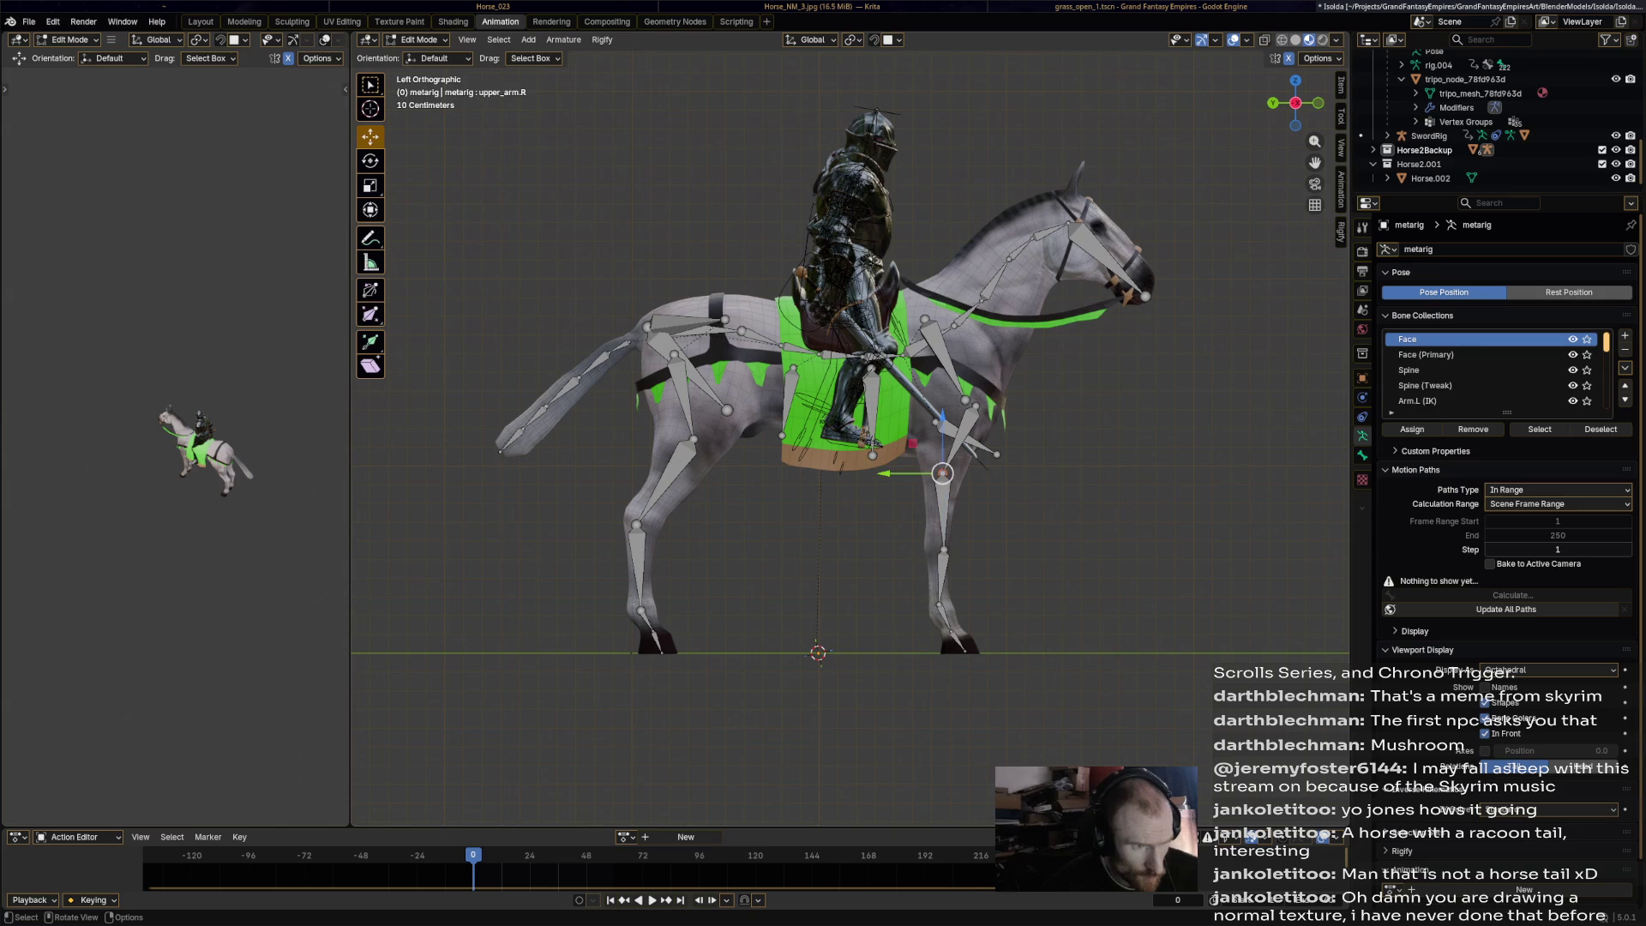
Rotate forefoot.R, then nudge the front foot up along Z instead.
{"action": "left_click", "coordinate": [939, 604]}
{"action": "key", "text": "r"}
{"action": "left_click", "coordinate": [1014, 597]}
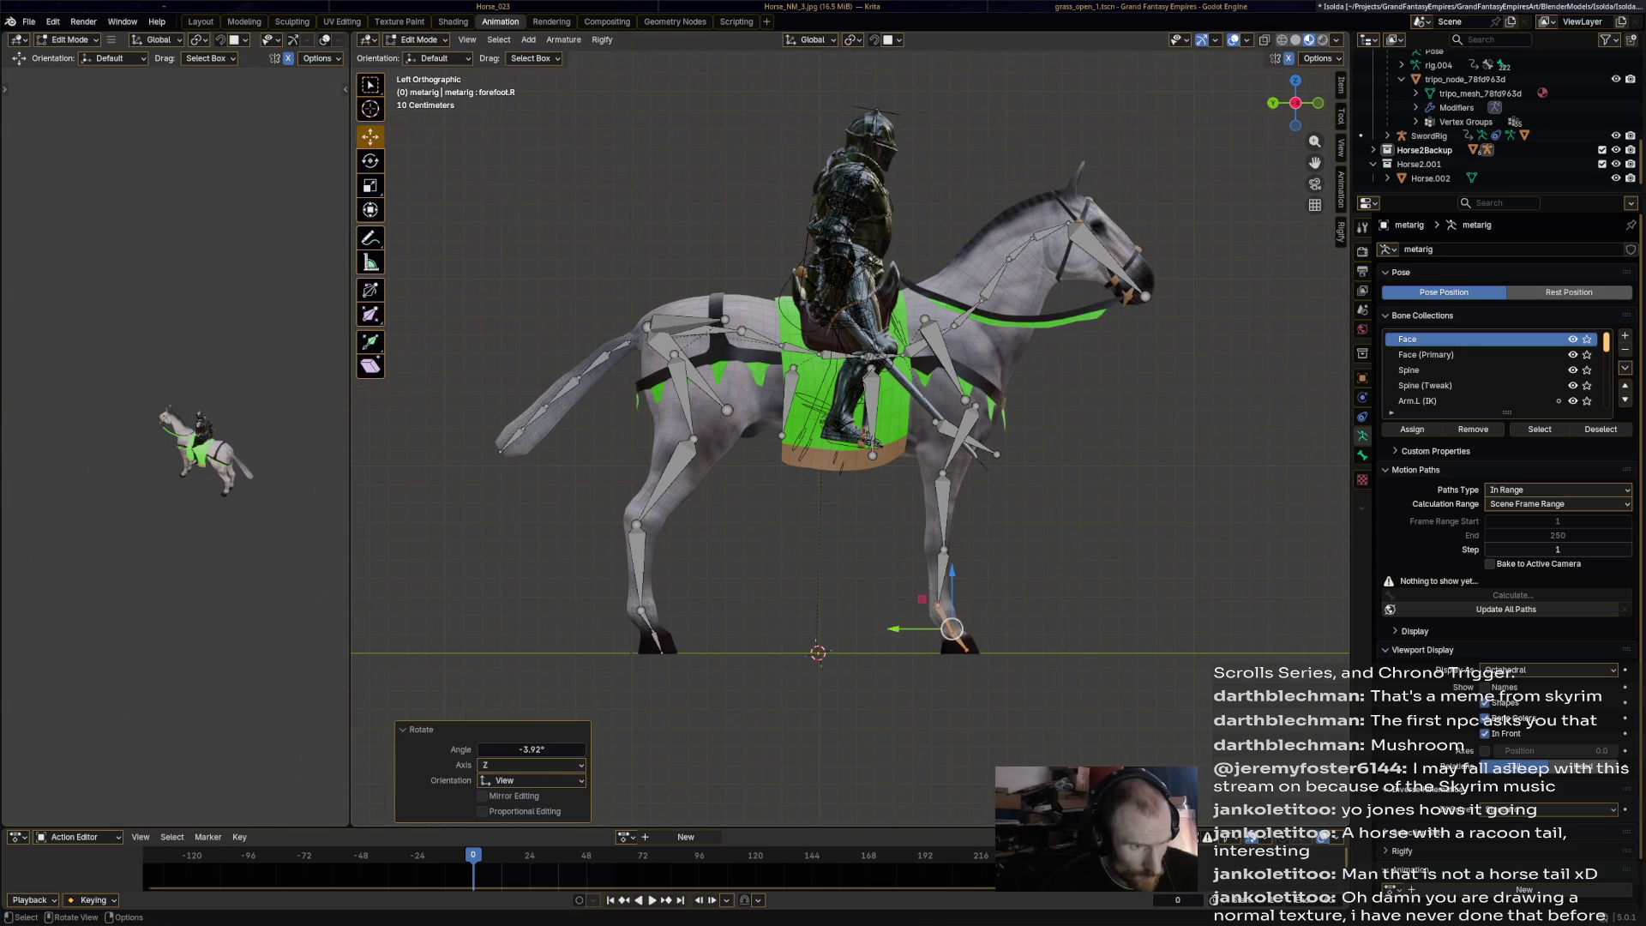
{"action": "key", "text": "ctrl+z"}
{"action": "key", "text": "g"}
{"action": "key", "text": "z"}
{"action": "key", "text": "Return"}
{"action": "left_click", "coordinate": [975, 405]}
Move shoulder.R and breast.R into place on the horse's chest.
{"action": "left_click", "coordinate": [934, 343]}
{"action": "key", "text": "g"}
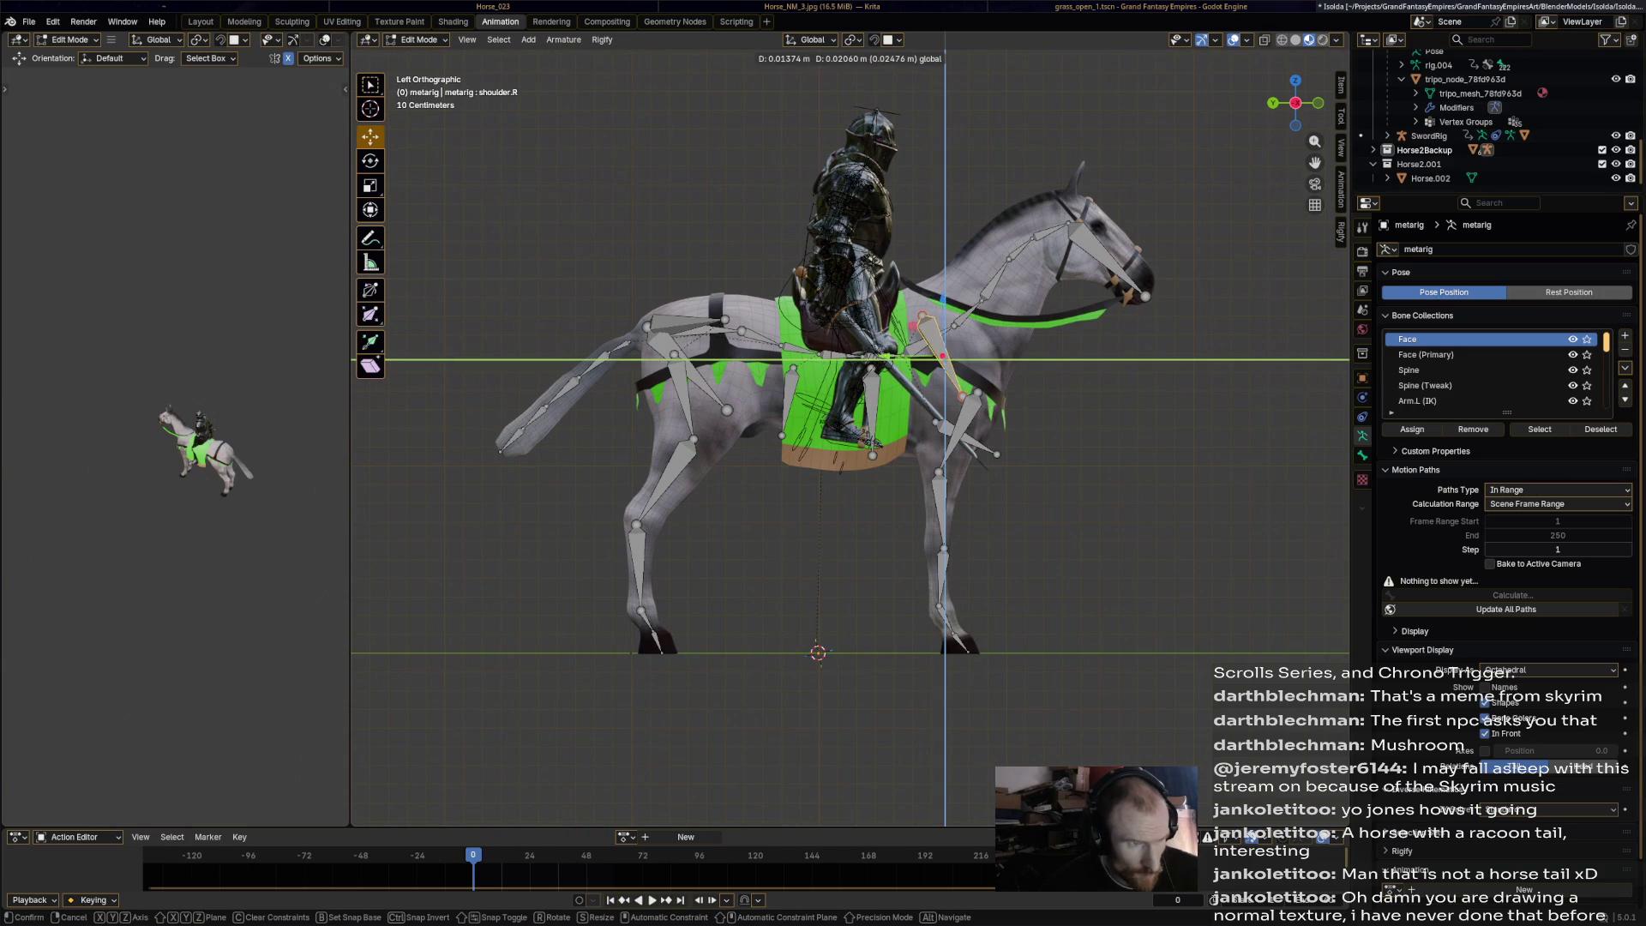
{"action": "key", "text": "Return"}
{"action": "left_click", "coordinate": [966, 438]}
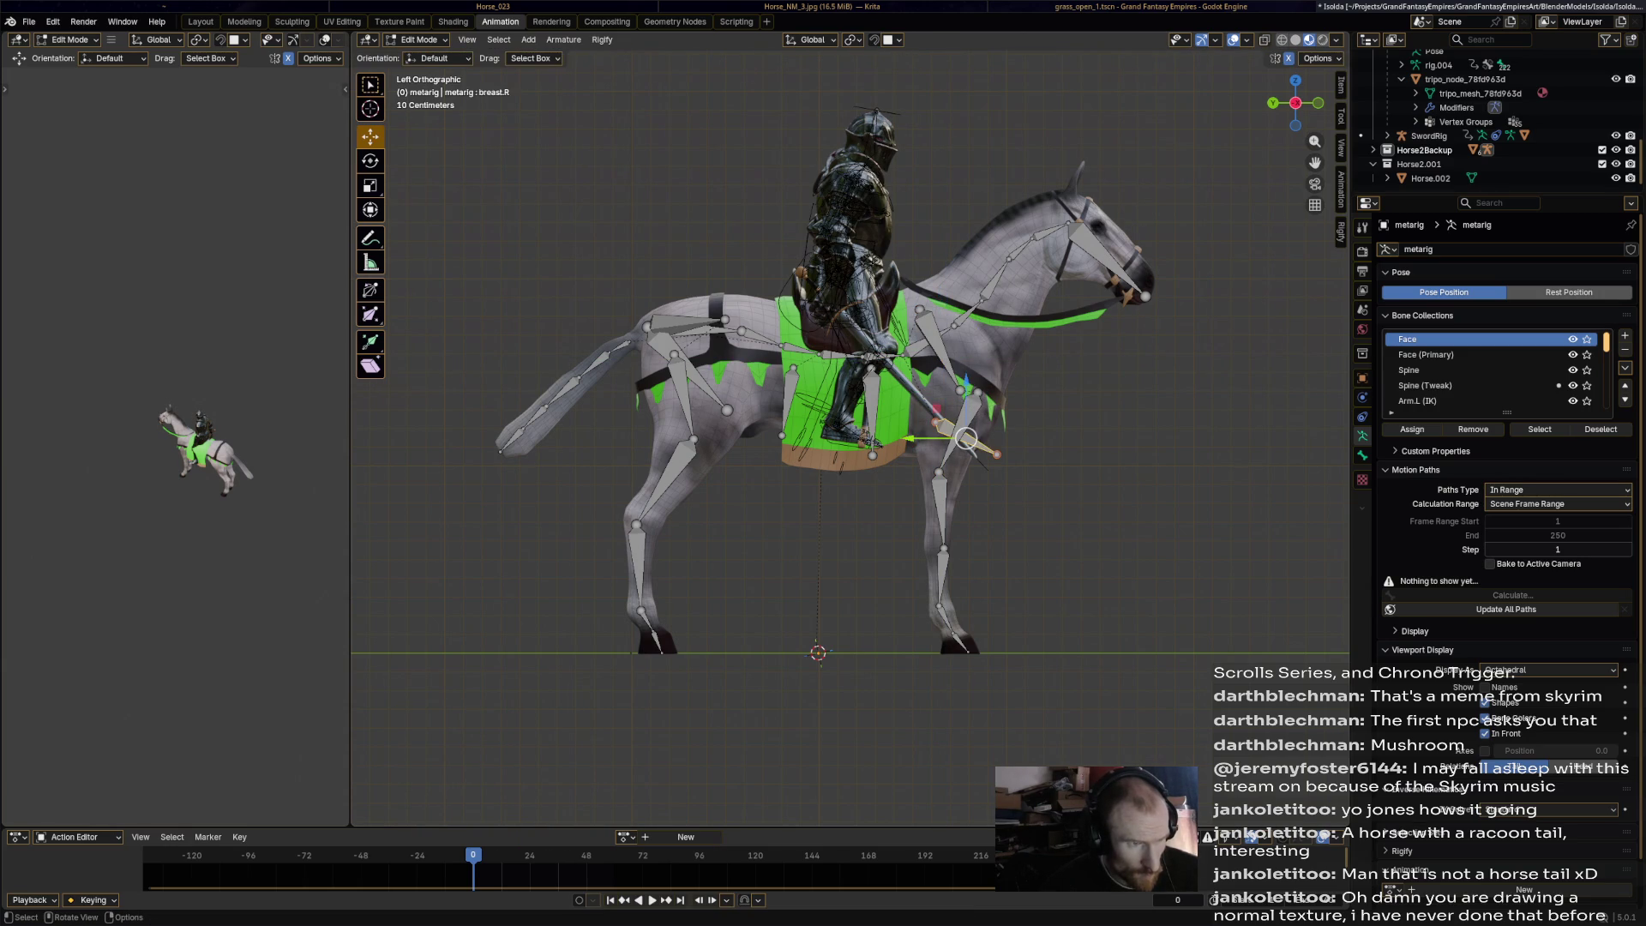
{"action": "key", "text": "g"}
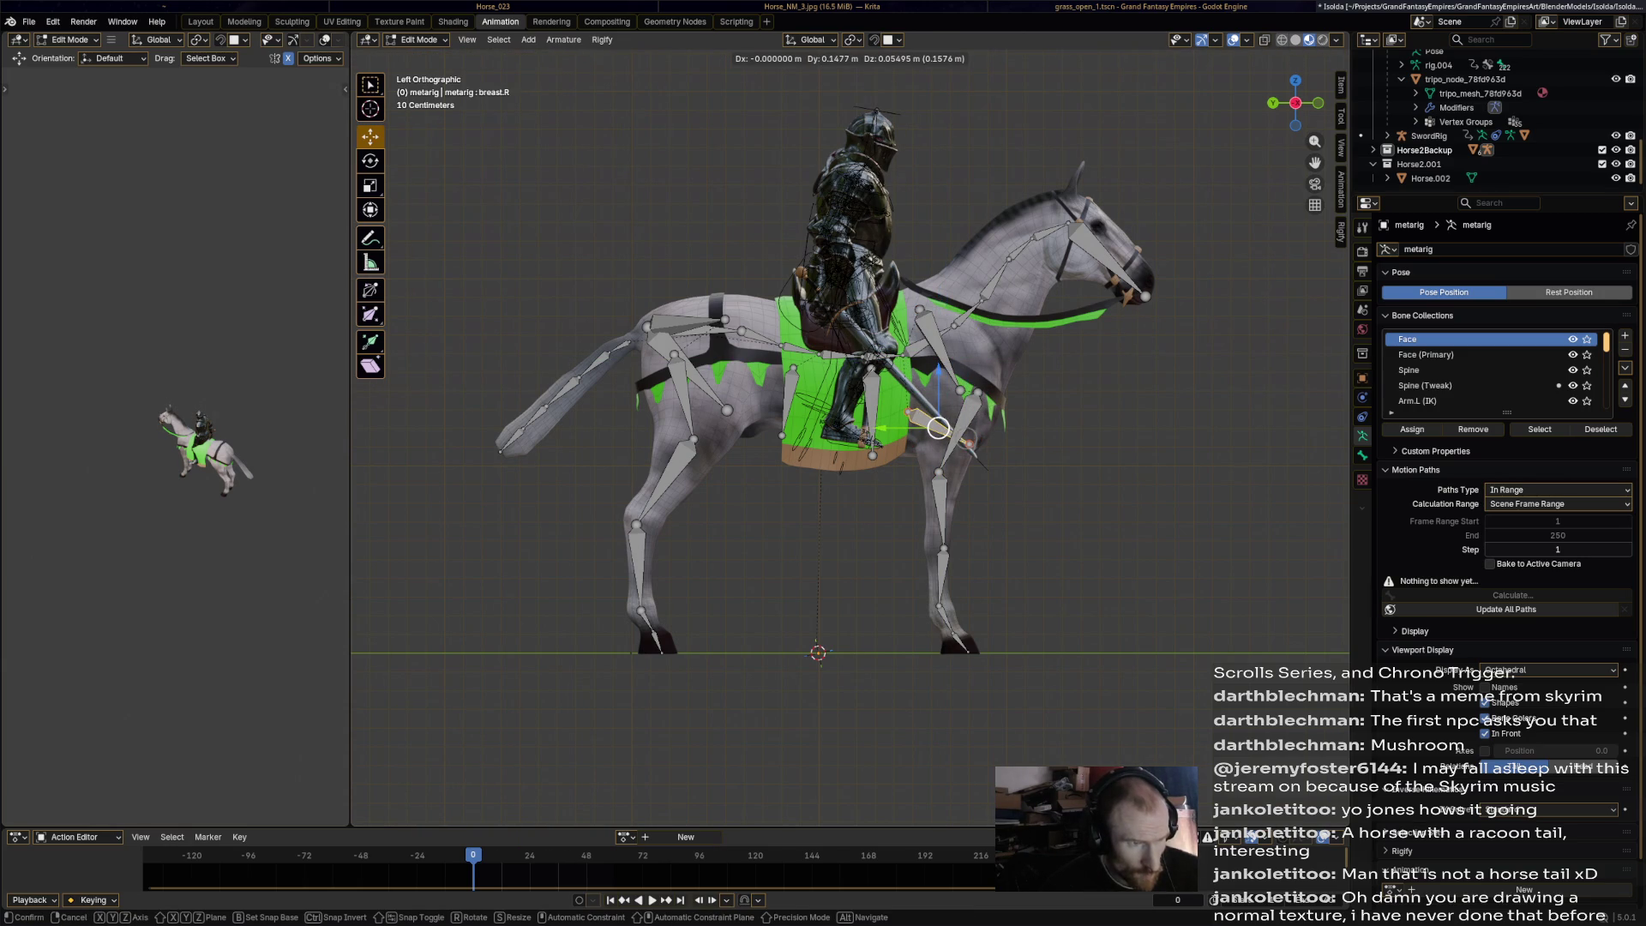
{"action": "key", "text": "Return"}
Fit the chest and abdomen bones into the torso and save Isolda.blend.
{"action": "left_click", "coordinate": [873, 448]}
{"action": "key", "text": "g"}
{"action": "key", "text": "Return"}
{"action": "left_click", "coordinate": [781, 439]}
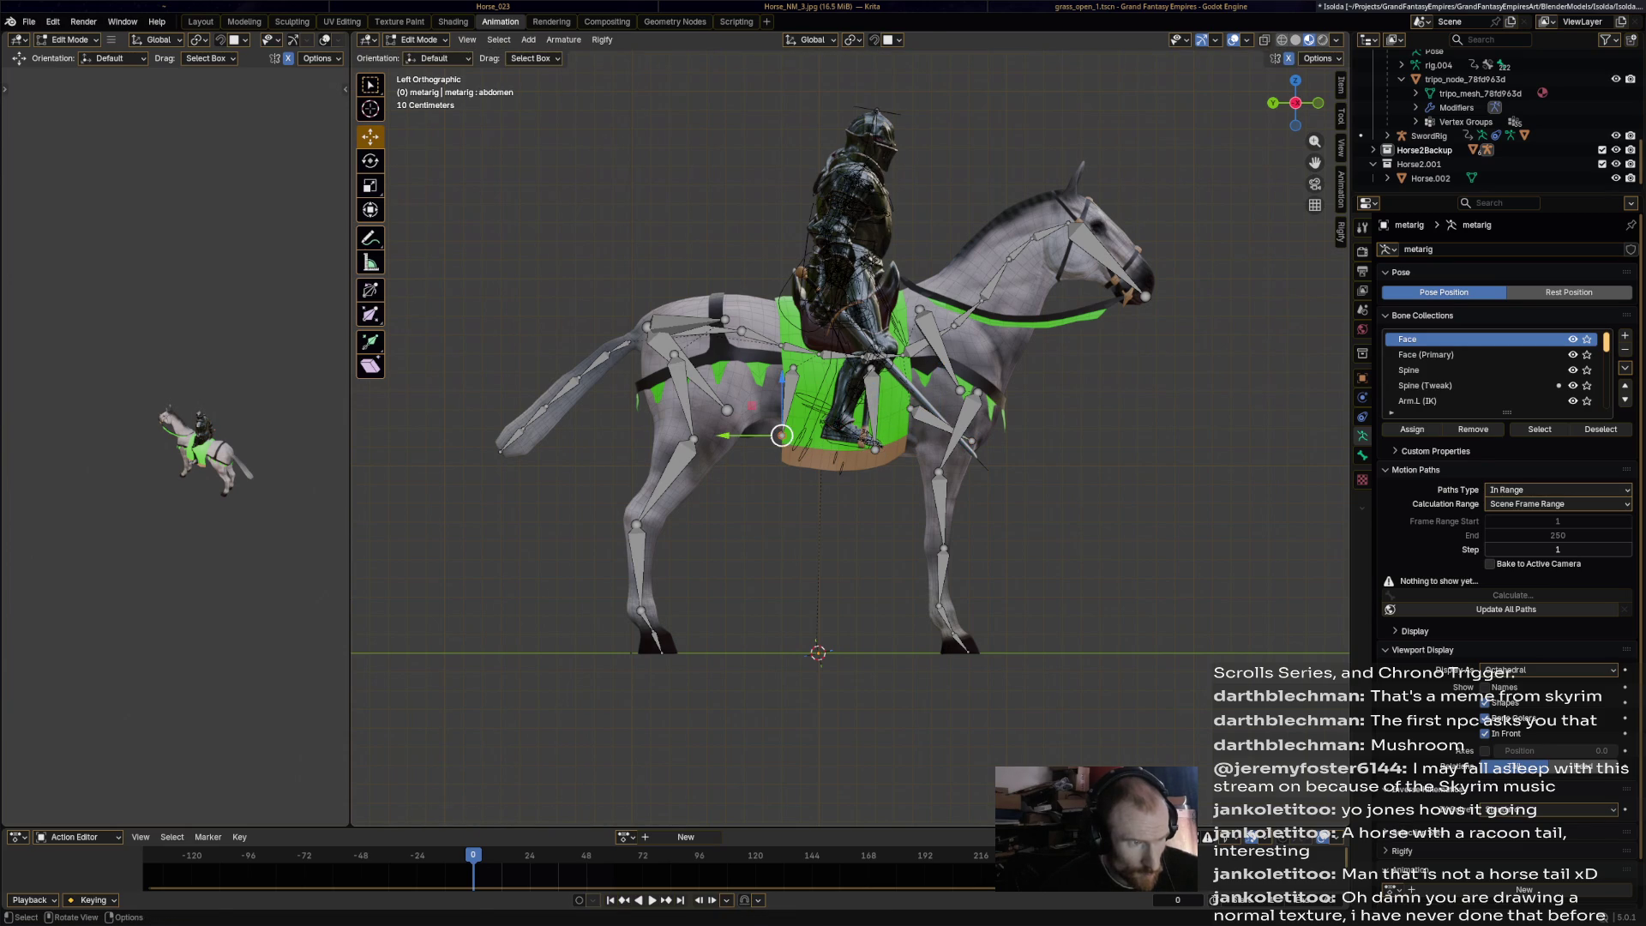
{"action": "key", "text": "g"}
{"action": "key", "text": "Return"}
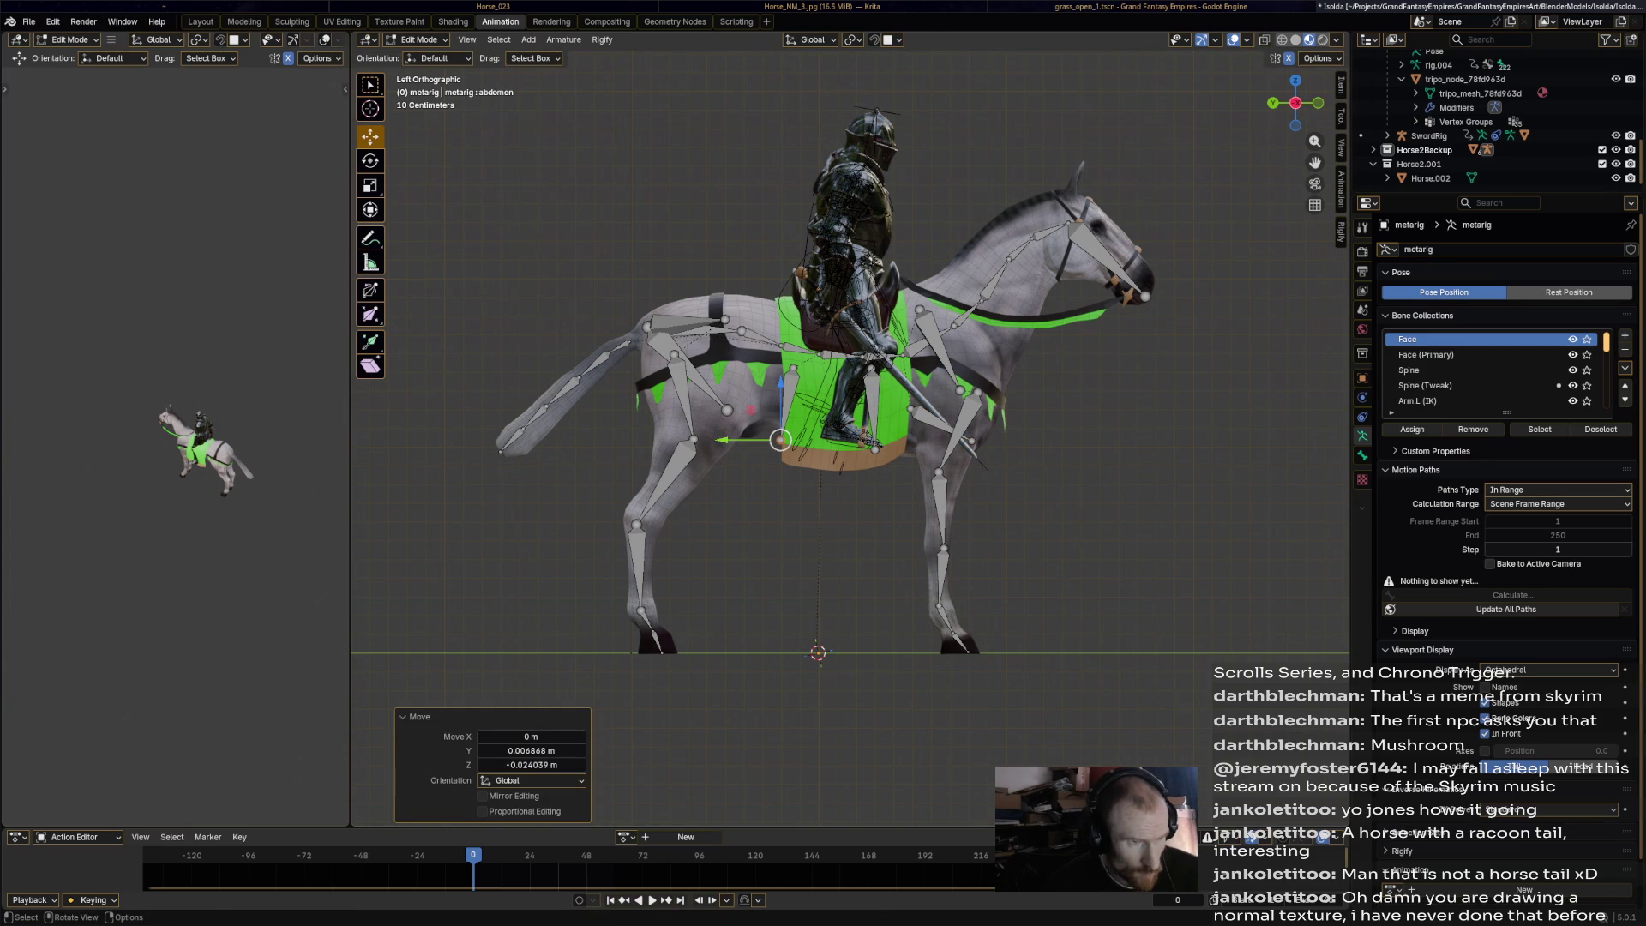
{"action": "key", "text": "ctrl+s"}
{"action": "mouse_move", "coordinate": [849, 437]}
{"action": "middle_mouse_down"}
{"action": "mouse_move", "coordinate": [1011, 429]}
{"action": "mouse_move", "coordinate": [1020, 373]}
{"action": "middle_mouse_up"}
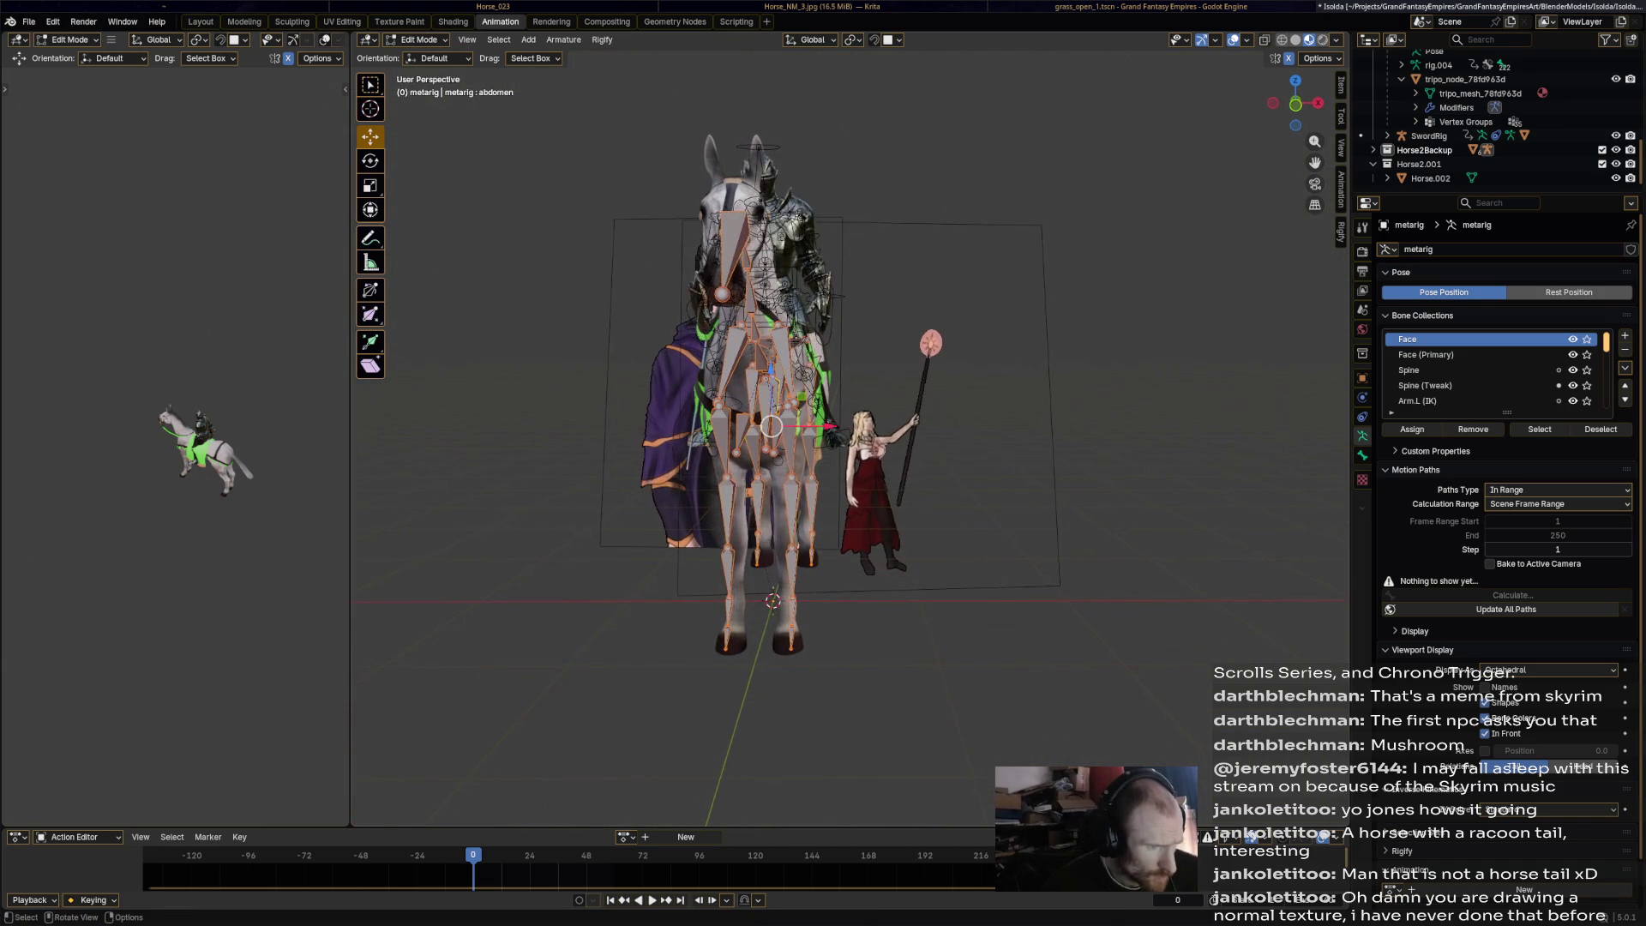
Select the left leg bones and shift them sideways along X inside the horse's legs.
{"action": "left_click", "coordinate": [791, 510]}
{"action": "left_click", "coordinate": [791, 510], "text": "alt"}
{"action": "left_click", "coordinate": [754, 523]}
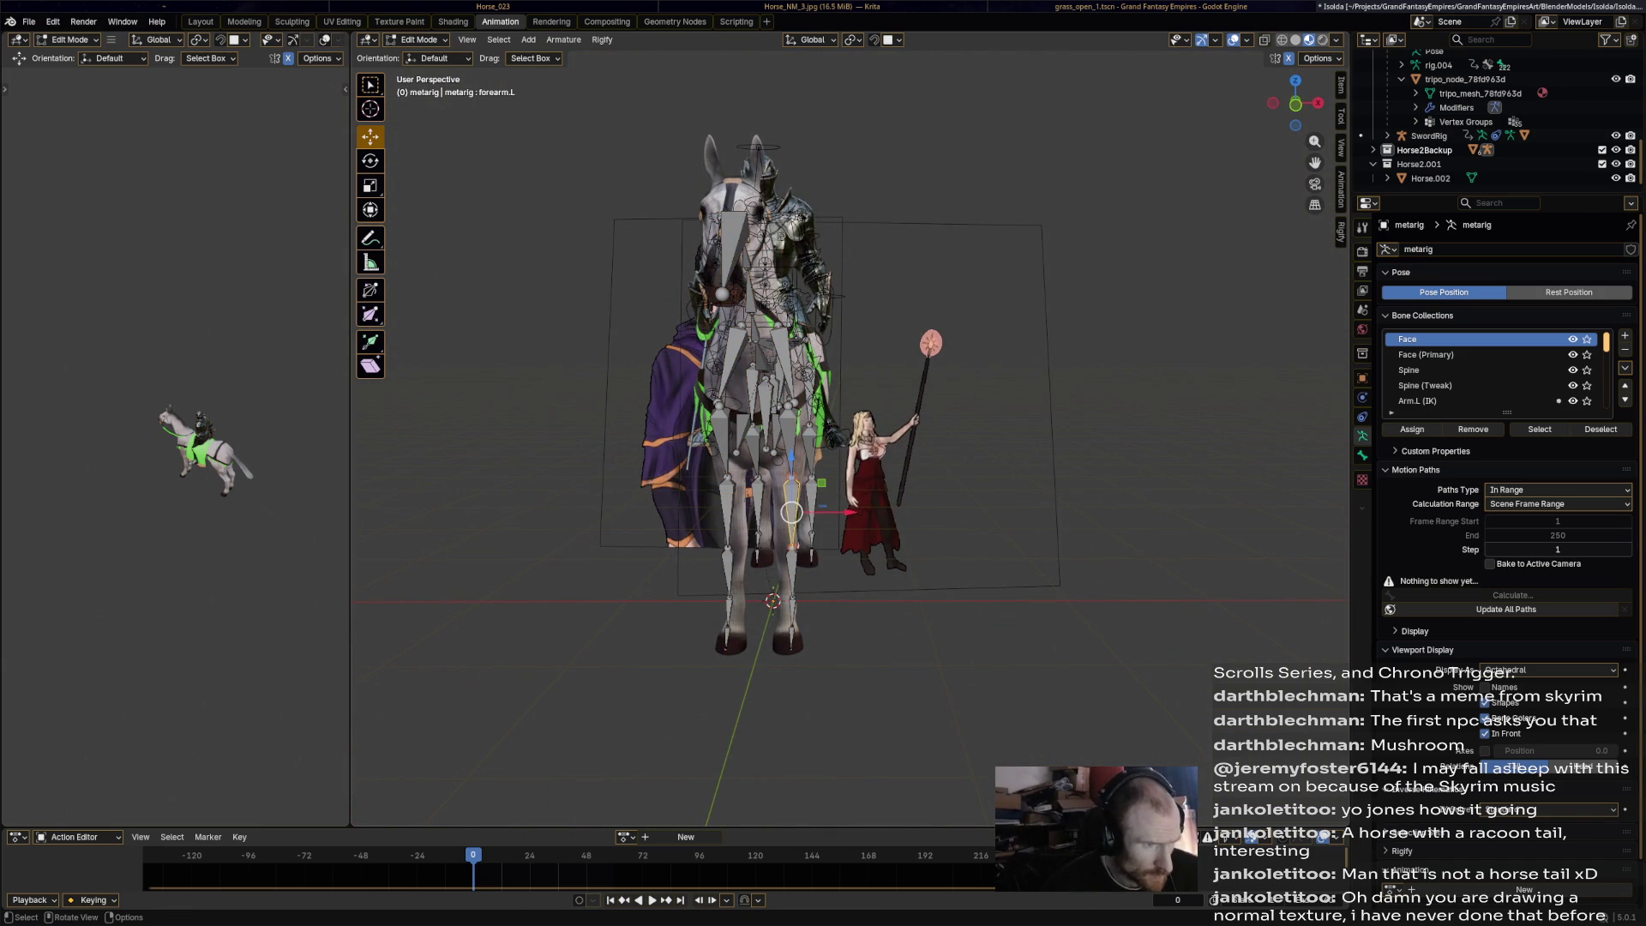
{"action": "left_click", "coordinate": [791, 513], "text": "alt"}
{"action": "left_click", "coordinate": [802, 525]}
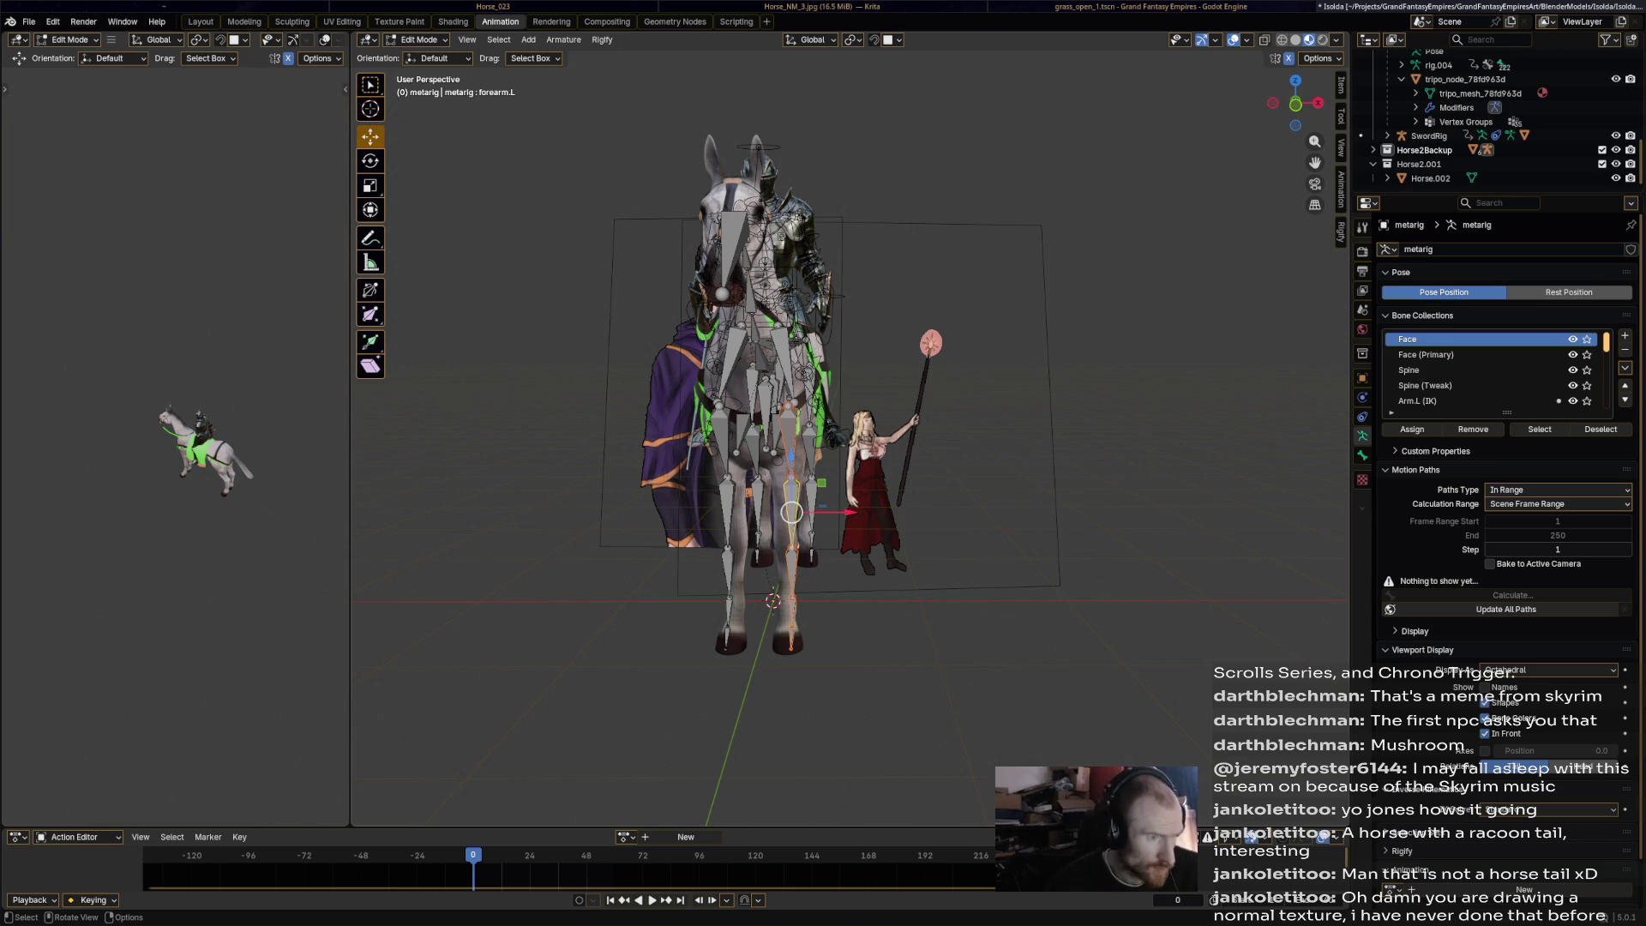
{"action": "left_click", "coordinate": [810, 497]}
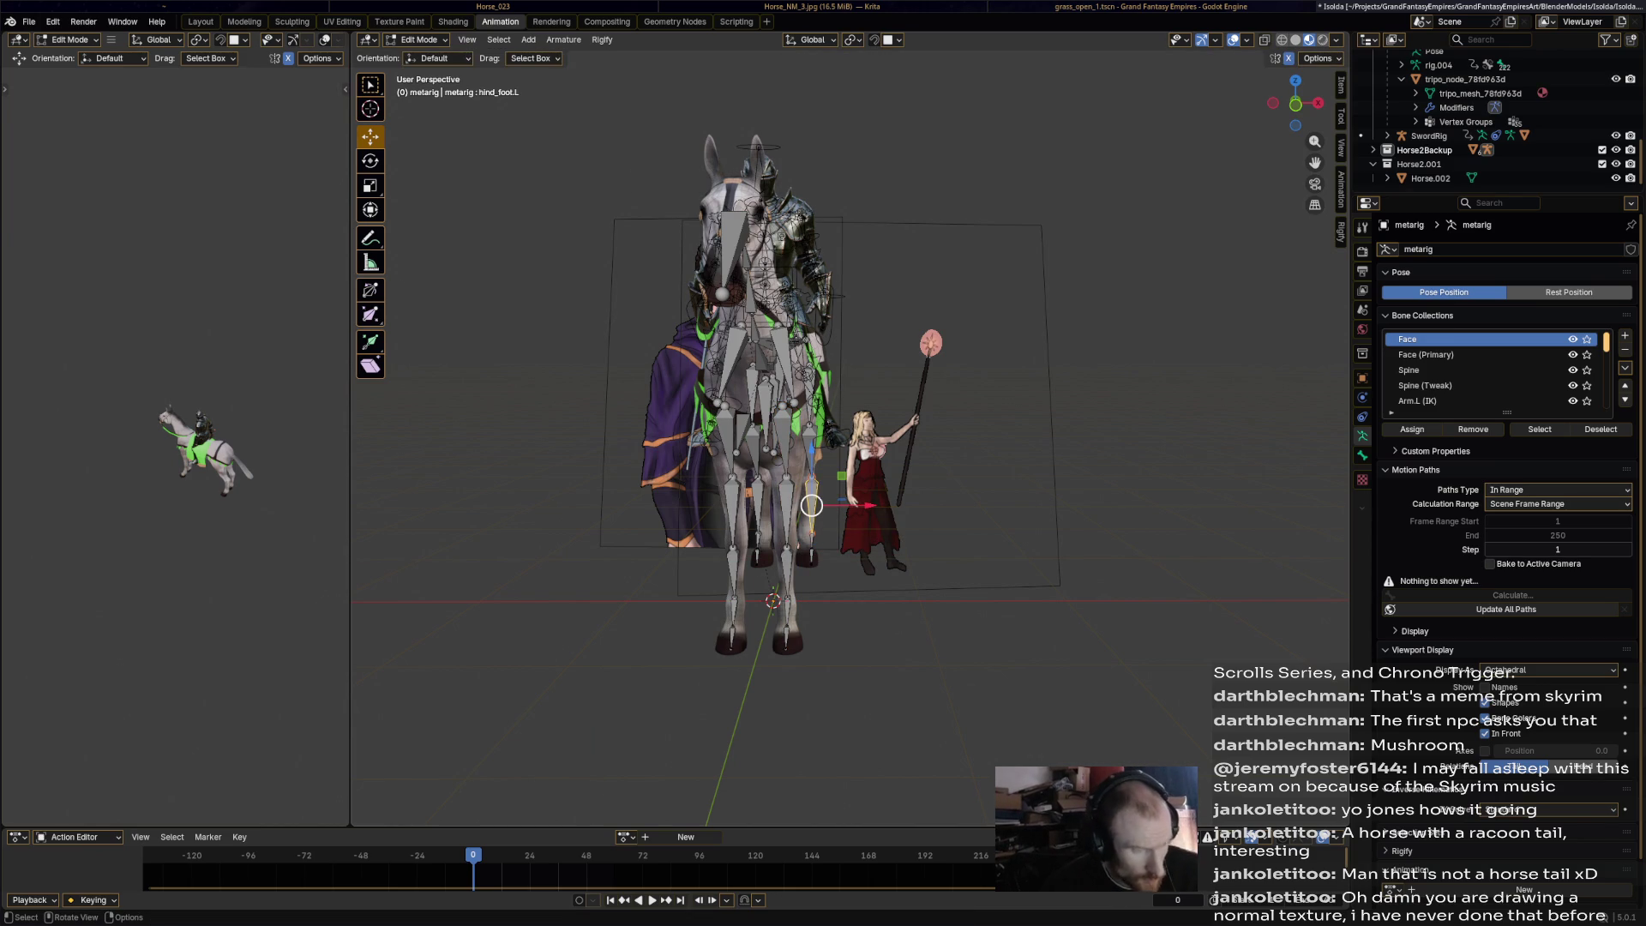
{"action": "key", "text": "g"}
{"action": "key", "text": "x"}
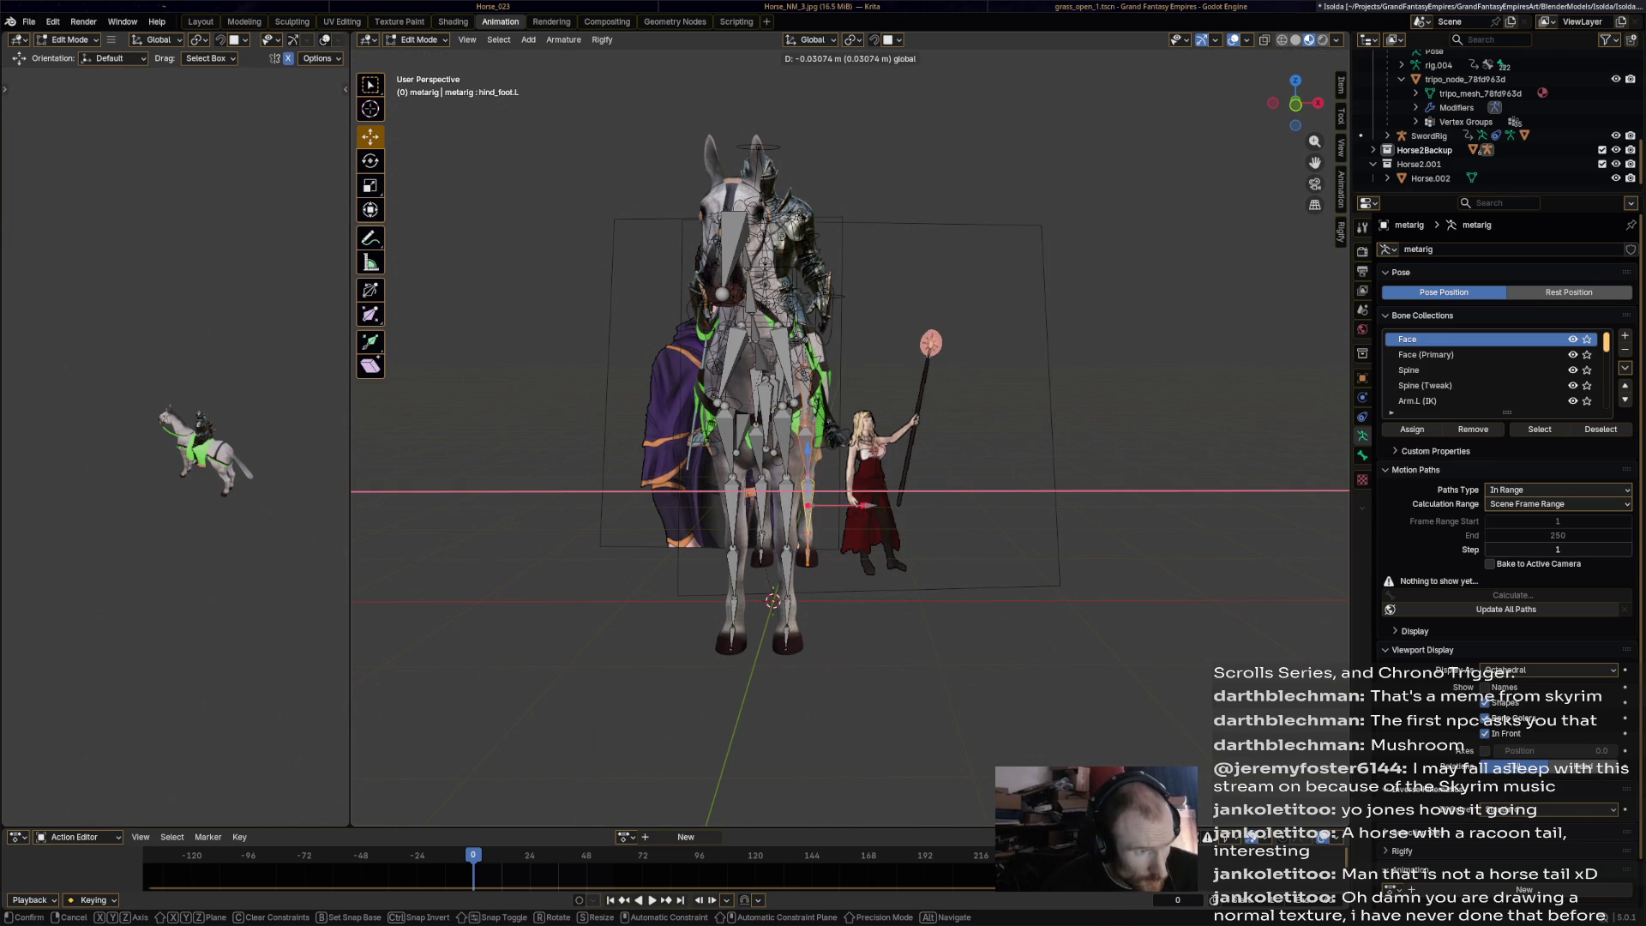
{"action": "key", "text": "Return"}
Save Isolda.blend again and select the Horse.002 mesh in the Outliner.
{"action": "mouse_move", "coordinate": [943, 428]}
{"action": "middle_mouse_down"}
{"action": "mouse_move", "coordinate": [480, 437]}
{"action": "mouse_move", "coordinate": [651, 437]}
{"action": "middle_mouse_up"}
{"action": "key", "text": "ctrl+s"}
{"action": "left_click", "coordinate": [1430, 179]}
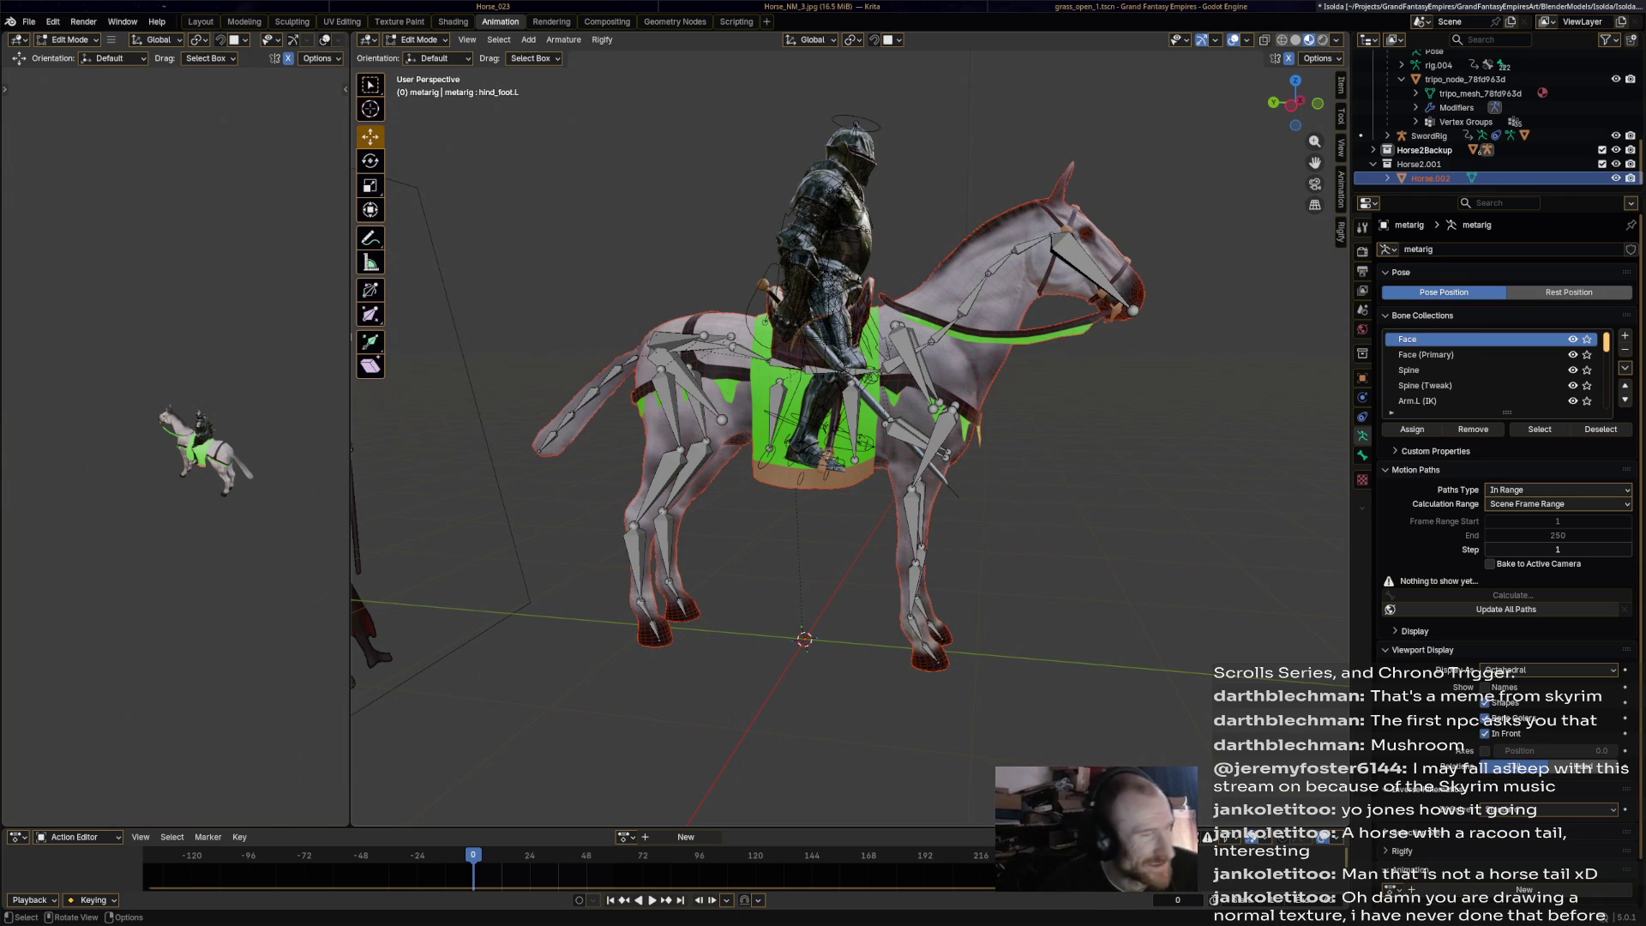
Save, select all metarig bones and switch the metarig back to Object Mode.
{"action": "key", "text": "a"}
{"action": "key", "text": "ctrl+s"}
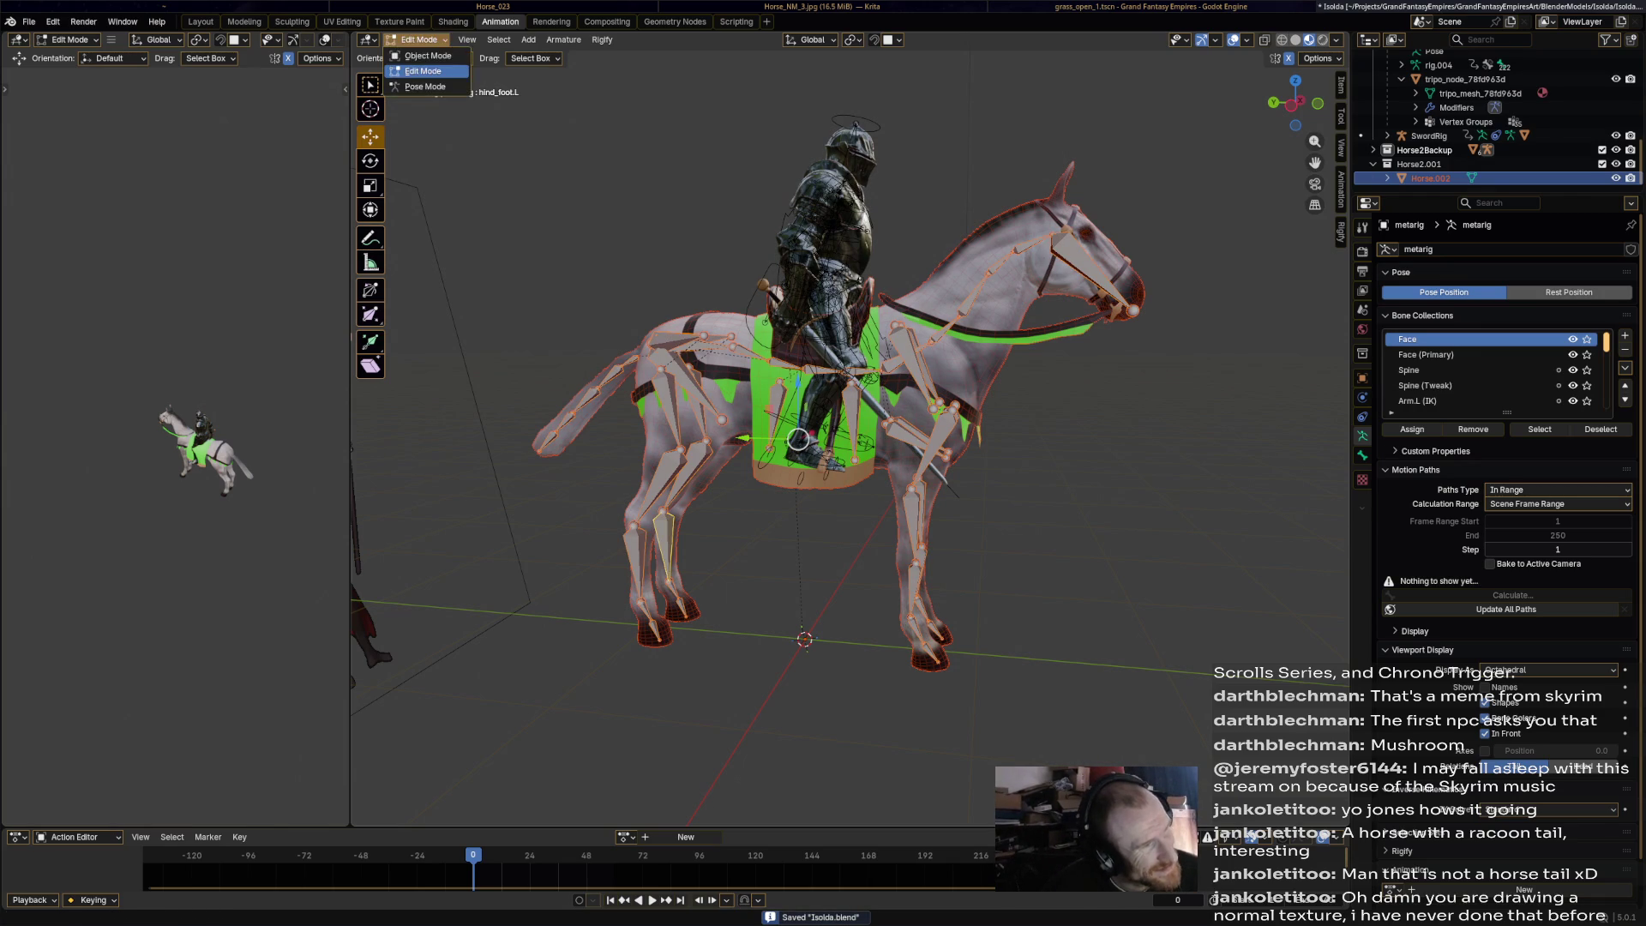
{"action": "left_click", "coordinate": [911, 365]}
{"action": "key", "text": "a"}
{"action": "left_click", "coordinate": [420, 39]}
{"action": "left_click", "coordinate": [424, 55]}
Generate the Rigify control rig from the selected horse metarig.
{"action": "left_click", "coordinate": [601, 39]}
{"action": "key", "text": "Escape"}
{"action": "left_click", "coordinate": [943, 446]}
{"action": "left_click", "coordinate": [602, 39]}
{"action": "left_click", "coordinate": [632, 55]}
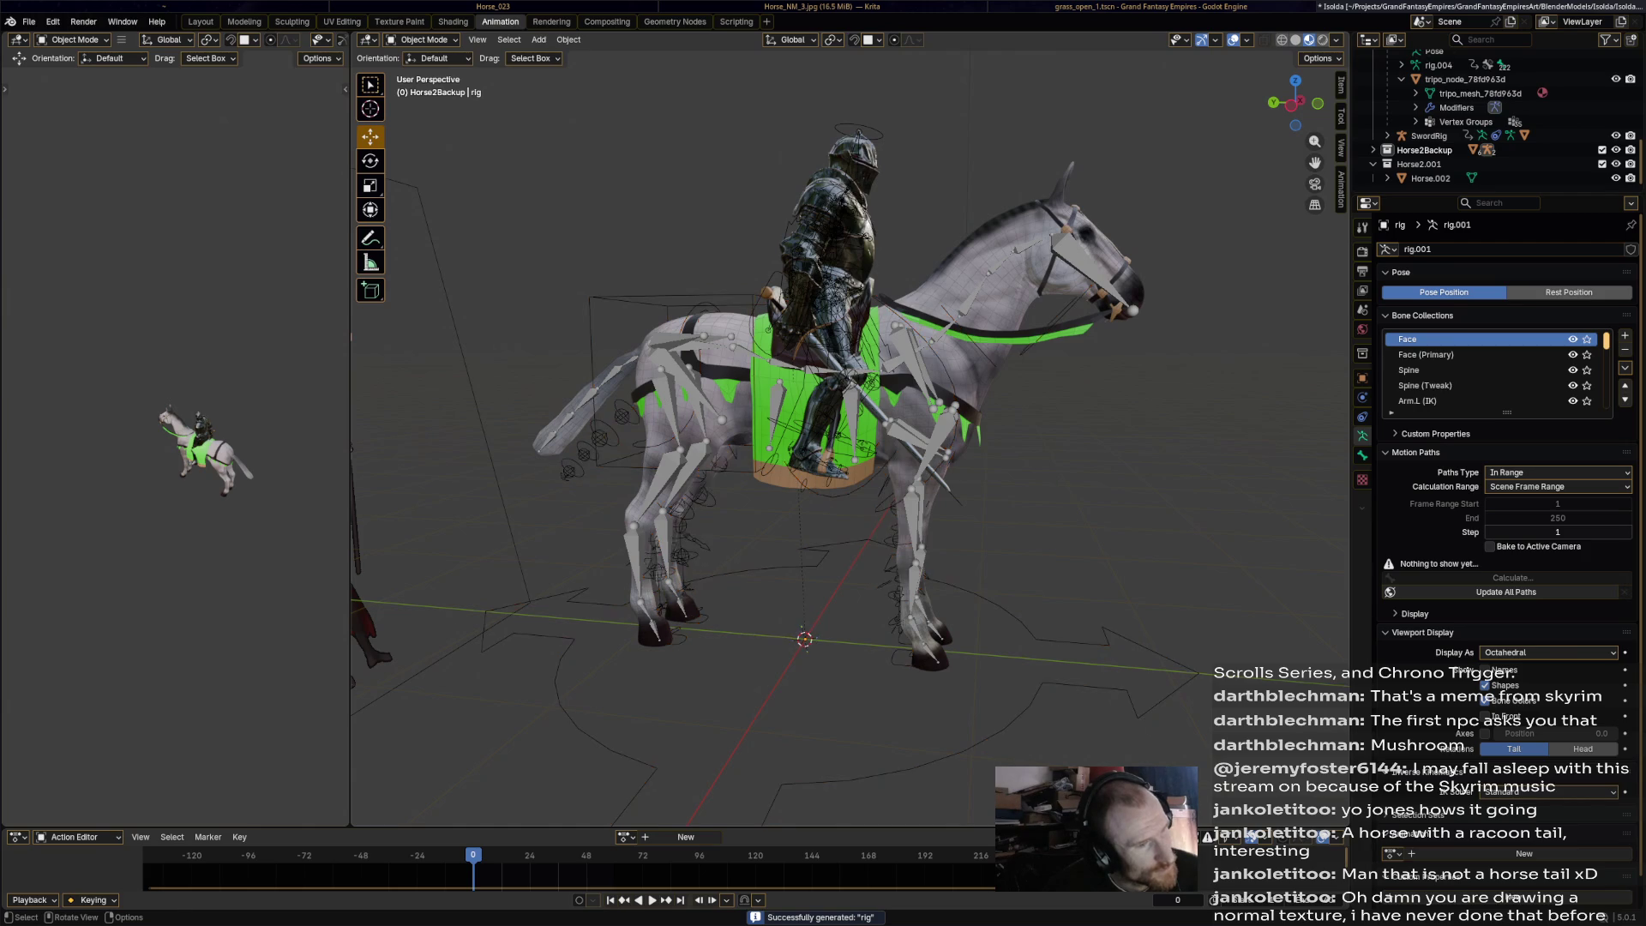
{"action": "left_click", "coordinate": [943, 283], "text": "shift"}
Move the generated rig to another collection and save the file.
{"action": "right_click", "coordinate": [1003, 636]}
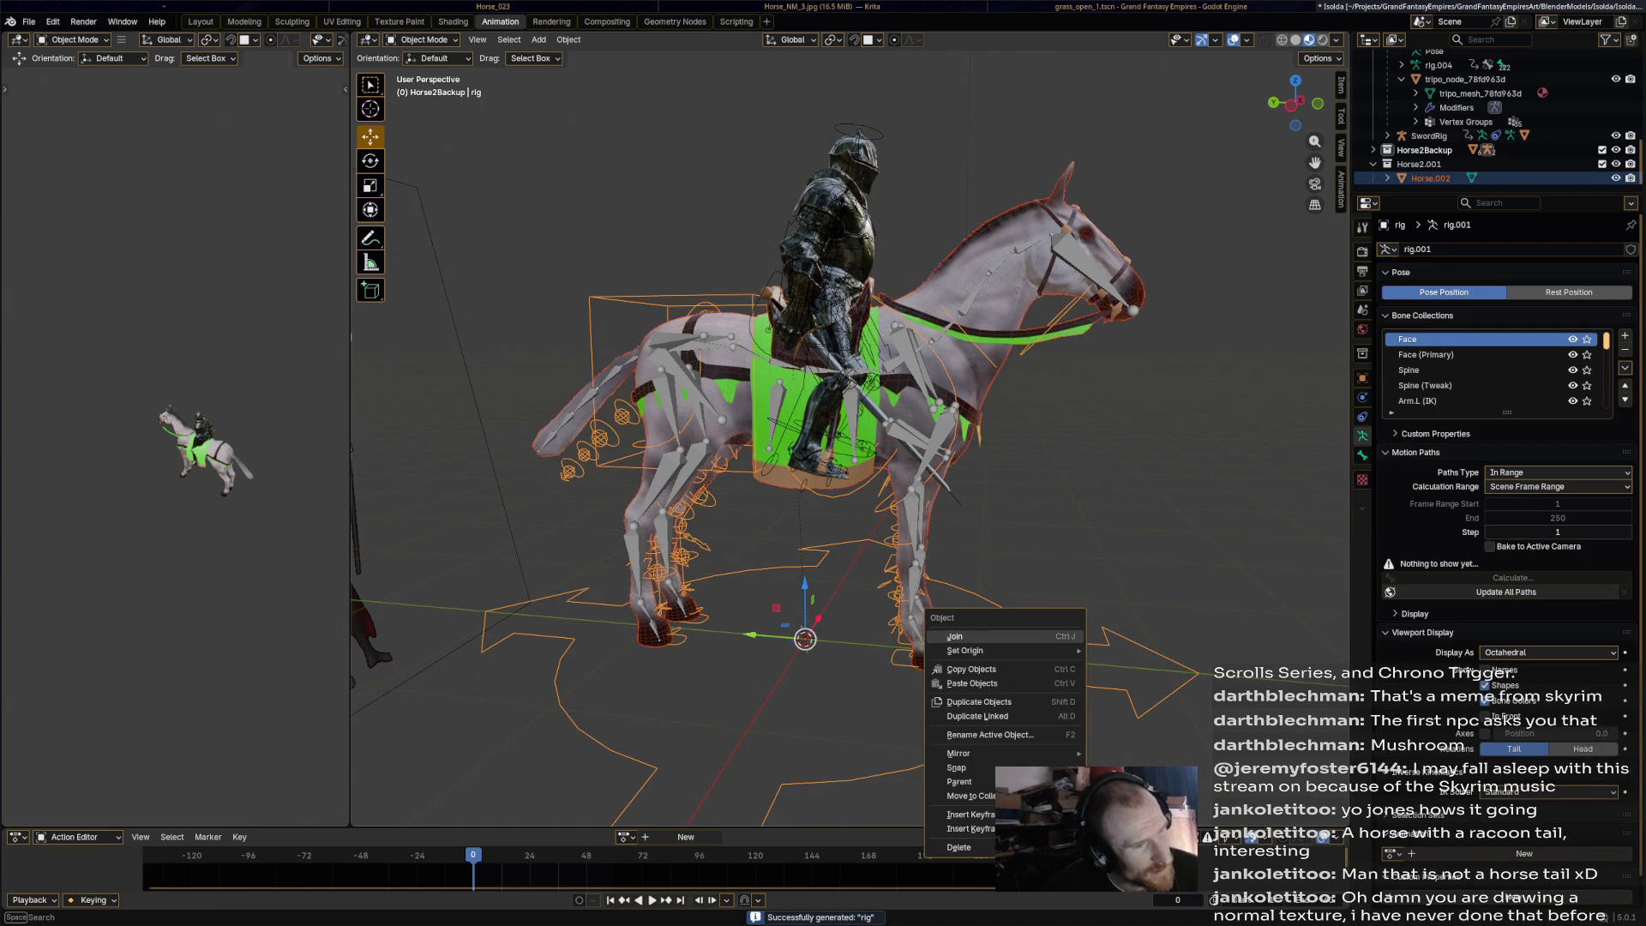
{"action": "mouse_move", "coordinate": [969, 796]}
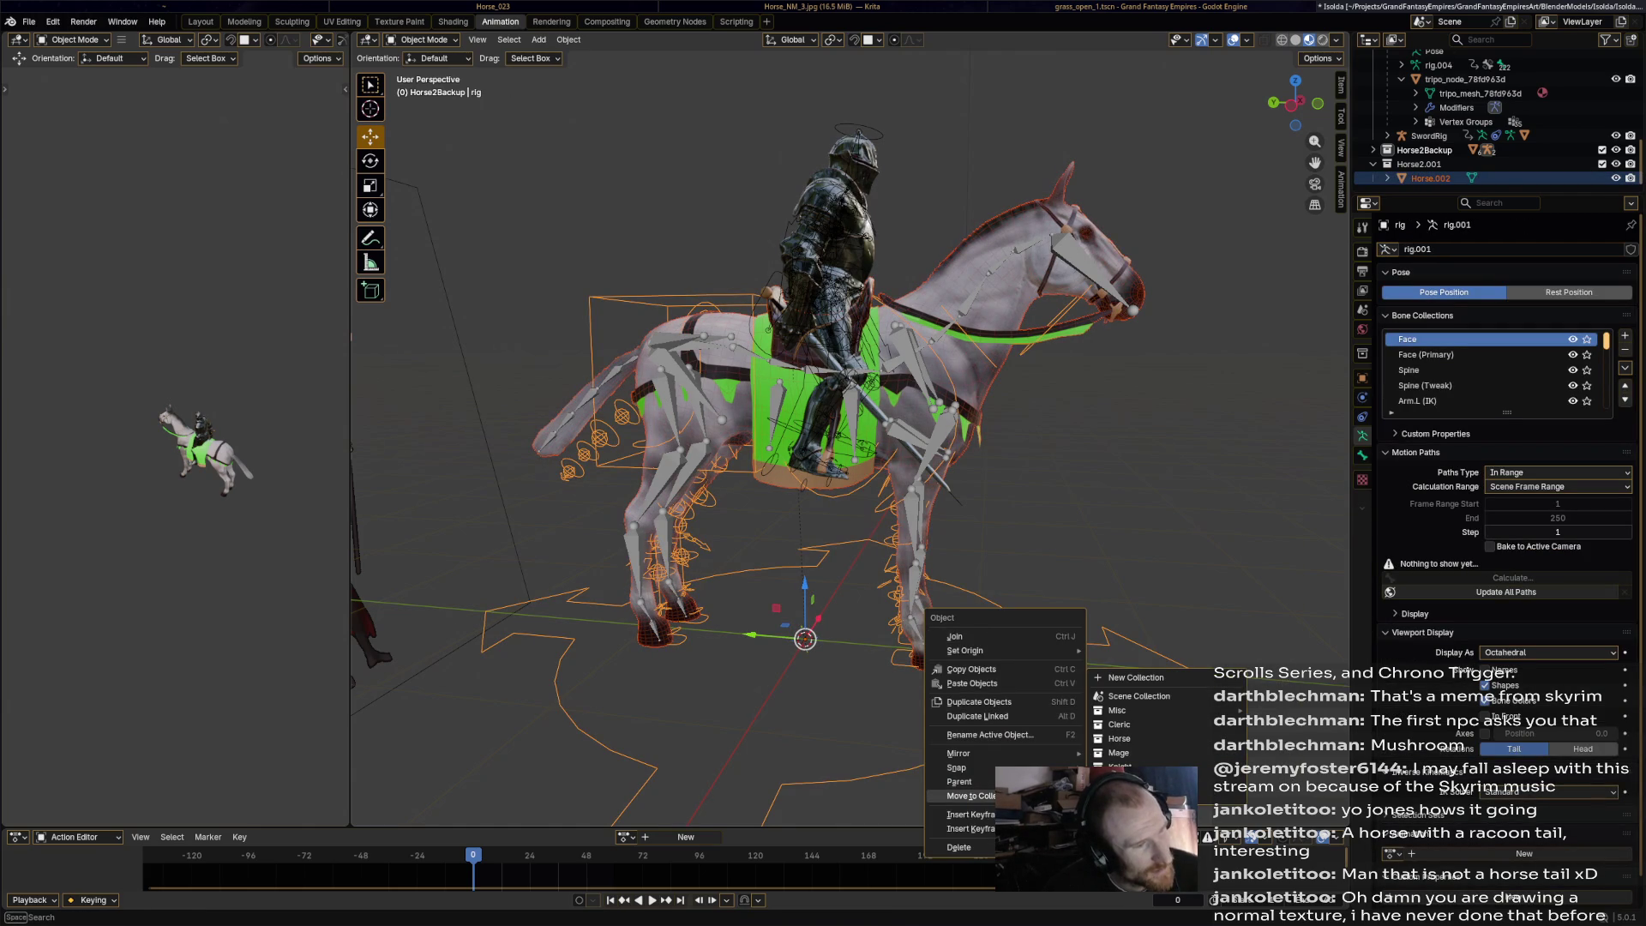
{"action": "left_click", "coordinate": [1119, 752]}
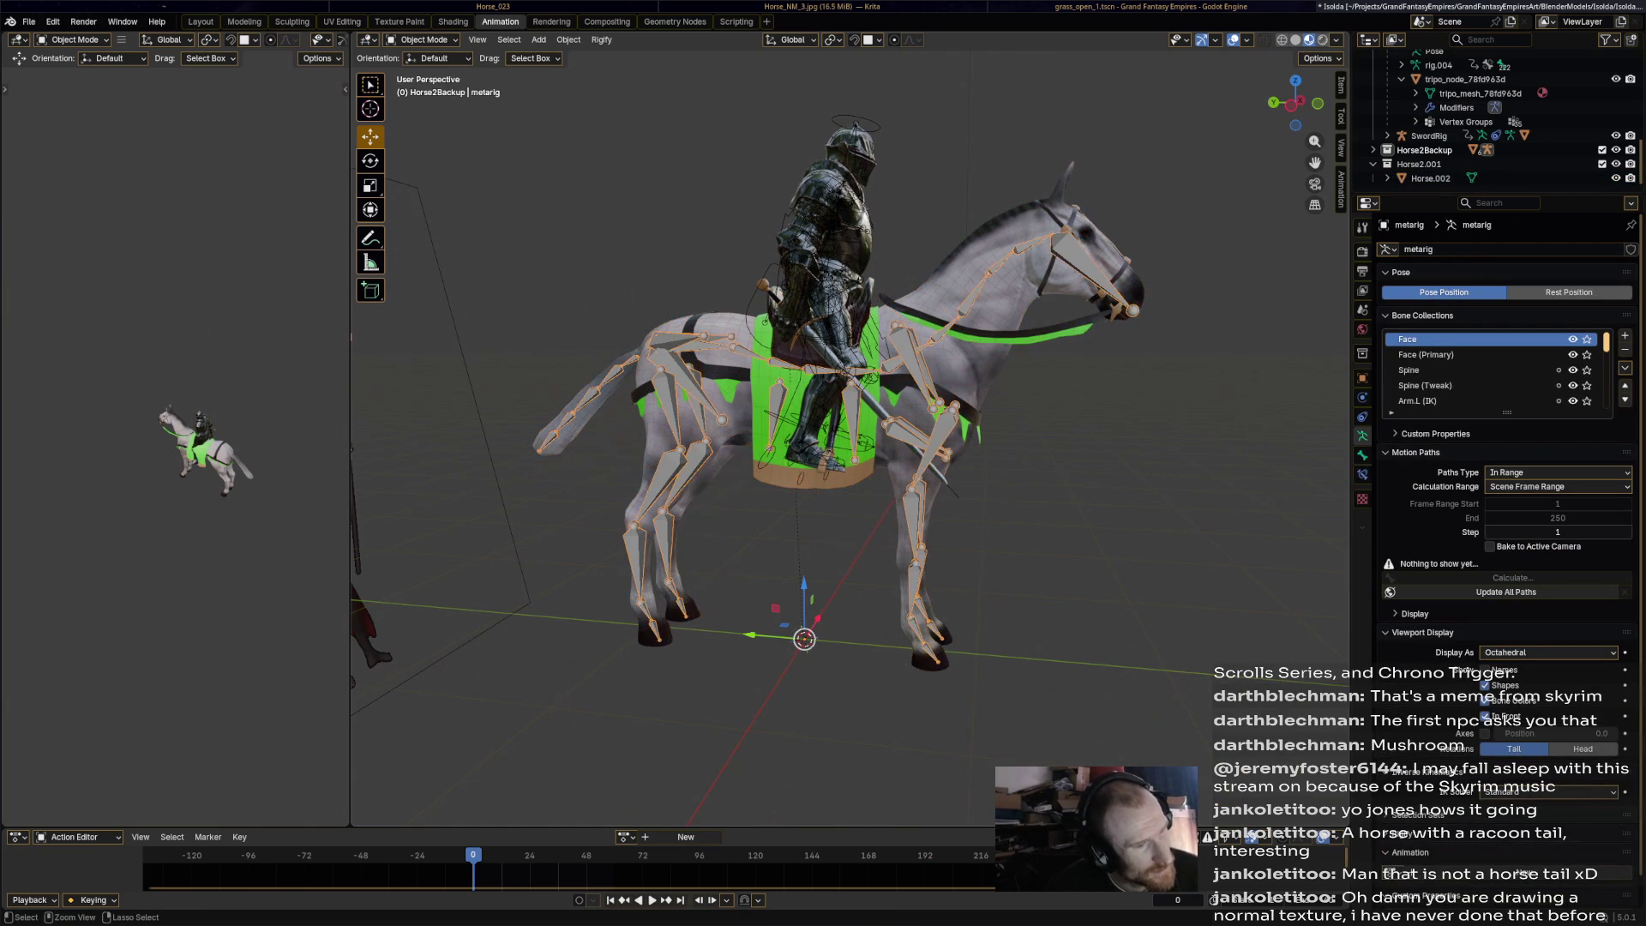
{"action": "key", "text": "ctrl+s"}
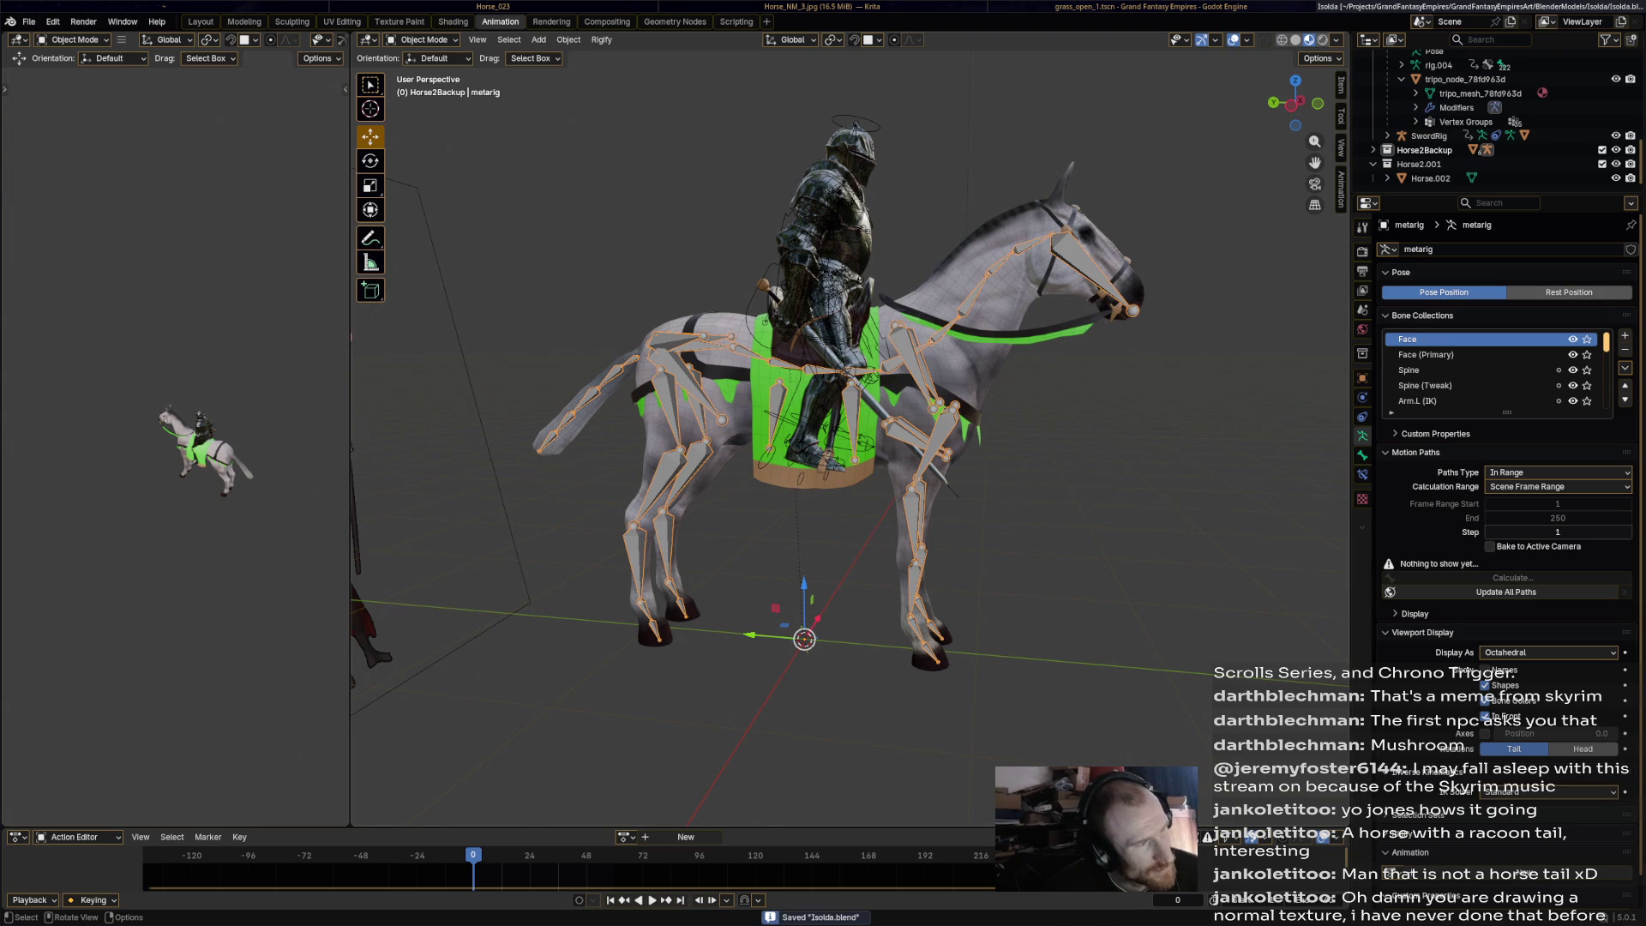
Apply All Transforms to the metarig and to Horse.002, then make the metarig active.
{"action": "left_click", "coordinate": [568, 39]}
{"action": "mouse_move", "coordinate": [617, 112]}
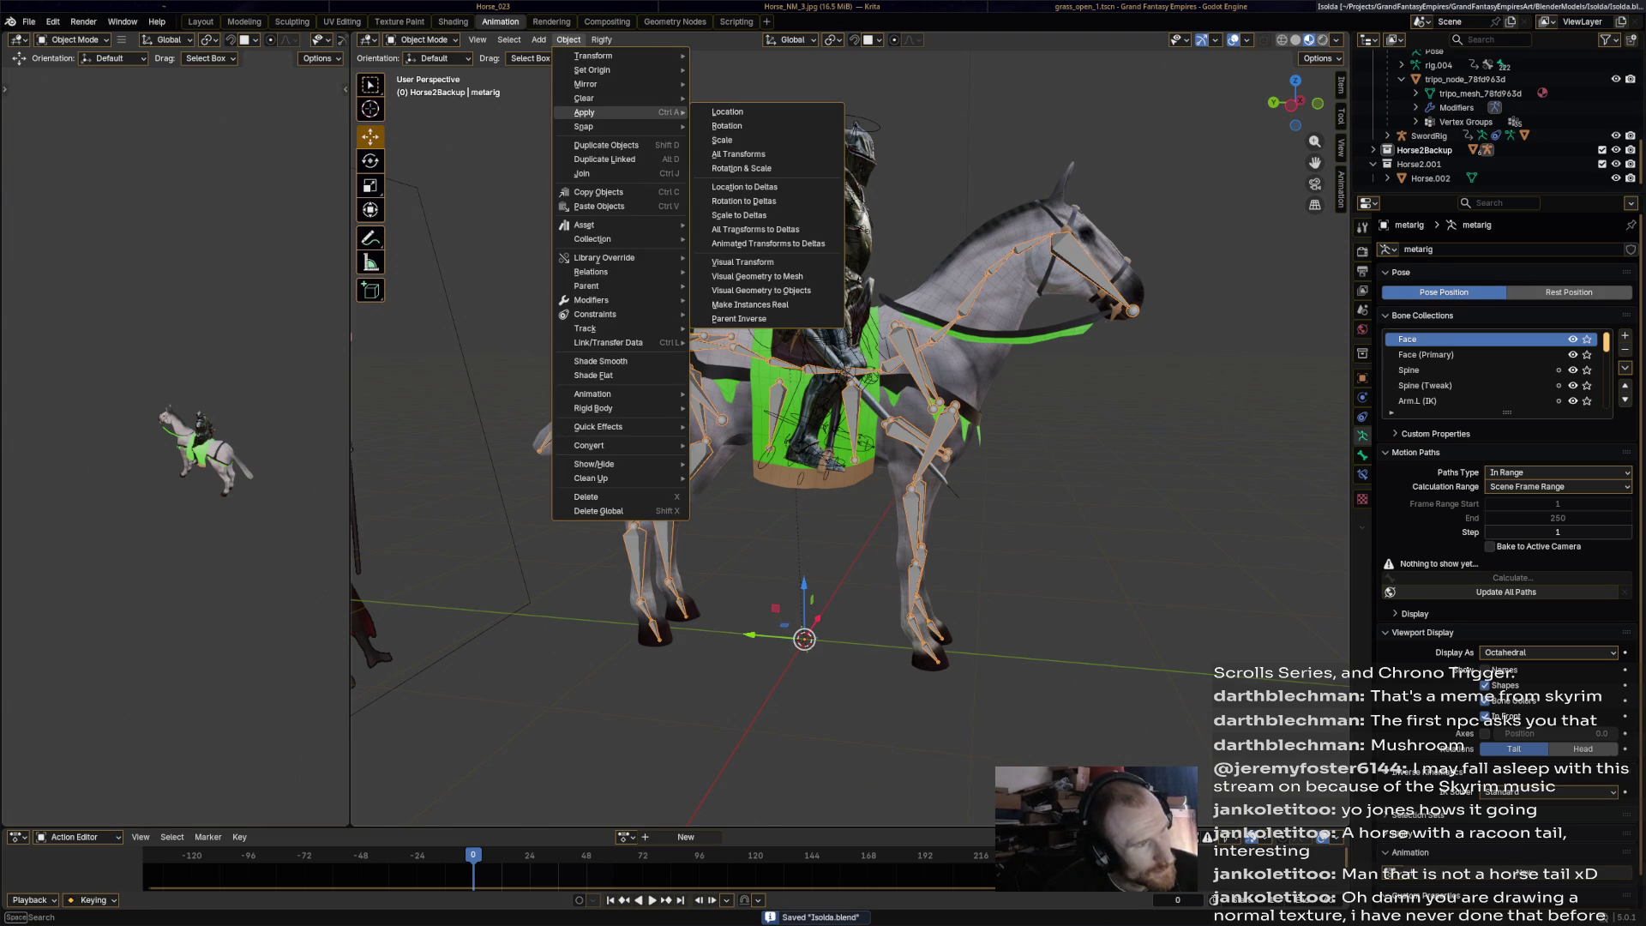
{"action": "left_click", "coordinate": [746, 154]}
{"action": "left_click", "coordinate": [1430, 178]}
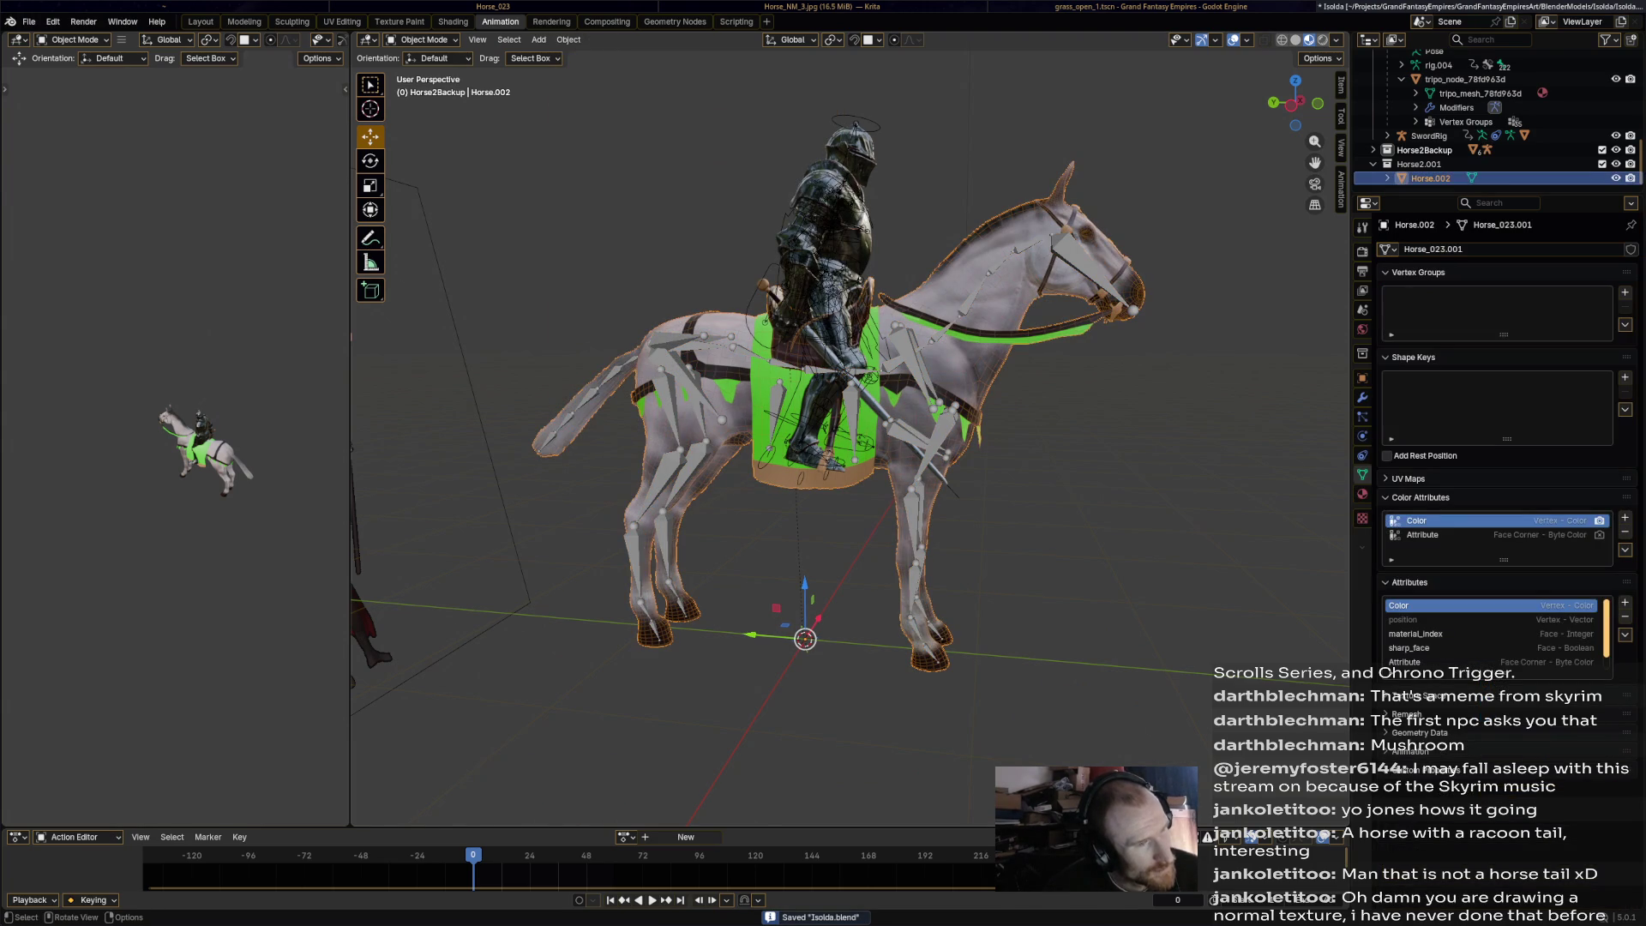
{"action": "left_click", "coordinate": [569, 39]}
{"action": "mouse_move", "coordinate": [600, 112]}
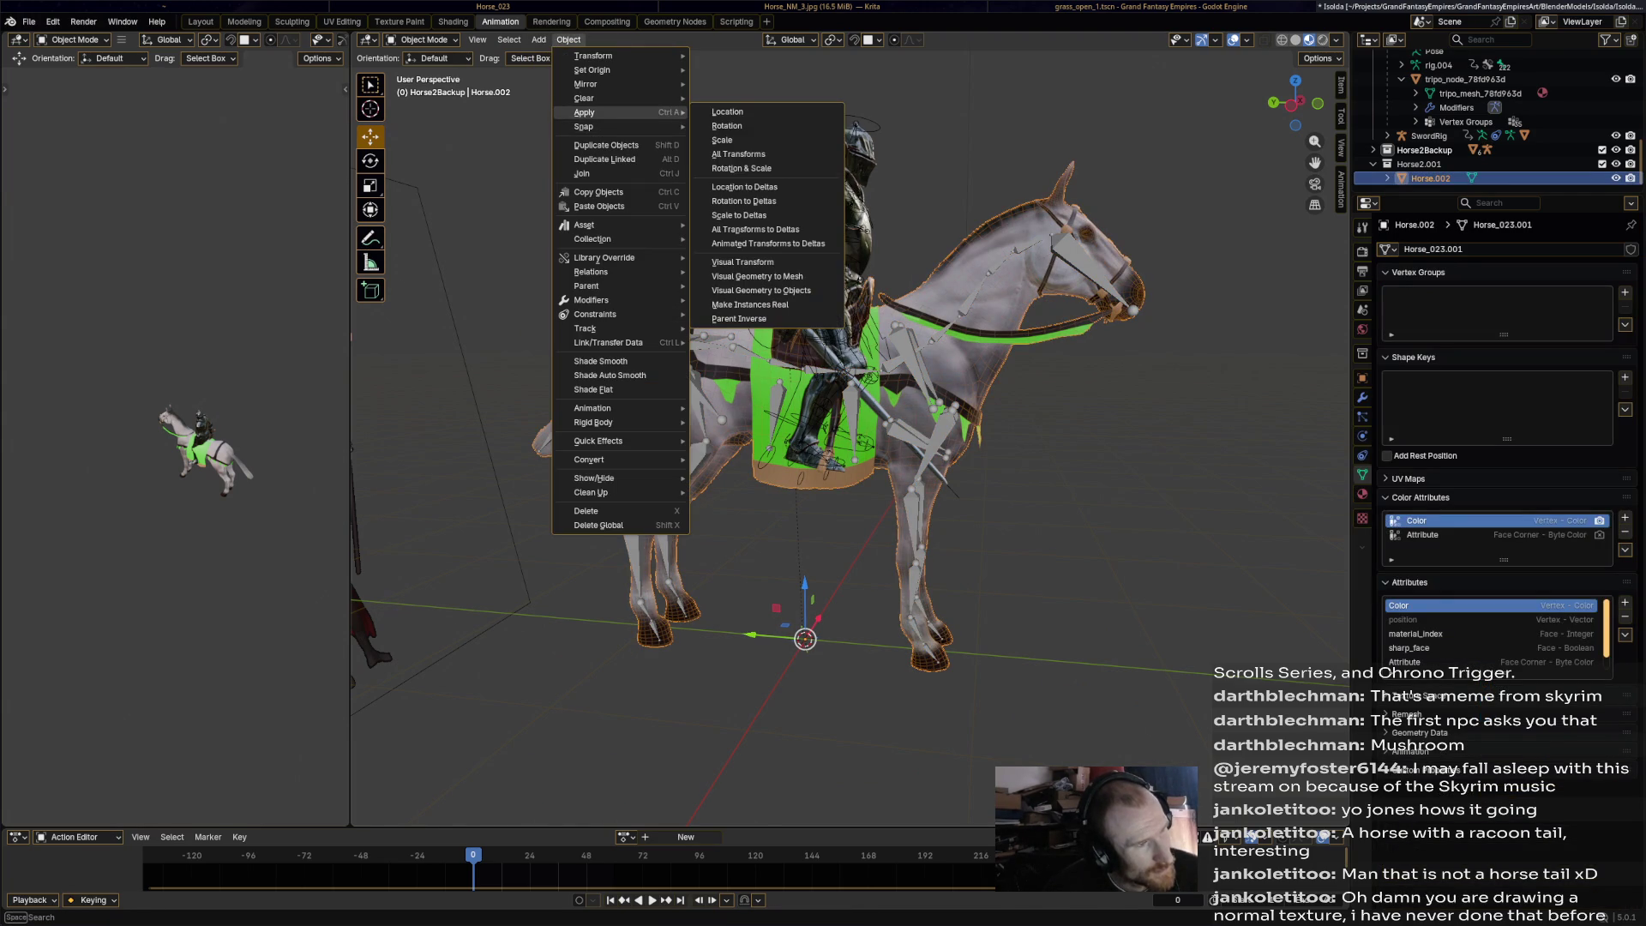
{"action": "left_click", "coordinate": [738, 153]}
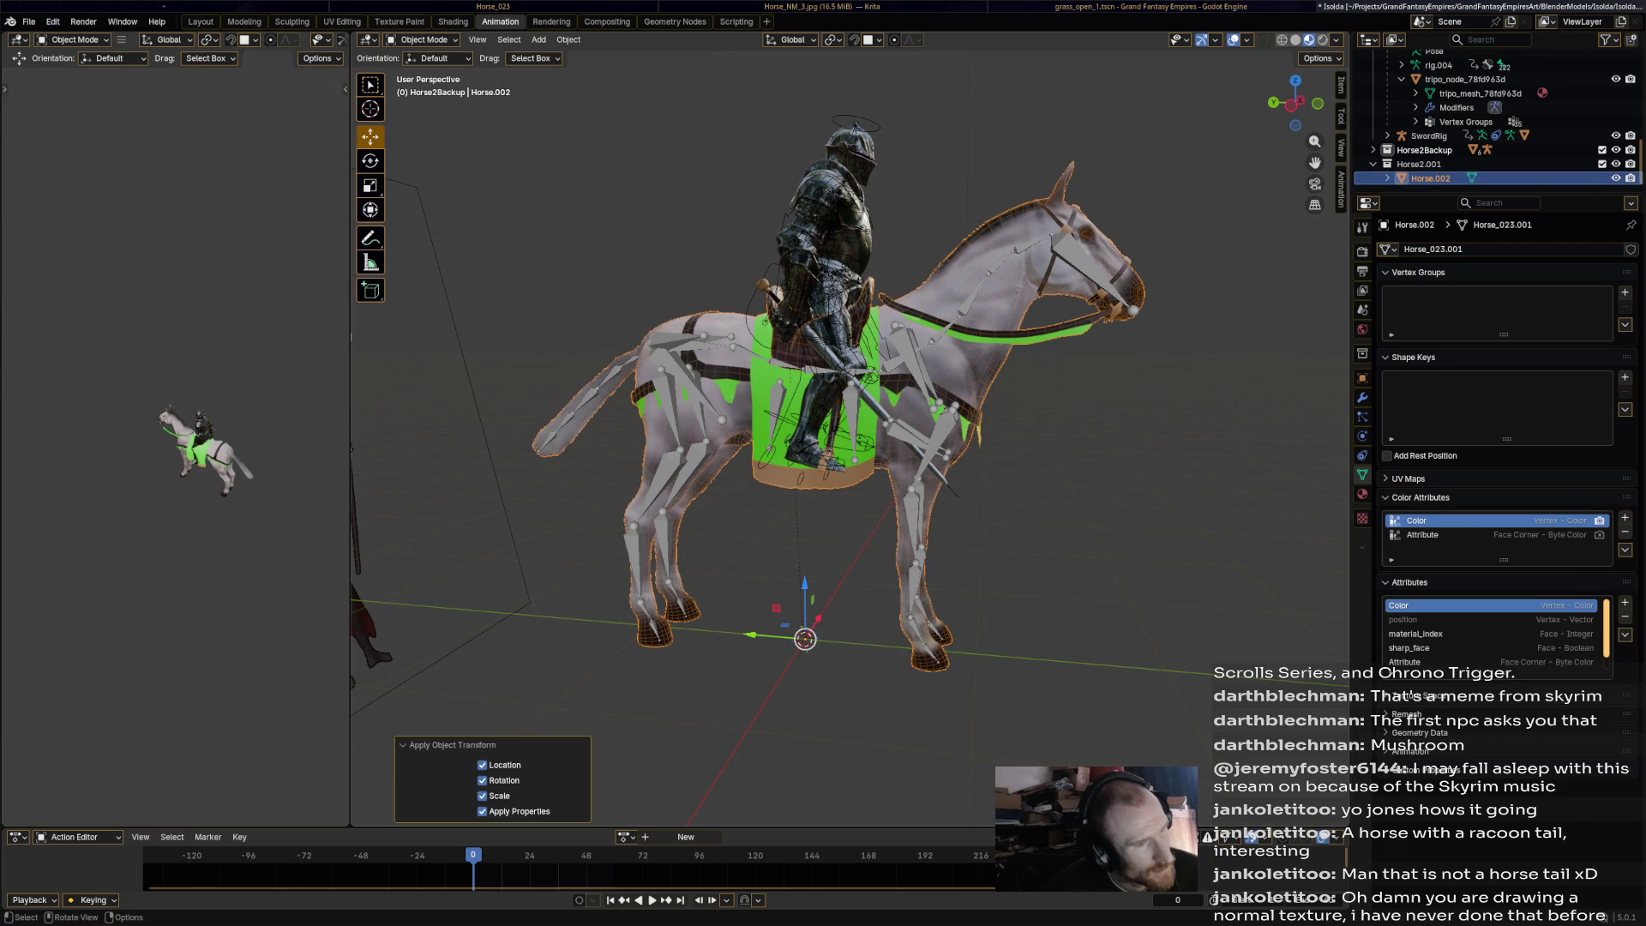
{"action": "key", "text": "alt+a"}
{"action": "left_click", "coordinate": [943, 446]}
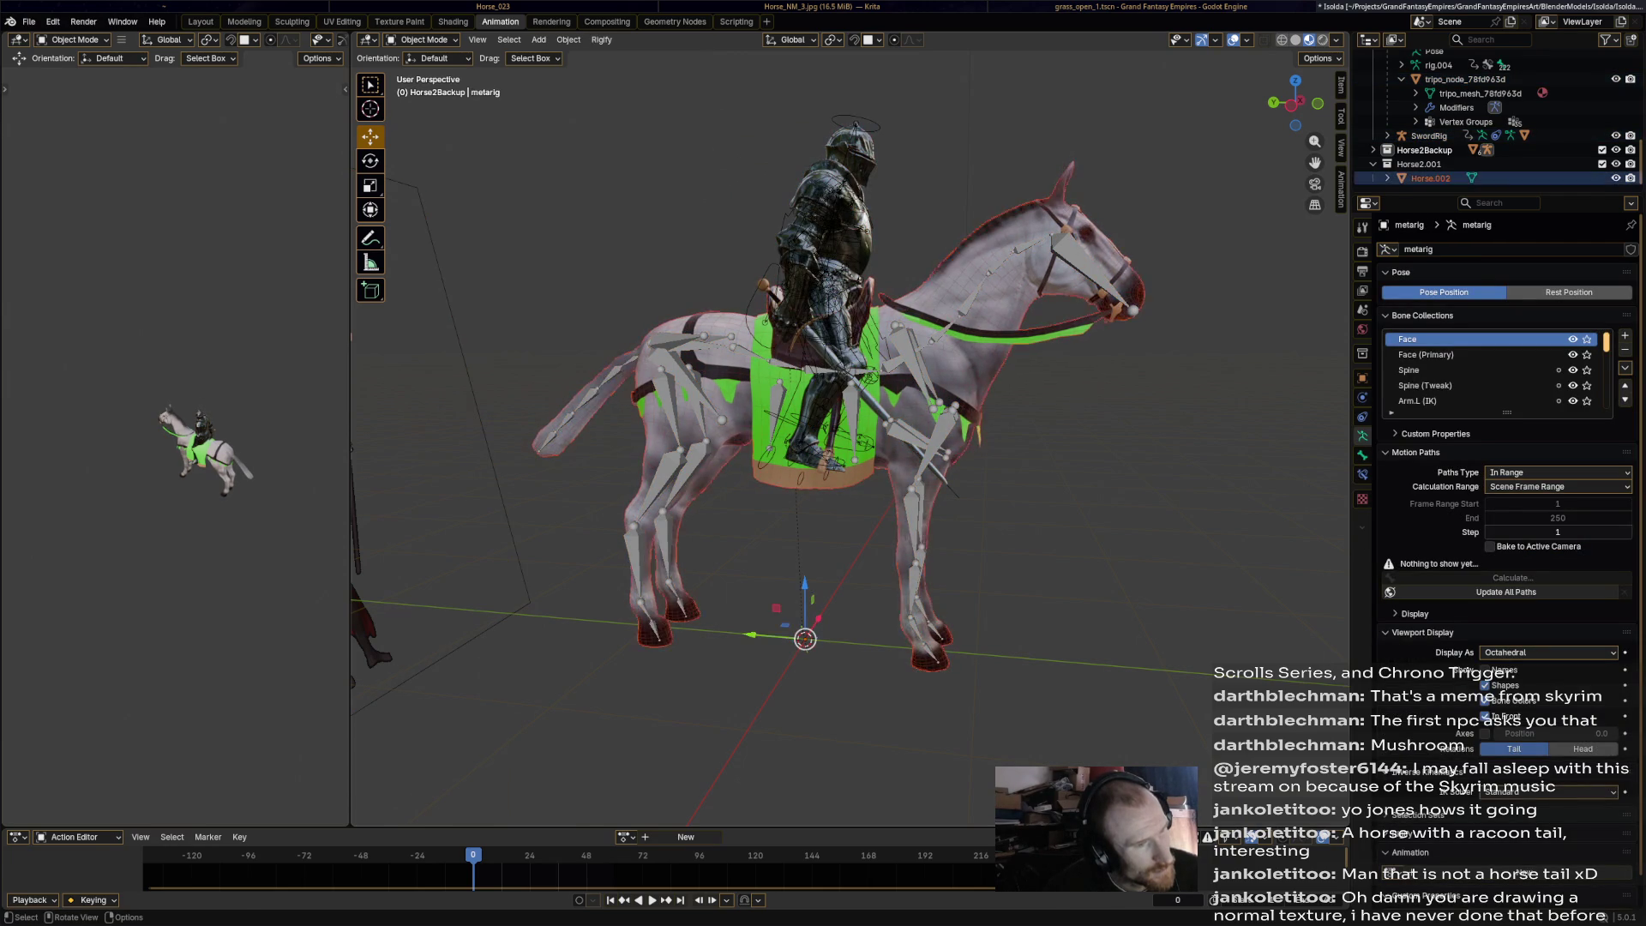
Generate a fresh Rigify rig and parent Horse.002 to it with automatic weights.
{"action": "left_click", "coordinate": [602, 39]}
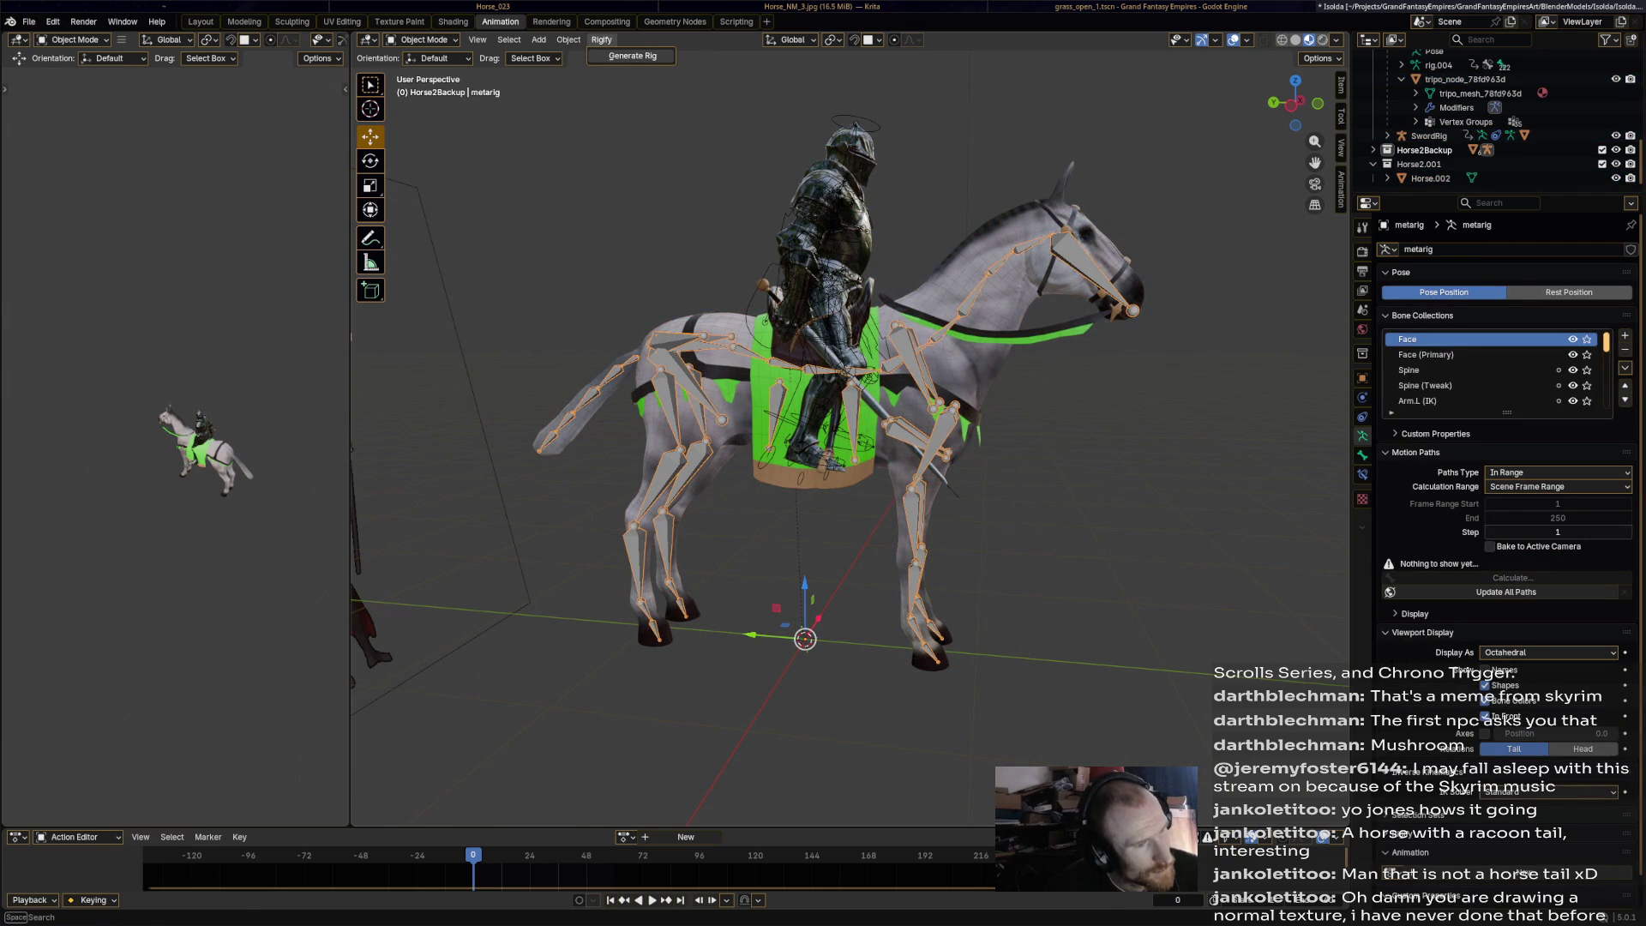
{"action": "left_click", "coordinate": [631, 55]}
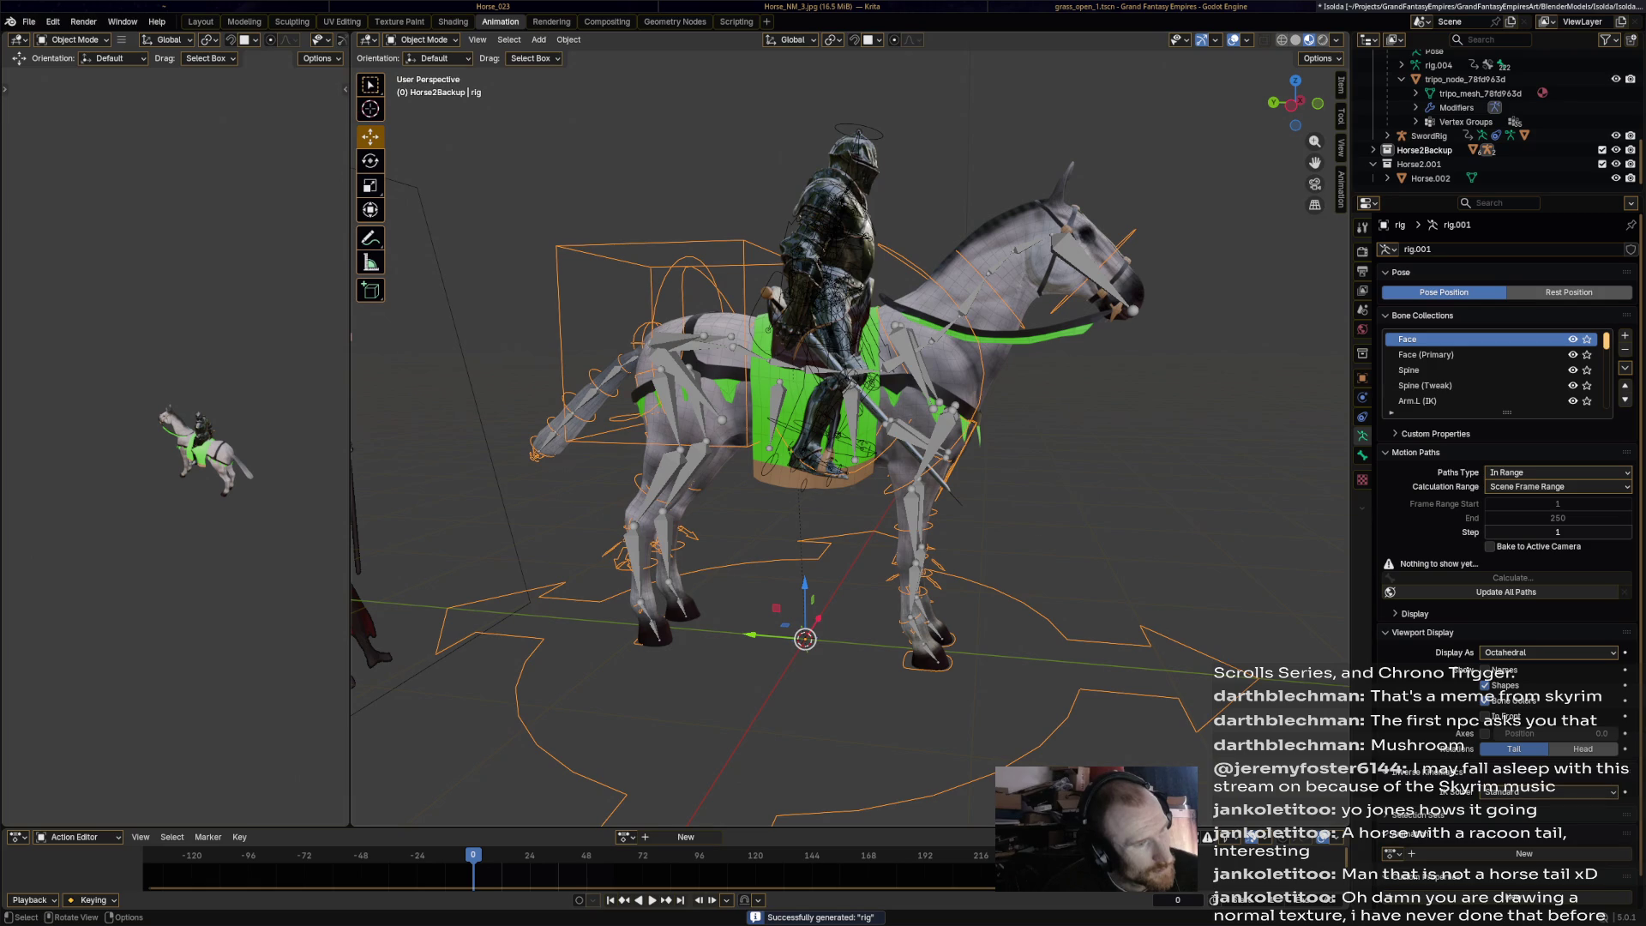
{"action": "left_click", "coordinate": [1430, 178]}
{"action": "left_click", "coordinate": [1488, 150]}
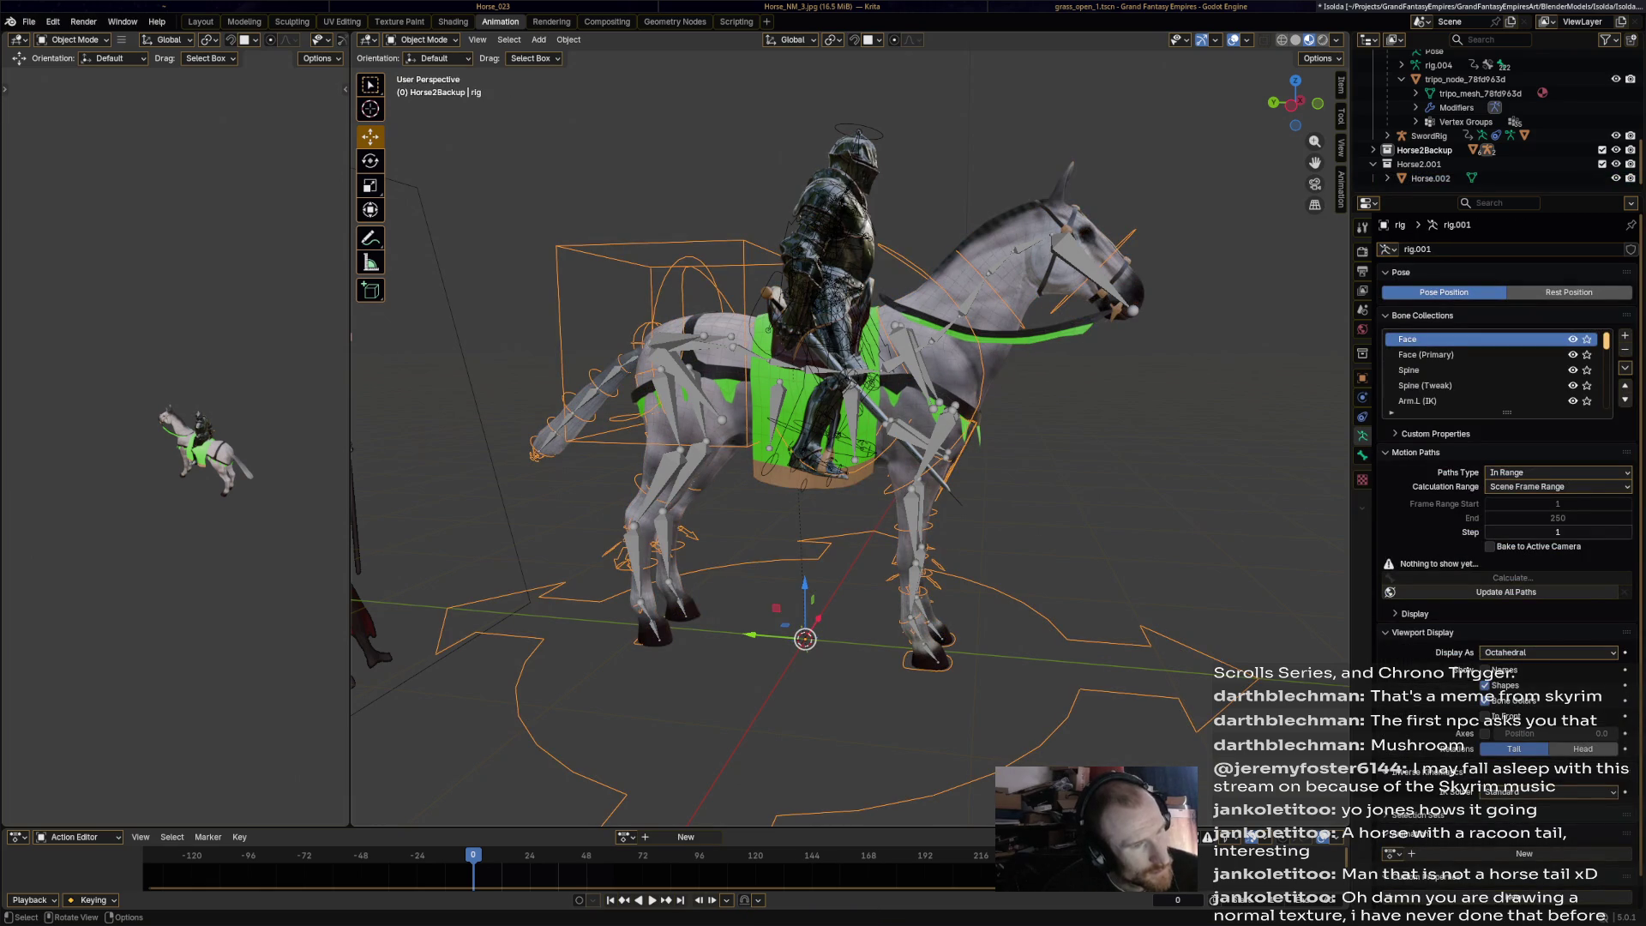
{"action": "left_click", "coordinate": [1430, 178]}
{"action": "left_click", "coordinate": [1012, 636], "text": "shift"}
{"action": "right_click", "coordinate": [1012, 636]}
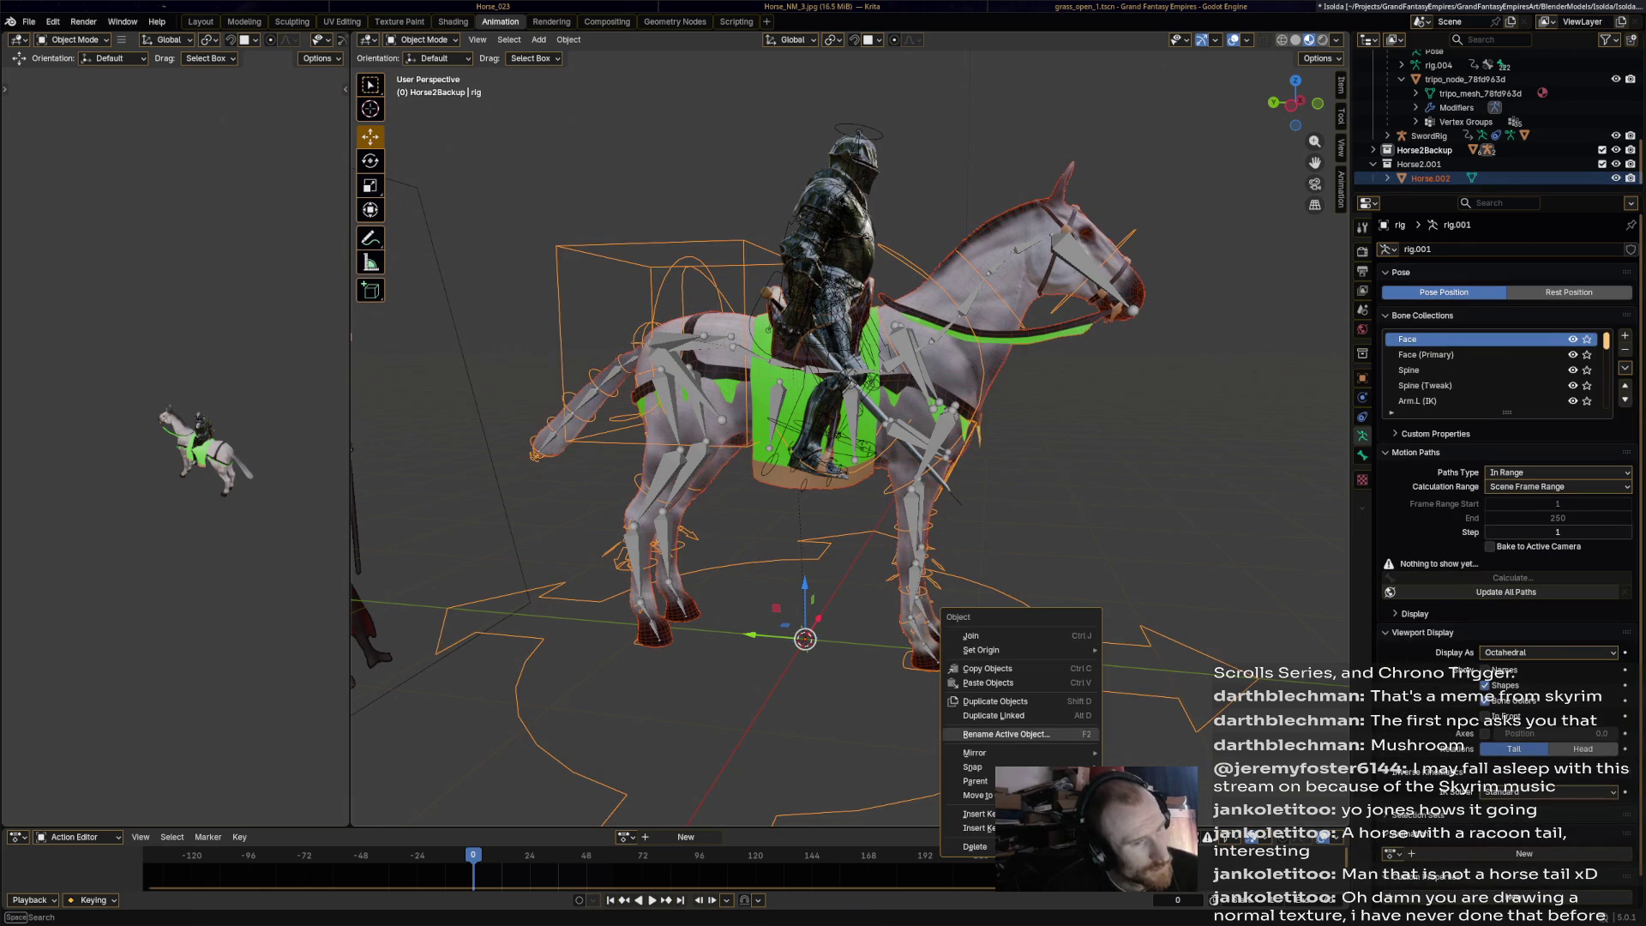
{"action": "mouse_move", "coordinate": [977, 781]}
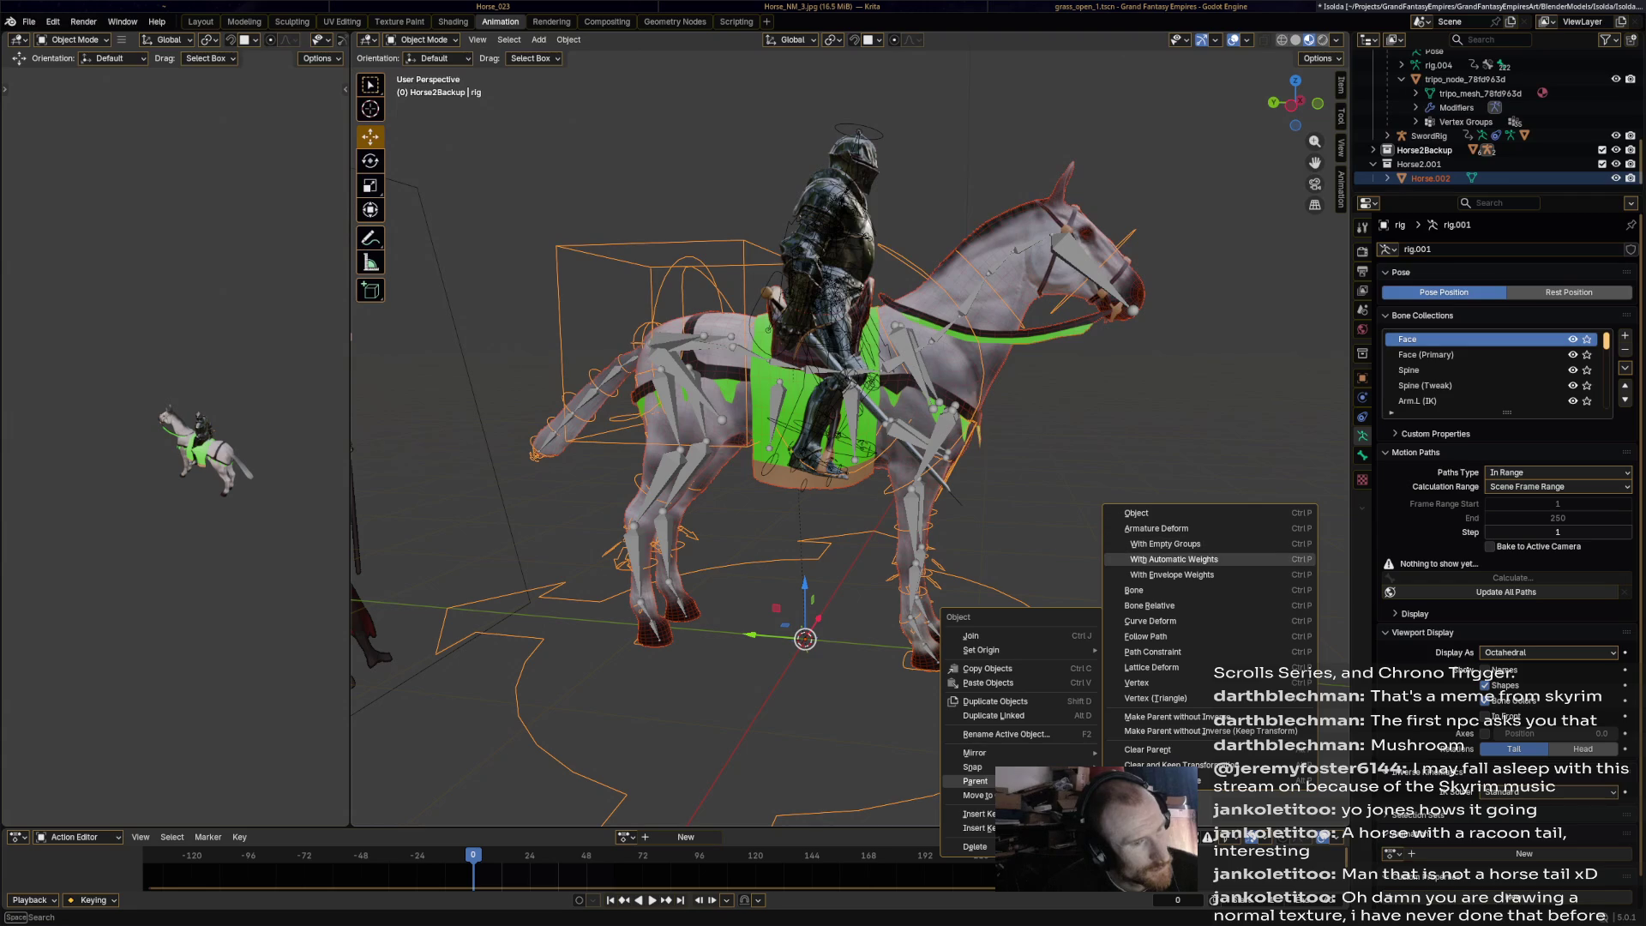
{"action": "left_click", "coordinate": [1173, 559]}
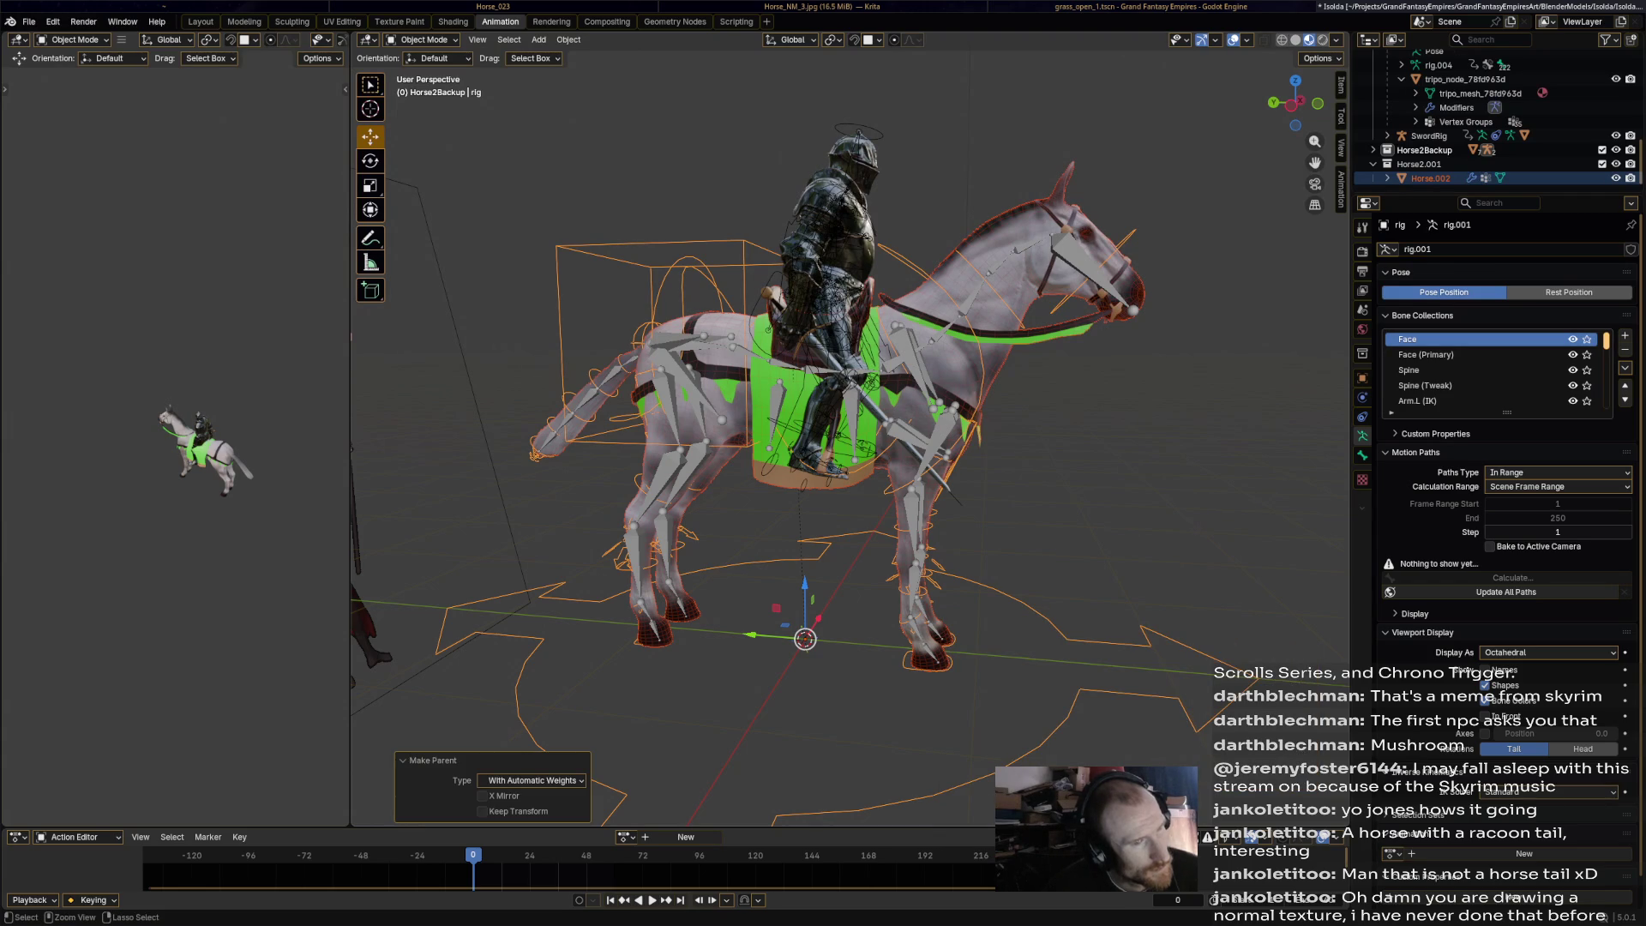
Cycle through the mesh, rig and metarig selections, ending with the metarig active.
{"action": "left_click", "coordinate": [1429, 179]}
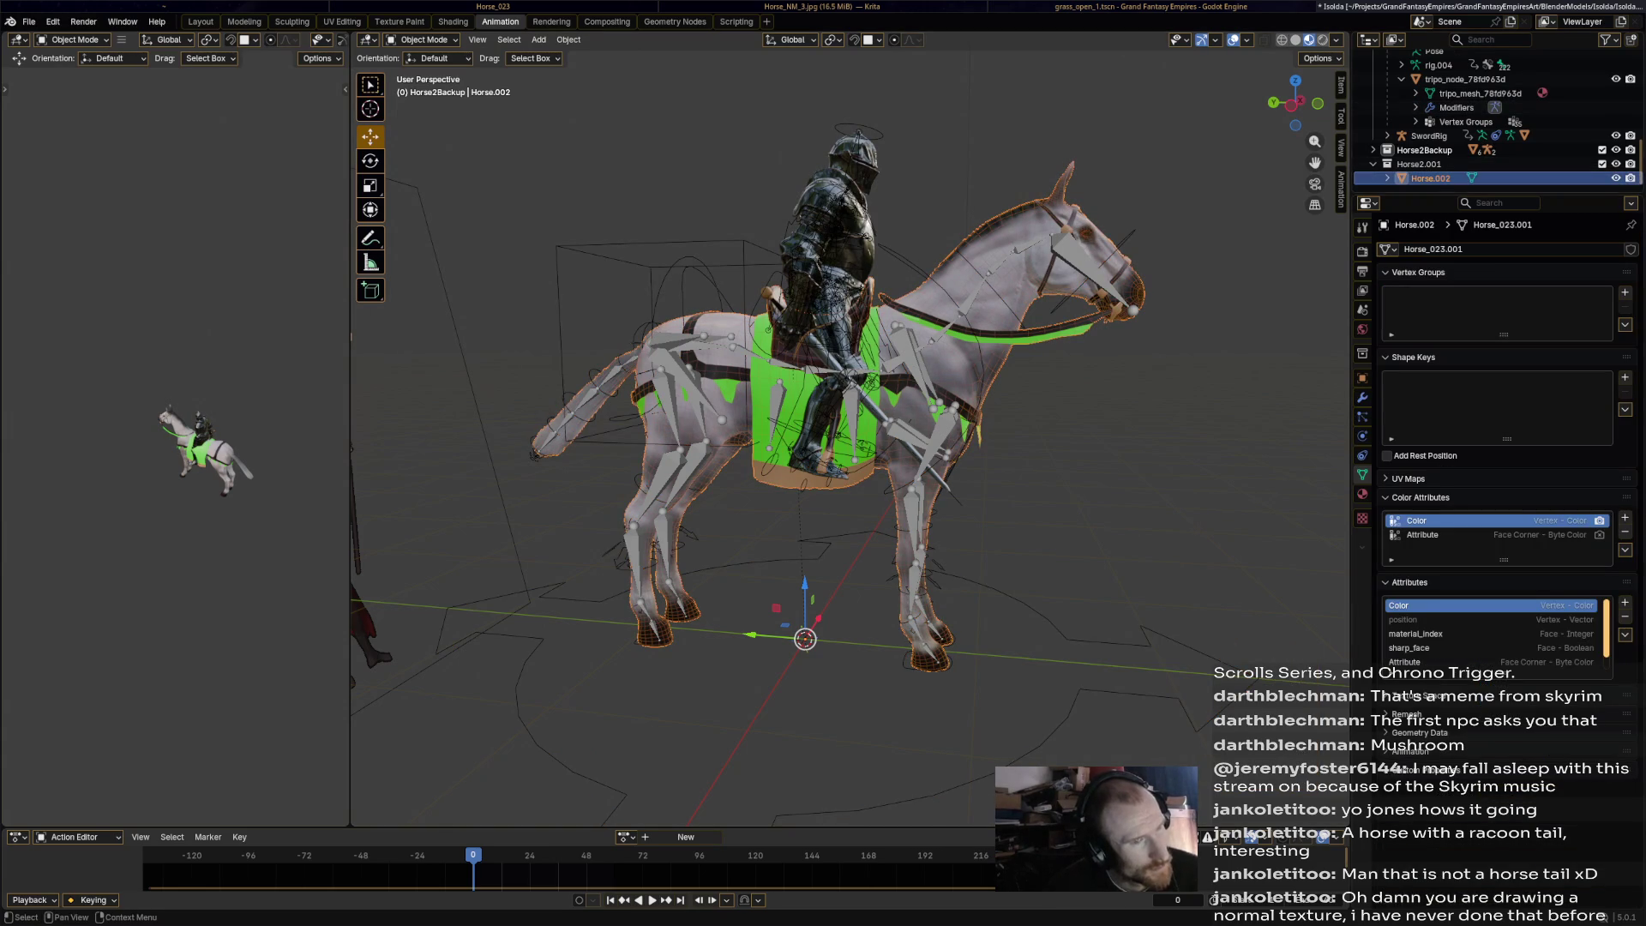
{"action": "left_click", "coordinate": [562, 343]}
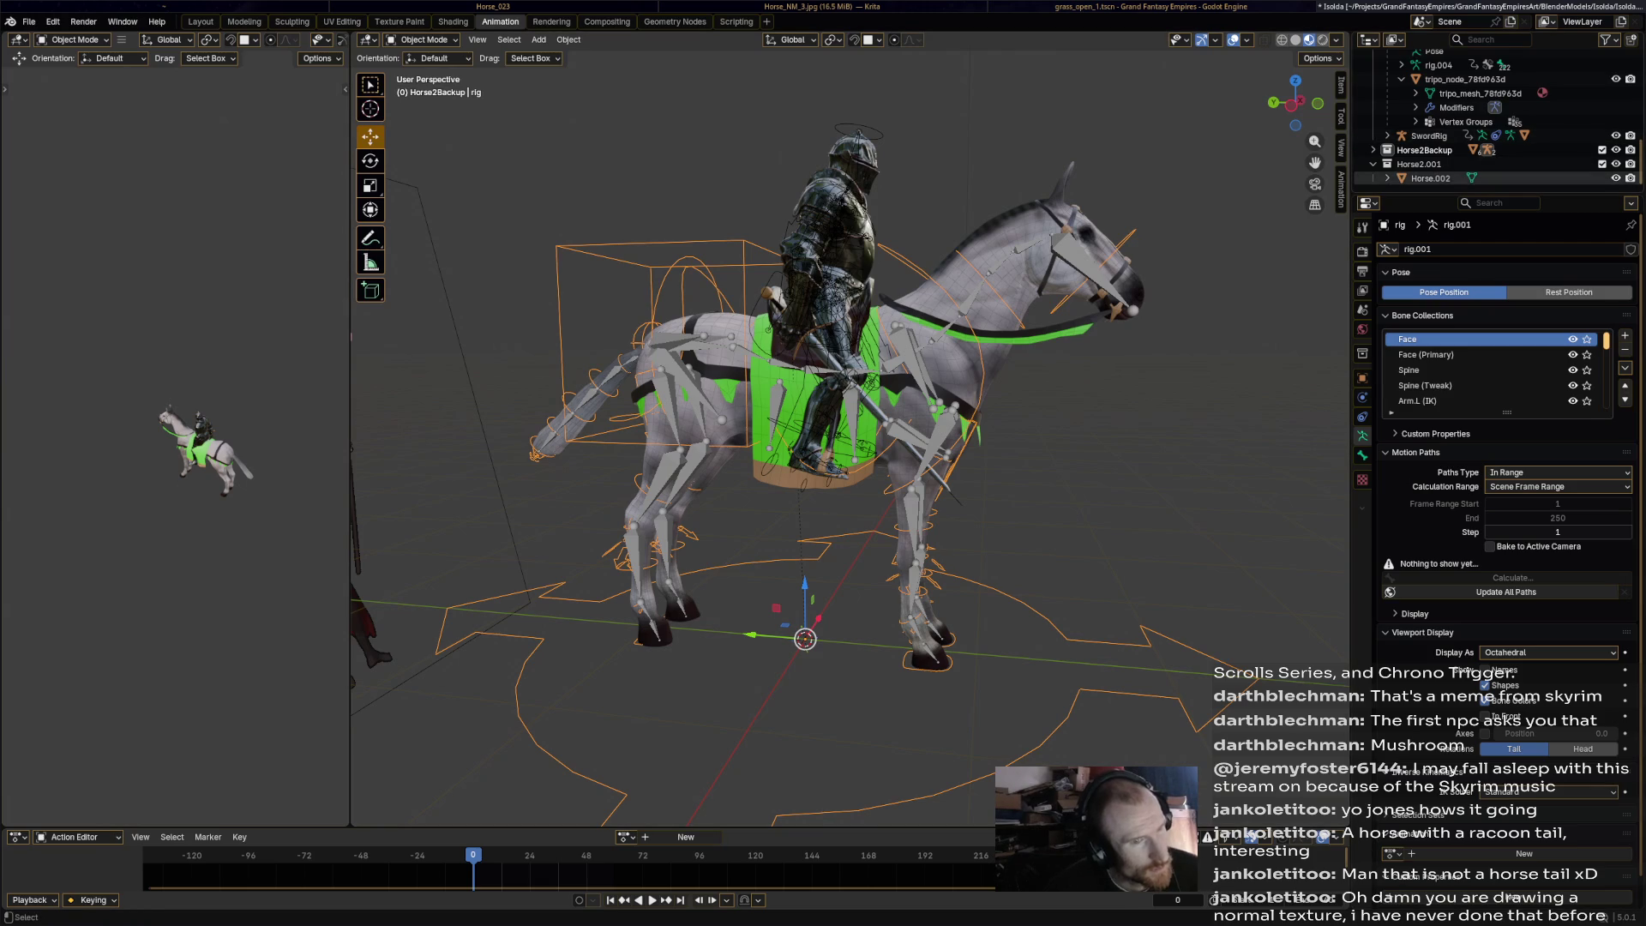
{"action": "left_click", "coordinate": [1430, 178]}
{"action": "key", "text": "alt+a"}
{"action": "scroll", "coordinate": [1501, 120], "scroll_direction": "up", "scroll_amount": 2}
{"action": "scroll", "coordinate": [1457, 177], "scroll_direction": "down", "scroll_amount": 2}
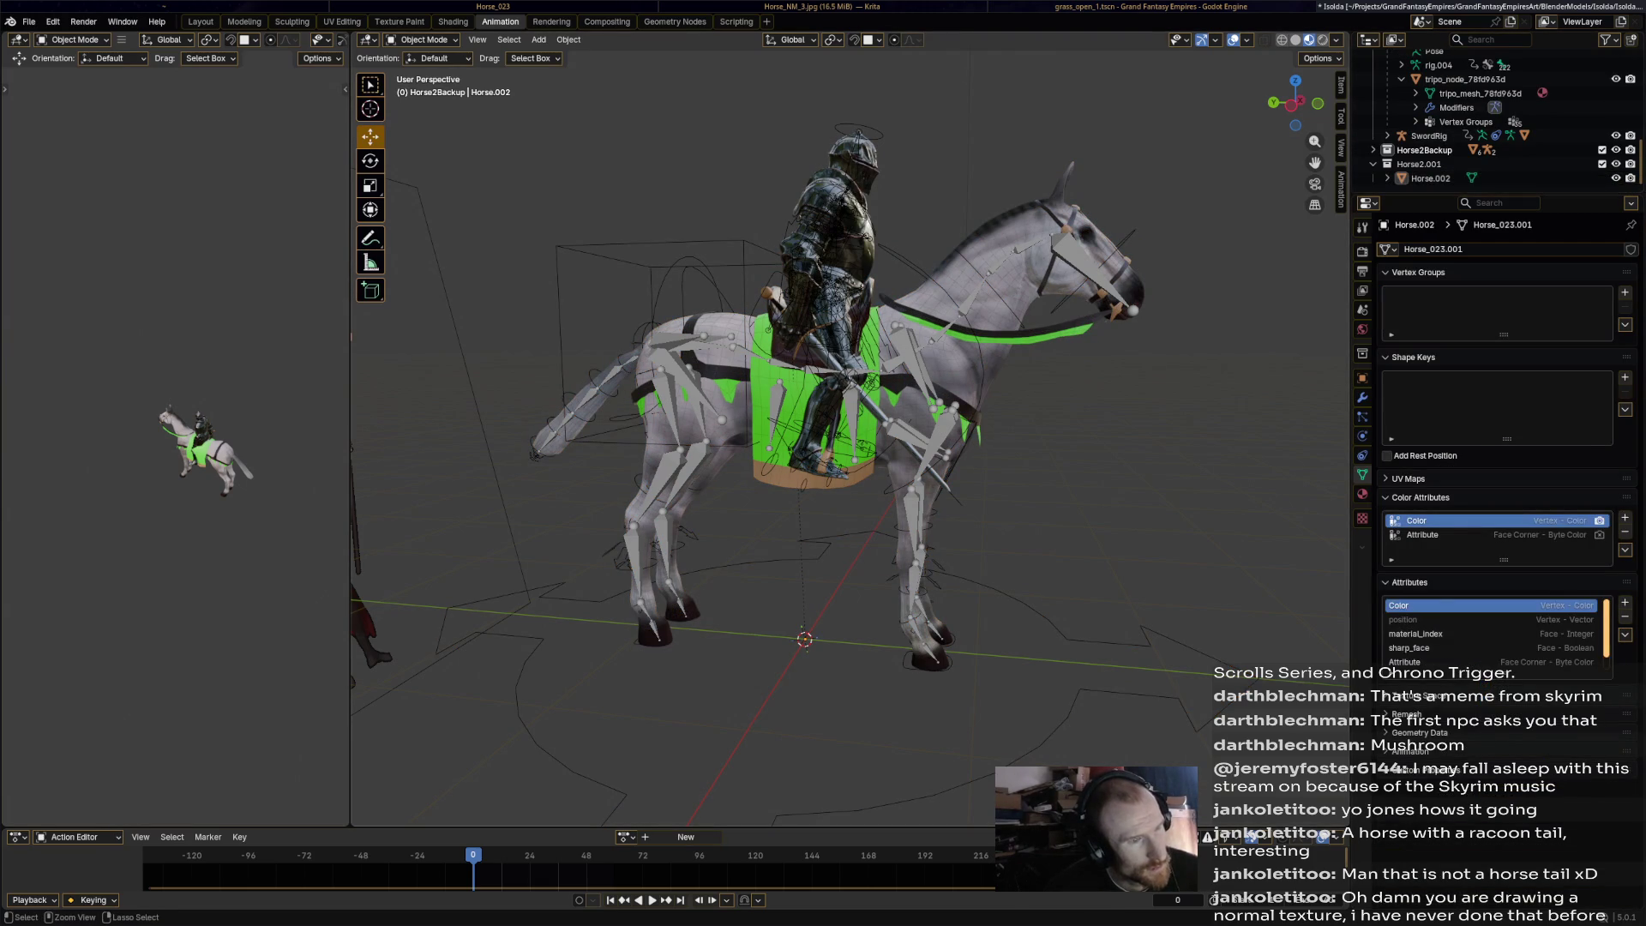
{"action": "left_click", "coordinate": [960, 403]}
{"action": "left_click", "coordinate": [960, 403]}
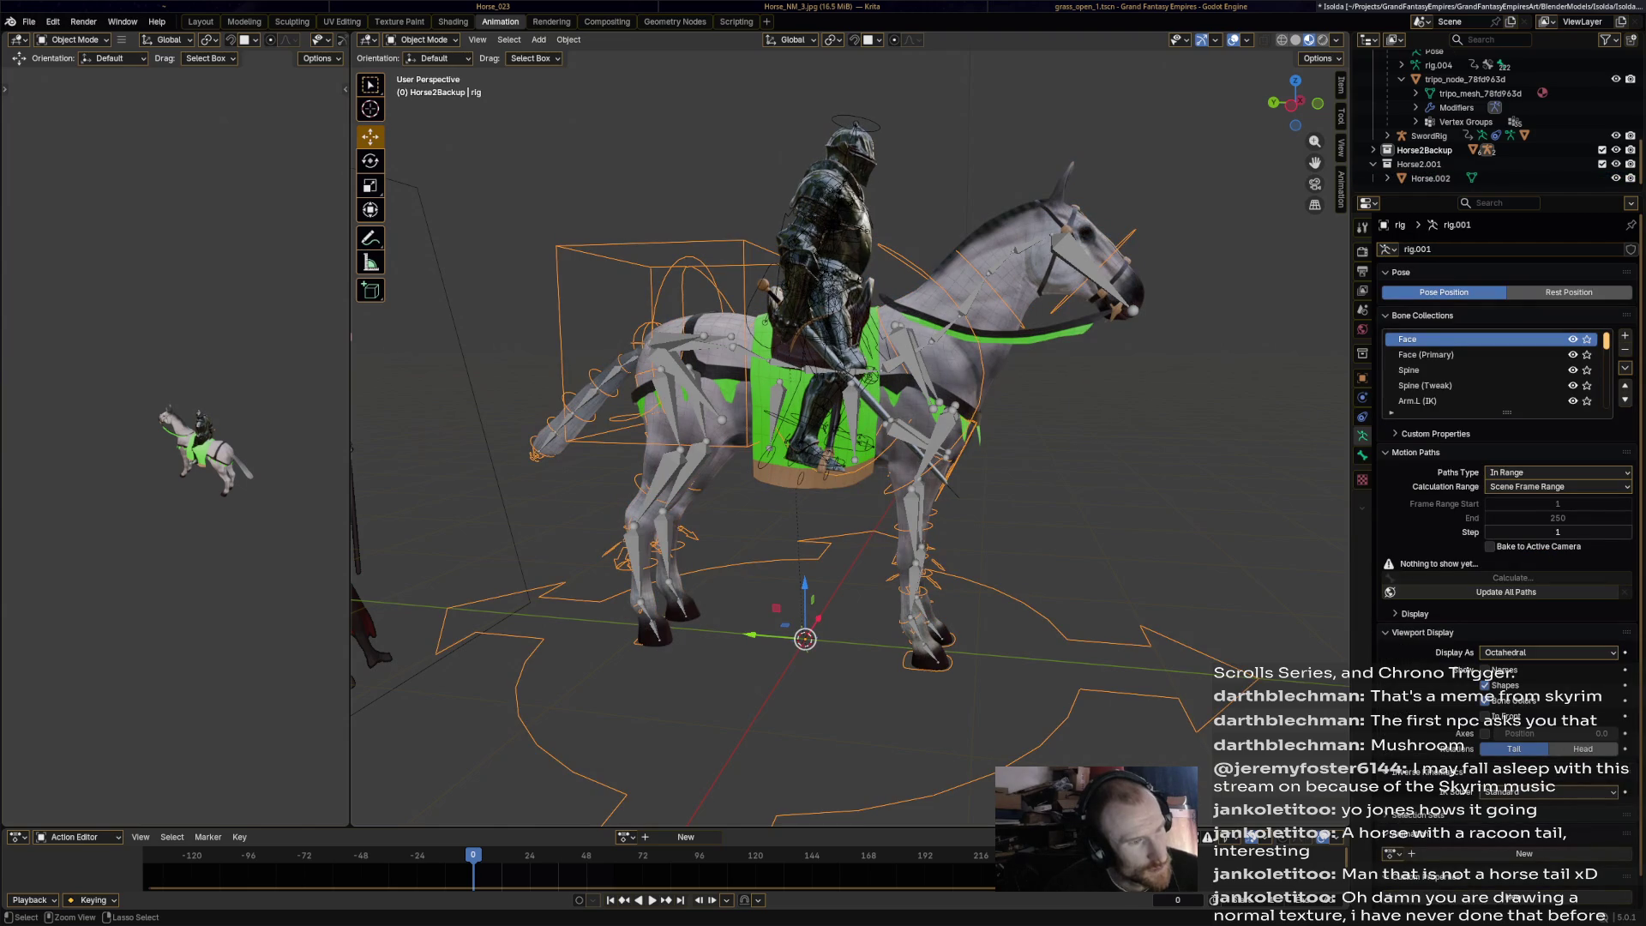
{"action": "left_click", "coordinate": [960, 403]}
{"action": "left_click", "coordinate": [960, 403]}
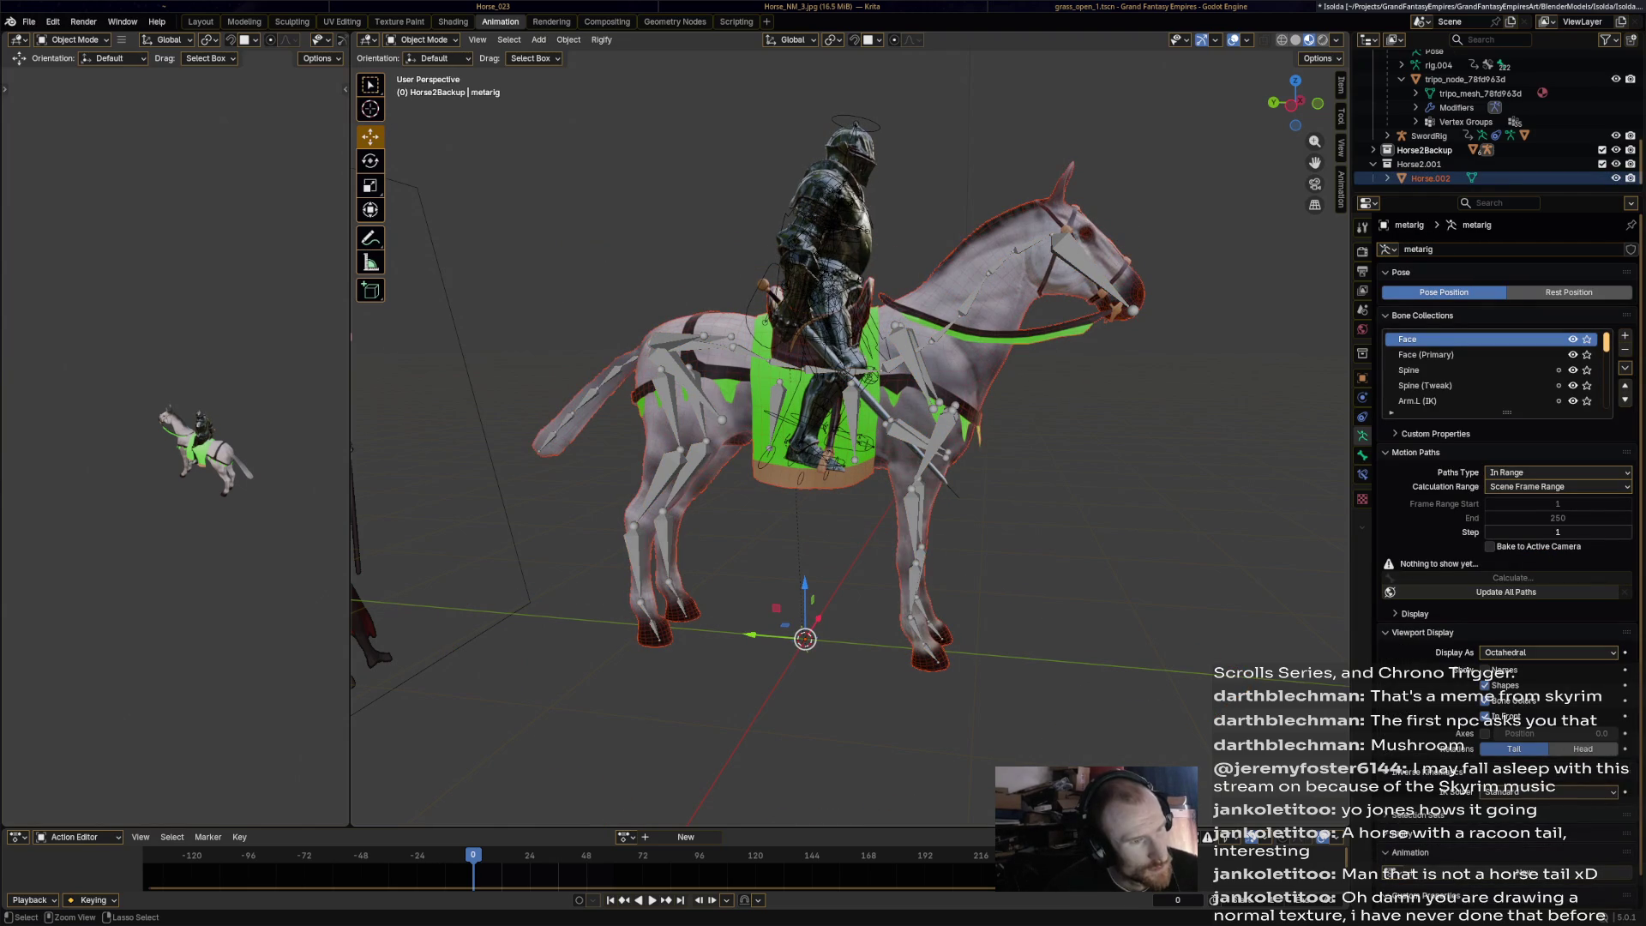
{"action": "key", "text": "alt+a"}
{"action": "left_click", "coordinate": [960, 402]}
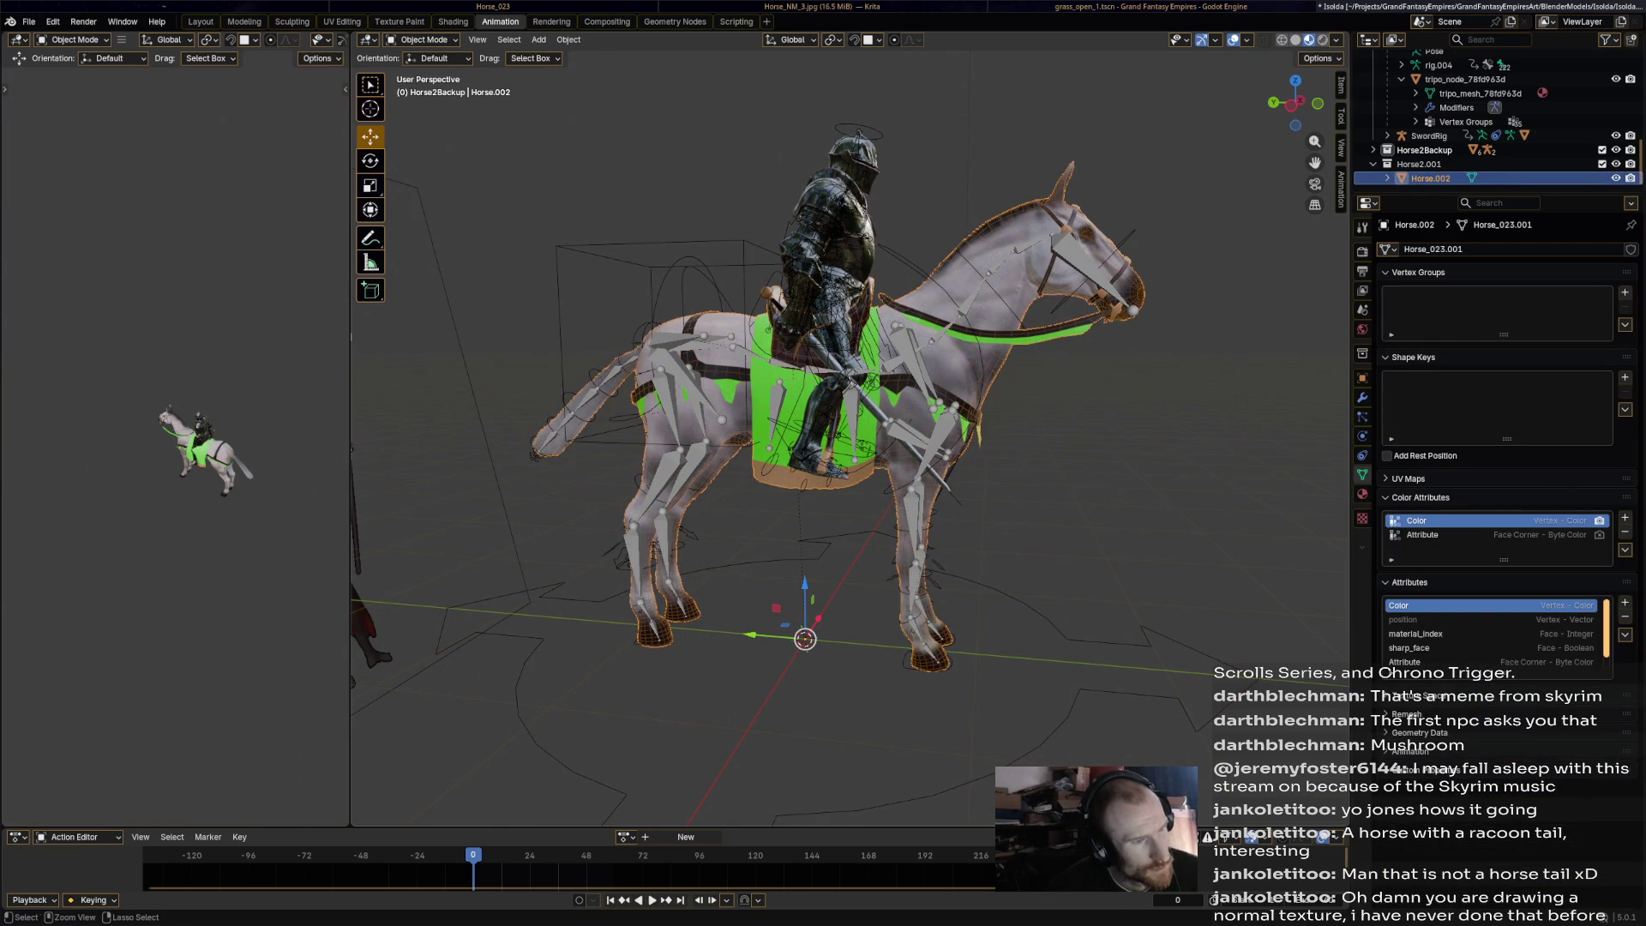
{"action": "left_click", "coordinate": [943, 411]}
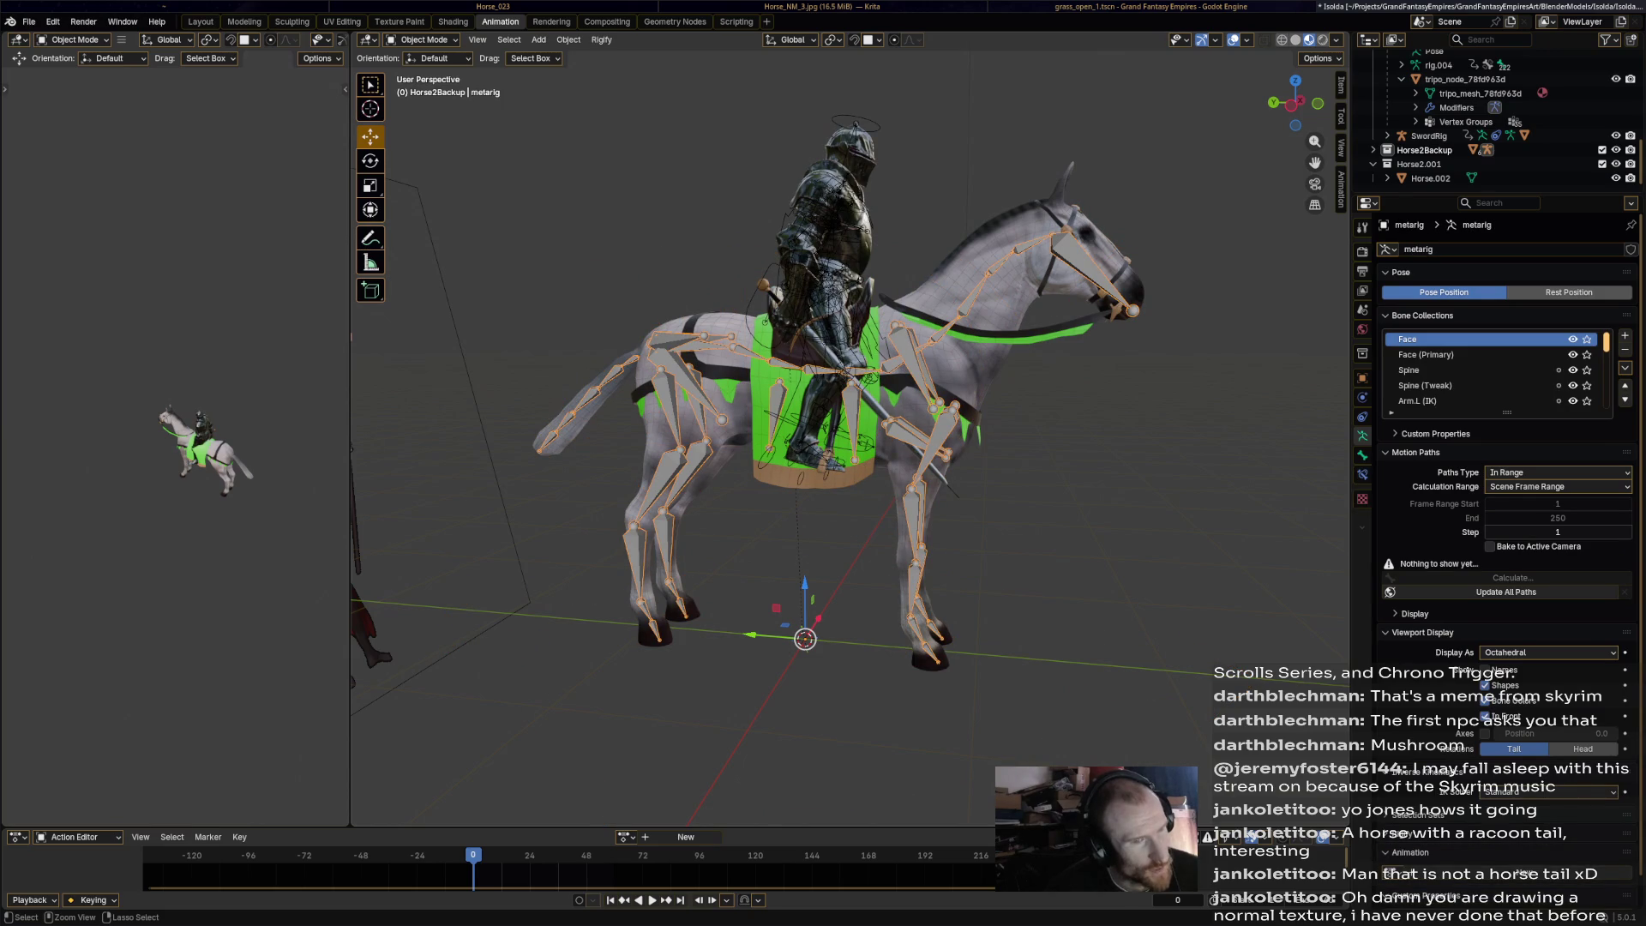
Expand the Horse2Backup collection in the Outliner and select only the metarig.
{"action": "scroll", "coordinate": [1491, 120], "scroll_direction": "up", "scroll_amount": 10}
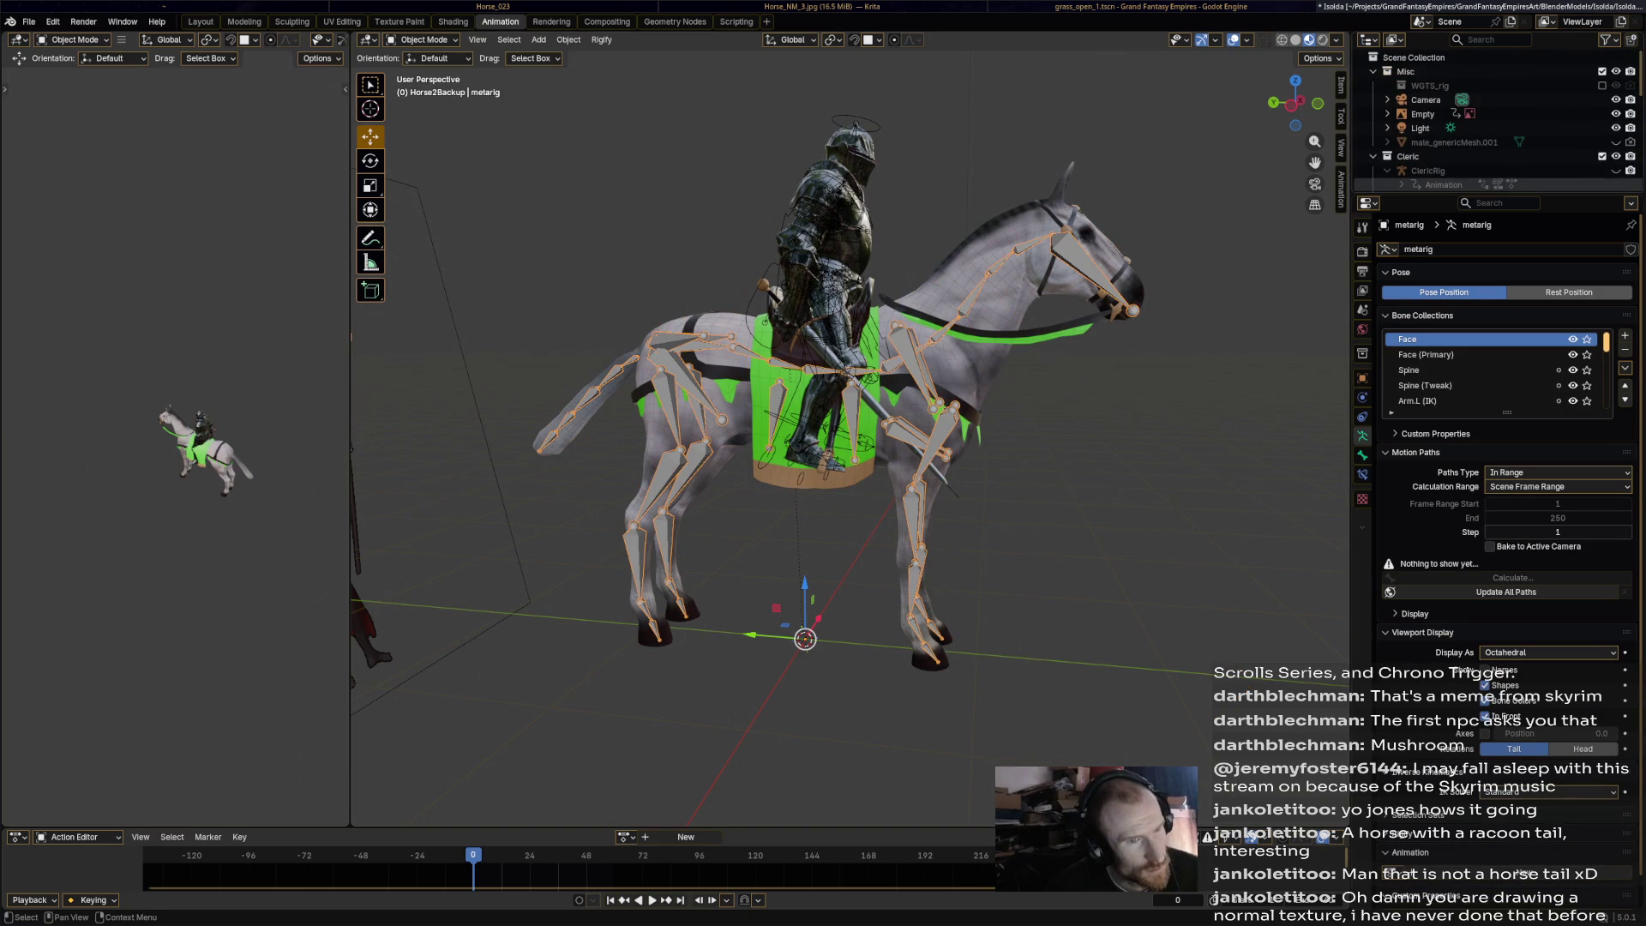
{"action": "scroll", "coordinate": [1491, 120], "scroll_direction": "down", "scroll_amount": 5}
{"action": "scroll", "coordinate": [1491, 120], "scroll_direction": "down", "scroll_amount": 2}
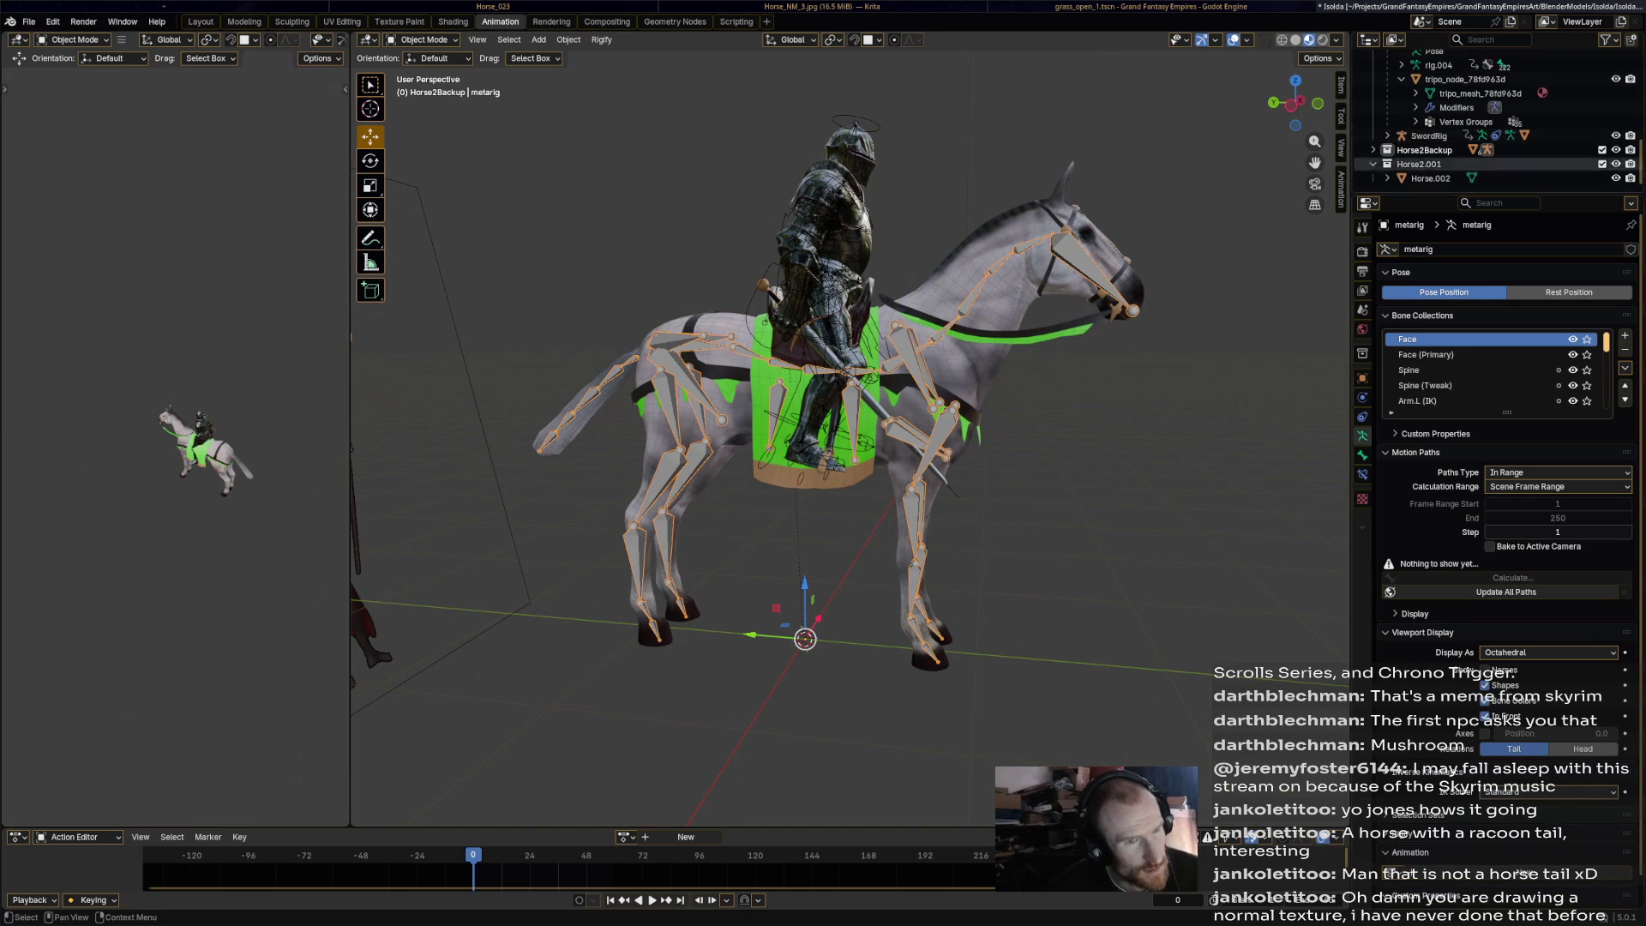
{"action": "left_click", "coordinate": [1485, 149]}
{"action": "mouse_move", "coordinate": [1463, 96]}
{"action": "left_mouse_down"}
{"action": "mouse_move", "coordinate": [1517, 184]}
{"action": "mouse_move", "coordinate": [1525, 170]}
{"action": "mouse_move", "coordinate": [1457, 107]}
{"action": "left_mouse_up"}
{"action": "mouse_move", "coordinate": [1517, 154]}
{"action": "left_mouse_down"}
{"action": "mouse_move", "coordinate": [1513, 89]}
{"action": "mouse_move", "coordinate": [1428, 116]}
{"action": "mouse_move", "coordinate": [1419, 163]}
{"action": "left_mouse_up"}
{"action": "left_click", "coordinate": [1425, 93]}
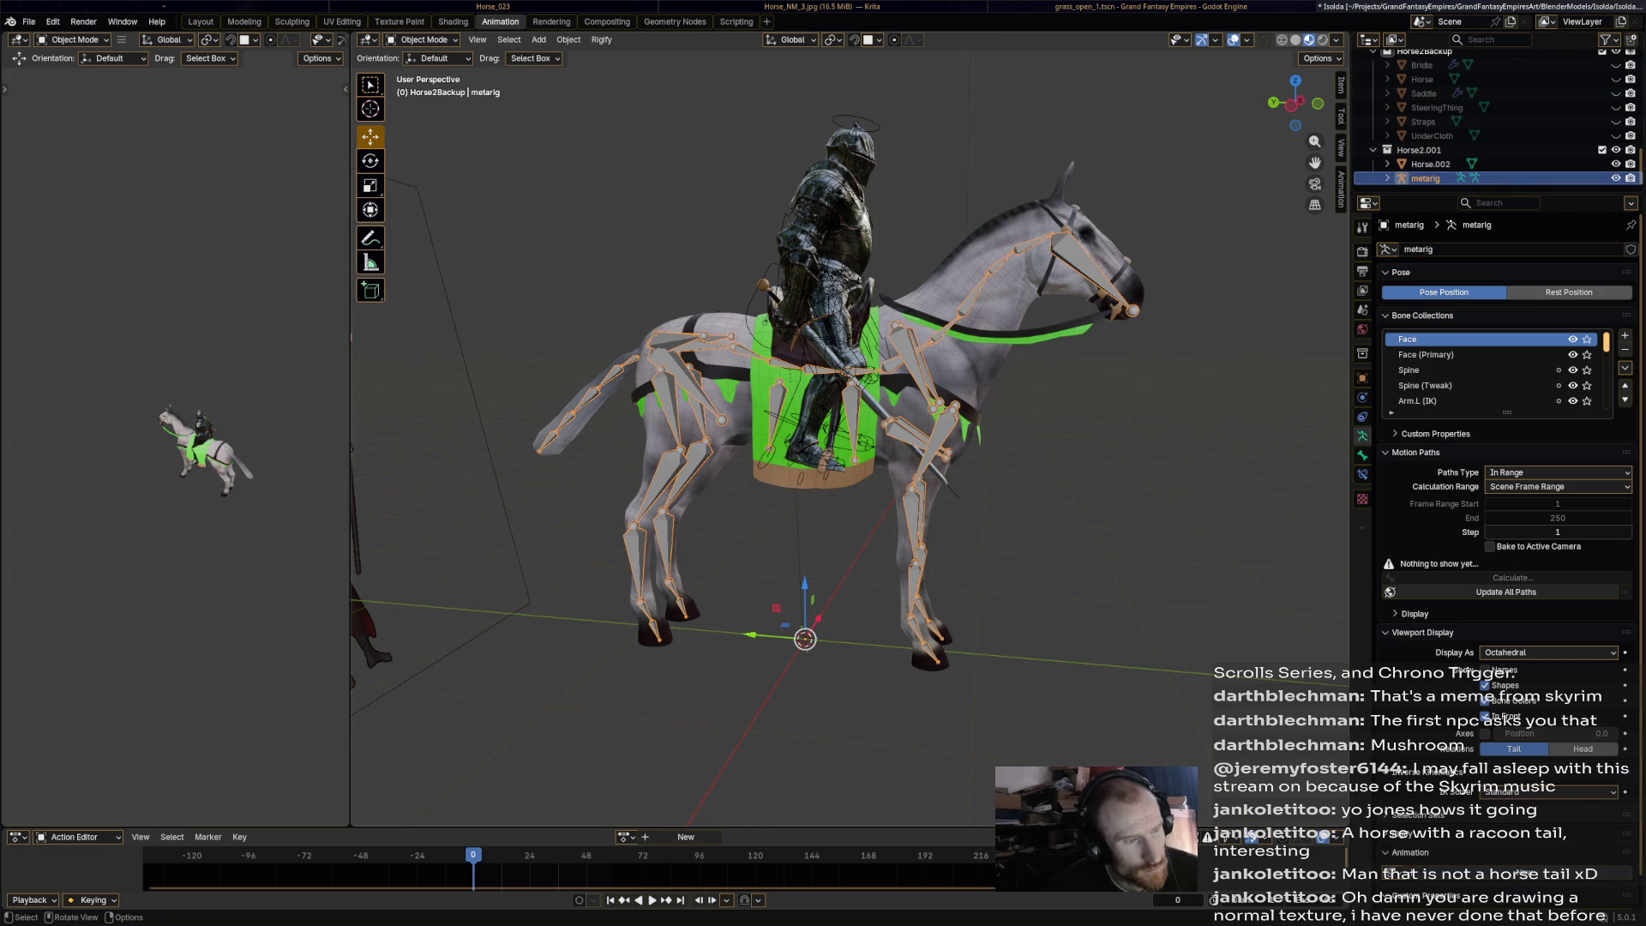
Apply all transforms to the metarig and to the Horse.002 mesh.
{"action": "left_click", "coordinate": [568, 40]}
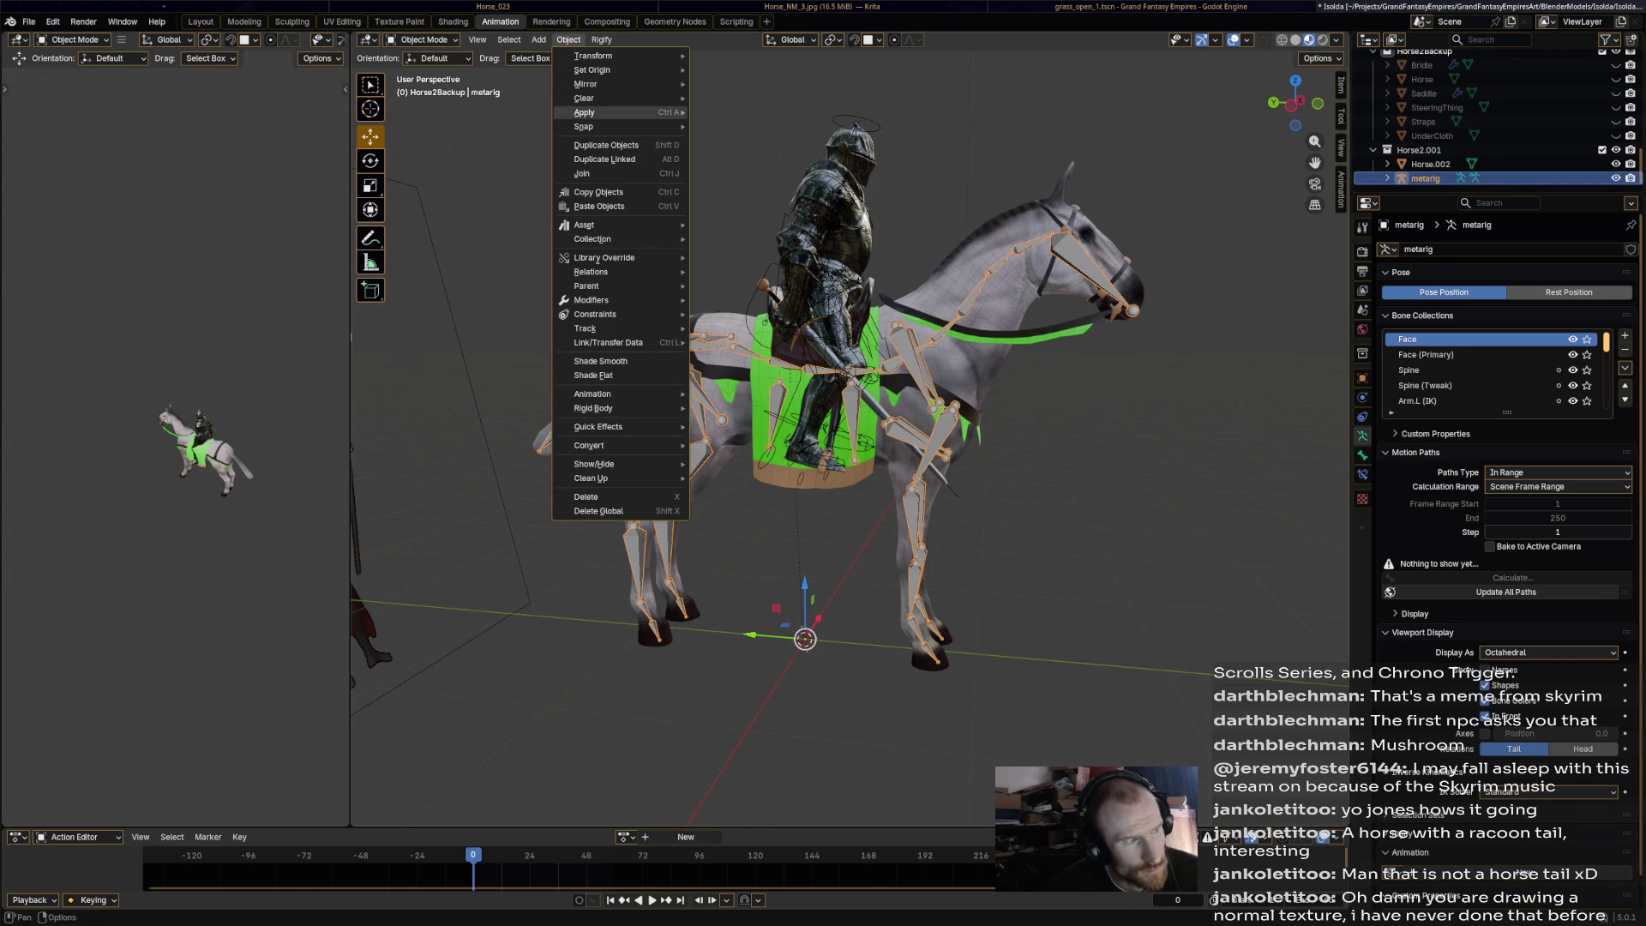
{"action": "mouse_move", "coordinate": [592, 112]}
{"action": "left_click", "coordinate": [737, 154]}
{"action": "left_click", "coordinate": [1431, 164]}
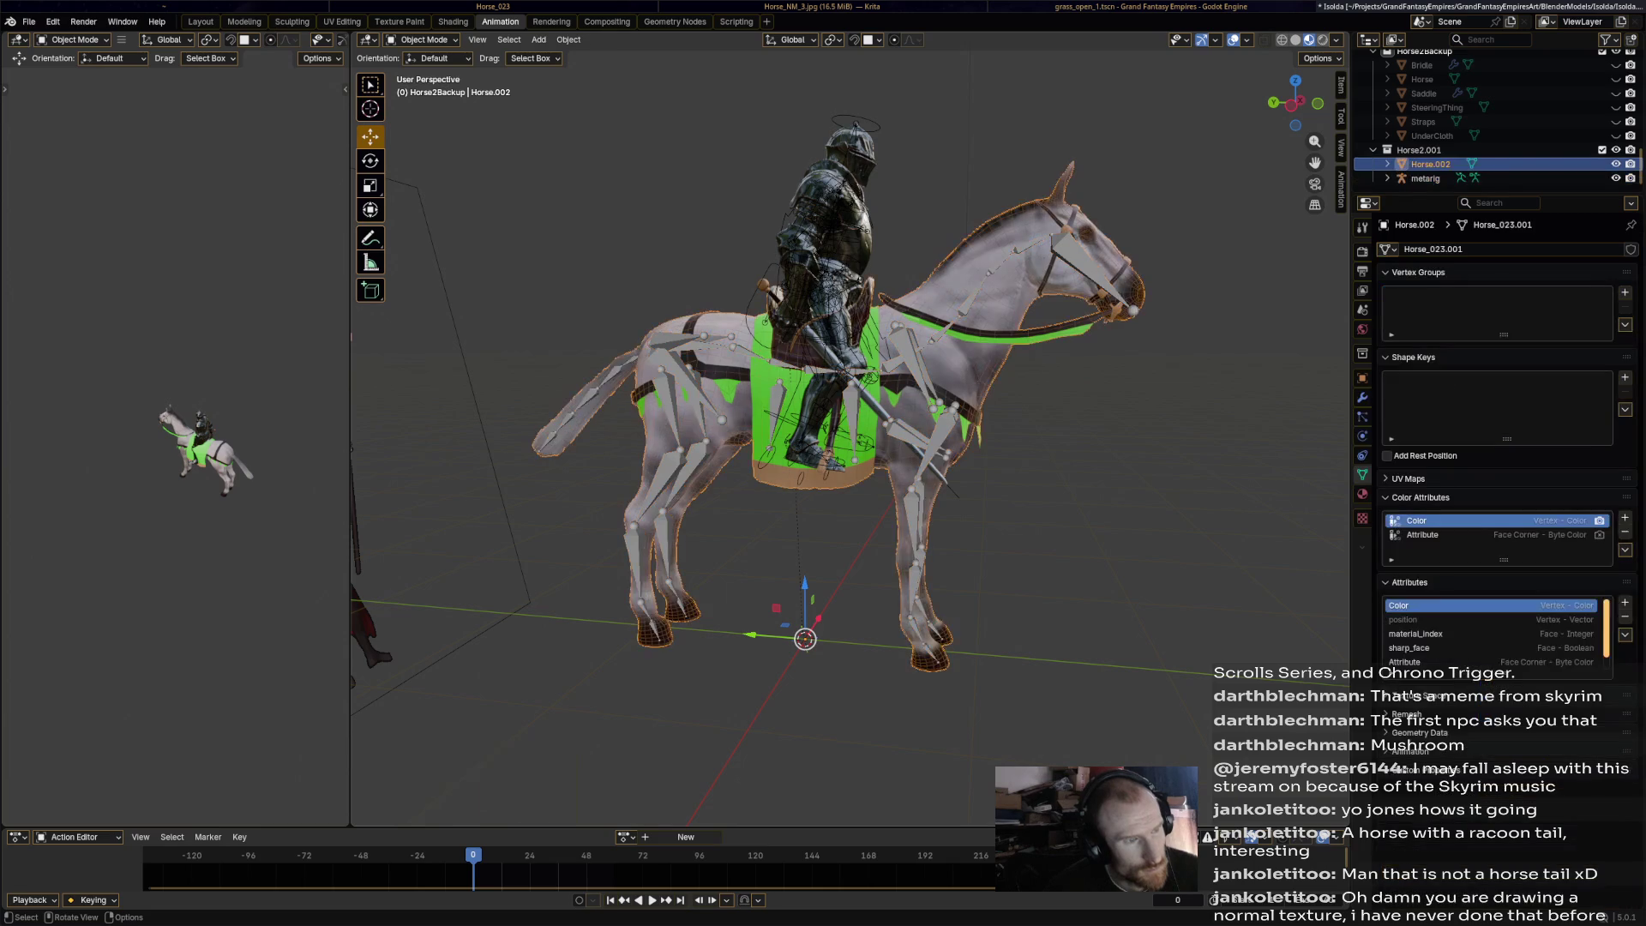
{"action": "left_click", "coordinate": [538, 39]}
{"action": "mouse_move", "coordinate": [568, 40]}
{"action": "mouse_move", "coordinate": [600, 126]}
{"action": "left_click", "coordinate": [738, 153]}
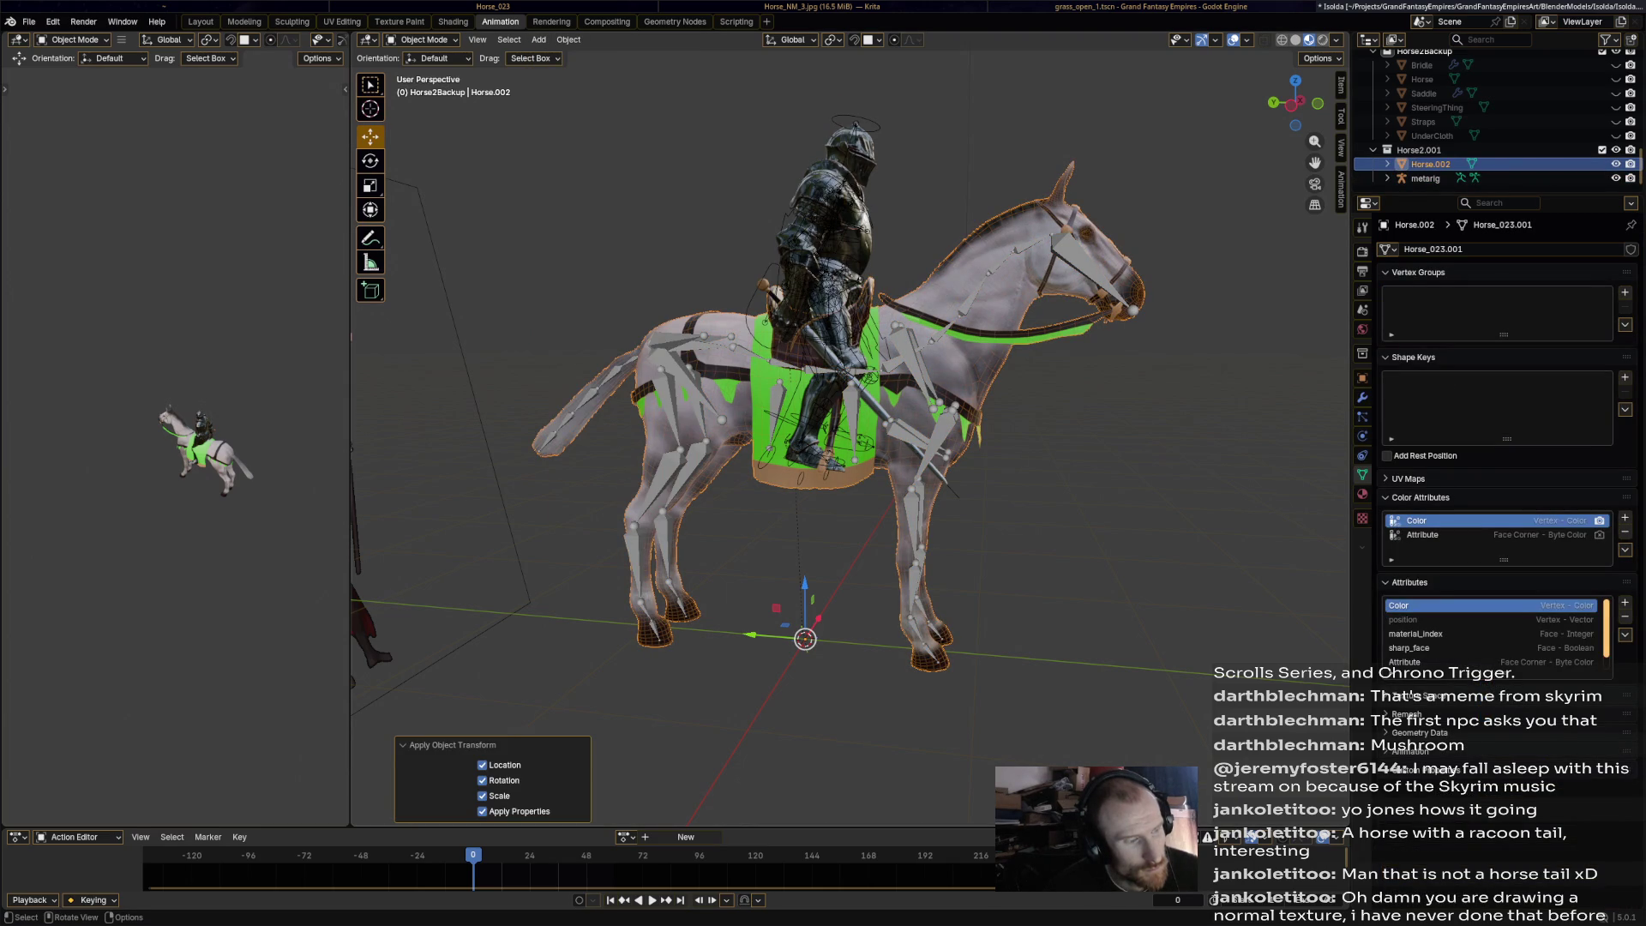
Save Isolda.blend, regenerate the Rigify rig from the metarig, and select the horse's rig.
{"action": "key", "text": "alt+a"}
{"action": "left_click", "coordinate": [1425, 178]}
{"action": "key", "text": "ctrl+s"}
{"action": "left_click", "coordinate": [600, 40]}
{"action": "left_click", "coordinate": [631, 55]}
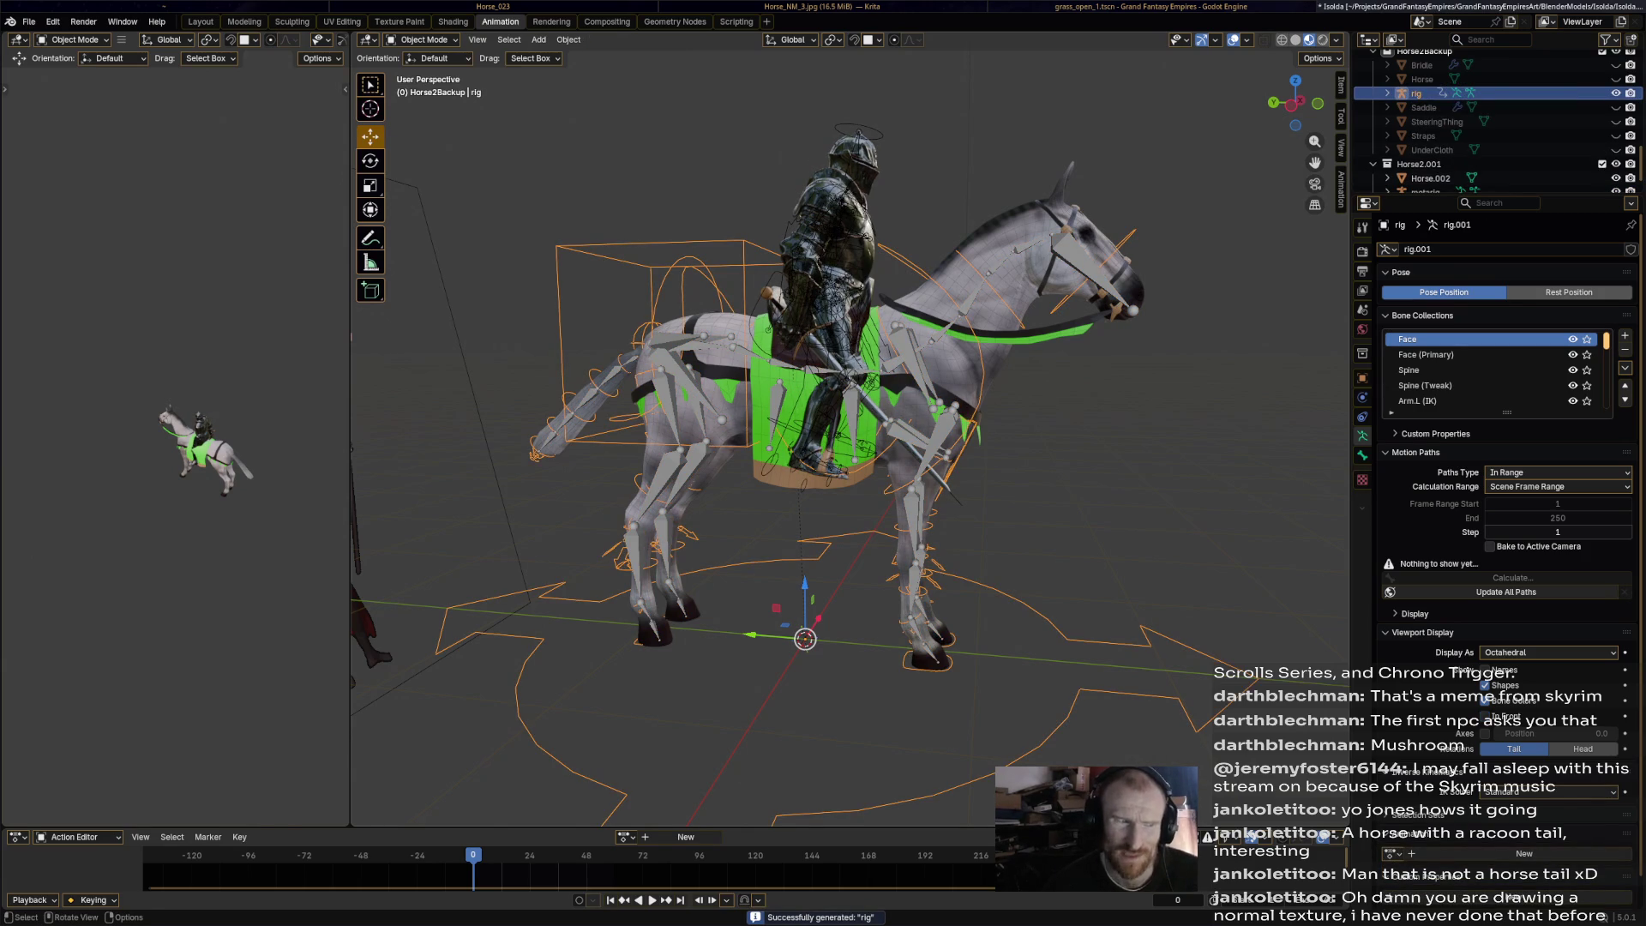
{"action": "left_click", "coordinate": [827, 343]}
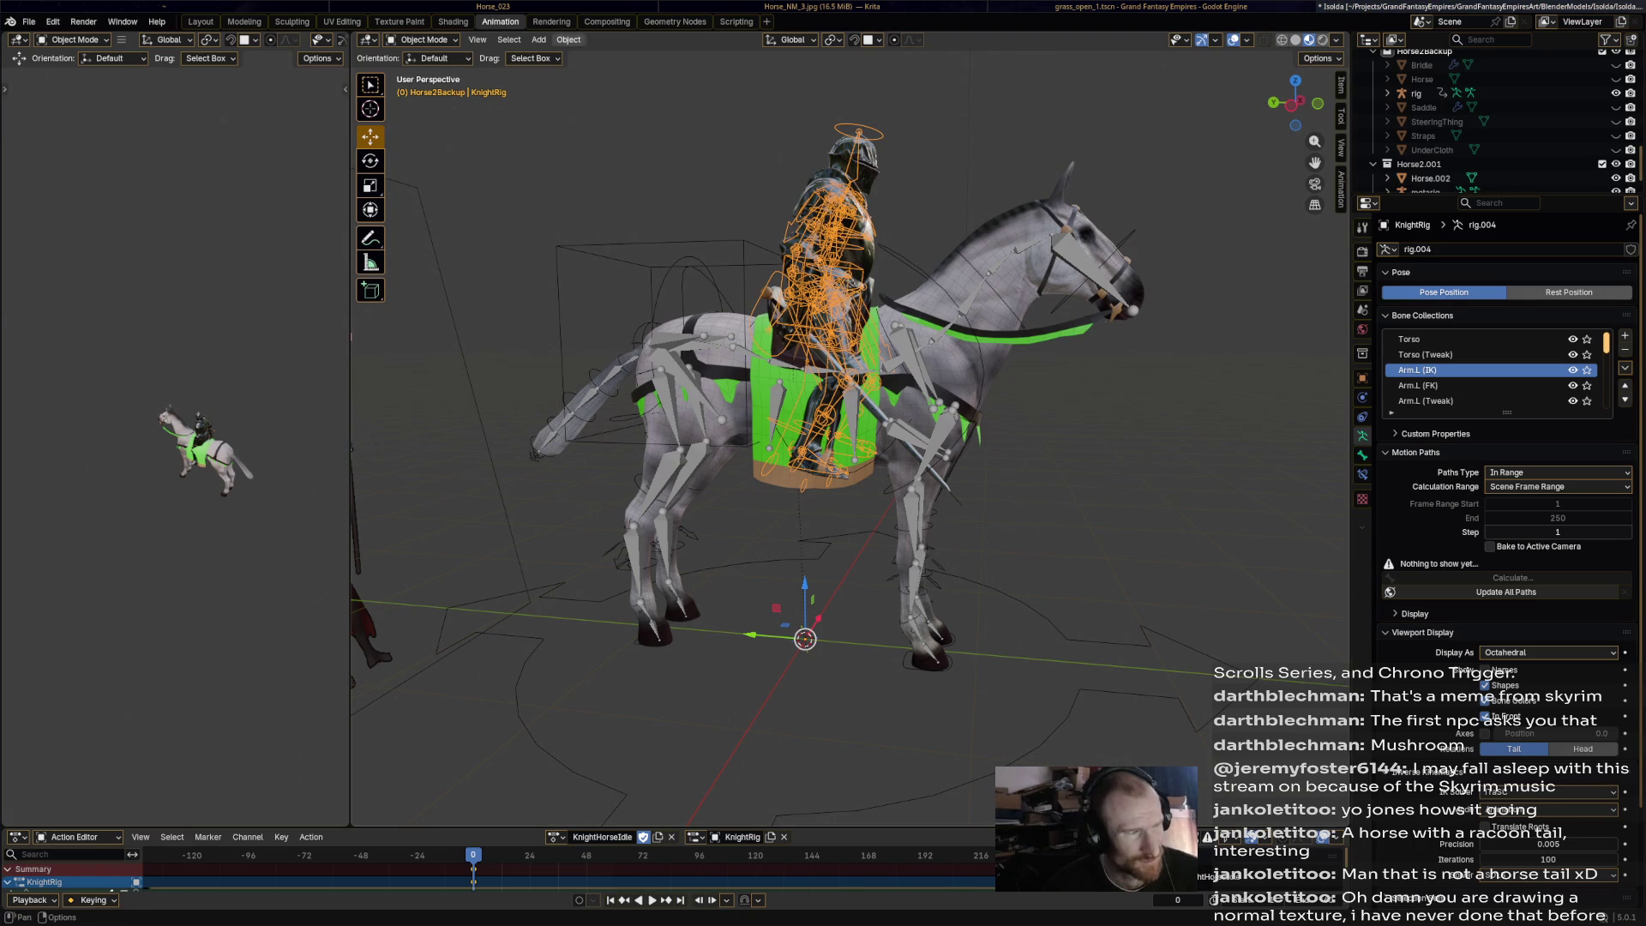
{"action": "left_click", "coordinate": [703, 360]}
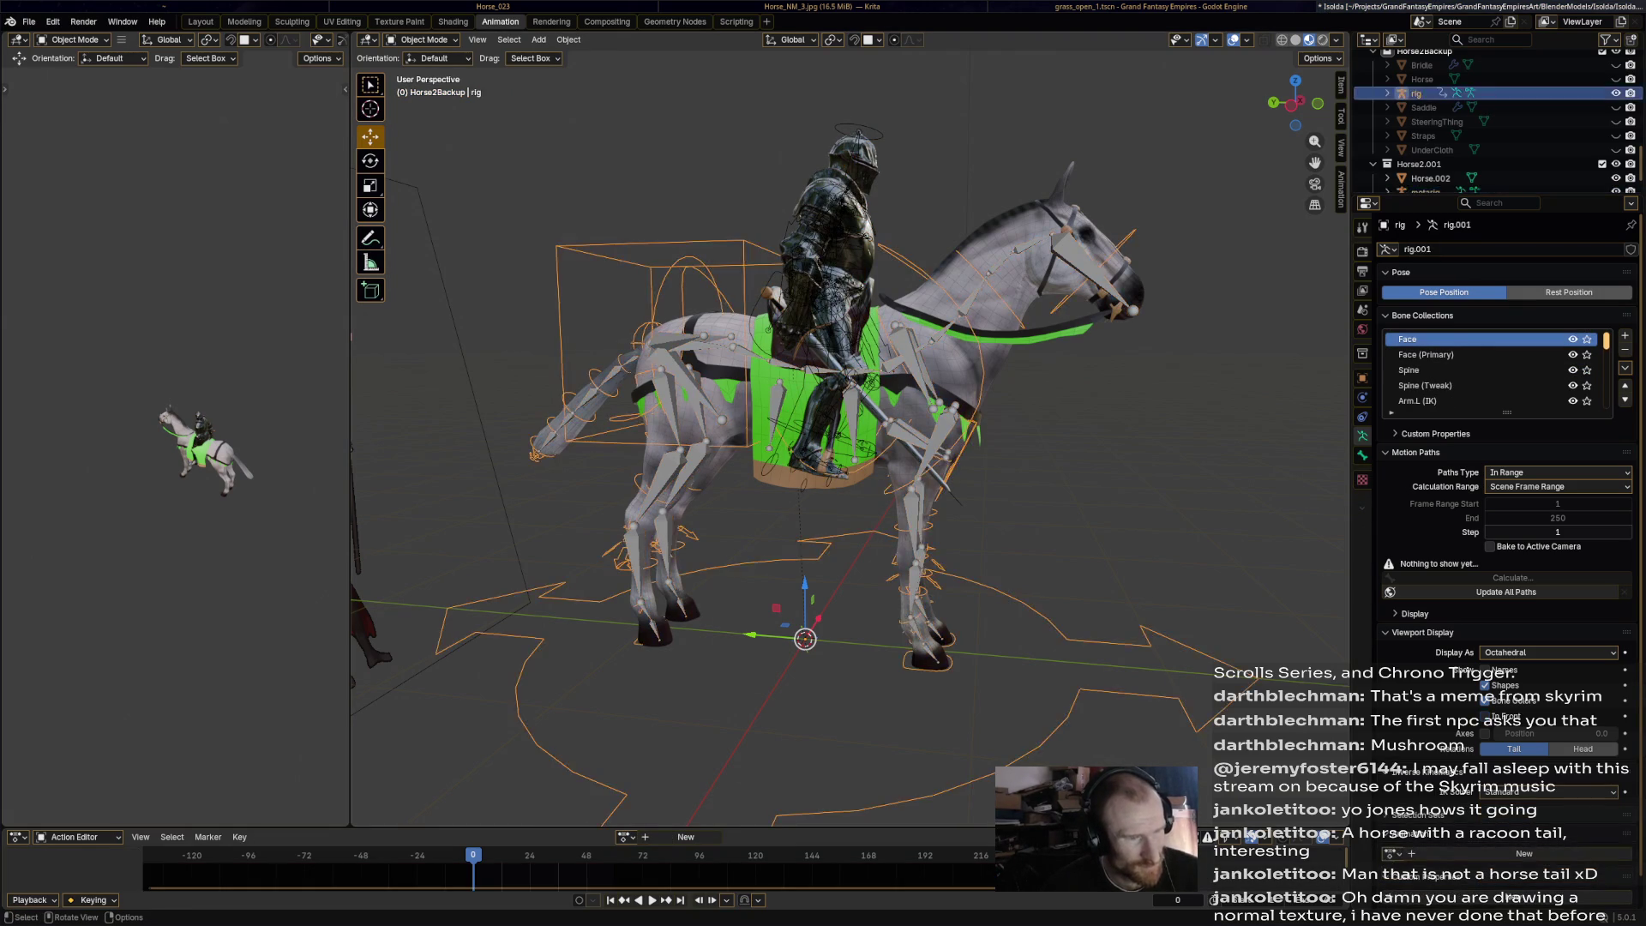
Undo the selection changes until only the Horse.002 mesh is selected.
{"action": "left_click", "coordinate": [703, 360], "text": "shift"}
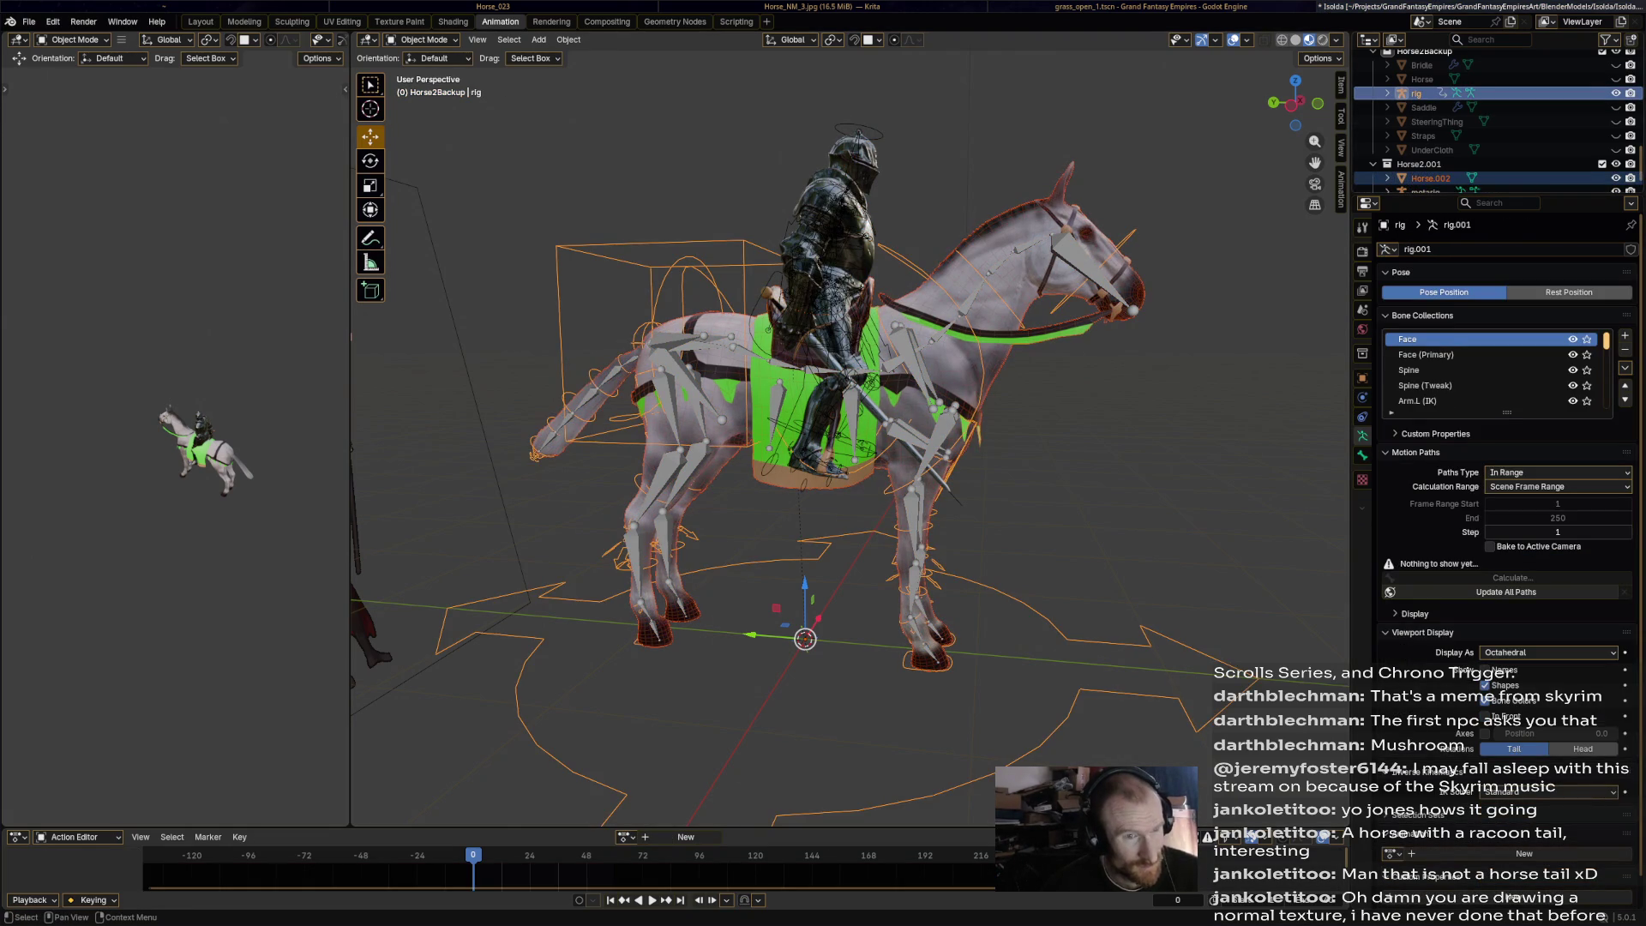
{"action": "key", "text": "ctrl+z"}
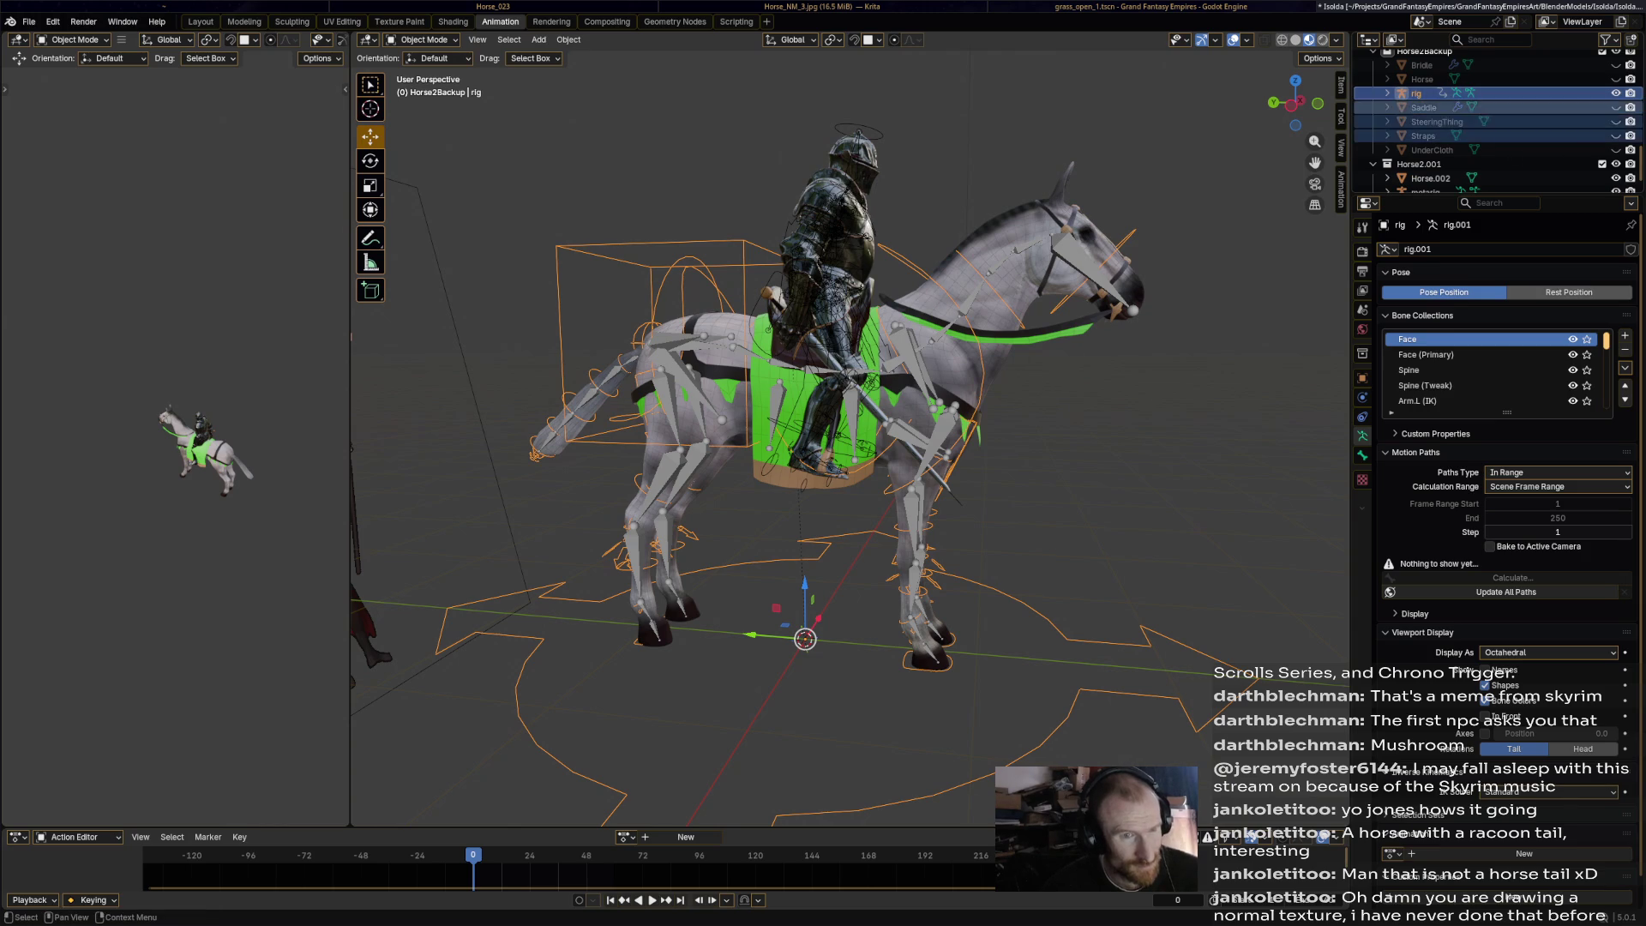
{"action": "key", "text": "ctrl+z"}
{"action": "key", "text": "ctrl+z"}
{"action": "key", "text": "ctrl+z"}
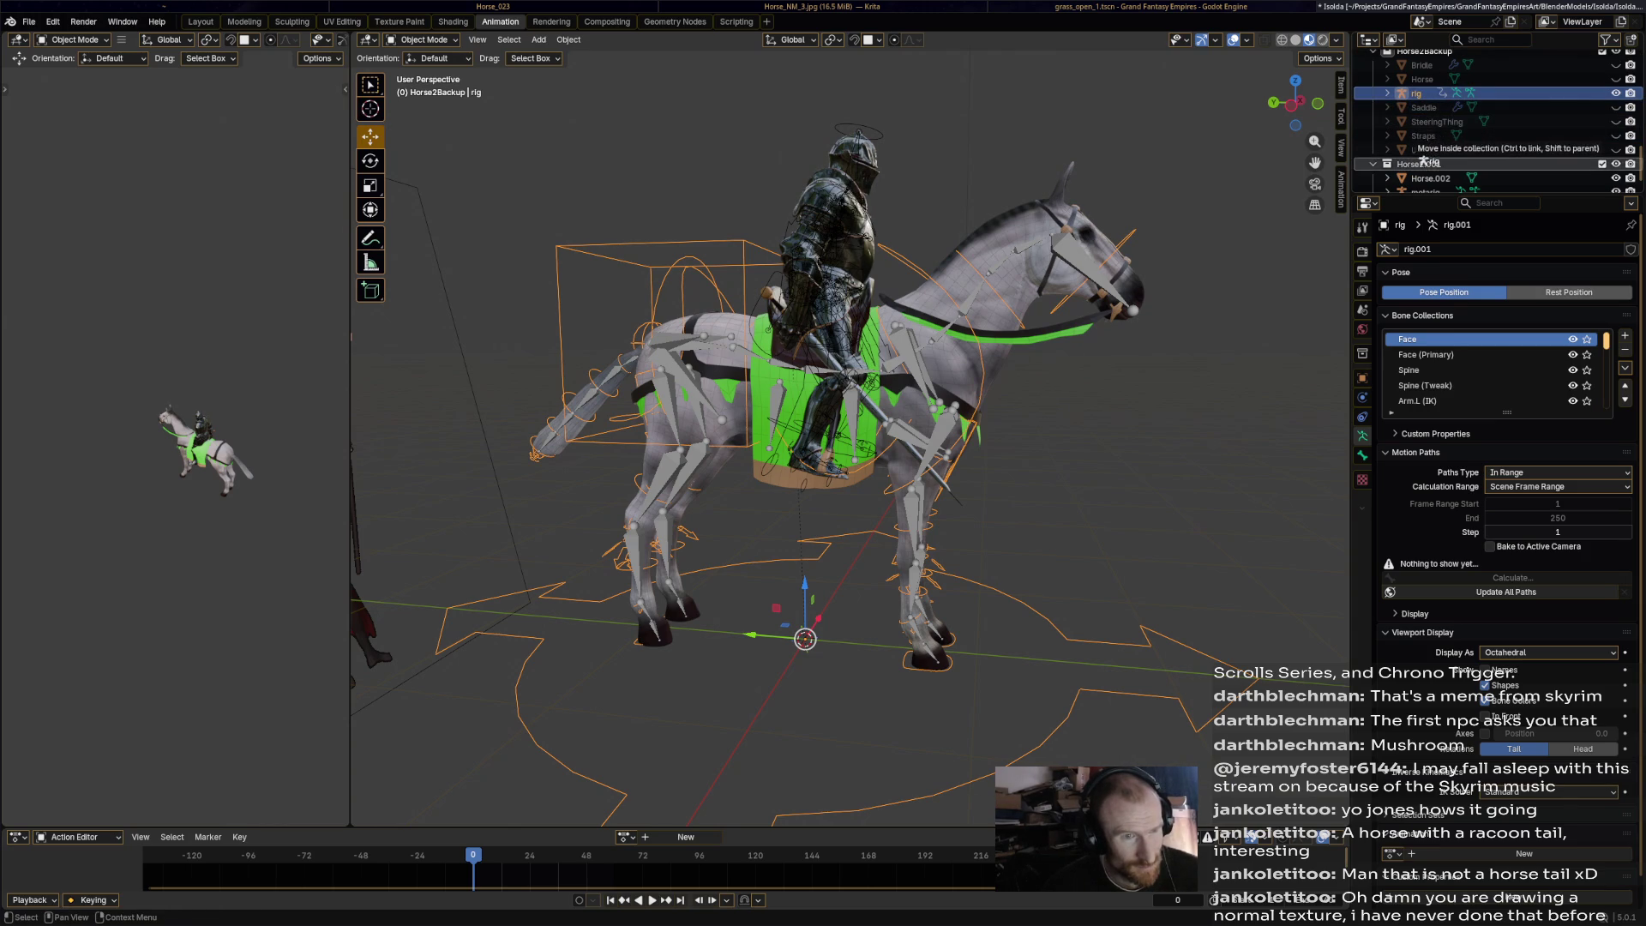
{"action": "key", "text": "ctrl+z"}
{"action": "key", "text": "ctrl+z"}
{"action": "key", "text": "ctrl+z"}
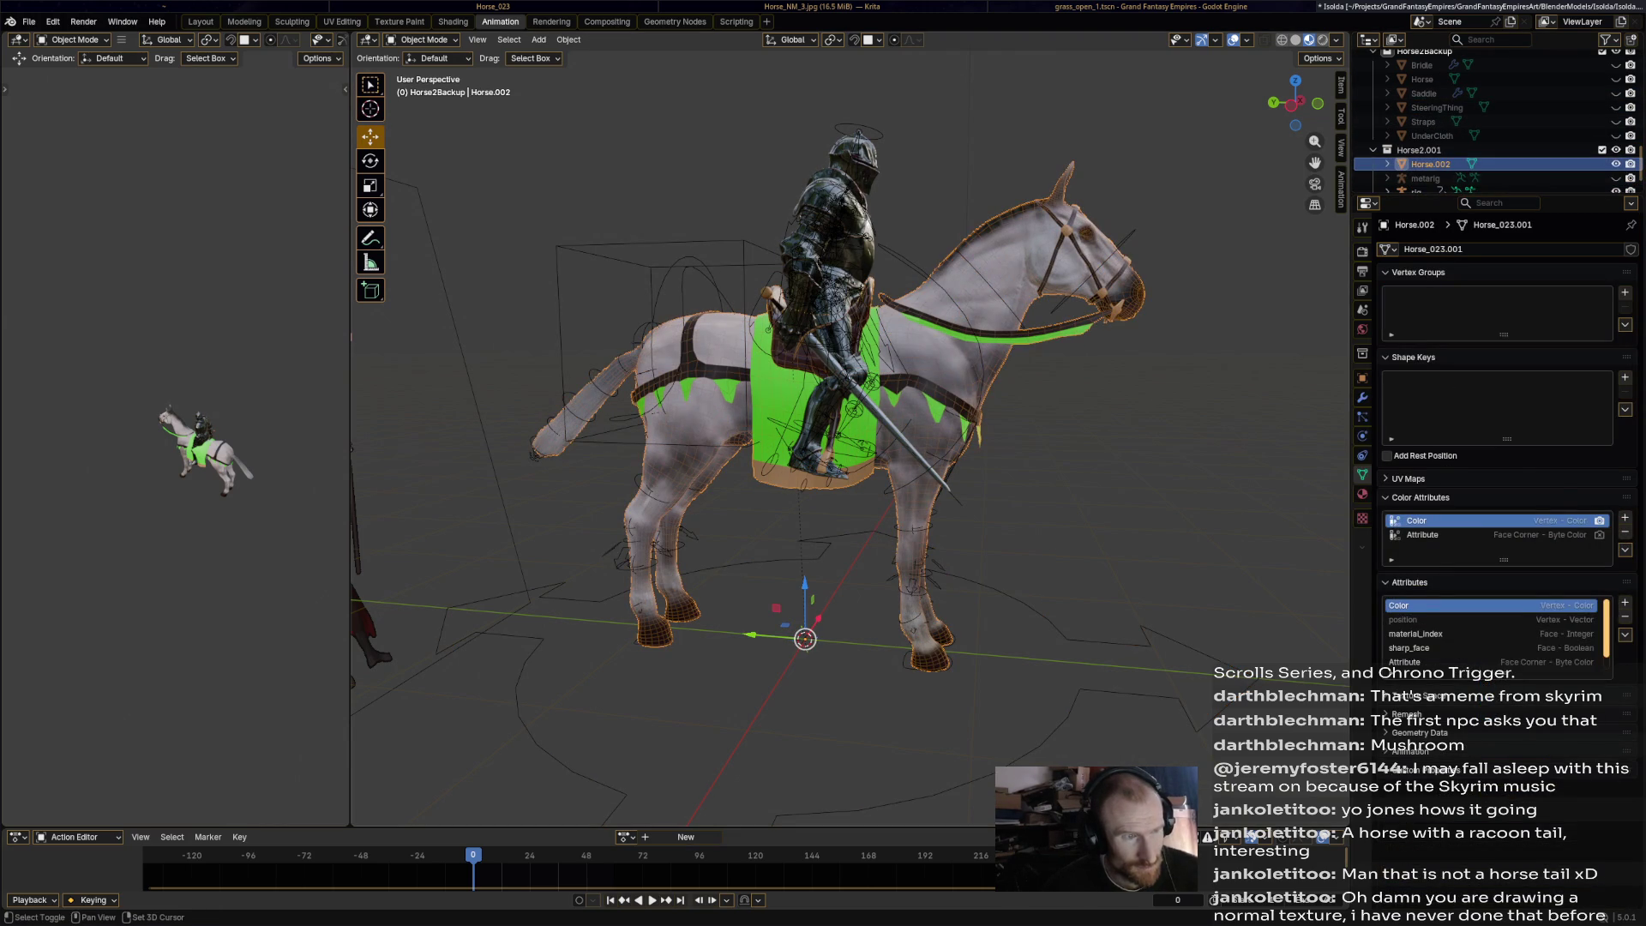
Parent Horse.002 to the rig with automatic weights and enter Pose Mode.
{"action": "left_click", "coordinate": [823, 258], "text": "shift"}
{"action": "right_click", "coordinate": [844, 251]}
{"action": "mouse_move", "coordinate": [857, 251]}
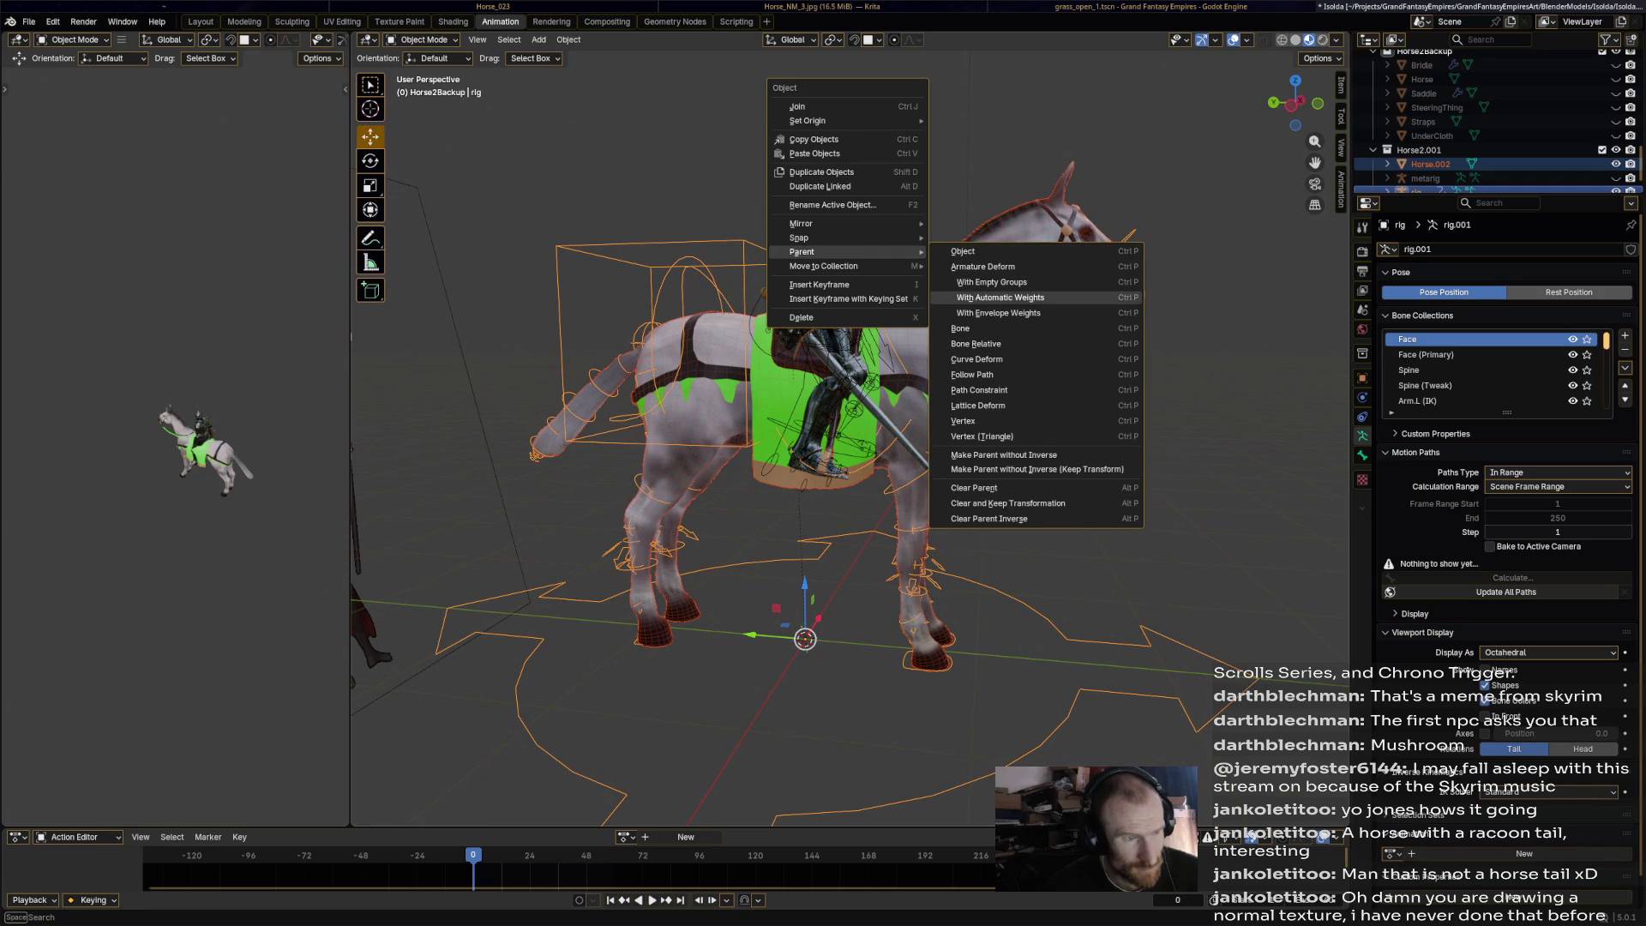
{"action": "left_click", "coordinate": [1001, 297]}
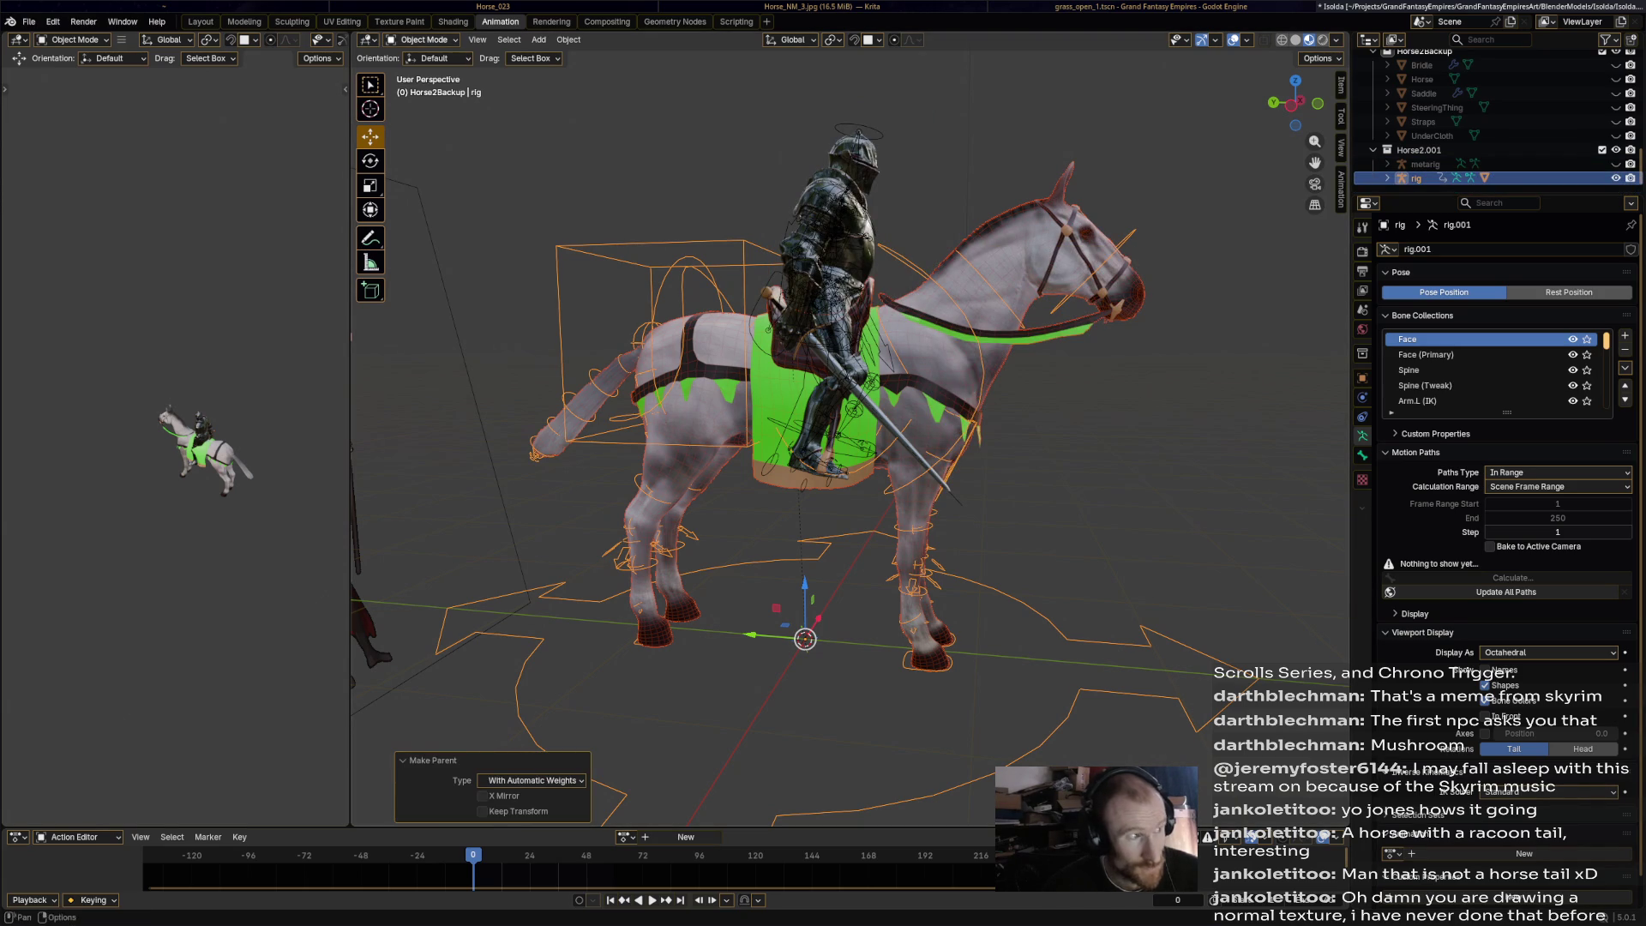
{"action": "left_click", "coordinate": [422, 39]}
{"action": "left_click", "coordinate": [424, 86]}
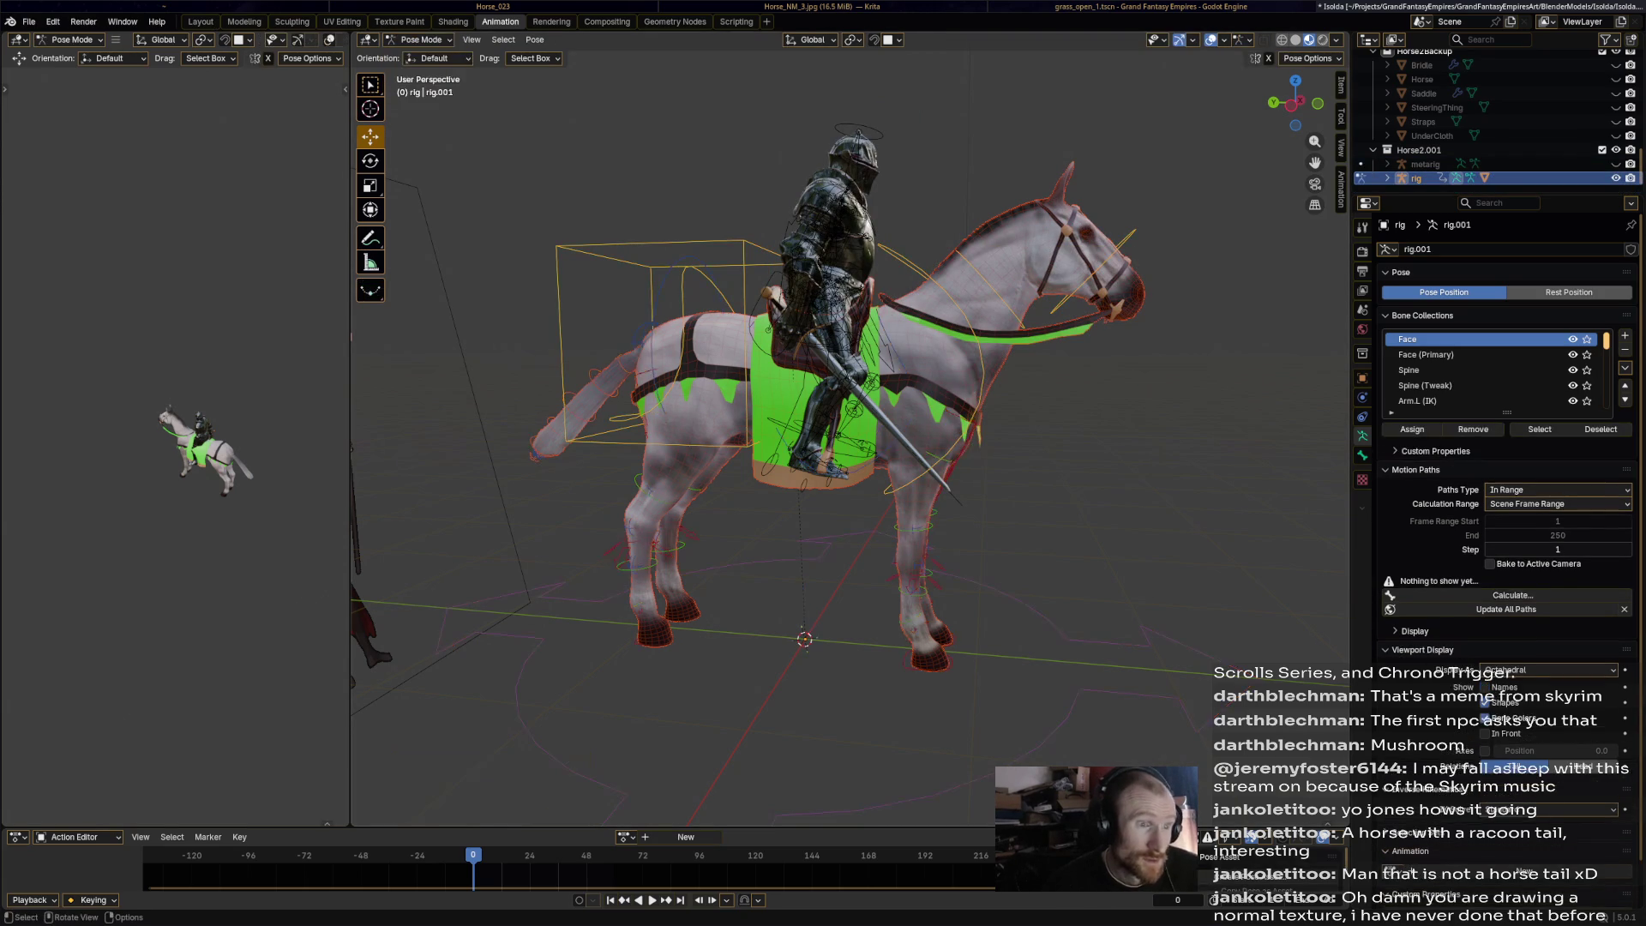
Test-rotate the head bone (about -15.7°) twice, undoing each rotation.
{"action": "key", "text": "r"}
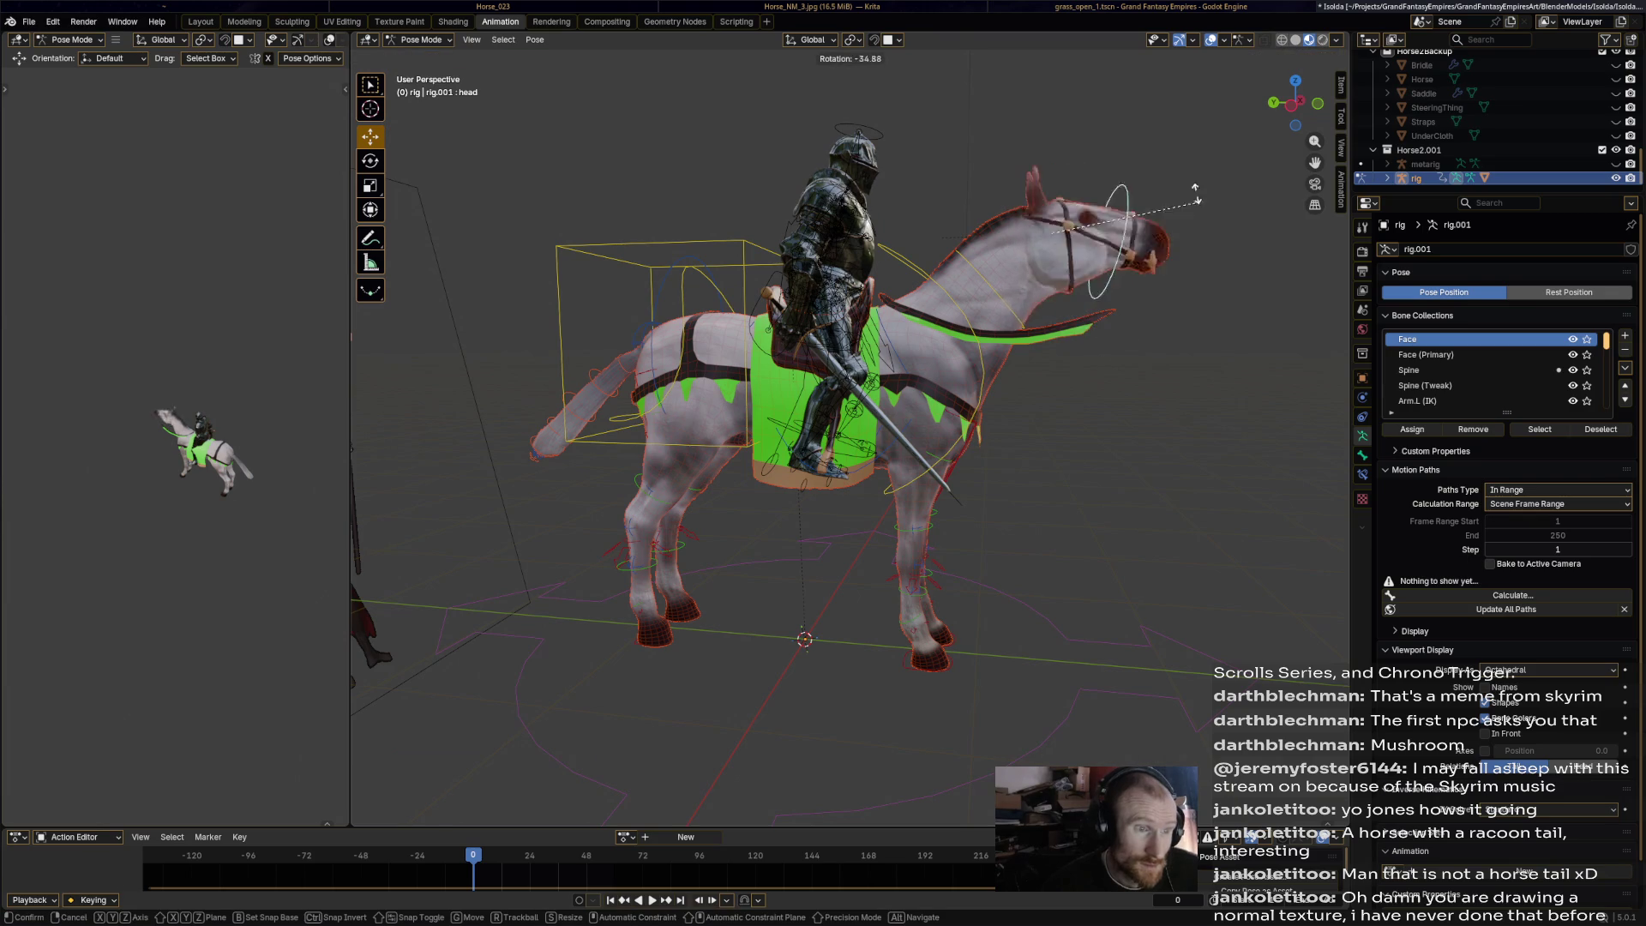
{"action": "key", "text": "Return"}
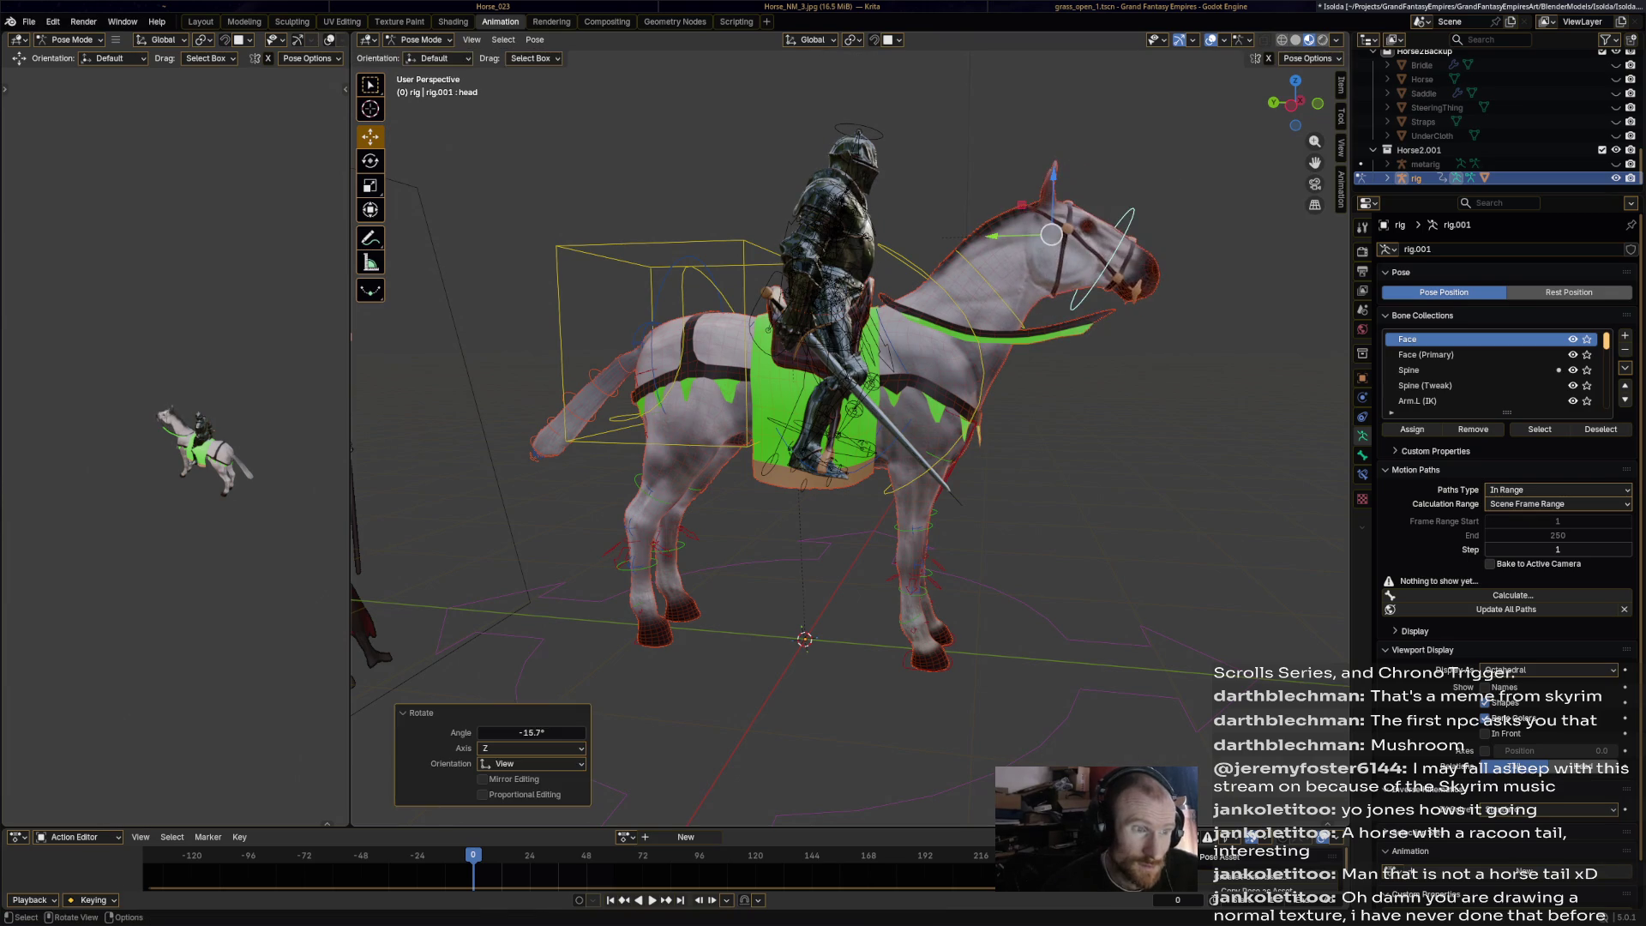
{"action": "key", "text": "ctrl+z"}
{"action": "key", "text": "r"}
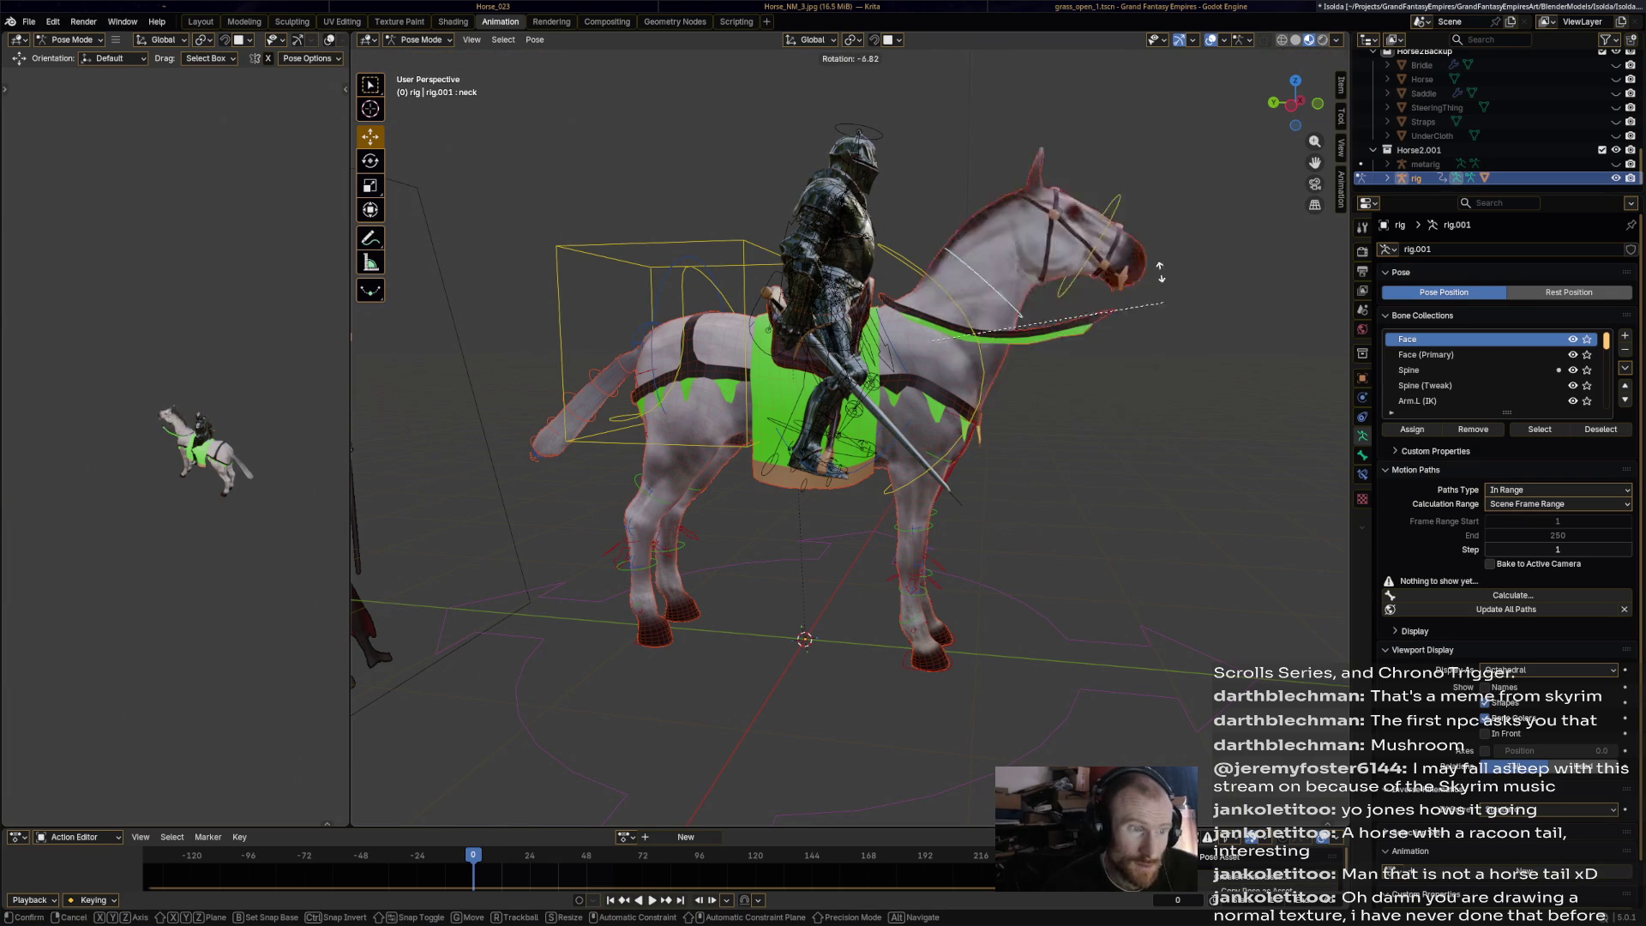
{"action": "key", "text": "Return"}
{"action": "key", "text": "ctrl+z"}
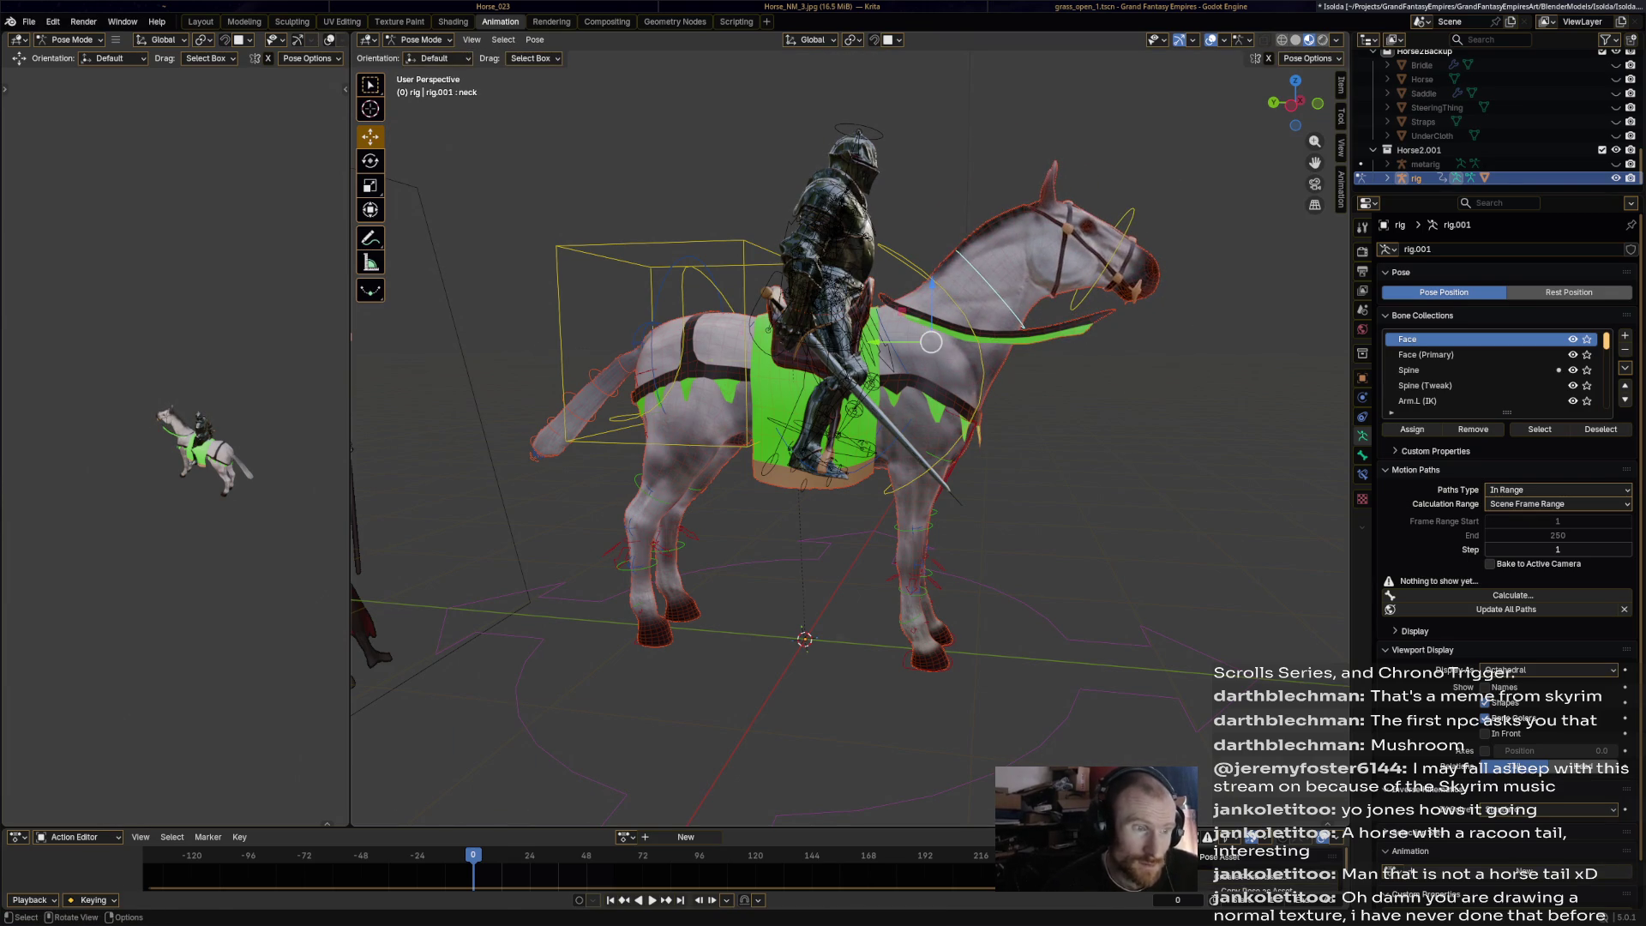
Test-rotate the chest and hips controls, cancelling each, then start moving a foot IK control.
{"action": "left_click", "coordinate": [931, 342]}
{"action": "key", "text": "r"}
{"action": "key", "text": "Escape"}
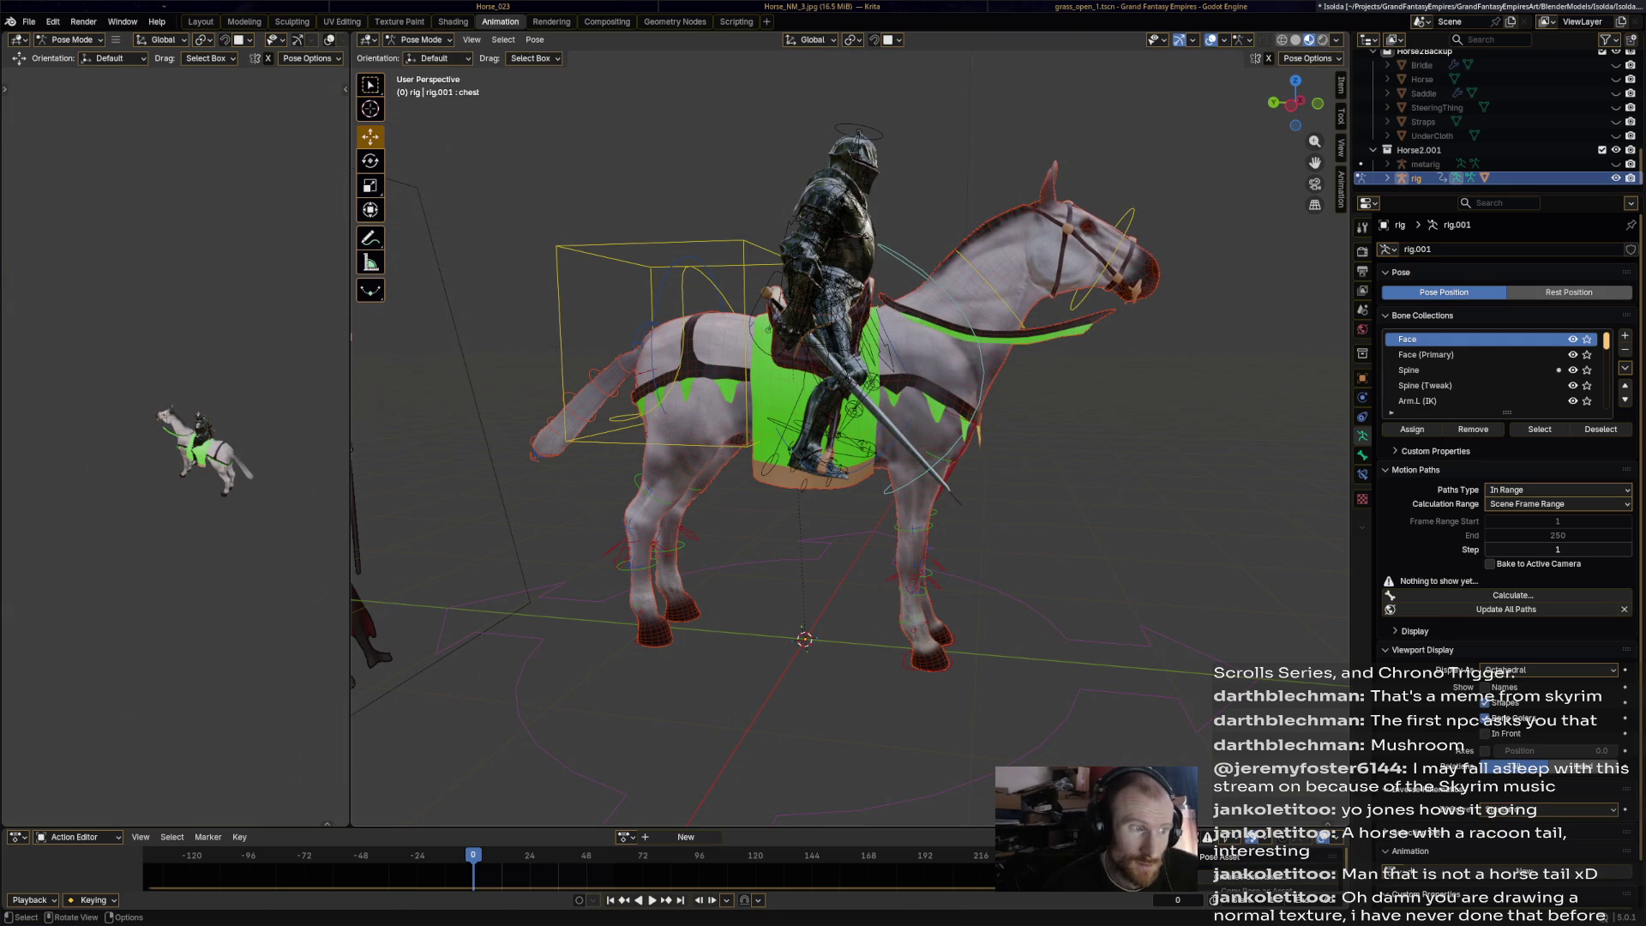
{"action": "left_click", "coordinate": [684, 283]}
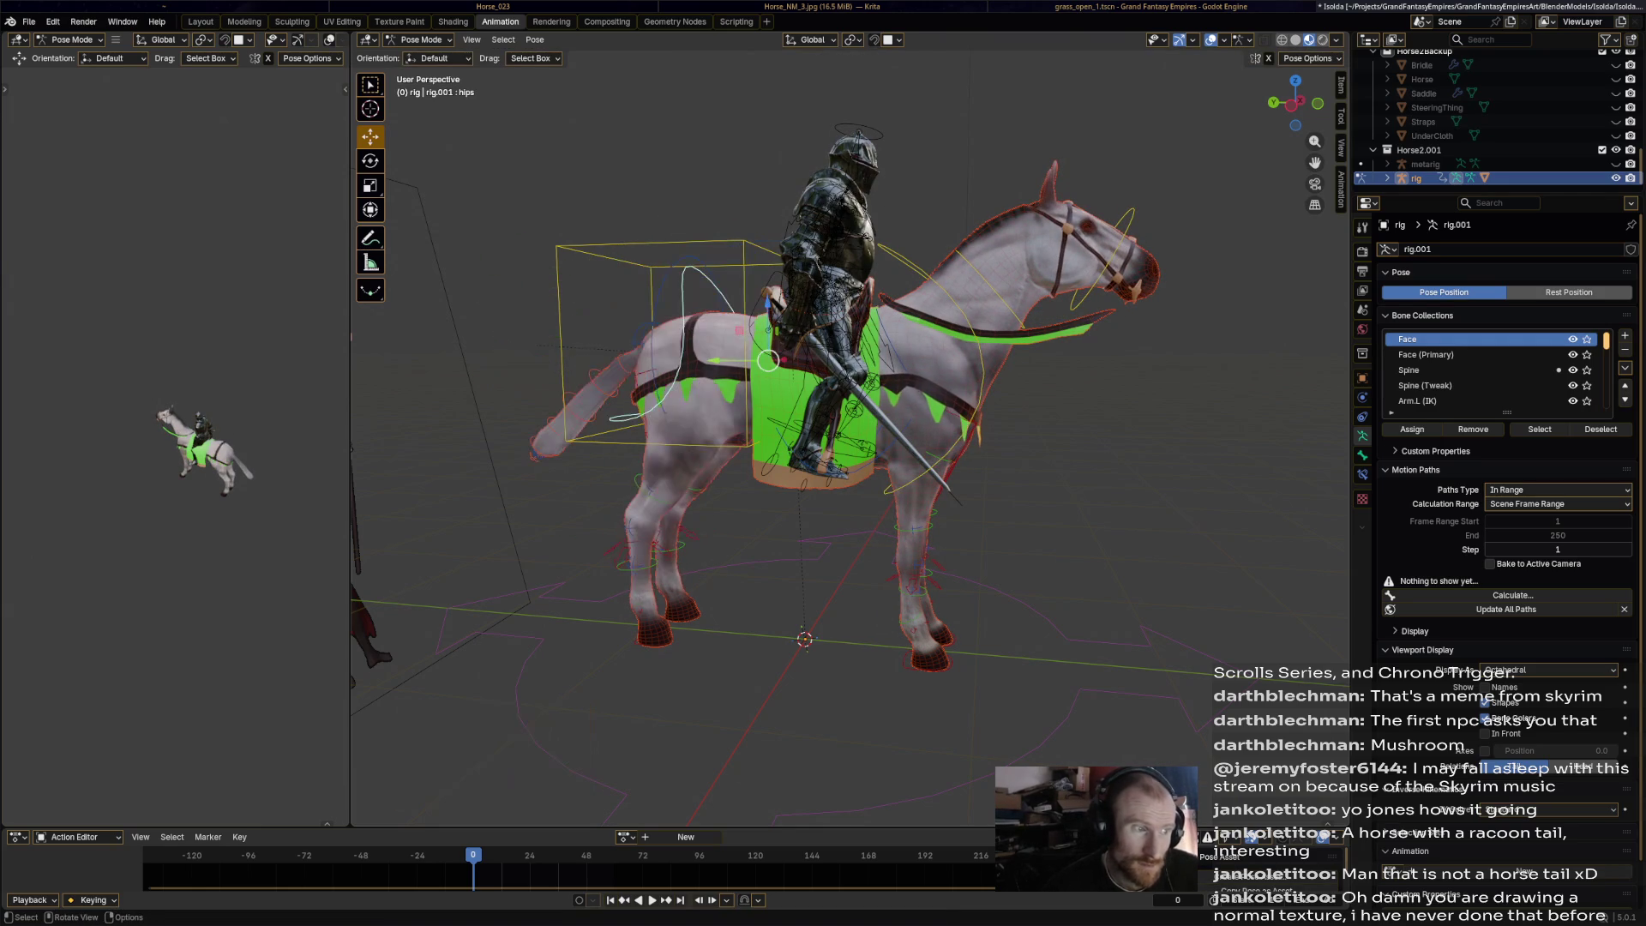
{"action": "key", "text": "r"}
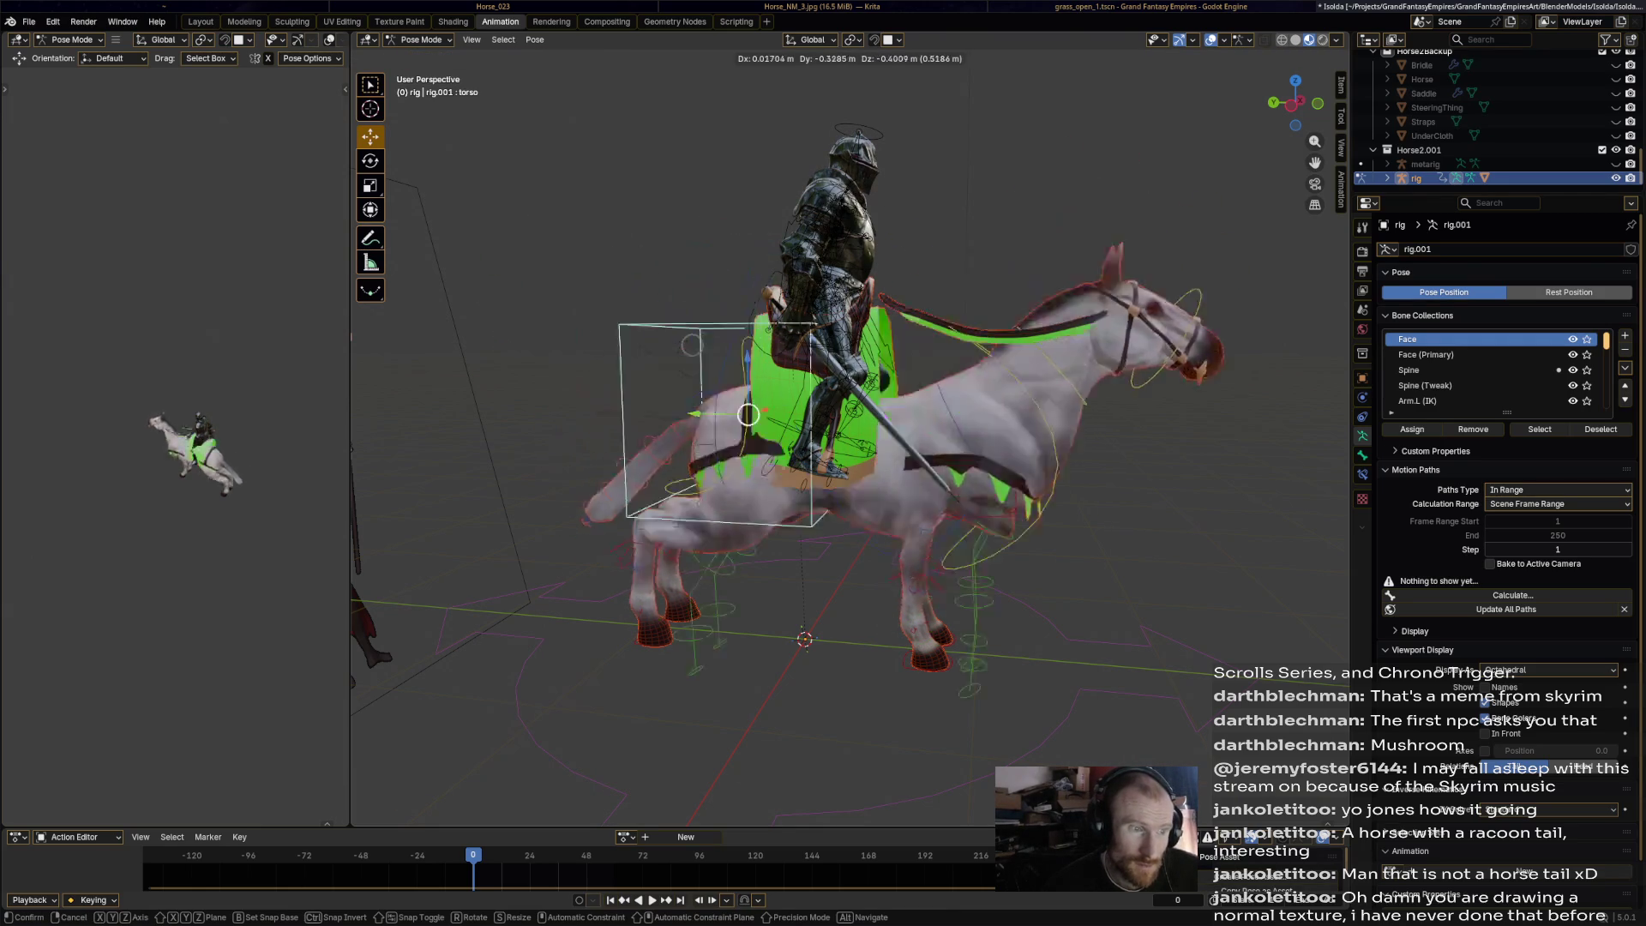
{"action": "key", "text": "Escape"}
{"action": "key", "text": "g"}
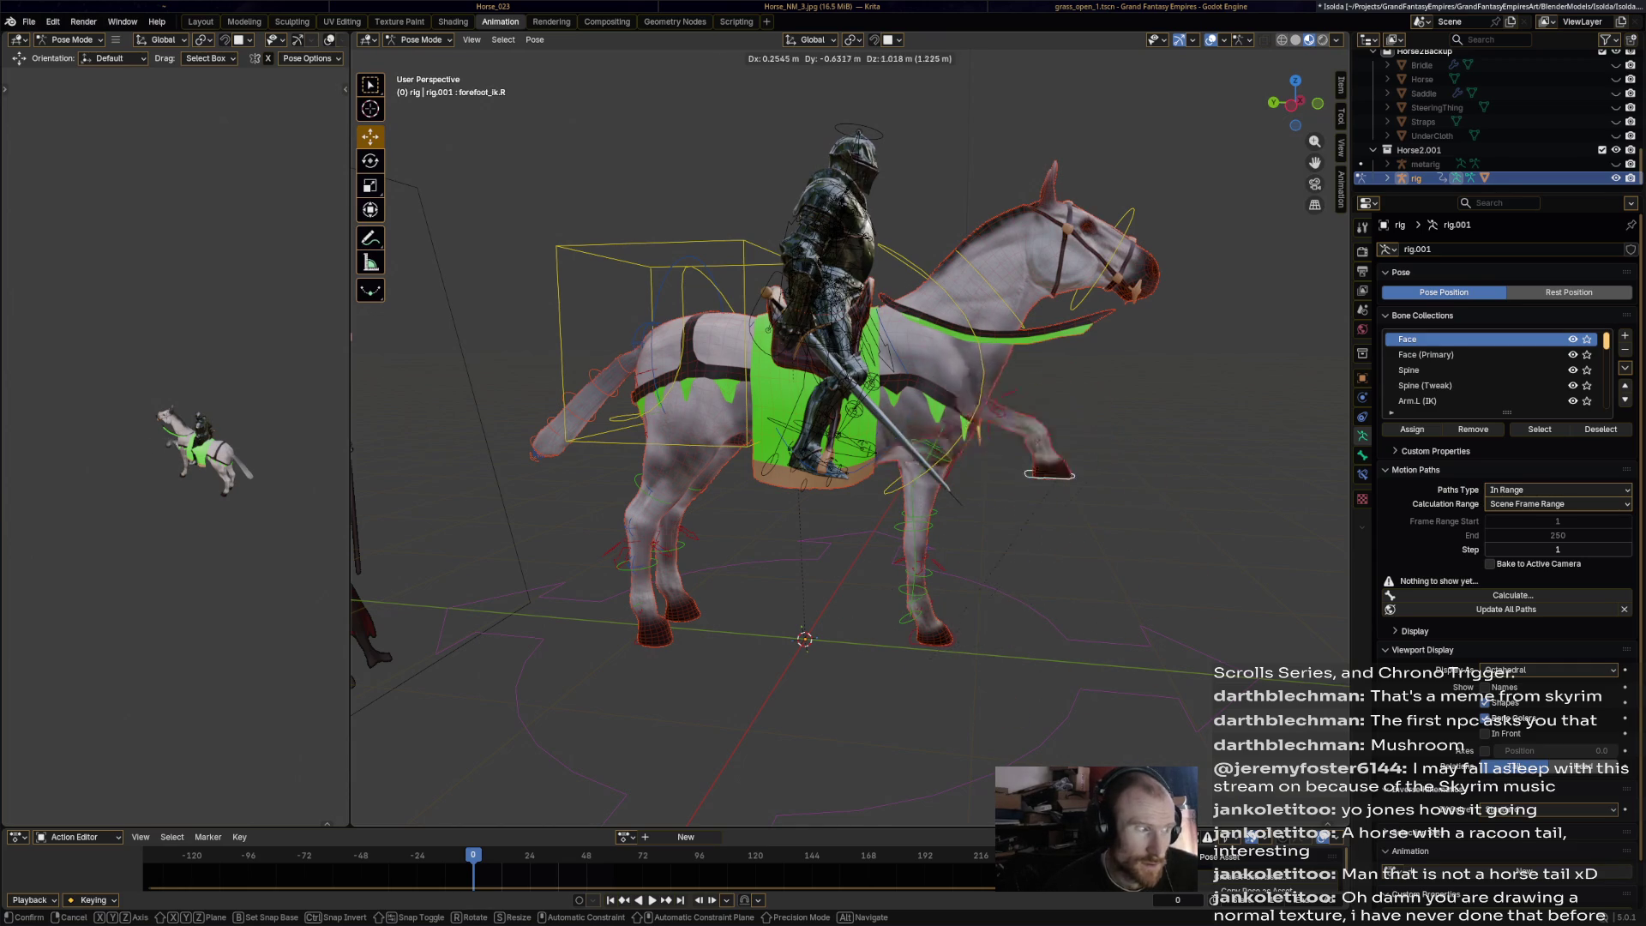
Test the hind-foot IK control with undone moves, then place it up and forward.
{"action": "key", "text": "Escape"}
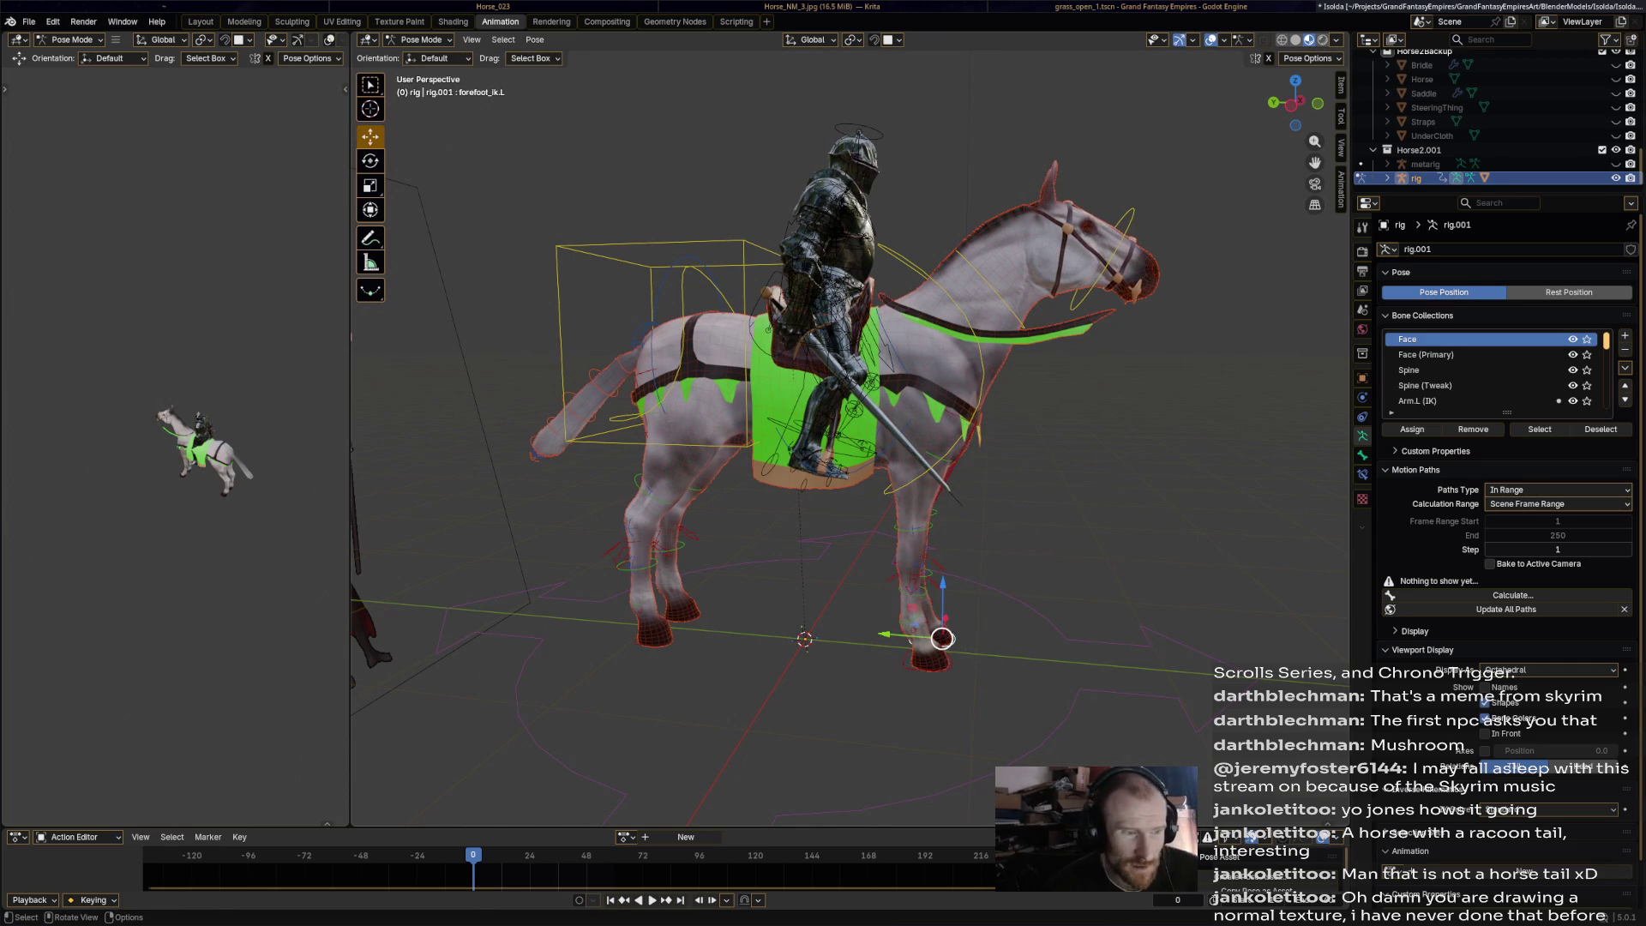
{"action": "key", "text": "g"}
{"action": "key", "text": "Return"}
{"action": "key", "text": "ctrl+z"}
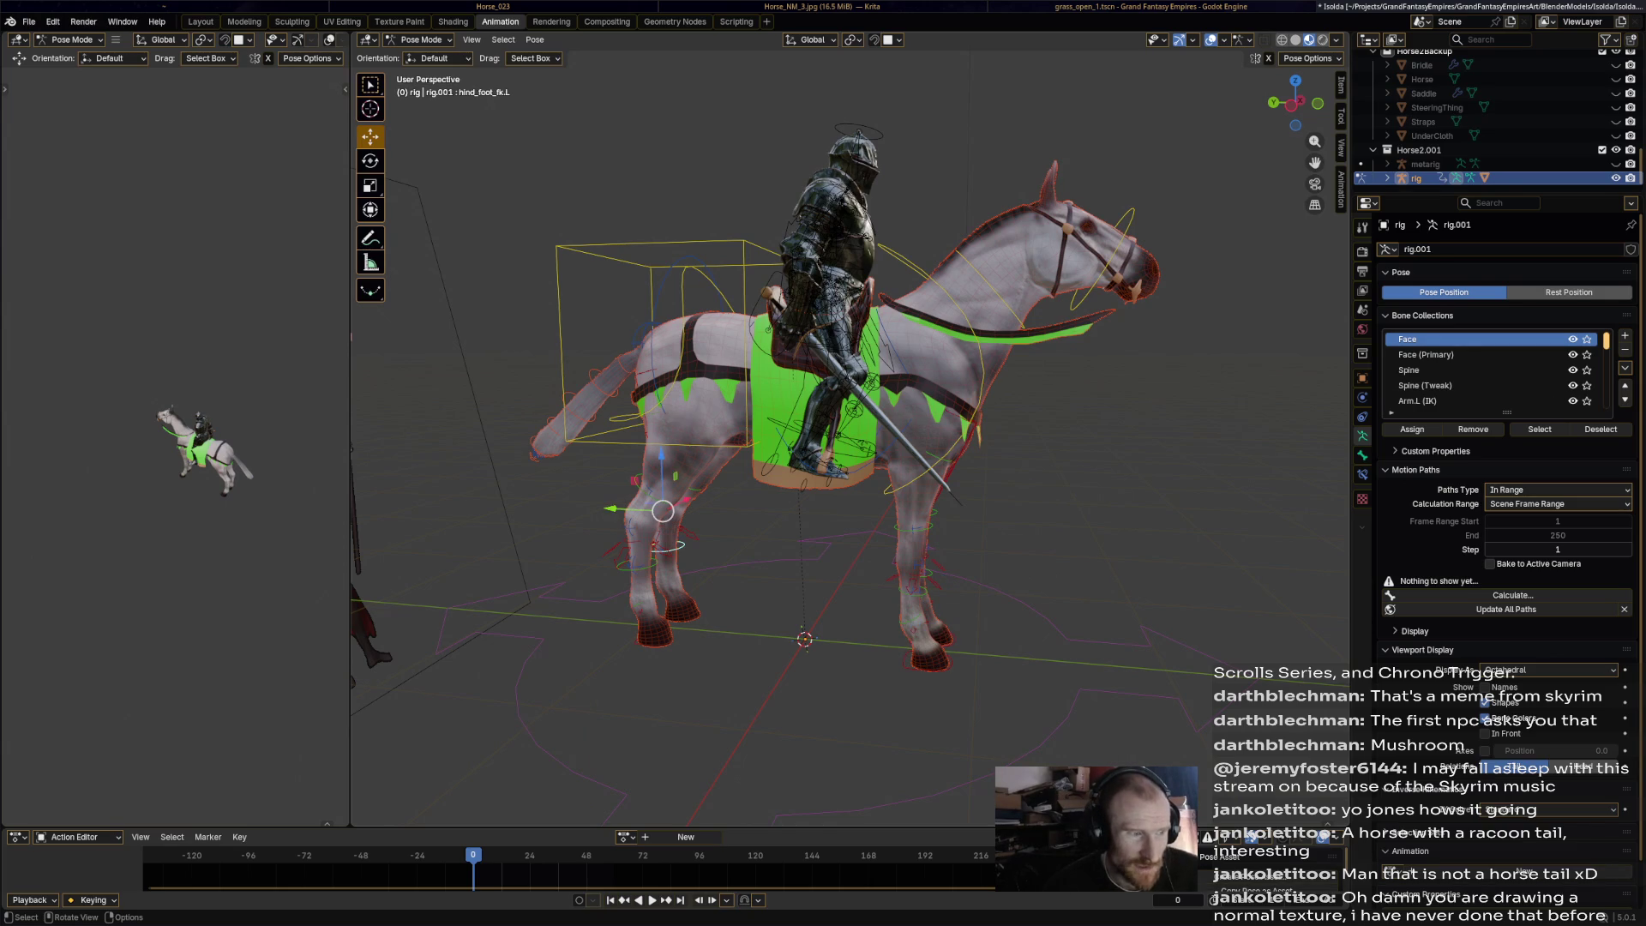
{"action": "key", "text": "g"}
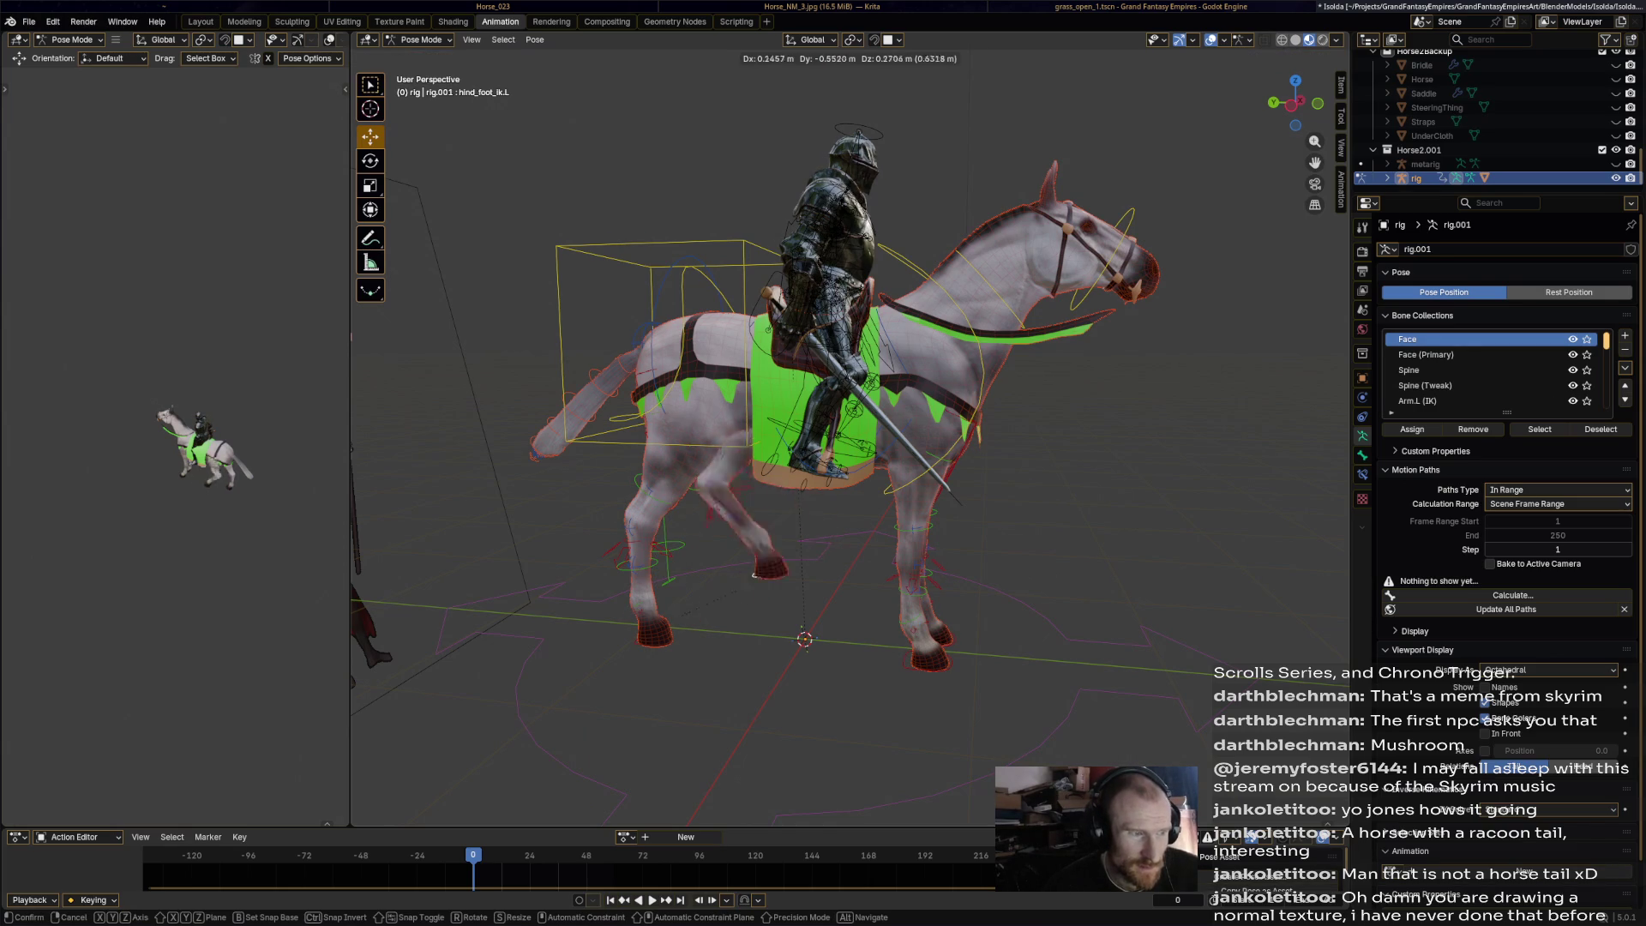
{"action": "key", "text": "Return"}
{"action": "key", "text": "ctrl+z"}
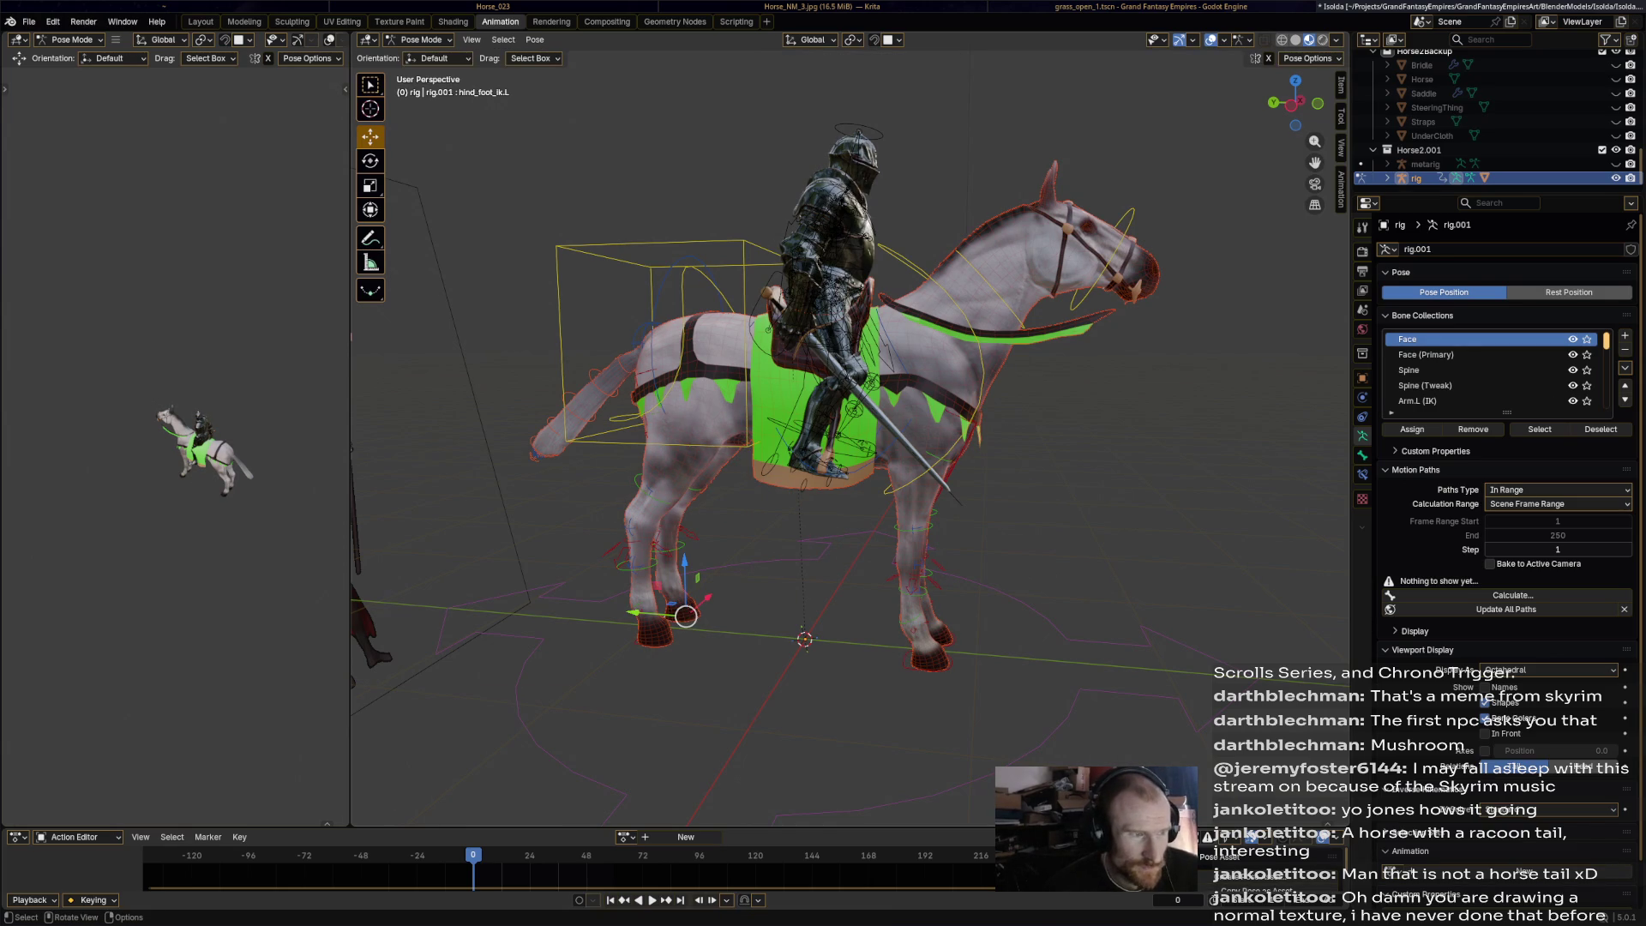
{"action": "key", "text": "g"}
{"action": "key", "text": "Return"}
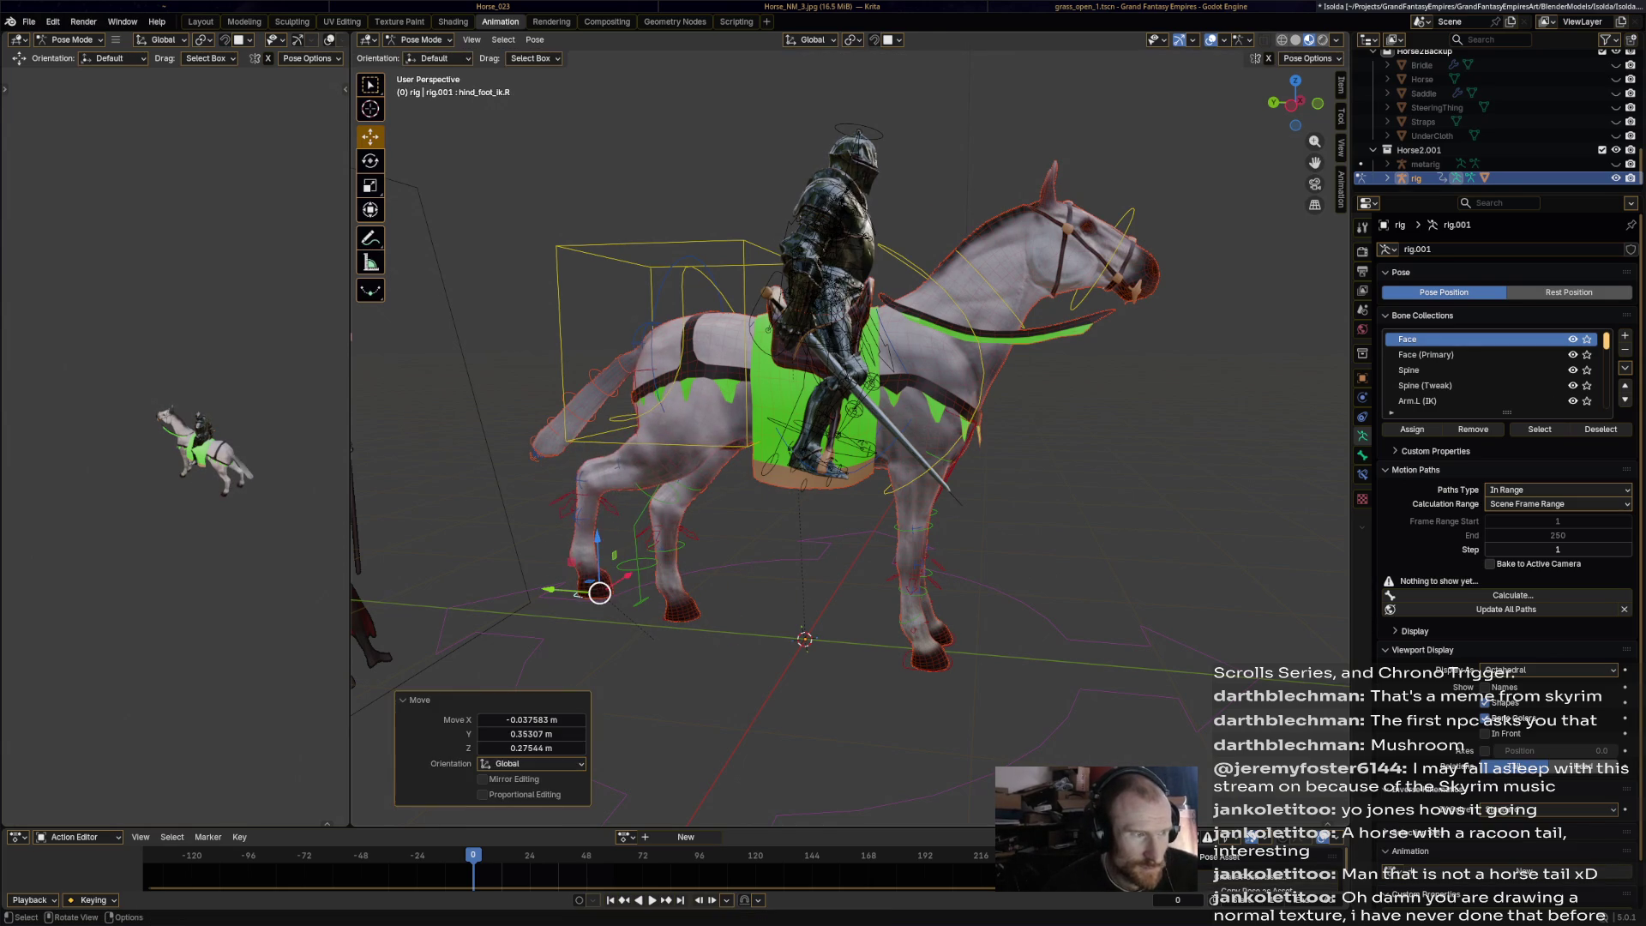
Swing the tail master control to a new angle, adjusting it twice.
{"action": "left_click", "coordinate": [562, 410]}
{"action": "key", "text": "r"}
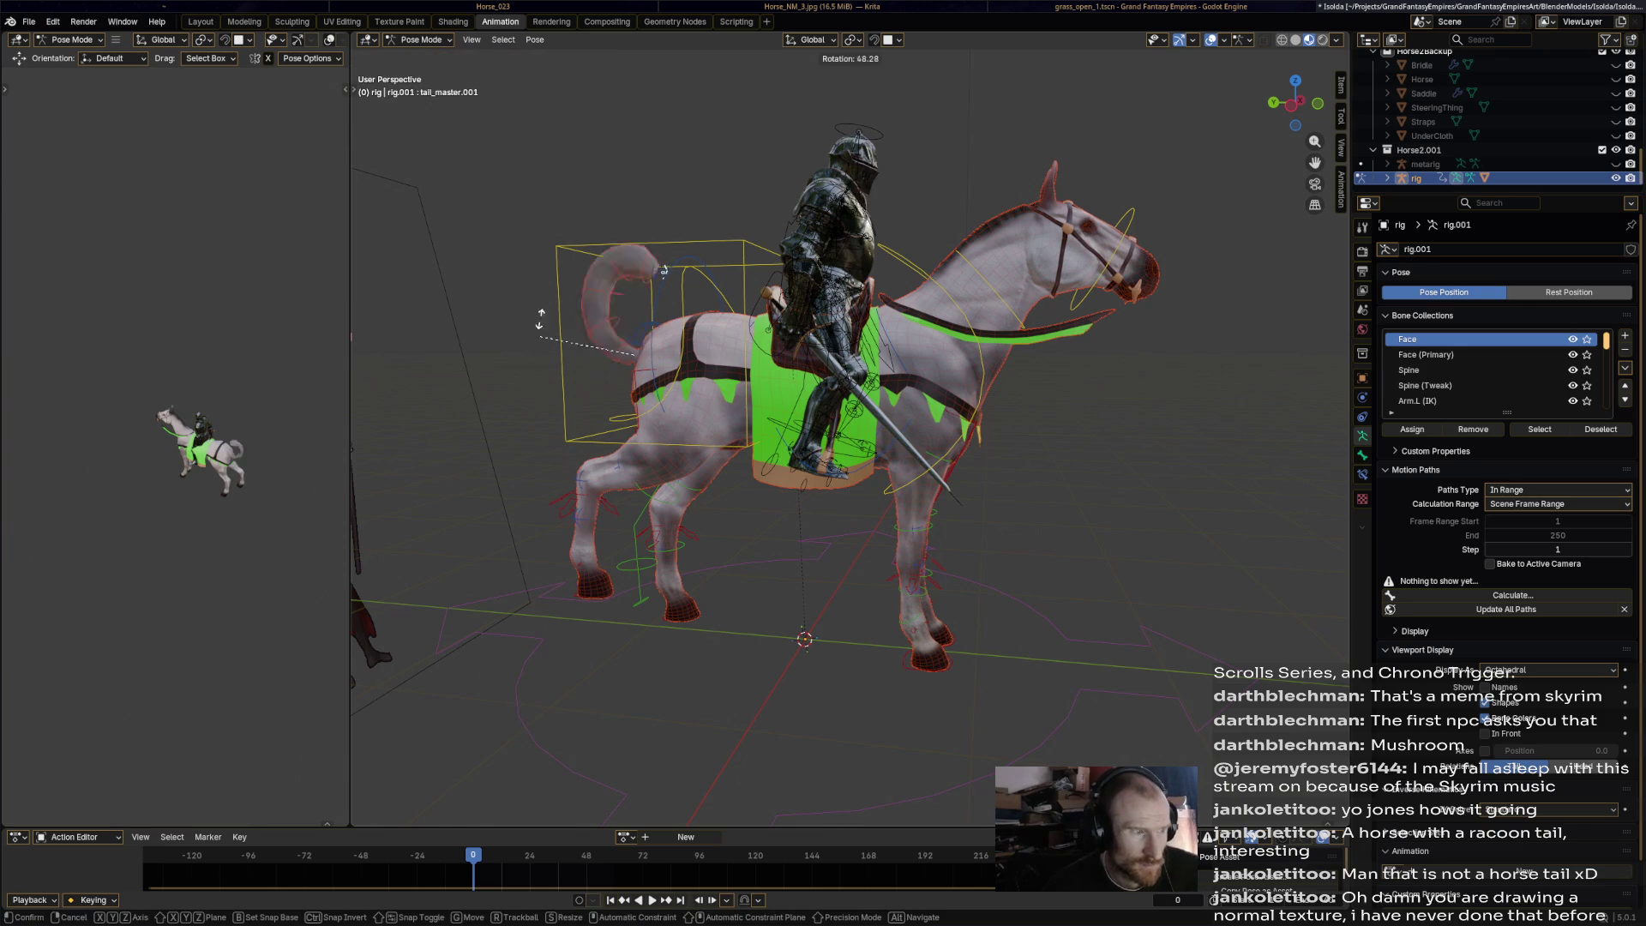
{"action": "left_click", "coordinate": [565, 441]}
{"action": "middle_click_drag", "start_coordinate": [565, 440], "coordinate": [600, 437]}
{"action": "key", "text": "r"}
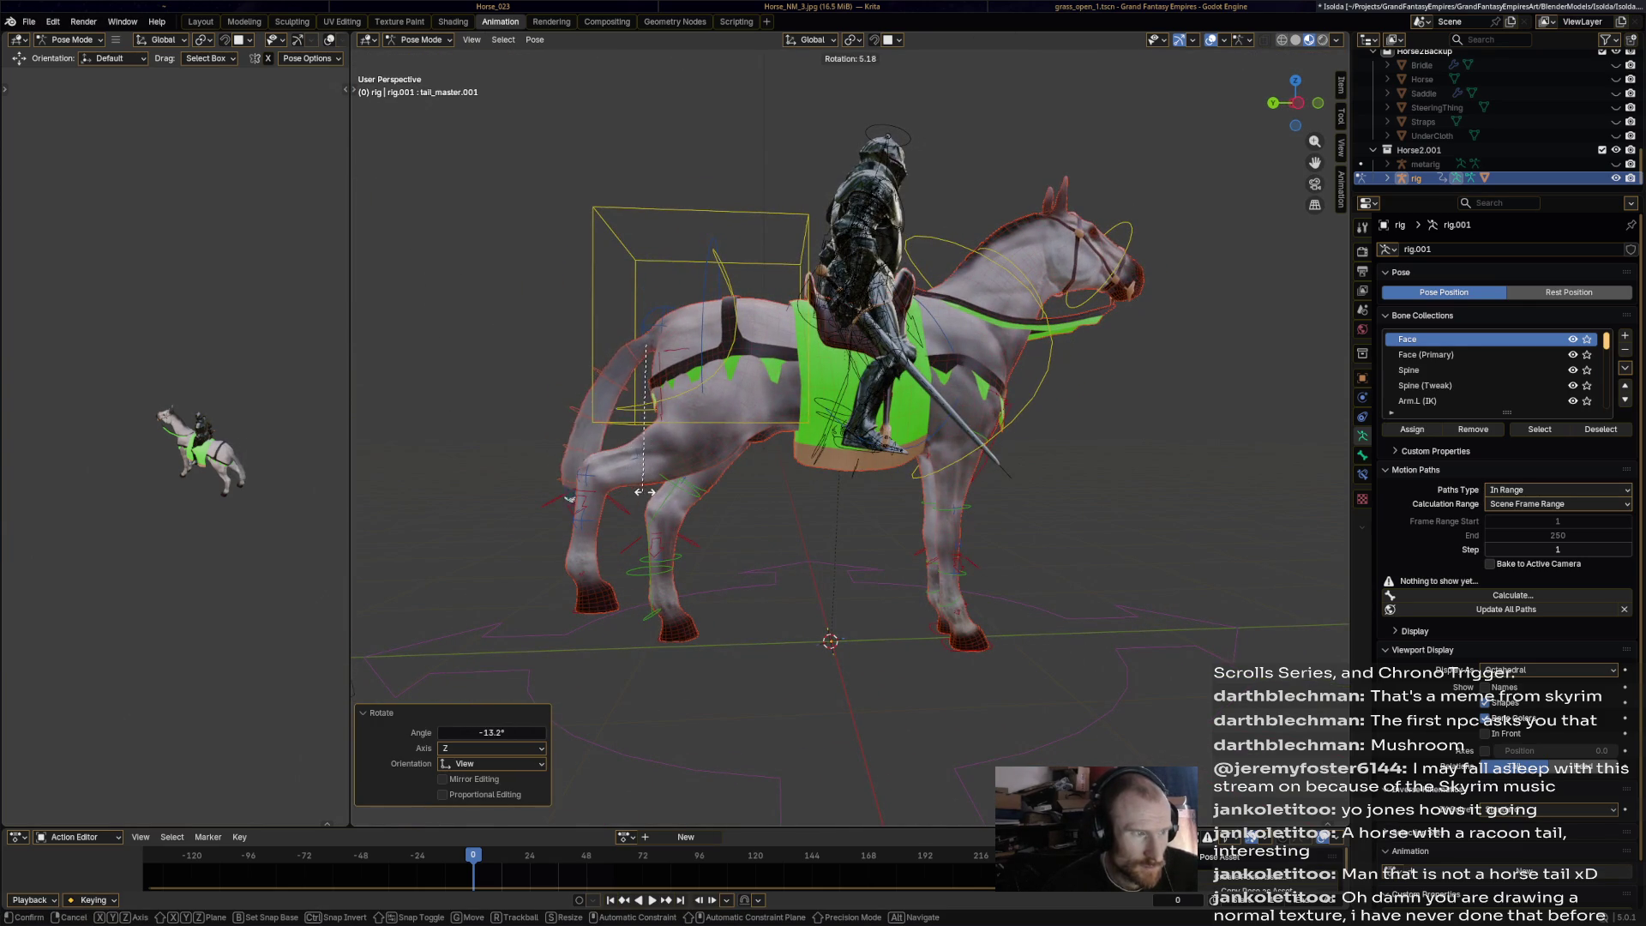
{"action": "left_click", "coordinate": [655, 495]}
{"action": "scroll", "coordinate": [848, 428], "scroll_direction": "down", "scroll_amount": 1}
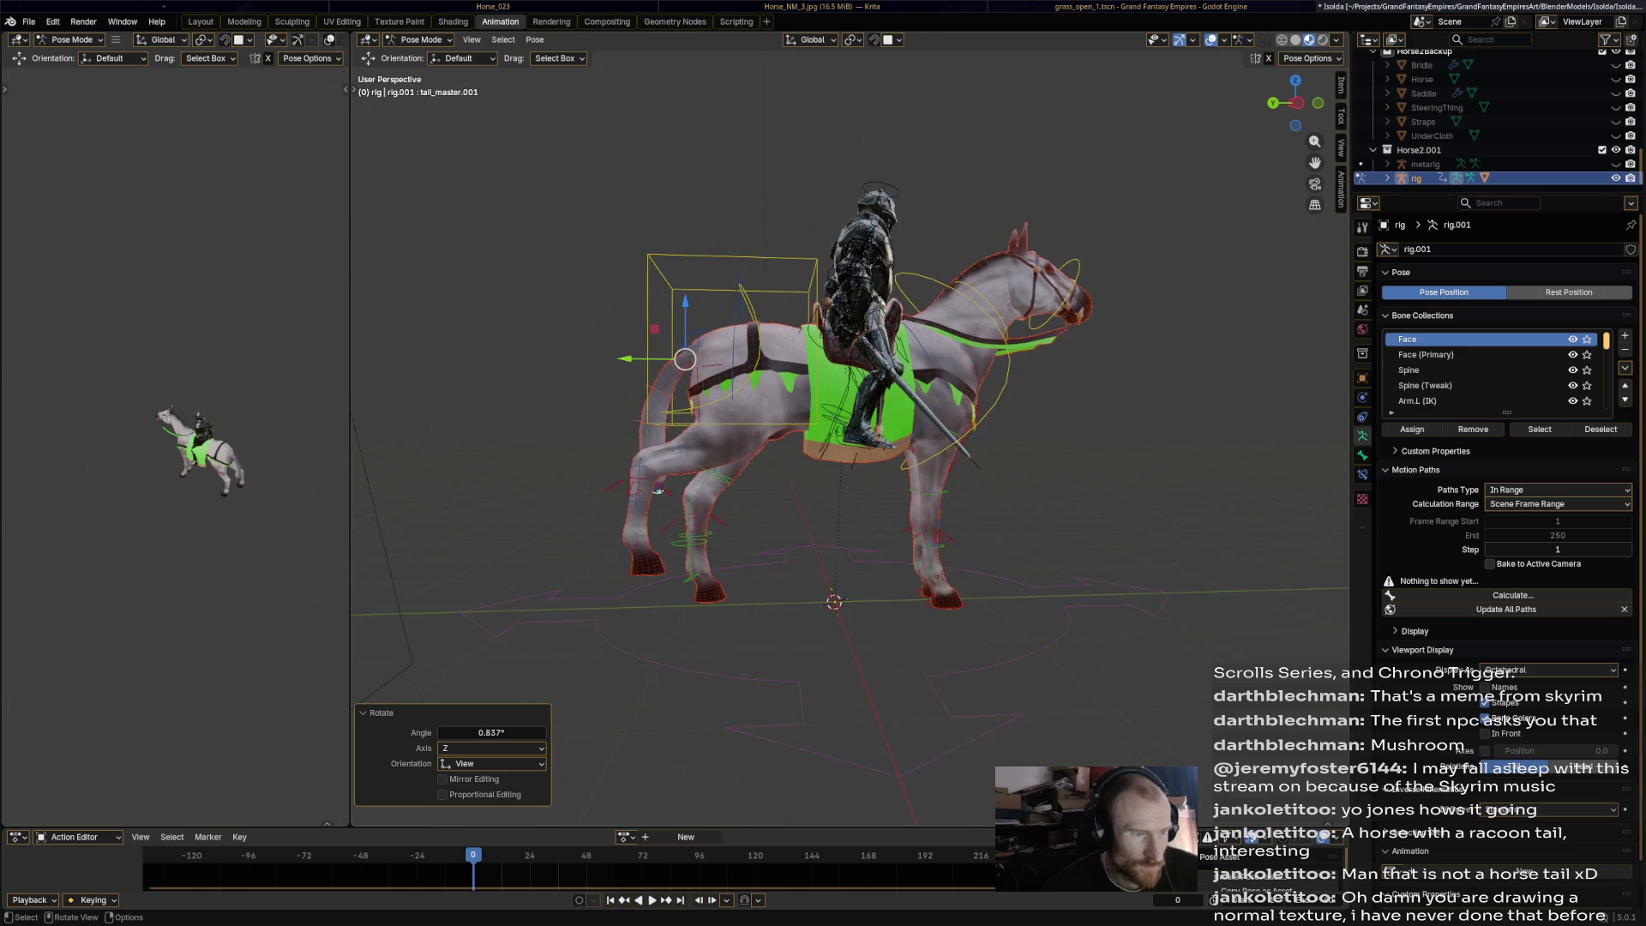
Move the right hind-foot IK control about -0.637 m along Y, then select the head control.
{"action": "left_click", "coordinate": [653, 570]}
{"action": "mouse_move", "coordinate": [651, 571]}
{"action": "left_mouse_down"}
{"action": "mouse_move", "coordinate": [706, 619]}
{"action": "mouse_move", "coordinate": [818, 569]}
{"action": "mouse_move", "coordinate": [749, 595]}
{"action": "mouse_move", "coordinate": [770, 594]}
{"action": "mouse_move", "coordinate": [569, 544]}
{"action": "mouse_move", "coordinate": [680, 477]}
{"action": "mouse_move", "coordinate": [763, 626]}
{"action": "mouse_move", "coordinate": [801, 569]}
{"action": "mouse_move", "coordinate": [750, 592]}
{"action": "left_mouse_up"}
{"action": "middle_click_drag", "start_coordinate": [750, 592], "coordinate": [720, 585]}
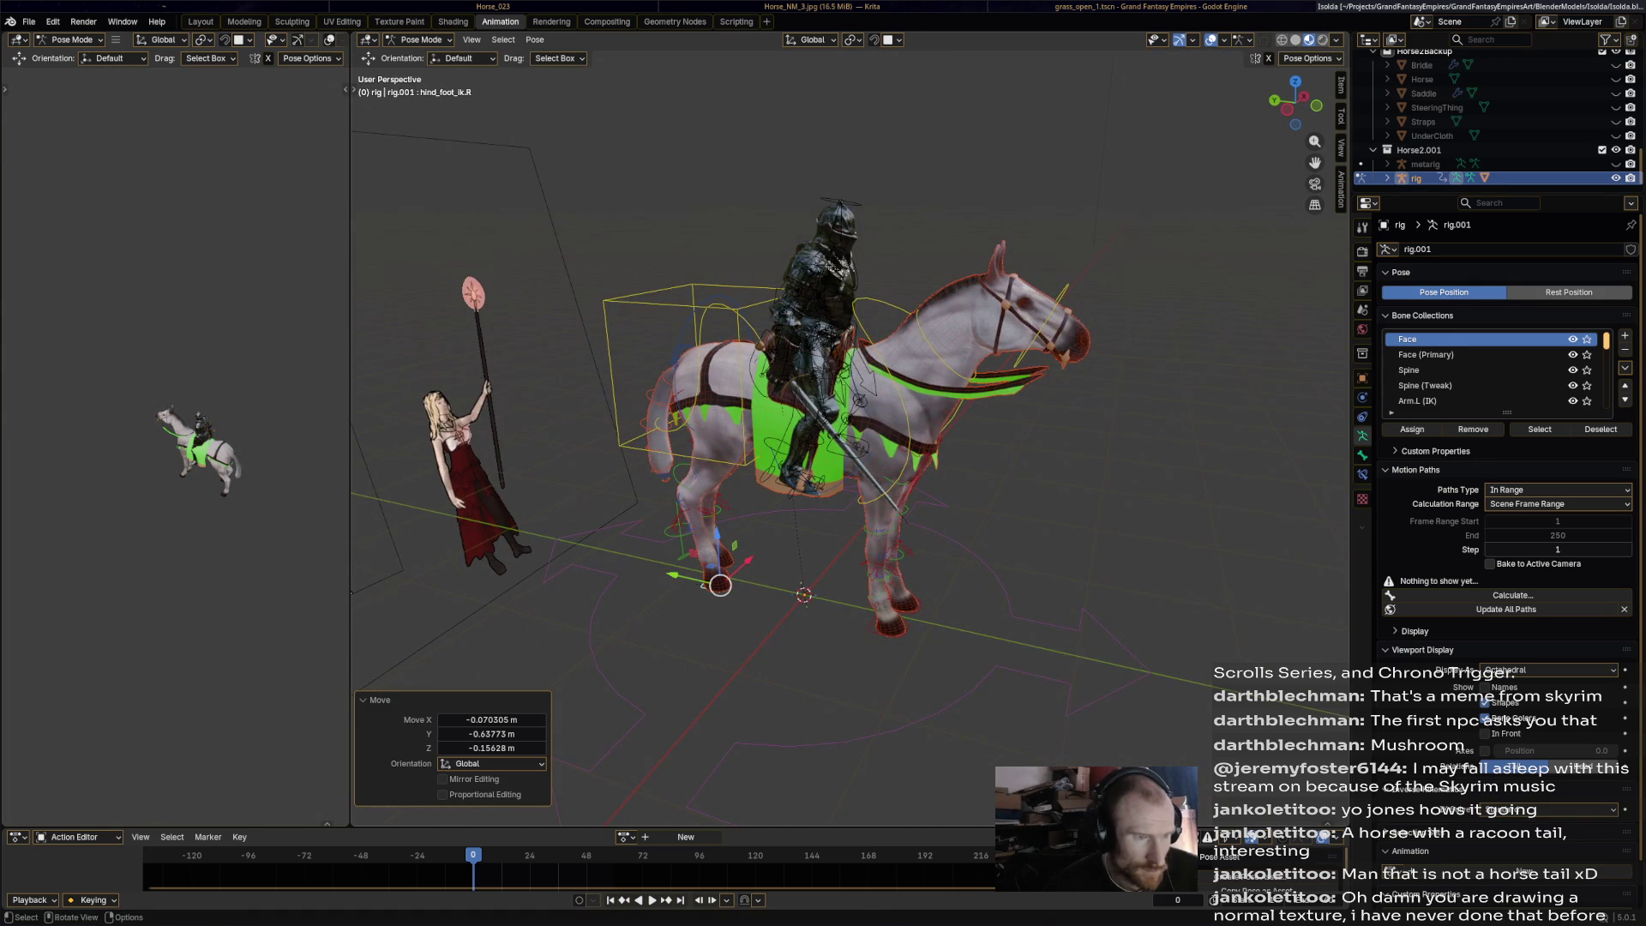
{"action": "scroll", "coordinate": [849, 437], "scroll_direction": "up", "scroll_amount": 2}
{"action": "middle_click_drag", "start_coordinate": [848, 437], "coordinate": [771, 441]}
{"action": "left_click", "coordinate": [969, 257]}
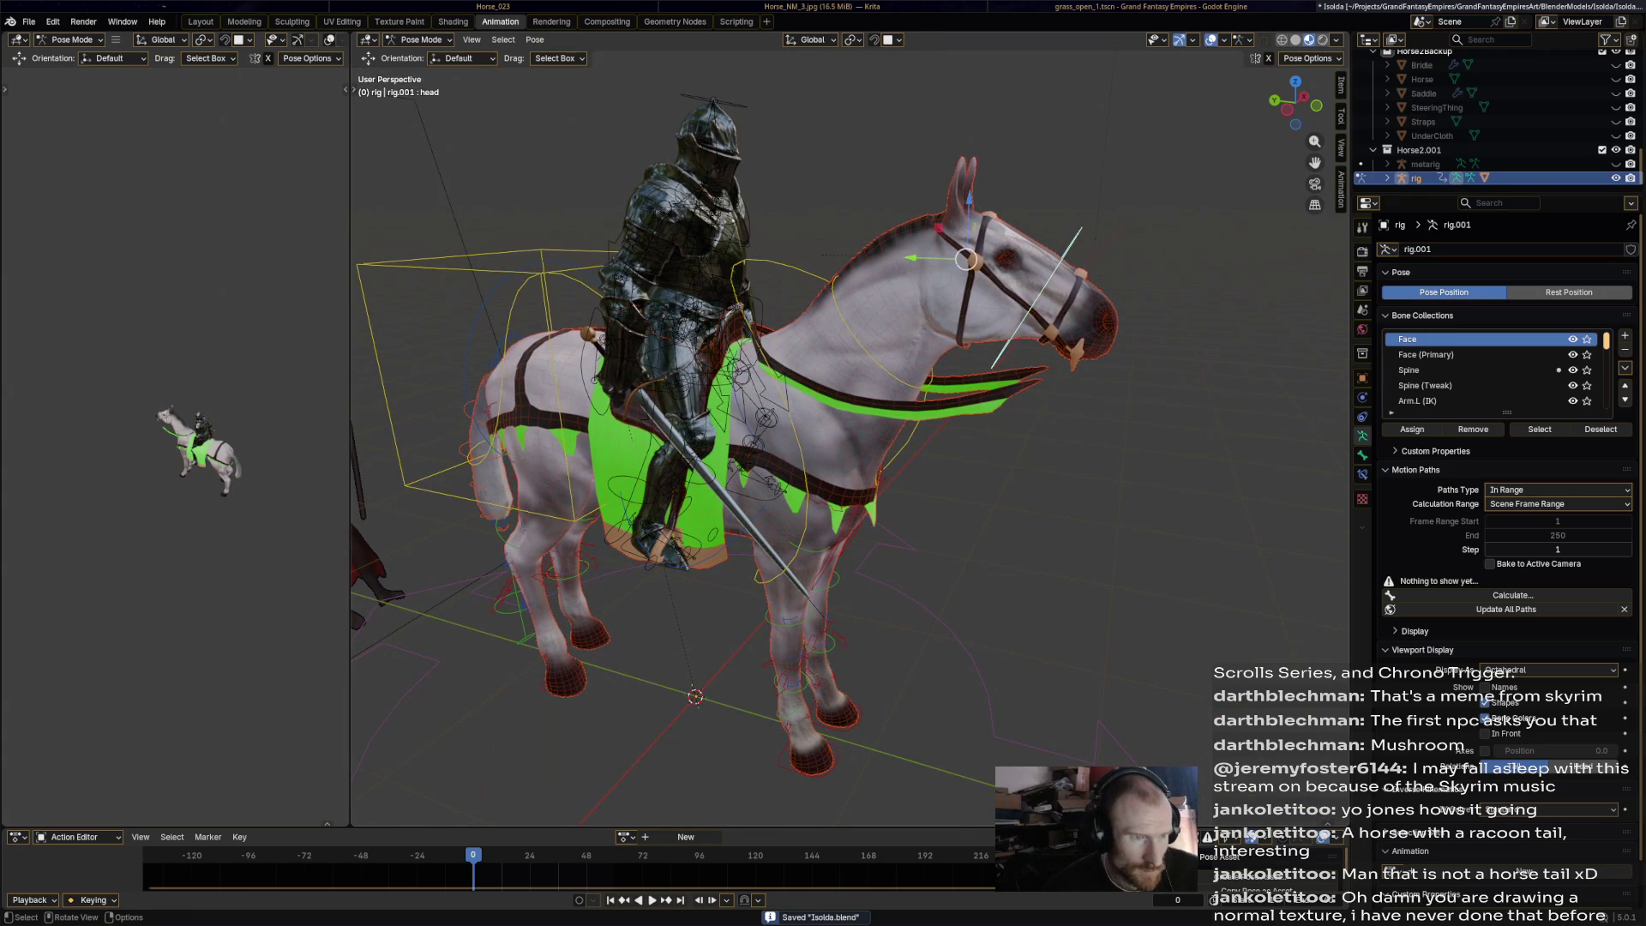